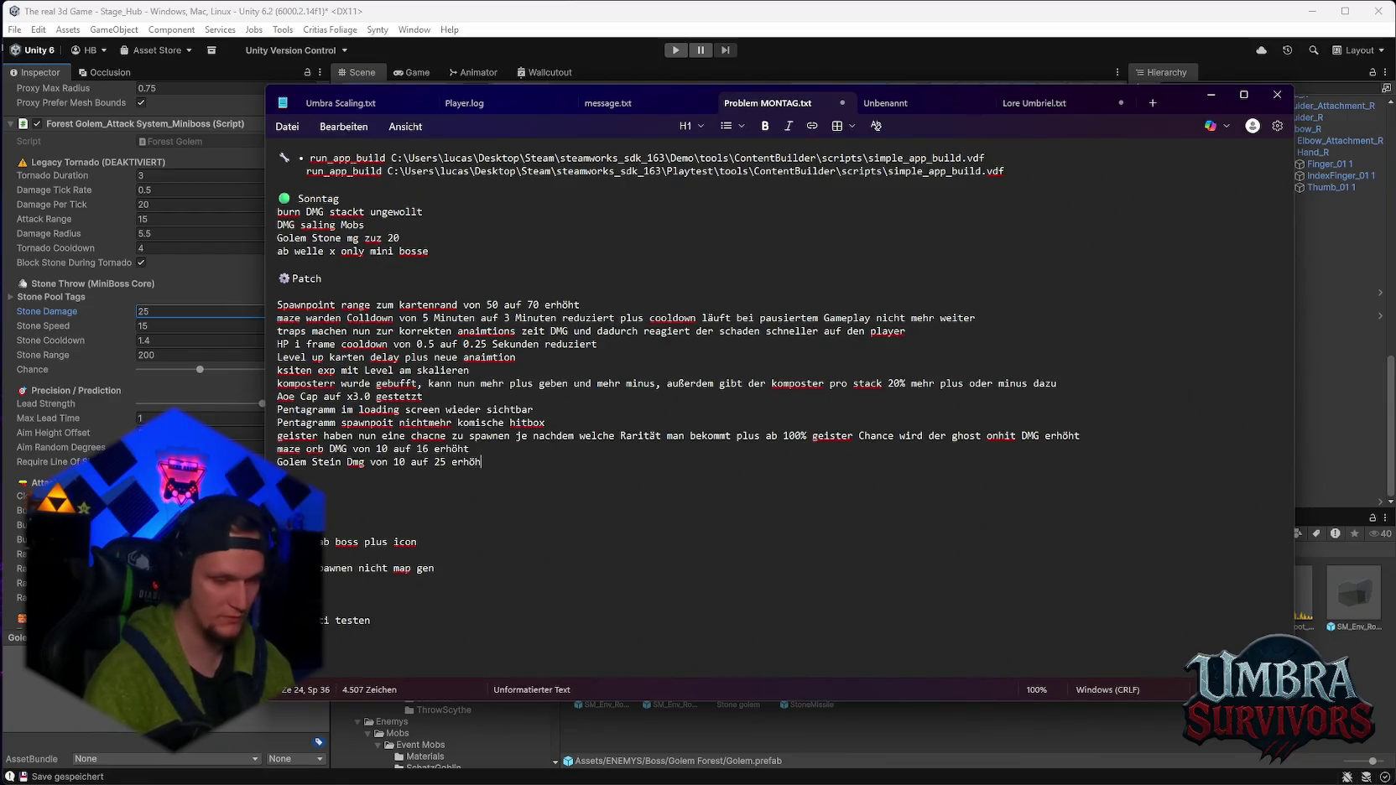
Minimize Notepad so the Unity Editor with the Forest Golem attack settings shows
click(1211, 95)
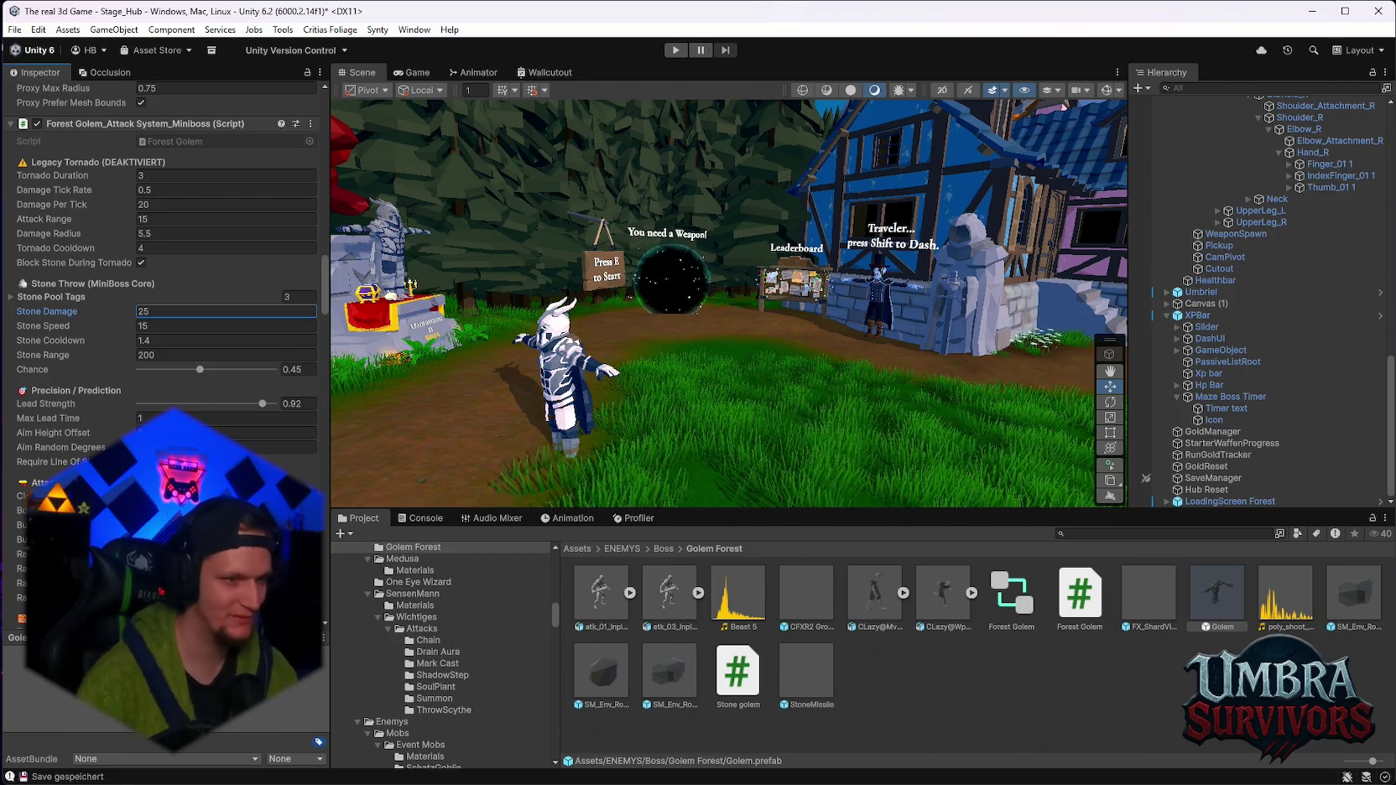
Change the Forest Golem's Stone Speed from 15 to 10 in the Inspector
scroll(475, 671, down, 3)
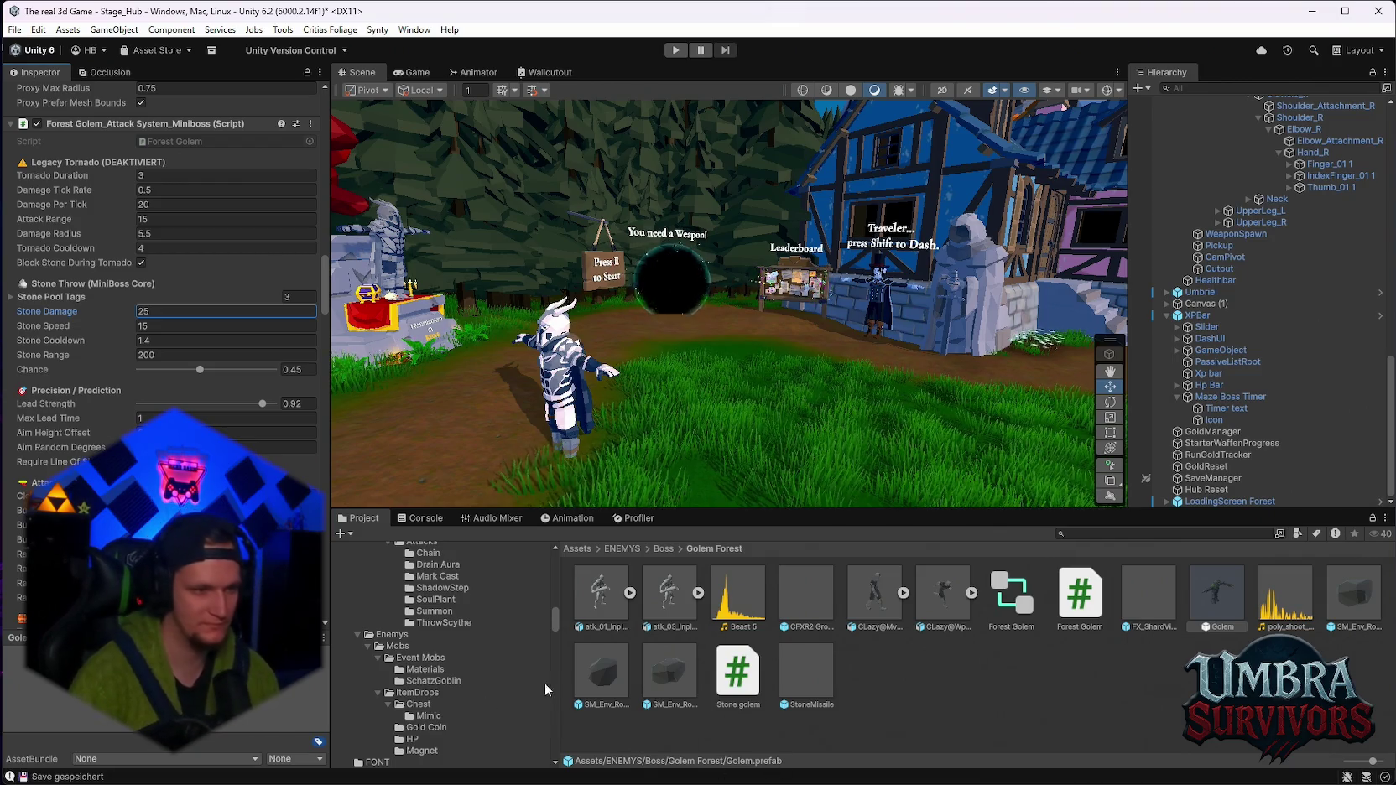
scroll(277, 470, up, 2)
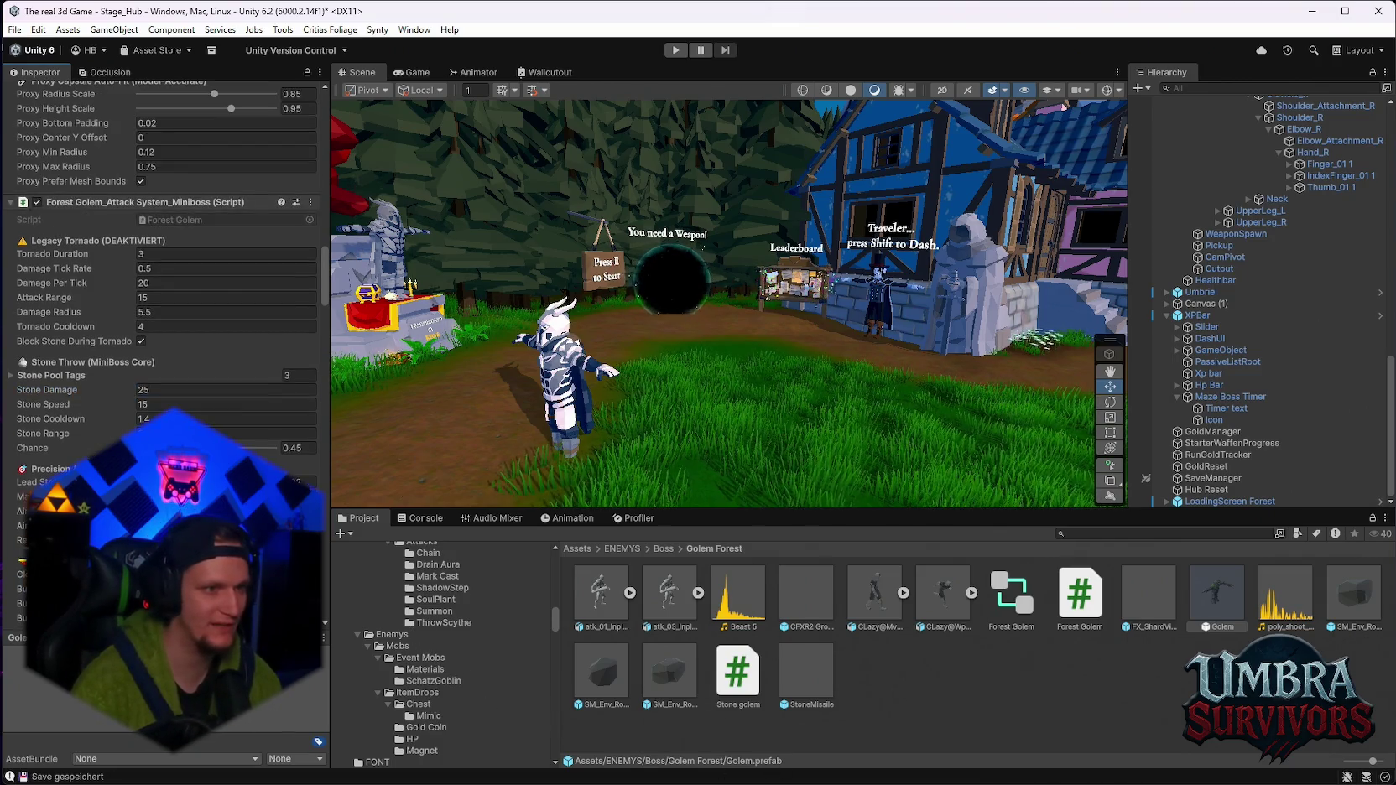
scroll(264, 445, up, 1)
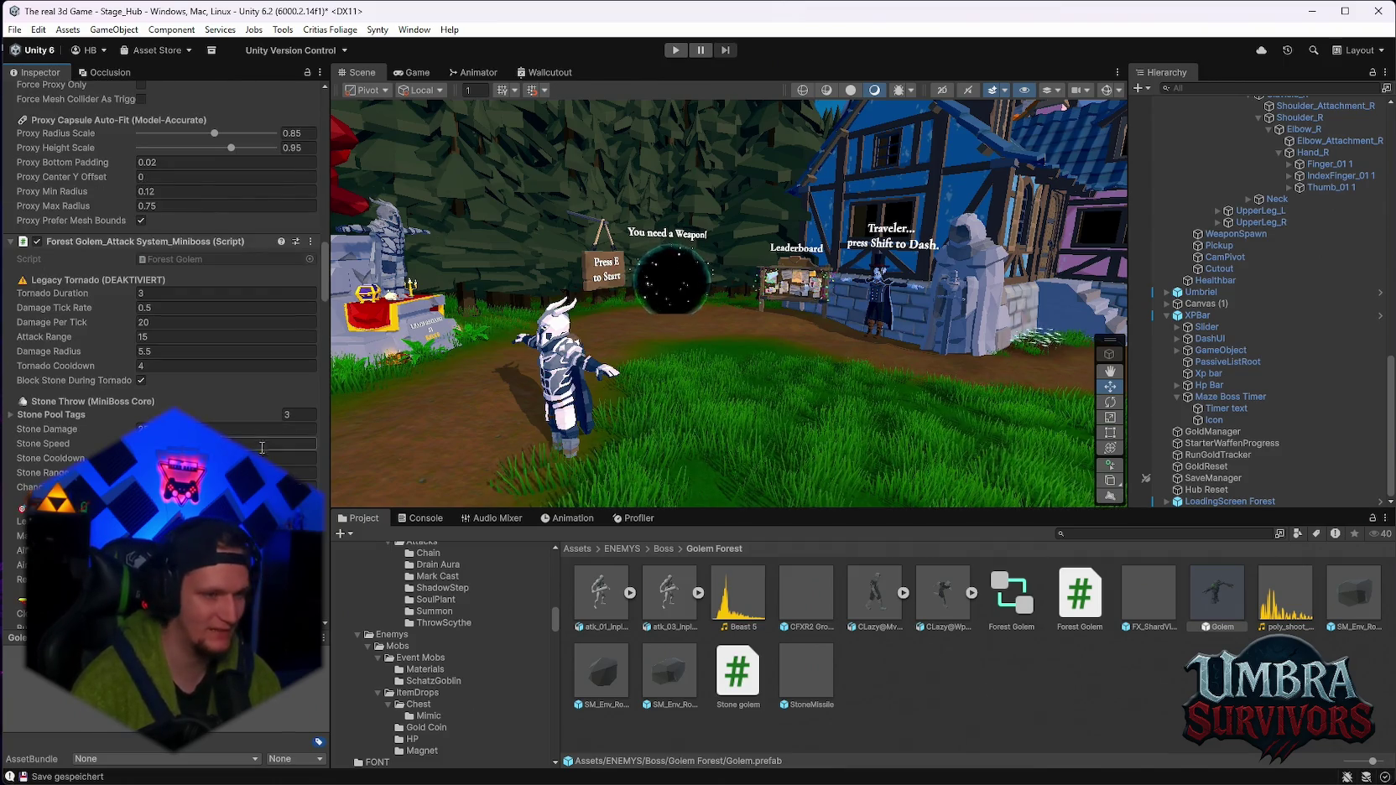
scroll(261, 447, down, 2)
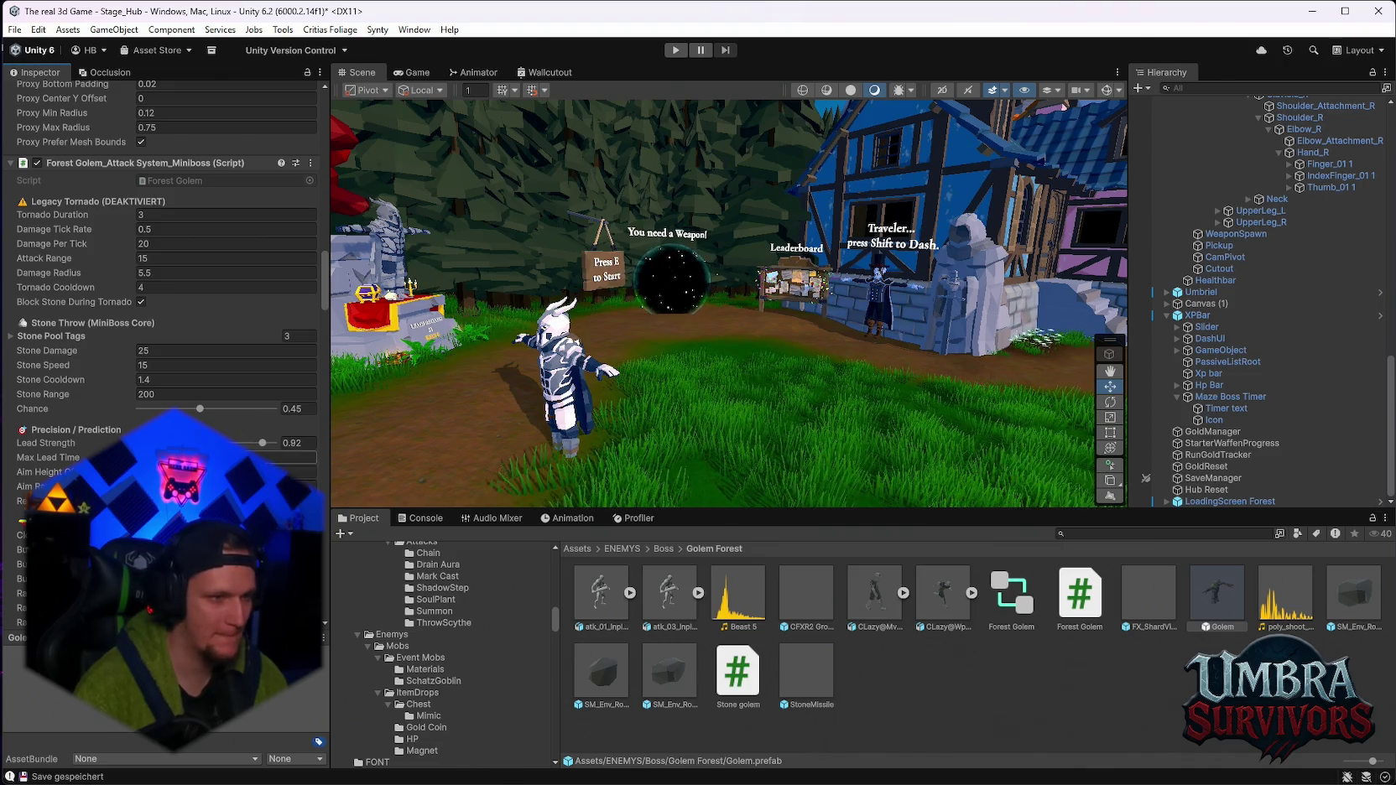
click(147, 366)
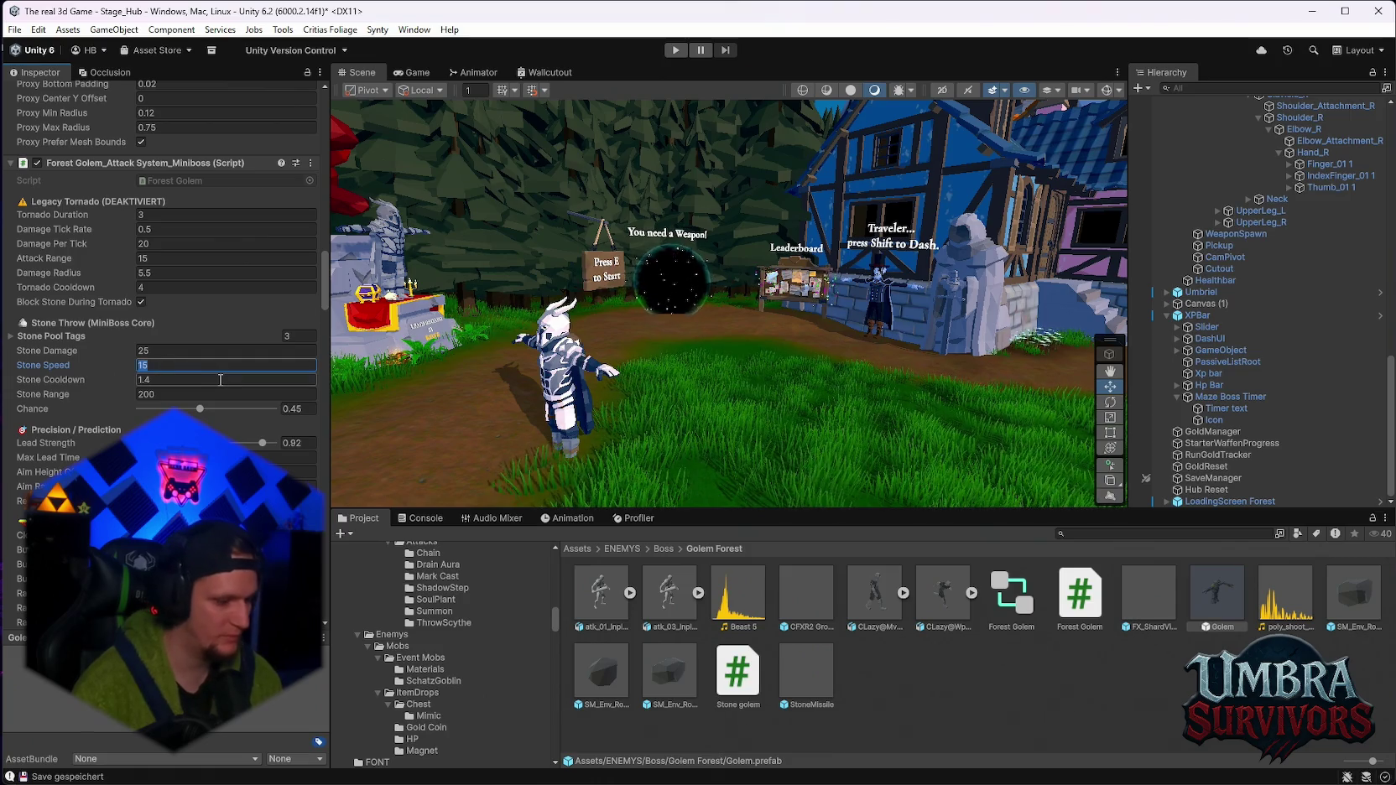
text(10)
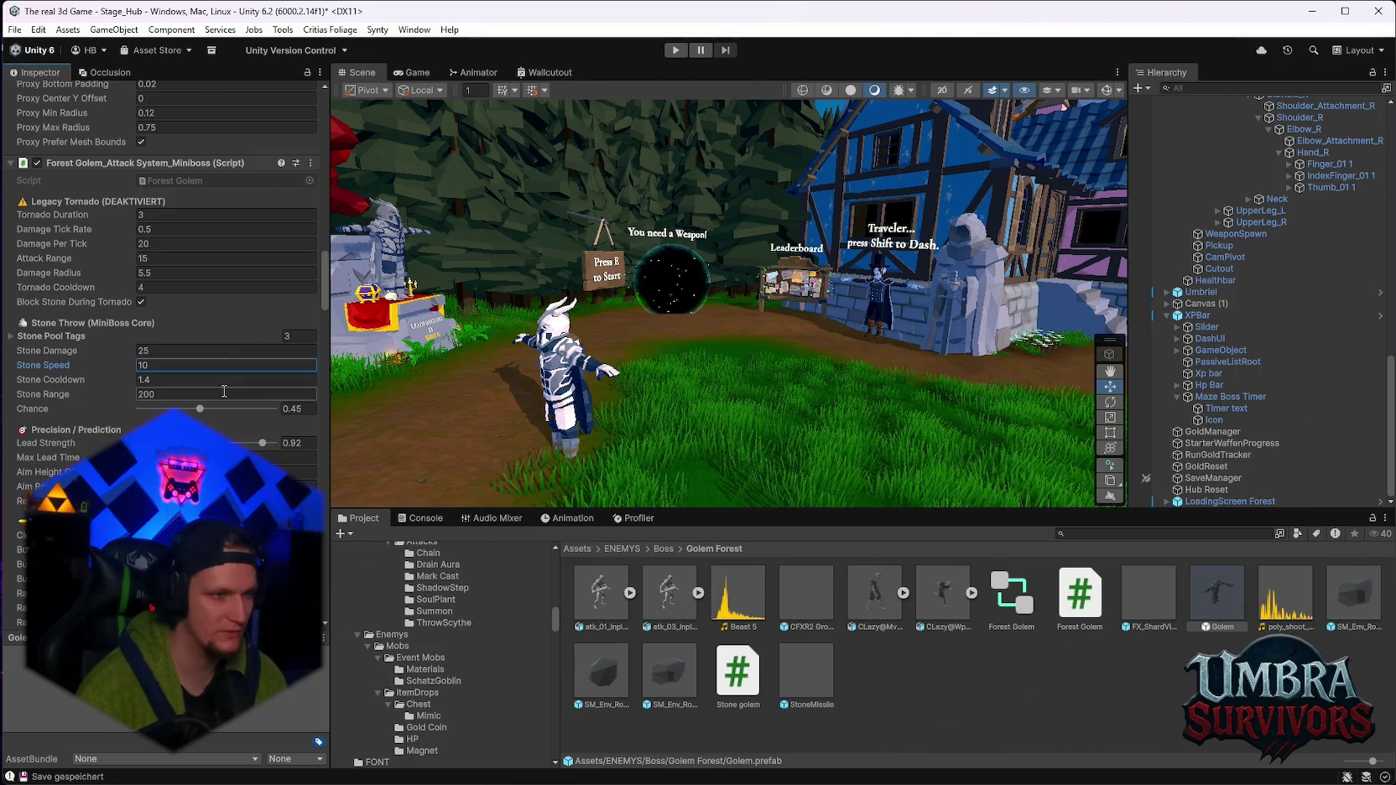
Bring the Notepad patch notes back to the front
scroll(219, 383, down, 8)
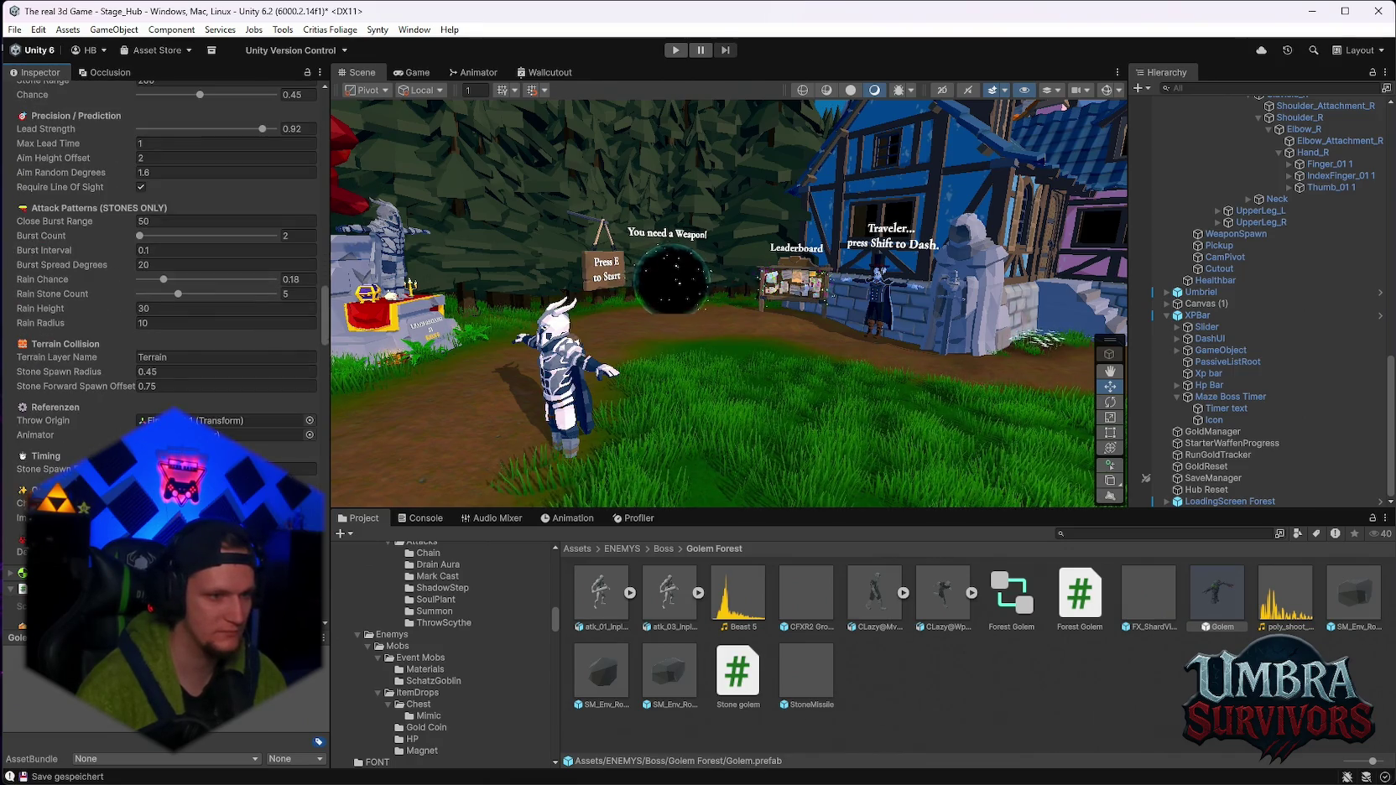
scroll(219, 382, down, 3)
click(971, 768)
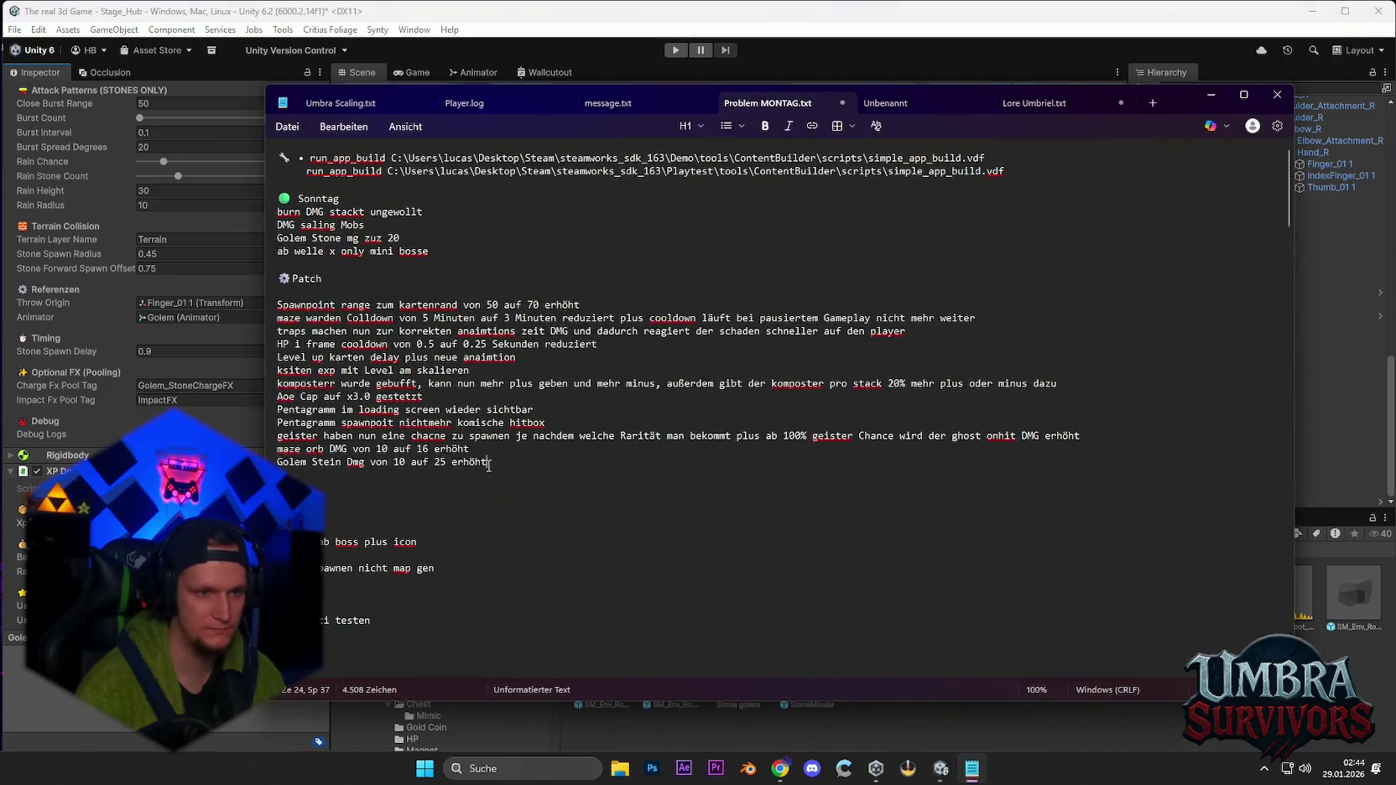
Add the line 'Golem Stone Speed von 15 auf 10 reduziert' to the notes, then return to Unity
key(Return)
text(Golem Stone s)
text(n )
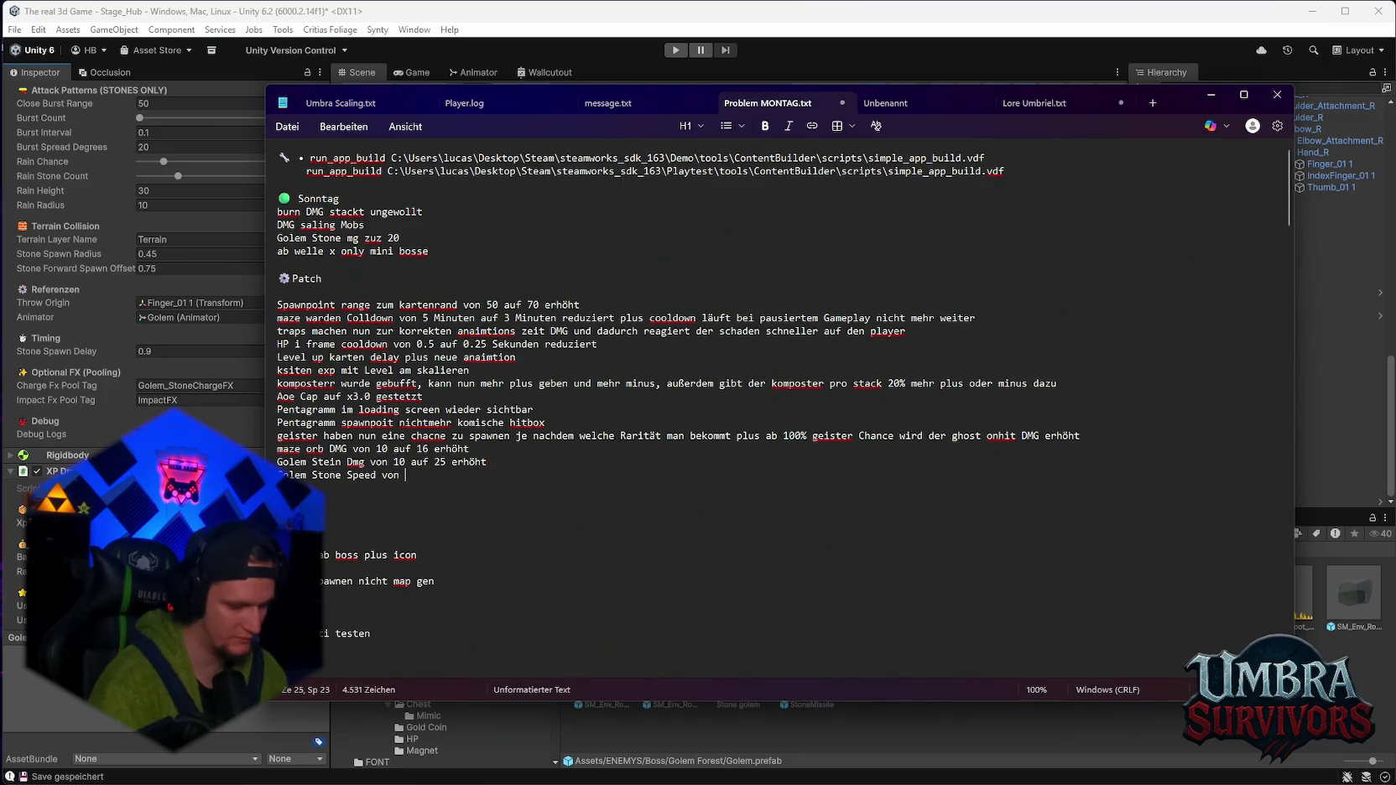
text(uf 10 reduziert)
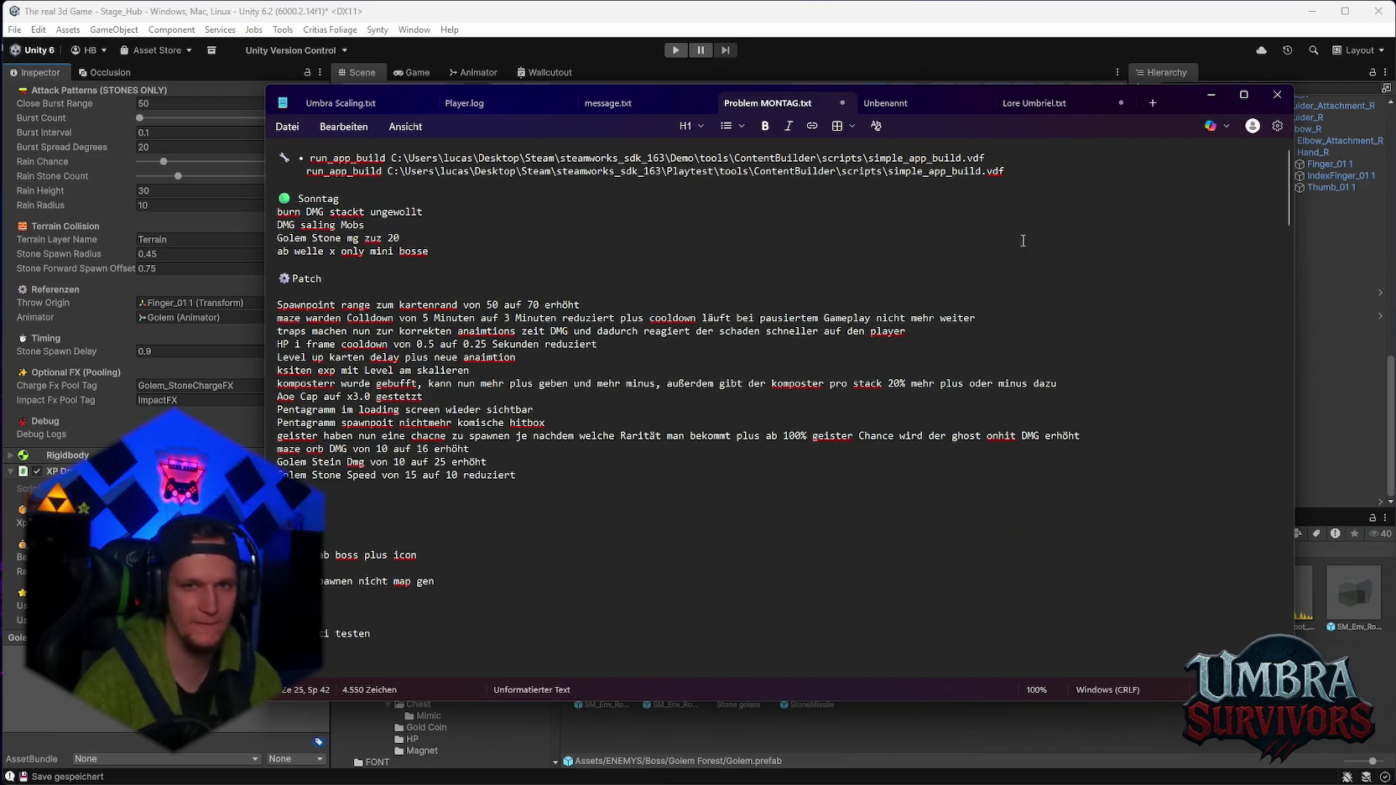
key(alt+Tab)
scroll(465, 674, up, 3)
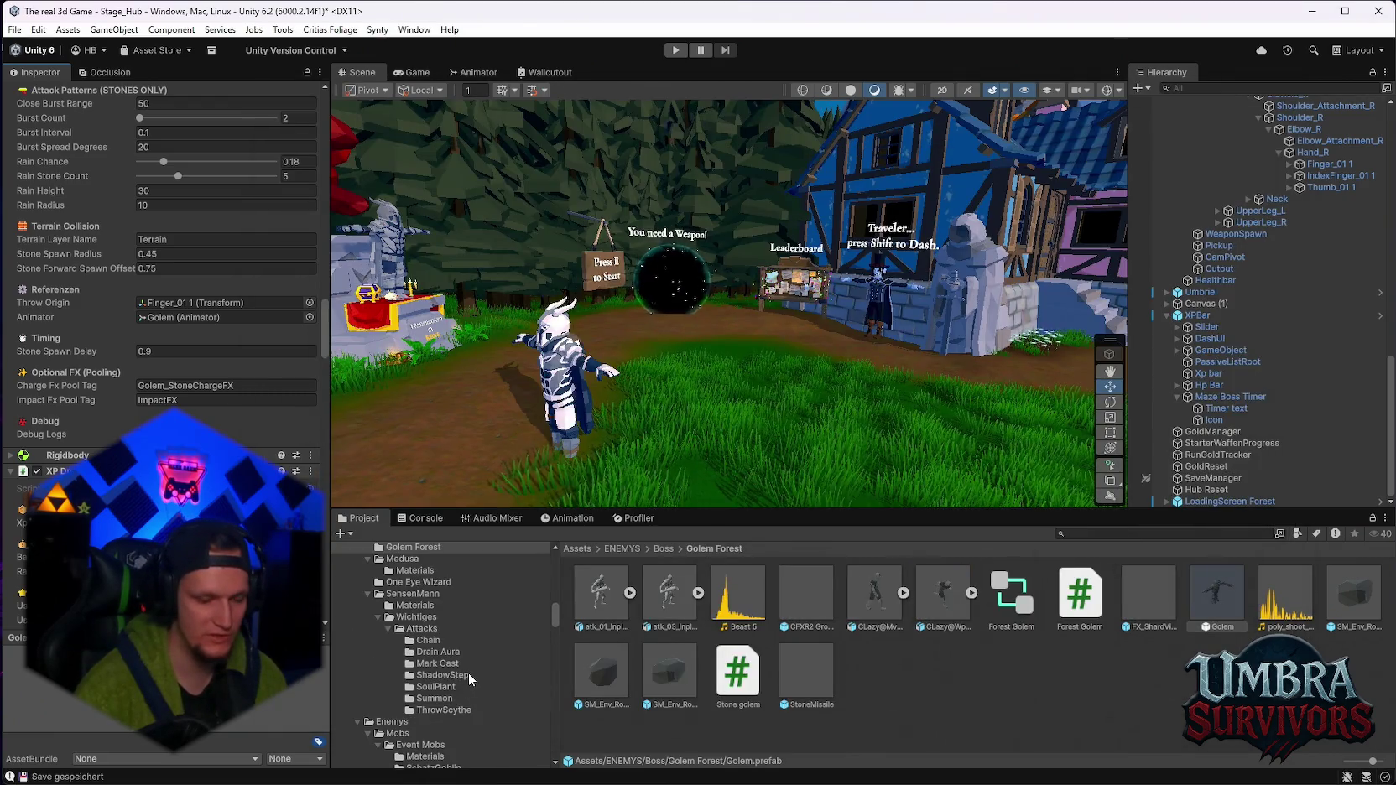
Open ENEMYS > Boss > Medusa and select the Medusa prefab
scroll(469, 672, up, 3)
click(414, 614)
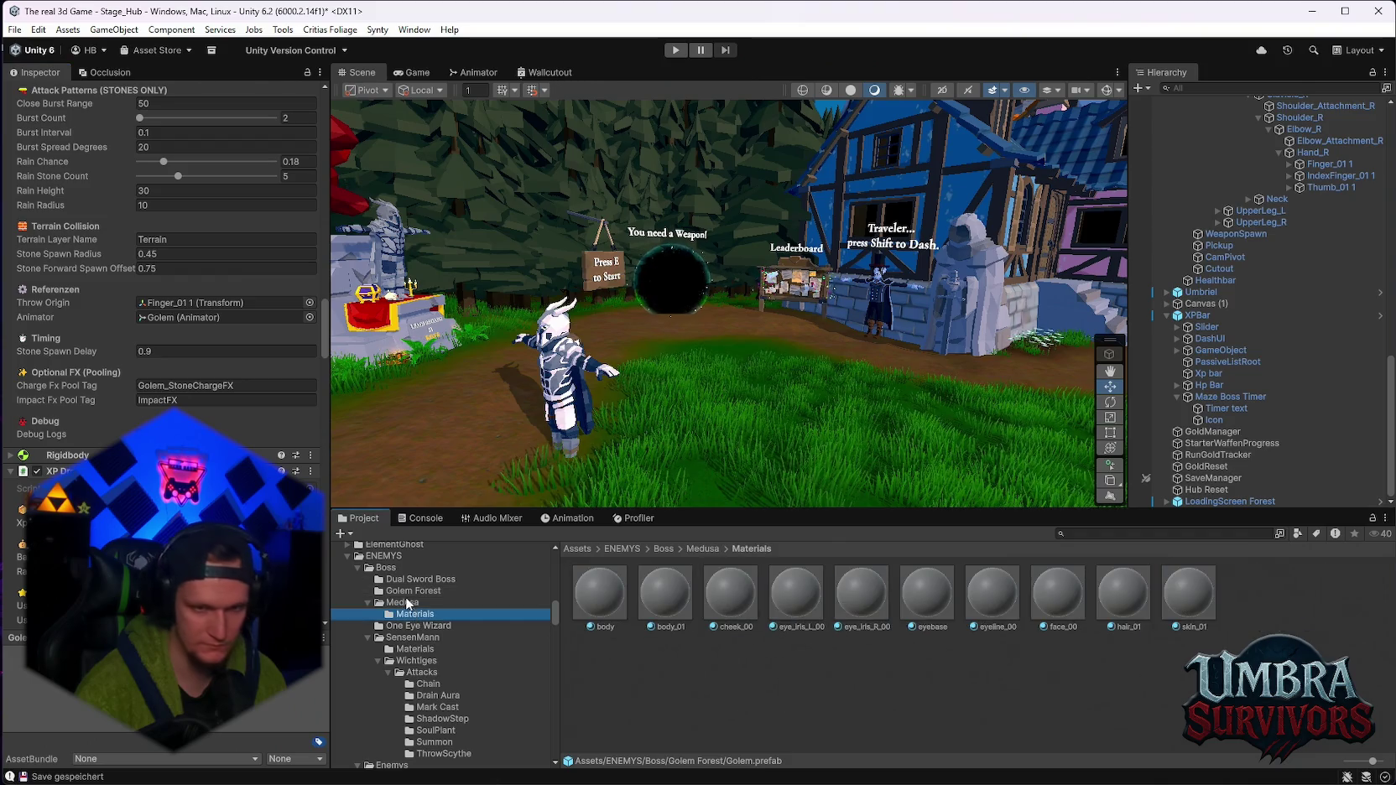
click(403, 602)
click(1313, 614)
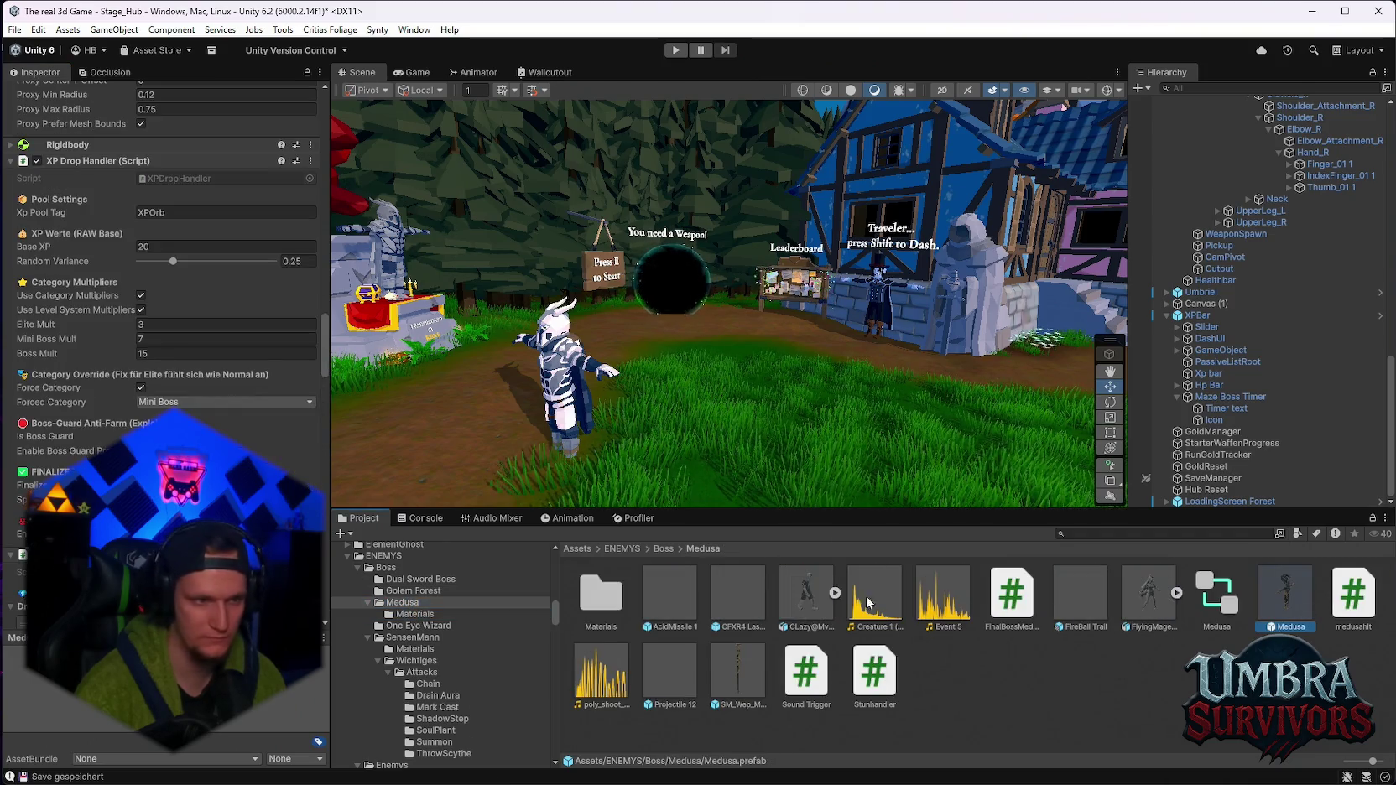
Select Medusa's Contact Damage value of 50 in the Inspector to replace it
scroll(168, 251, up, 15)
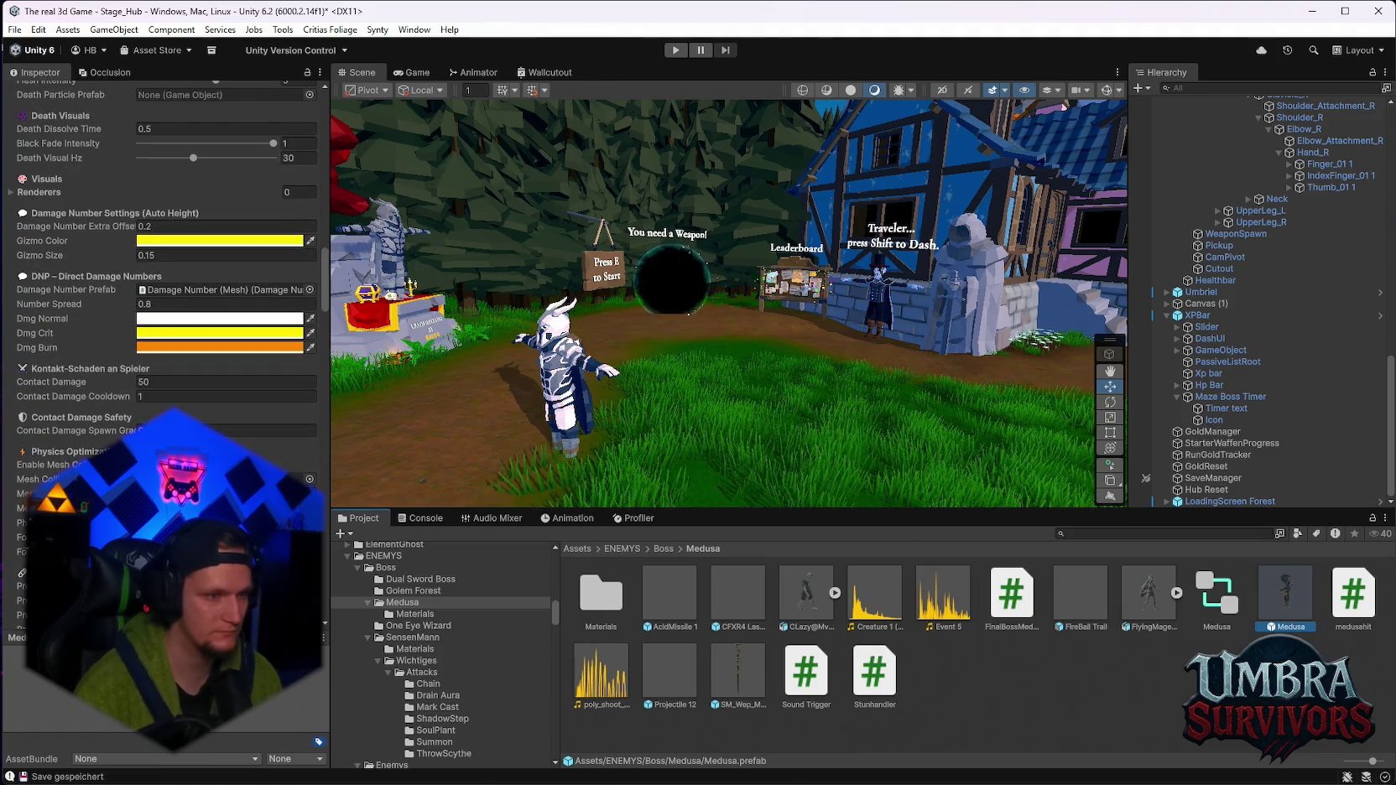
scroll(177, 396, down, 2)
scroll(178, 396, up, 2)
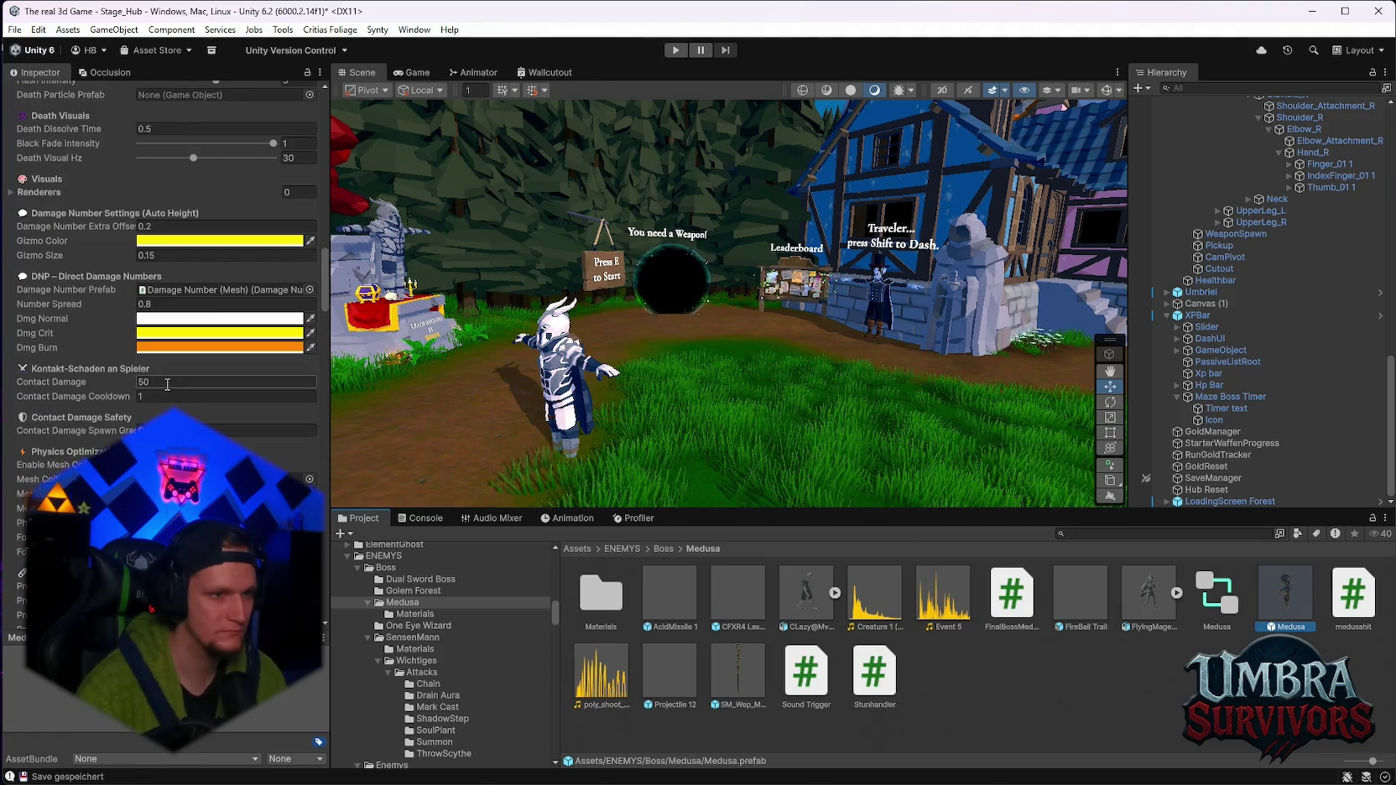
scroll(178, 396, up, 15)
scroll(168, 335, down, 12)
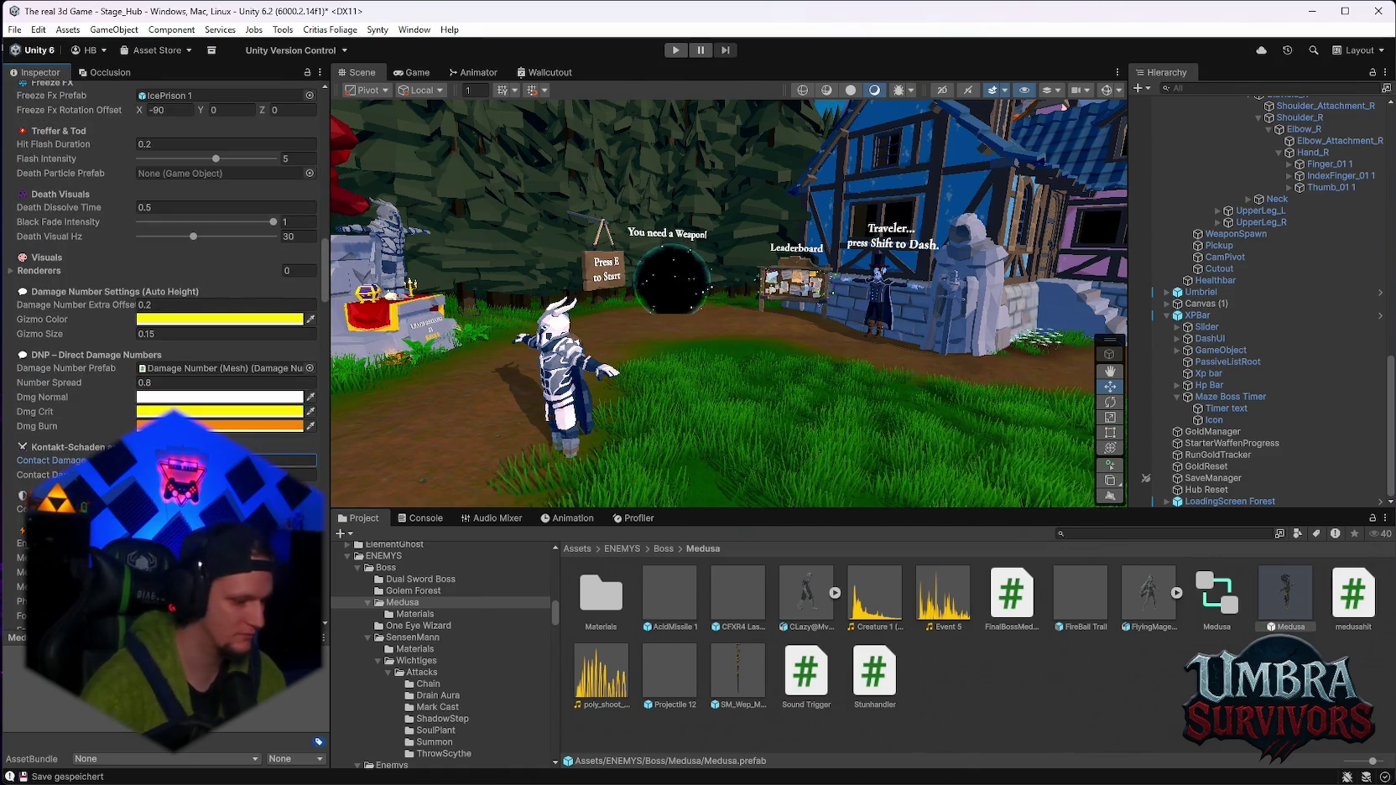
click(285, 460)
scroll(168, 277, up, 6)
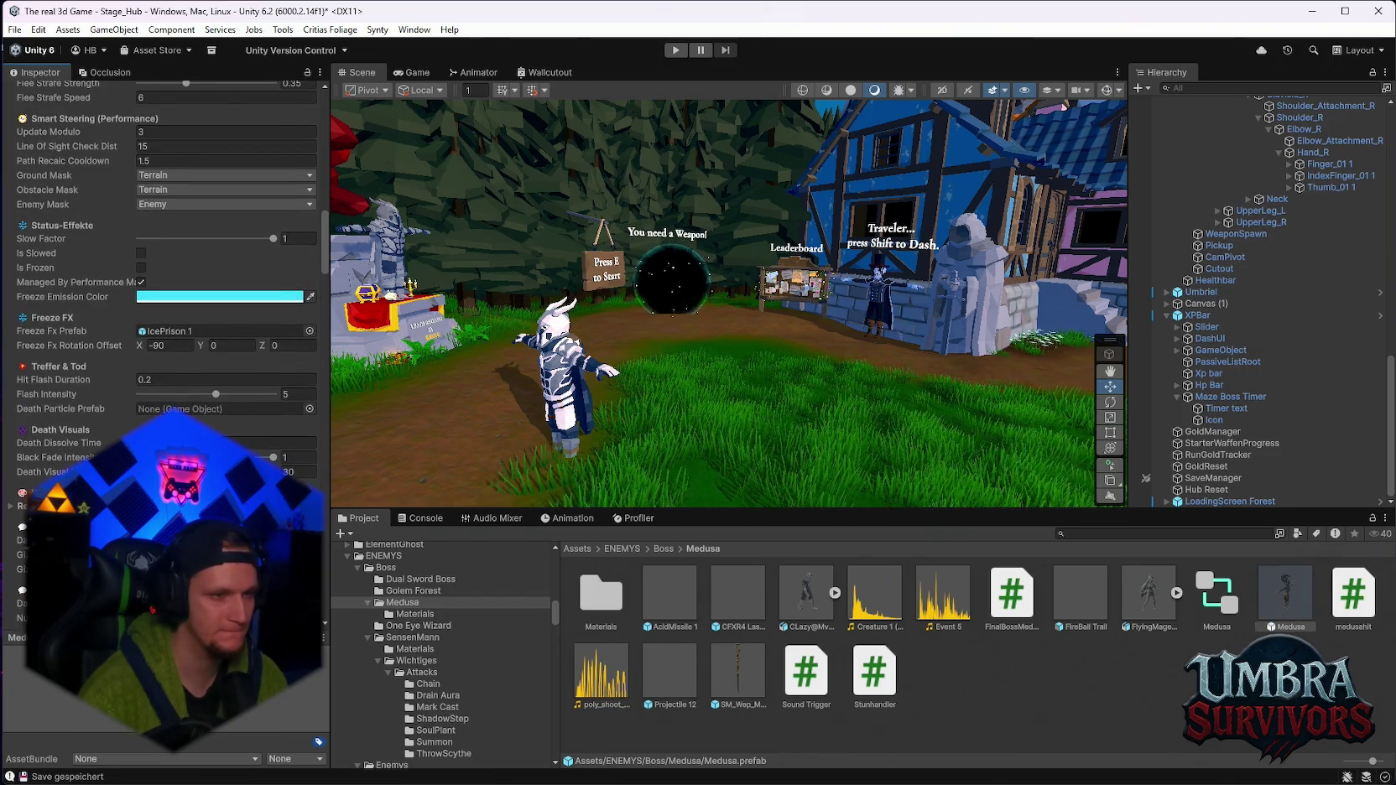
scroll(167, 277, up, 3)
scroll(167, 276, down, 4)
scroll(168, 277, down, 10)
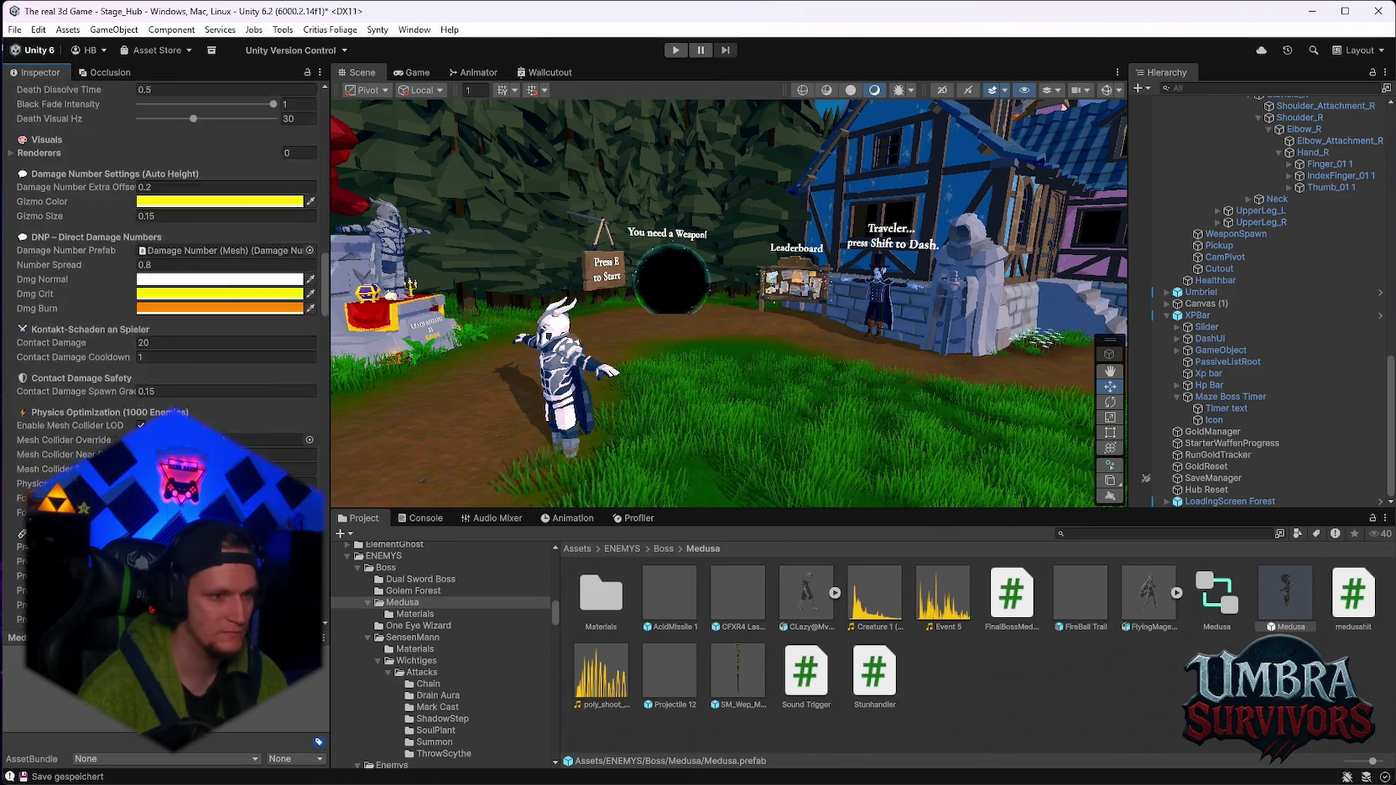
click(162, 263)
Set Contact Damage to 30, log 'contat DMG von 50 auf 30 reduziert', and reselect the Medusa prefab
text(30)
key(alt+Tab)
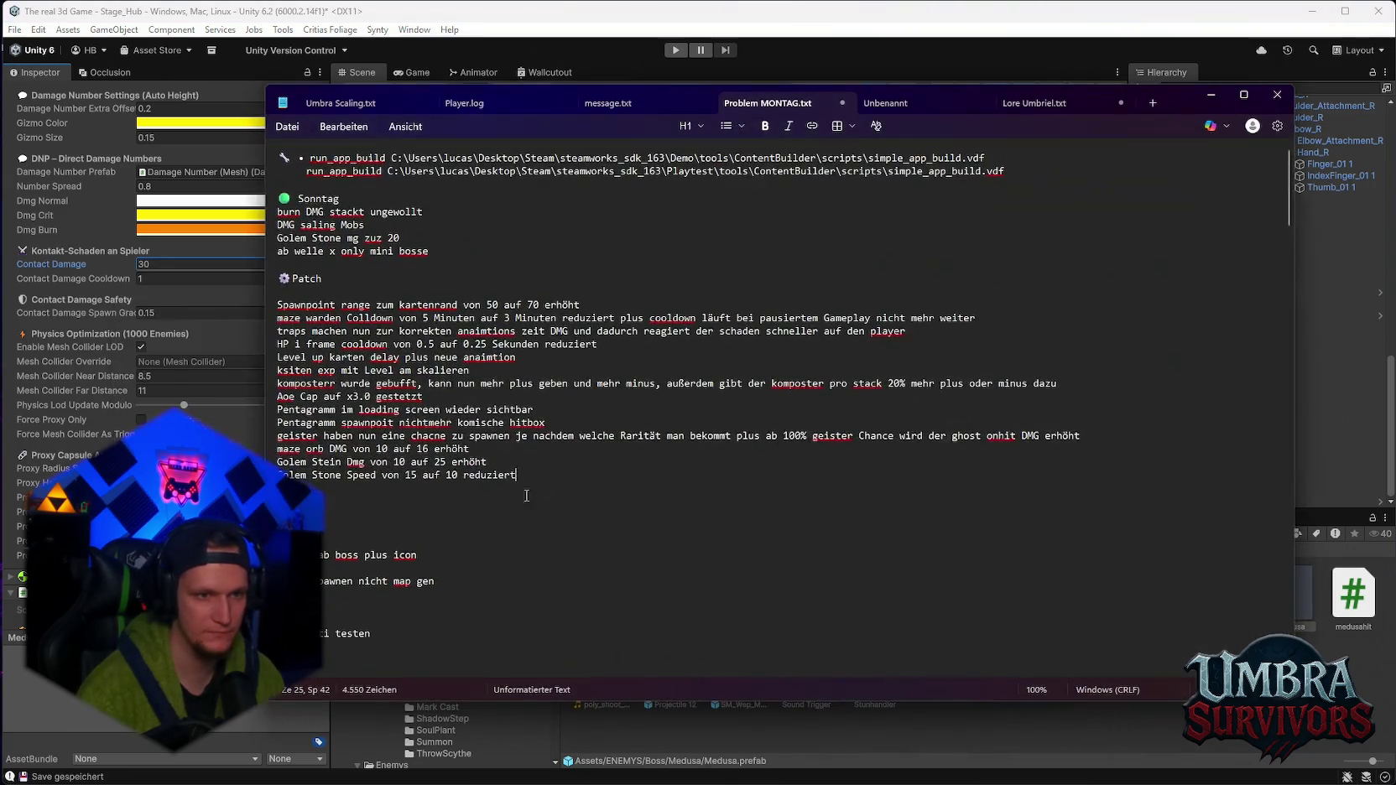
key(Return)
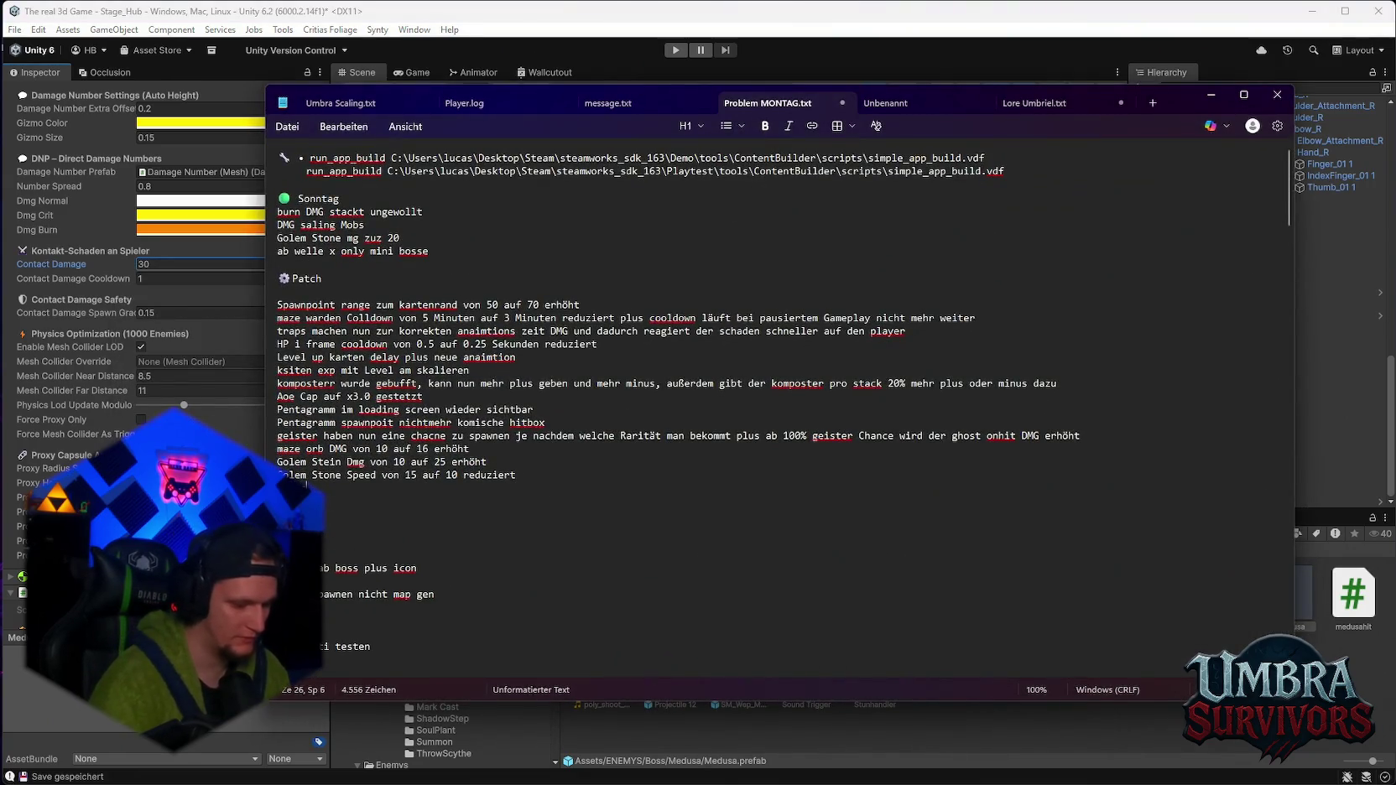
text(onta)
text(vo)
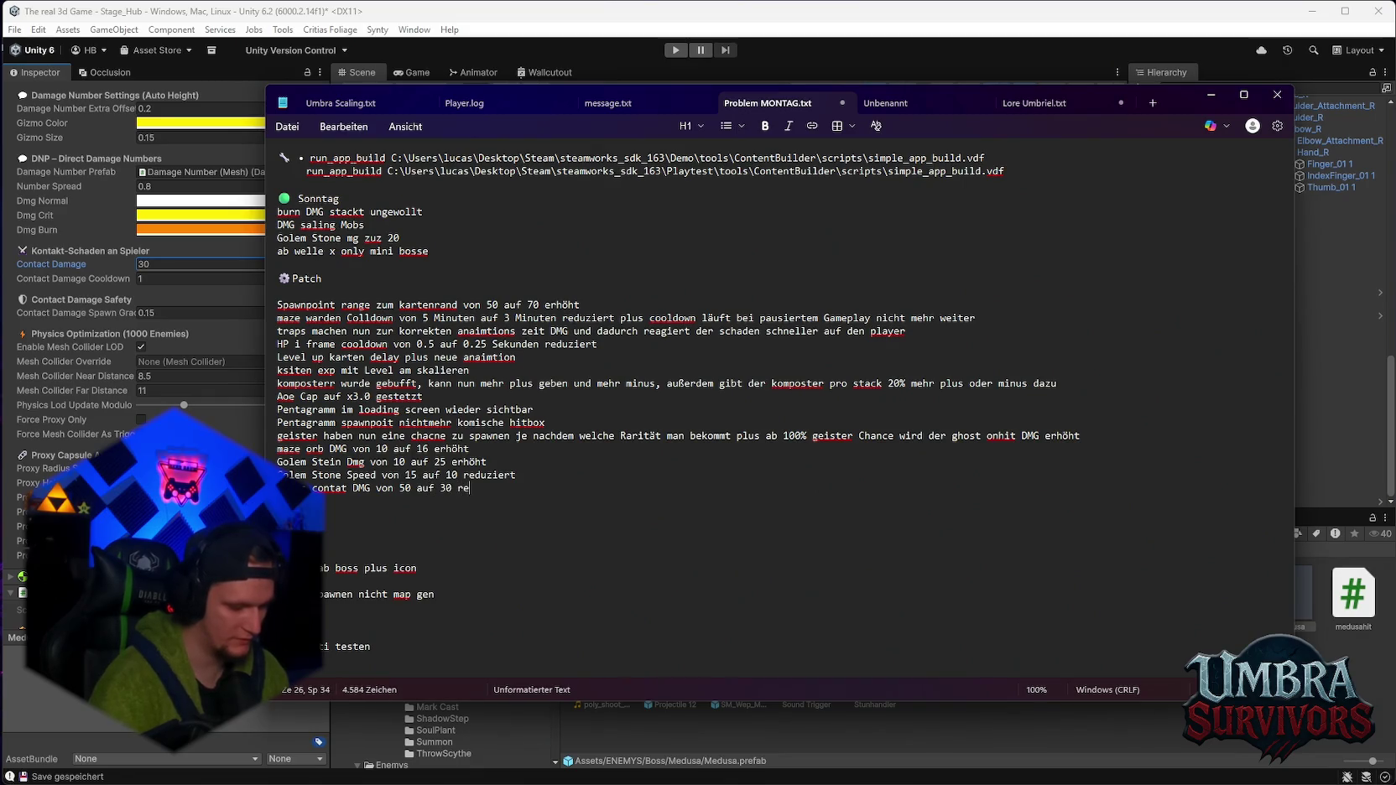
text(iert)
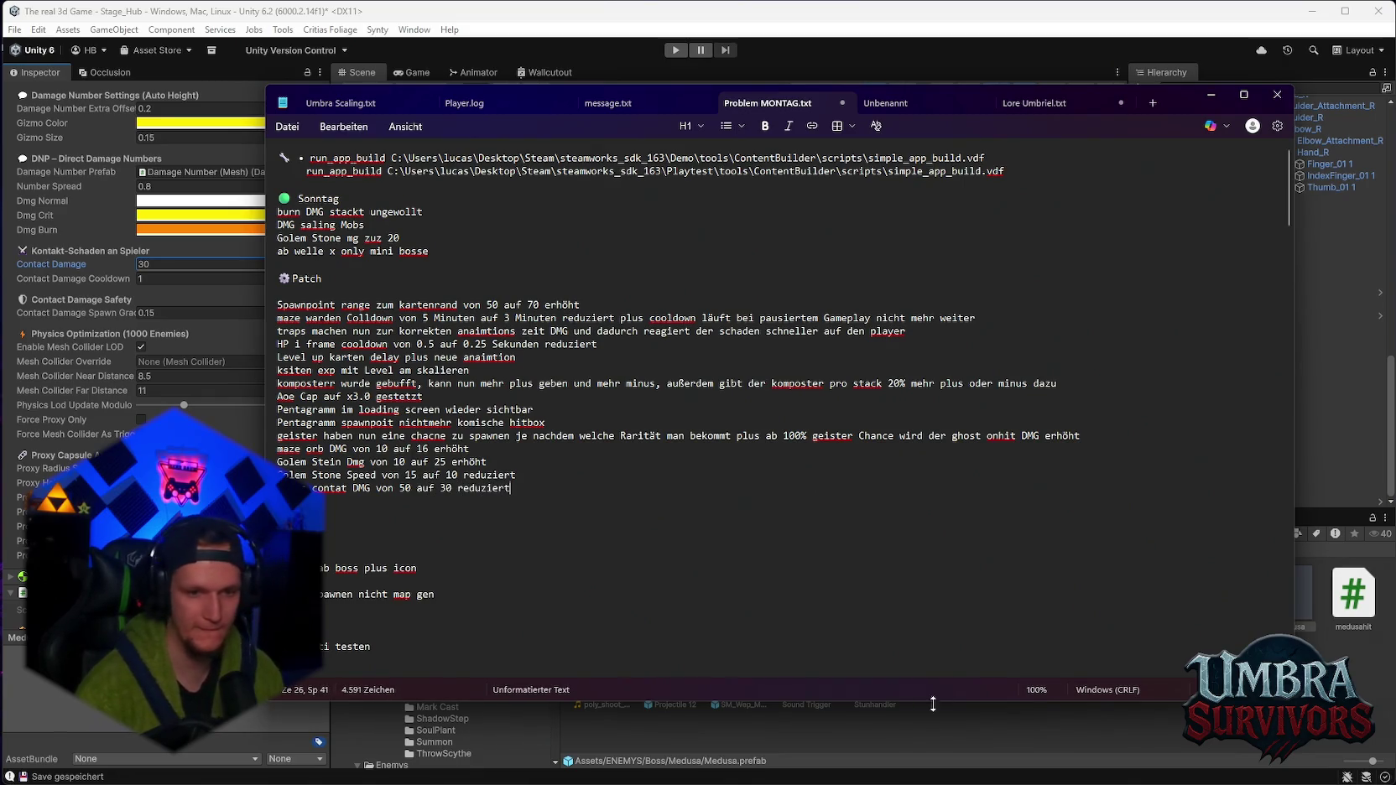
click(933, 712)
click(1284, 595)
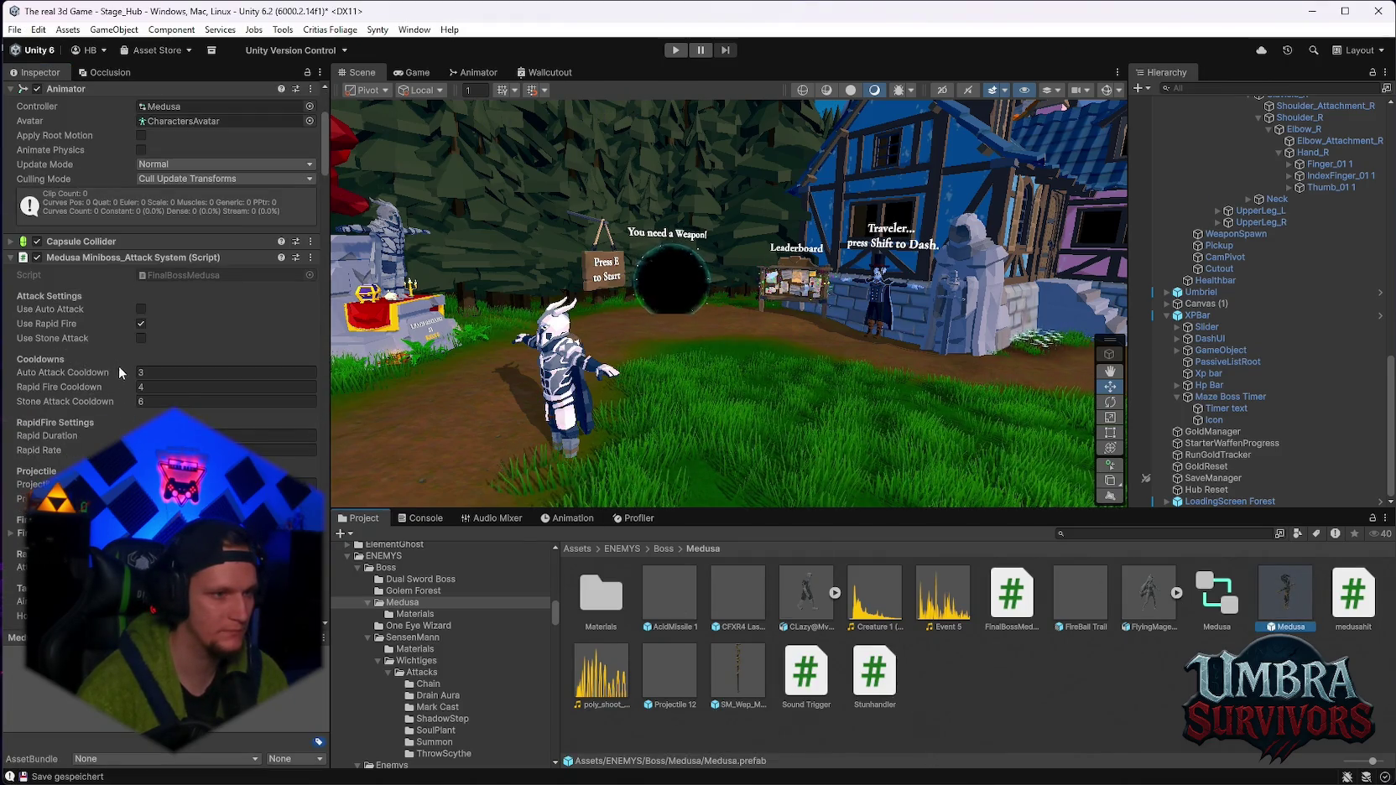
Select Medusa's Projectile Speed field, then start a new line in the patch notes
scroll(126, 375, down, 1)
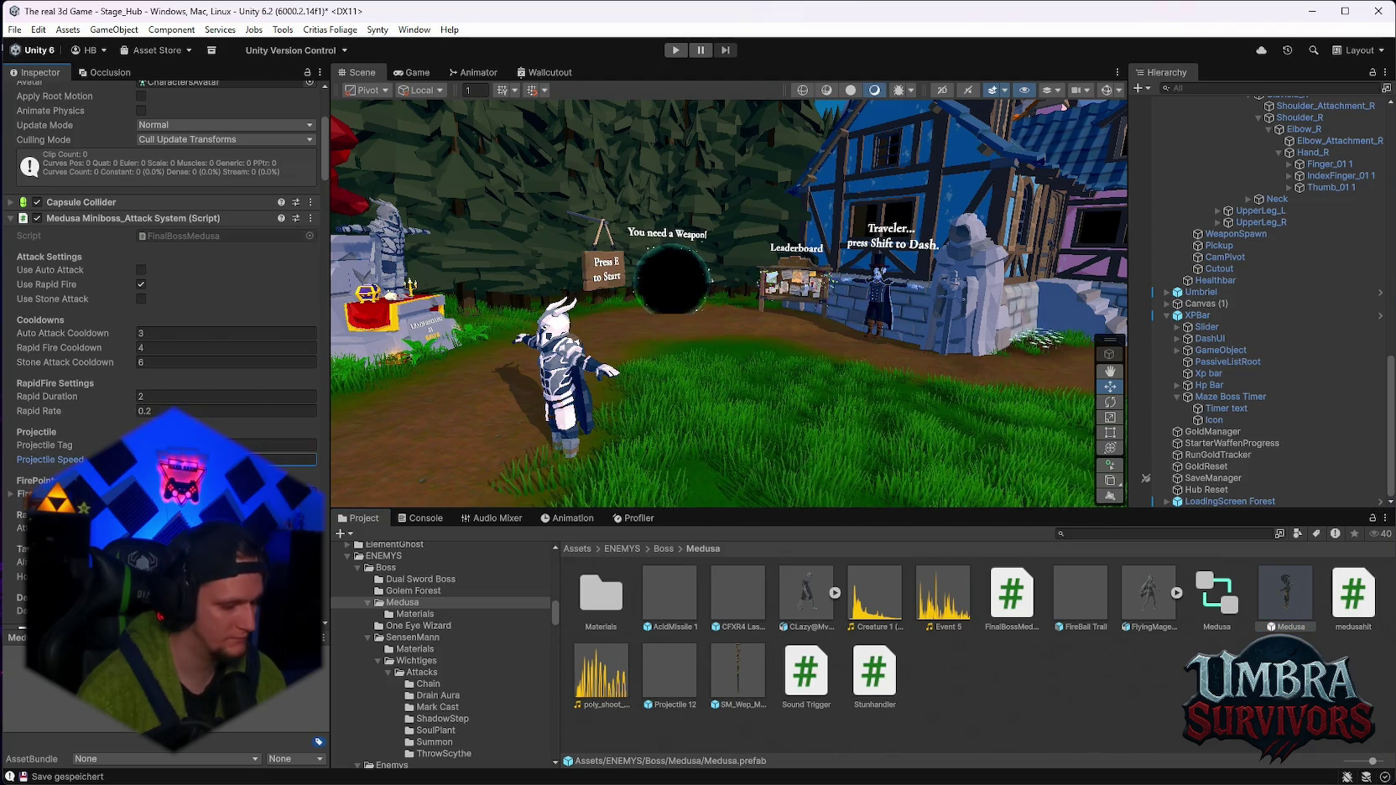
click(252, 459)
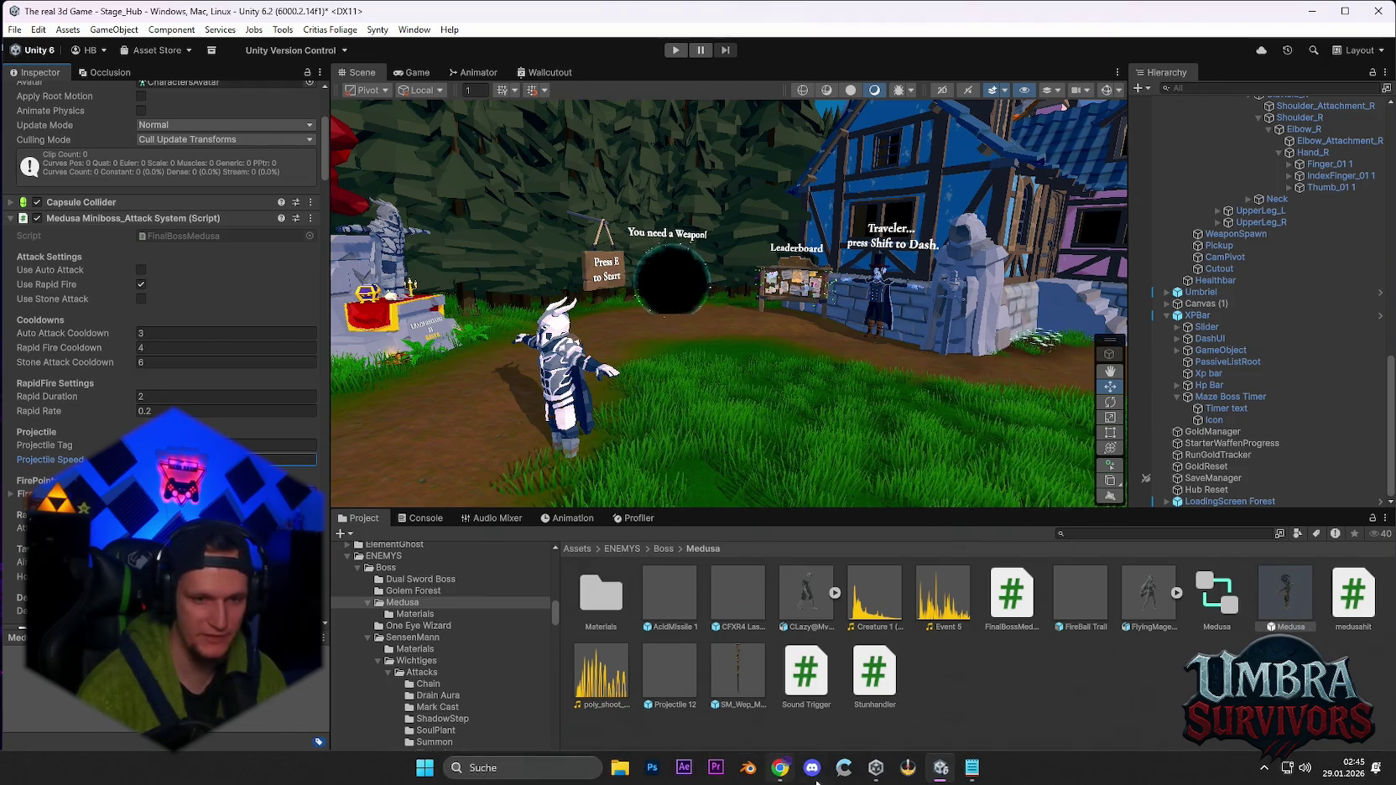
click(971, 768)
key(Return)
Log the Projectile Speed increase from 24 to 27 and return to Unity
text(Me)
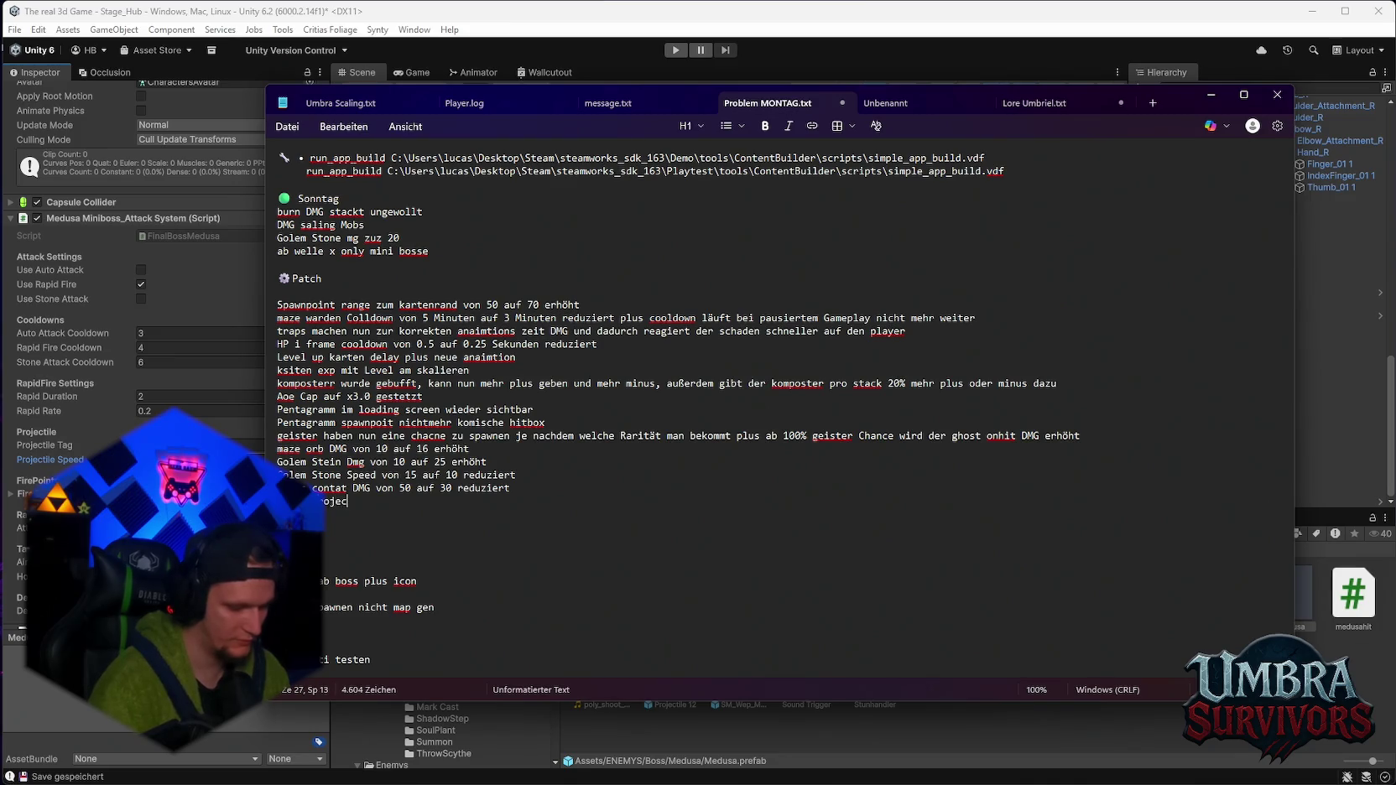
text(peed)
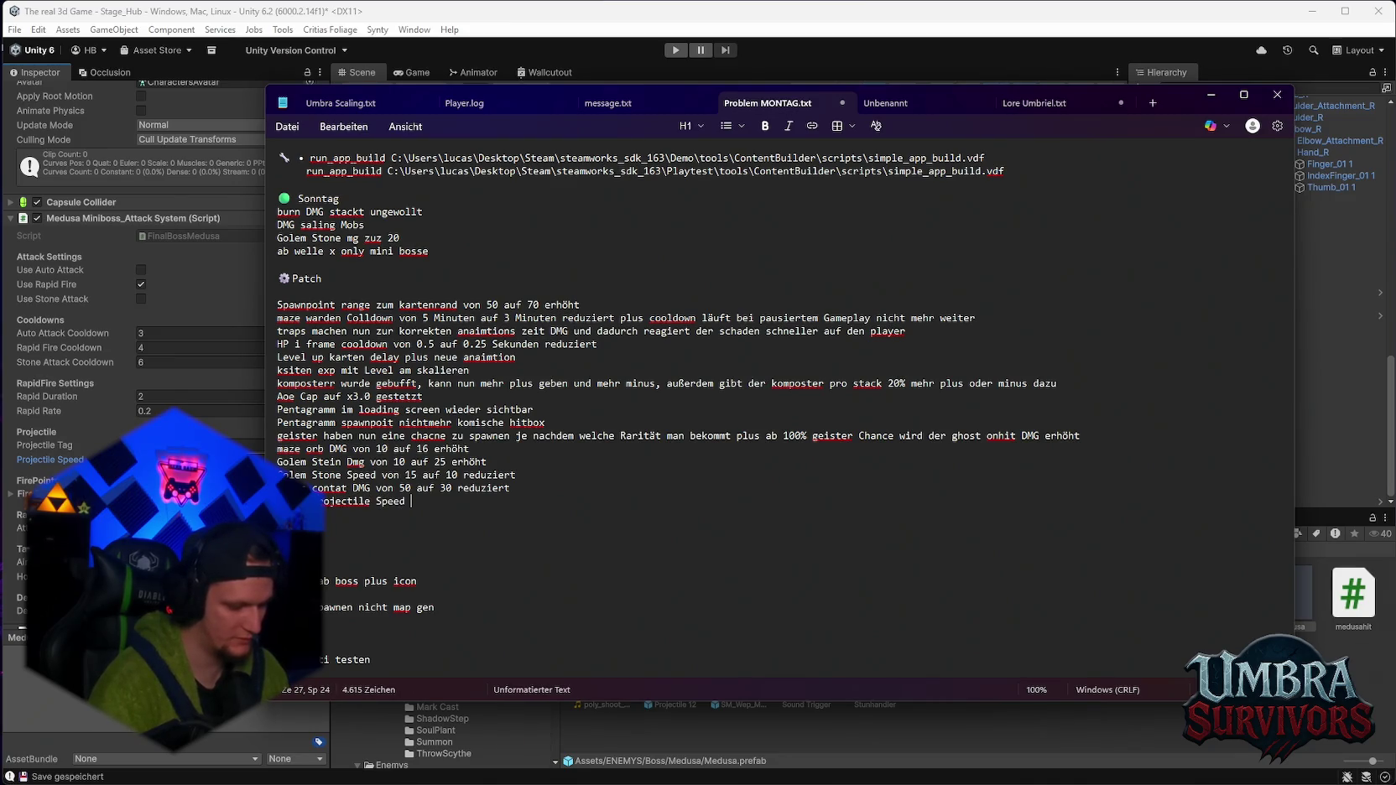
text(24 auf )
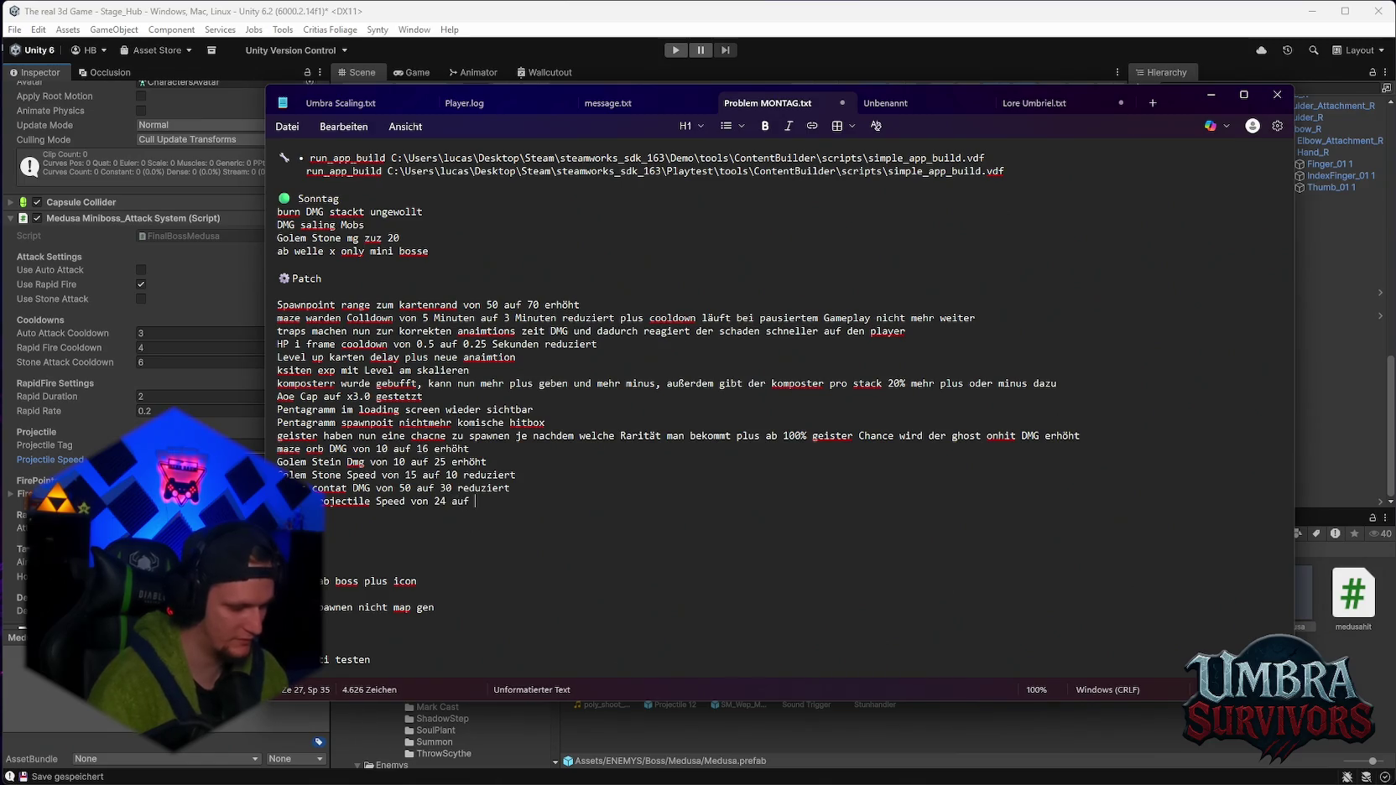
text( erhöht)
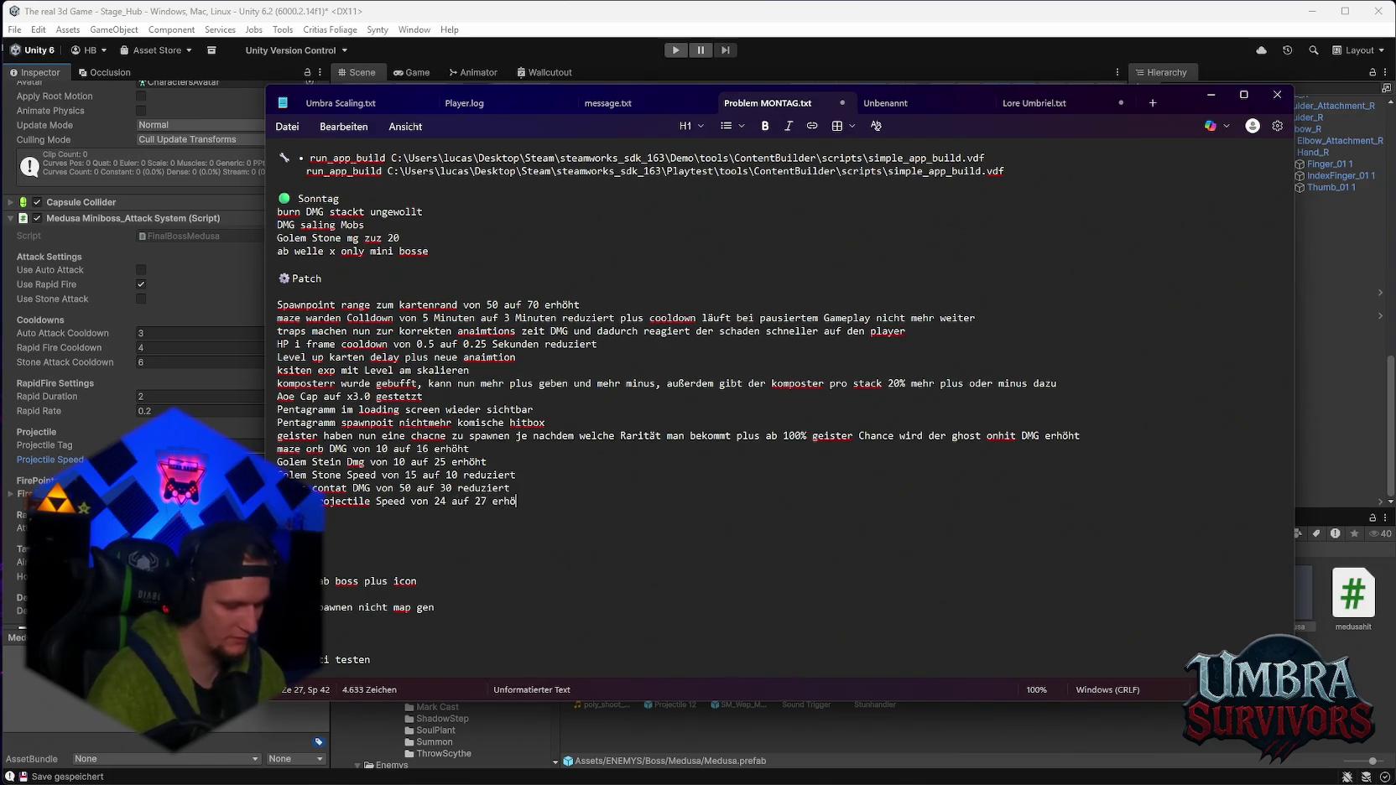
click(824, 706)
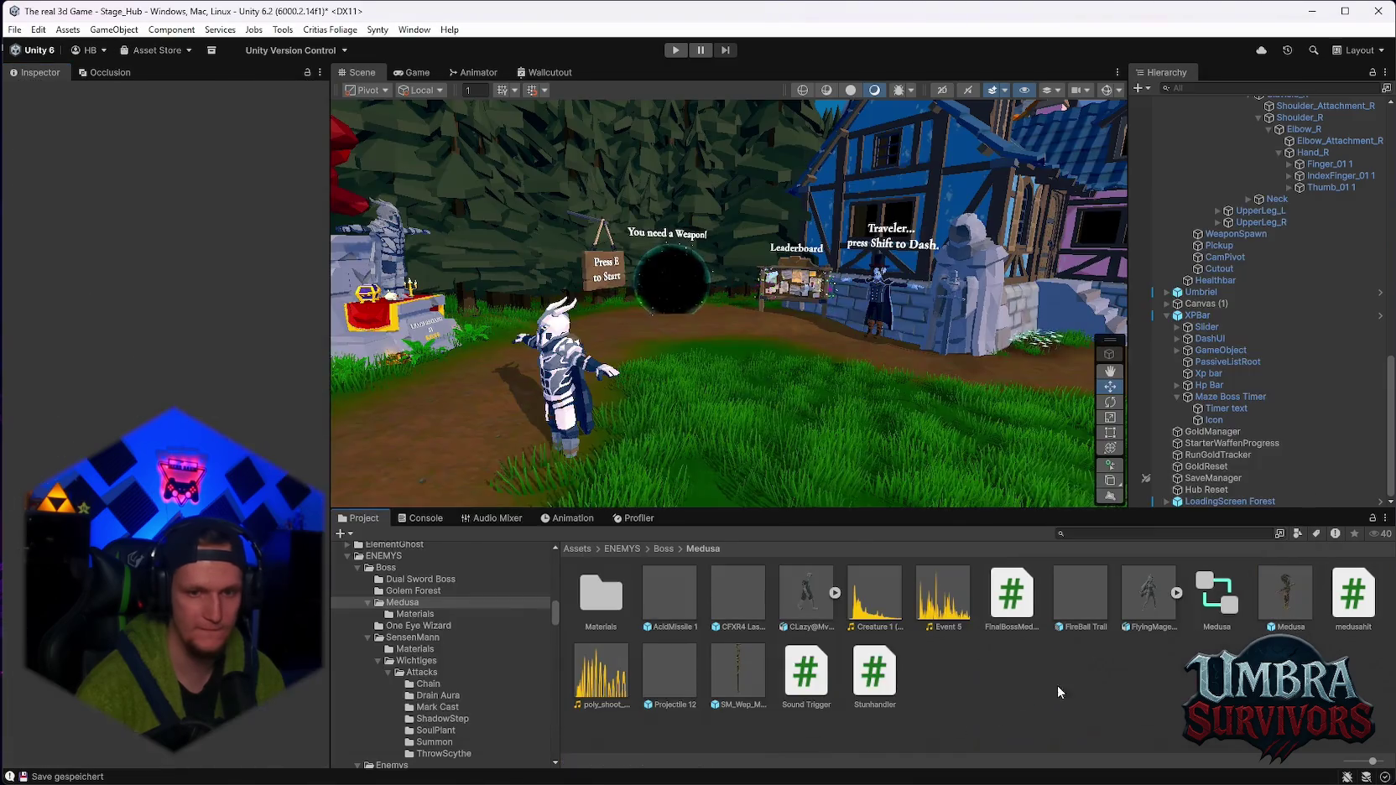
Review the Medusa boss prefab's projectile settings in the Inspector
click(1285, 597)
scroll(159, 336, down, 10)
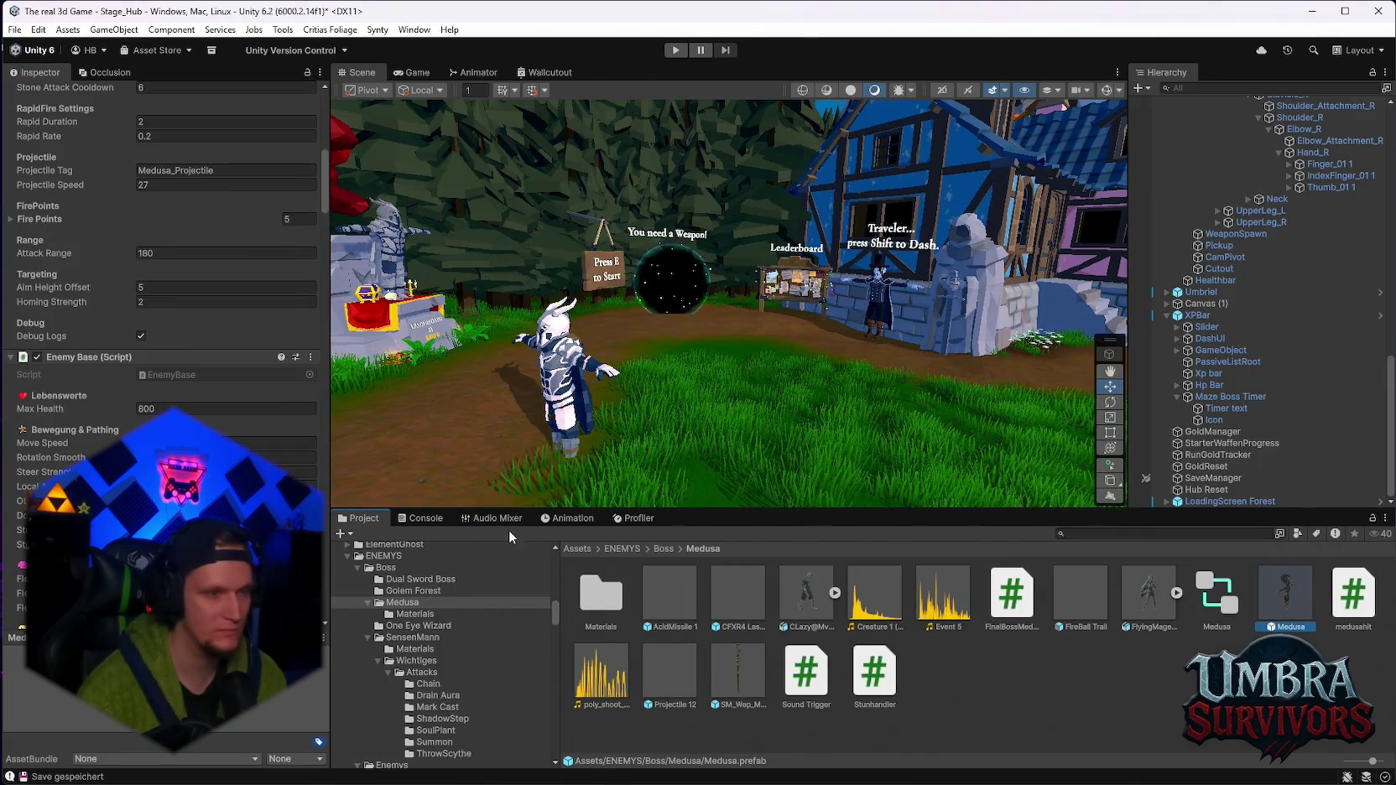
scroll(160, 252, up, 4)
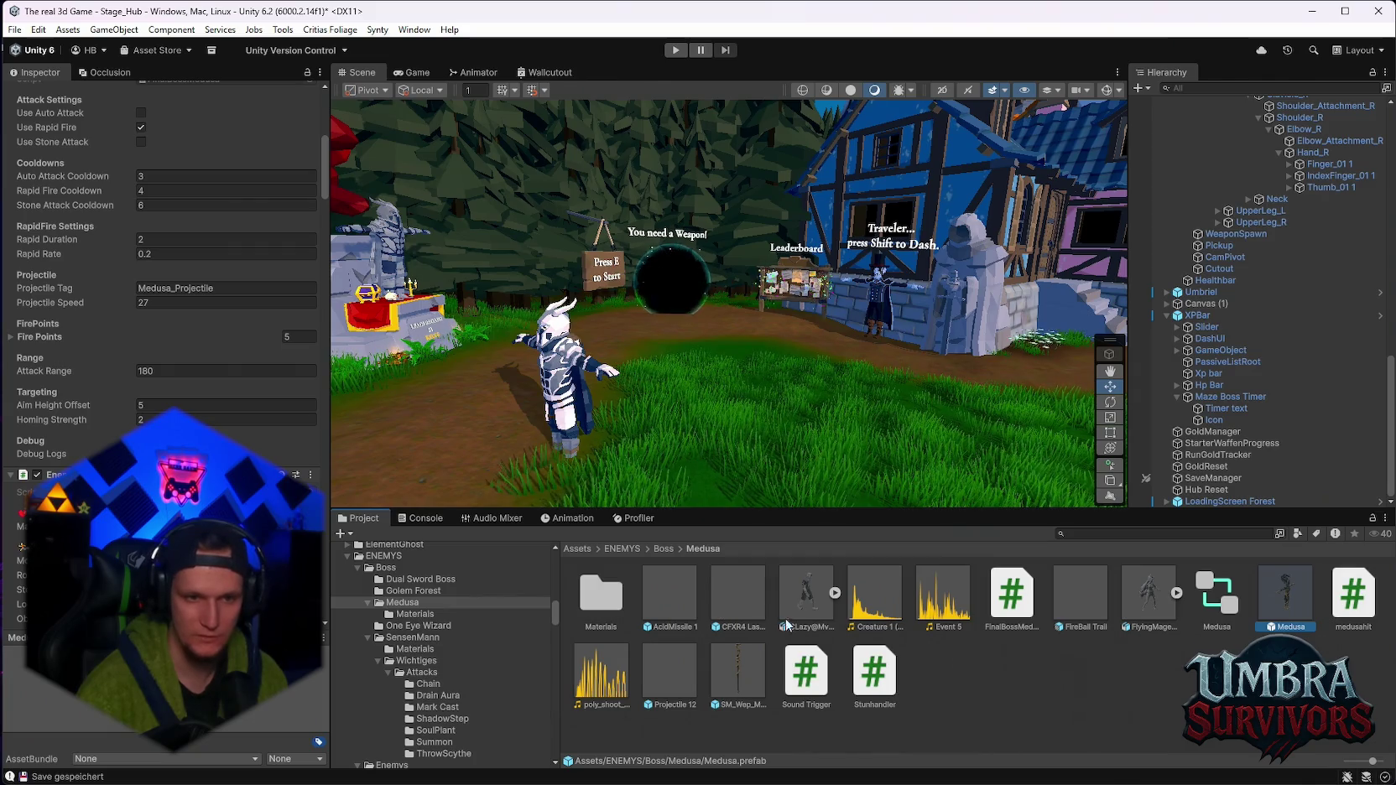
Check AcidMissile 1's Damage and Max Lifetime values, then bring the patch notes forward
click(669, 592)
scroll(160, 335, down, 7)
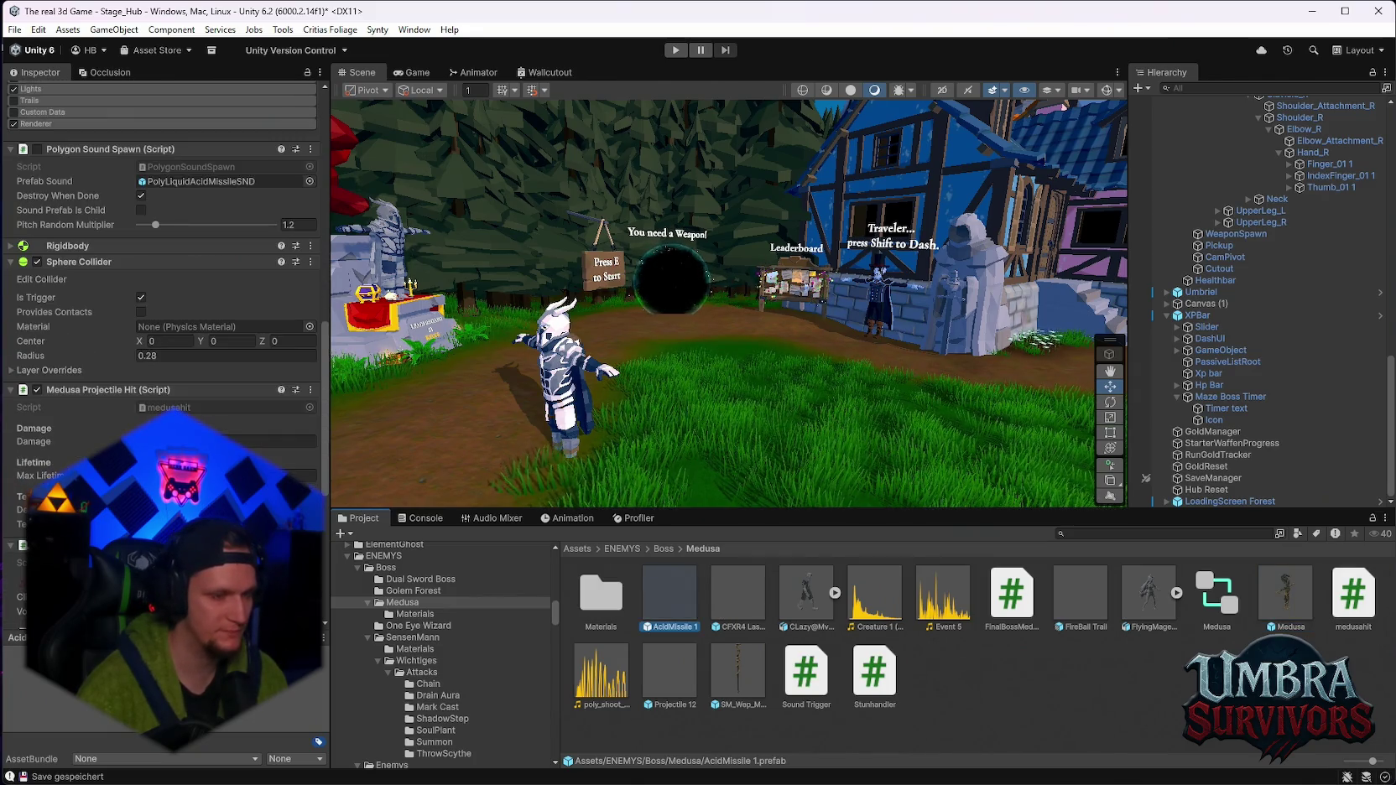
click(252, 441)
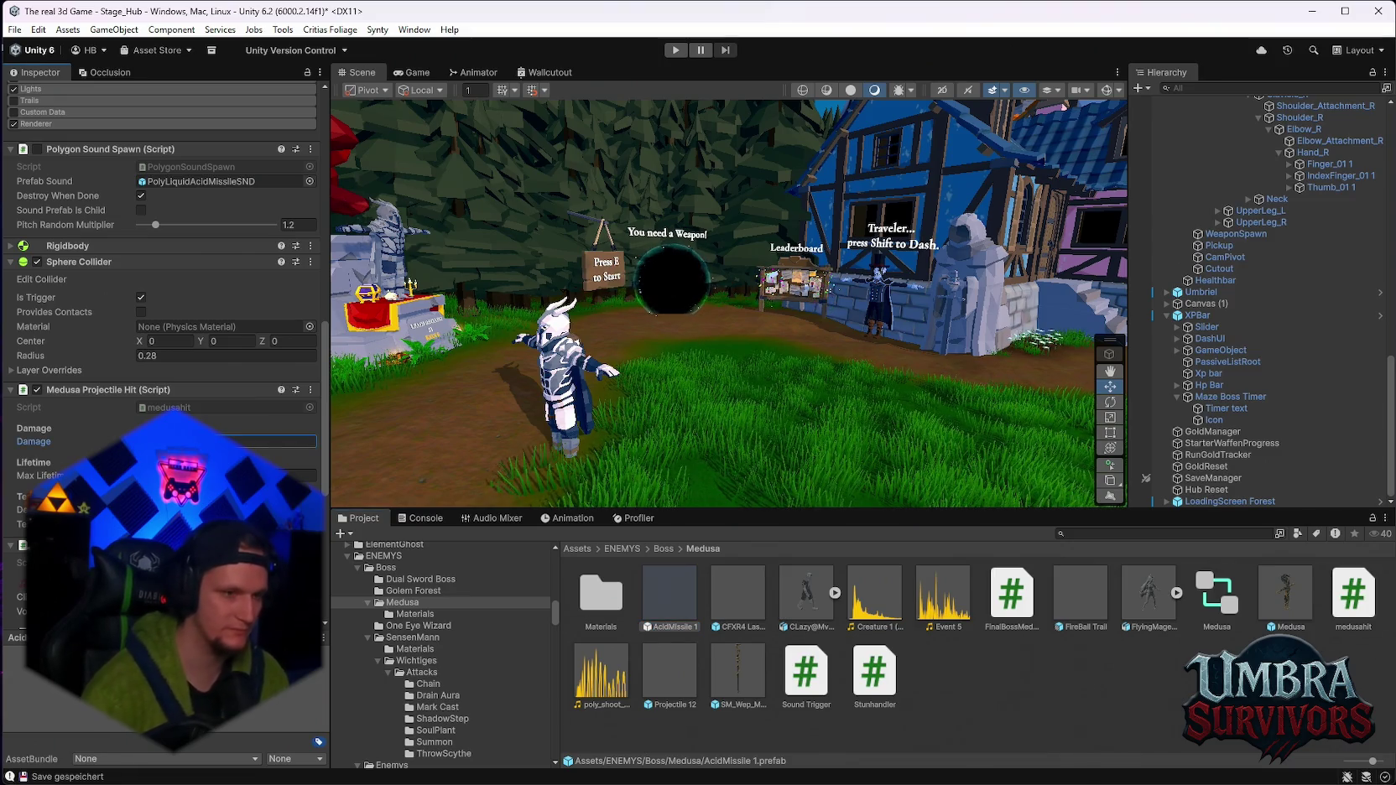
click(252, 475)
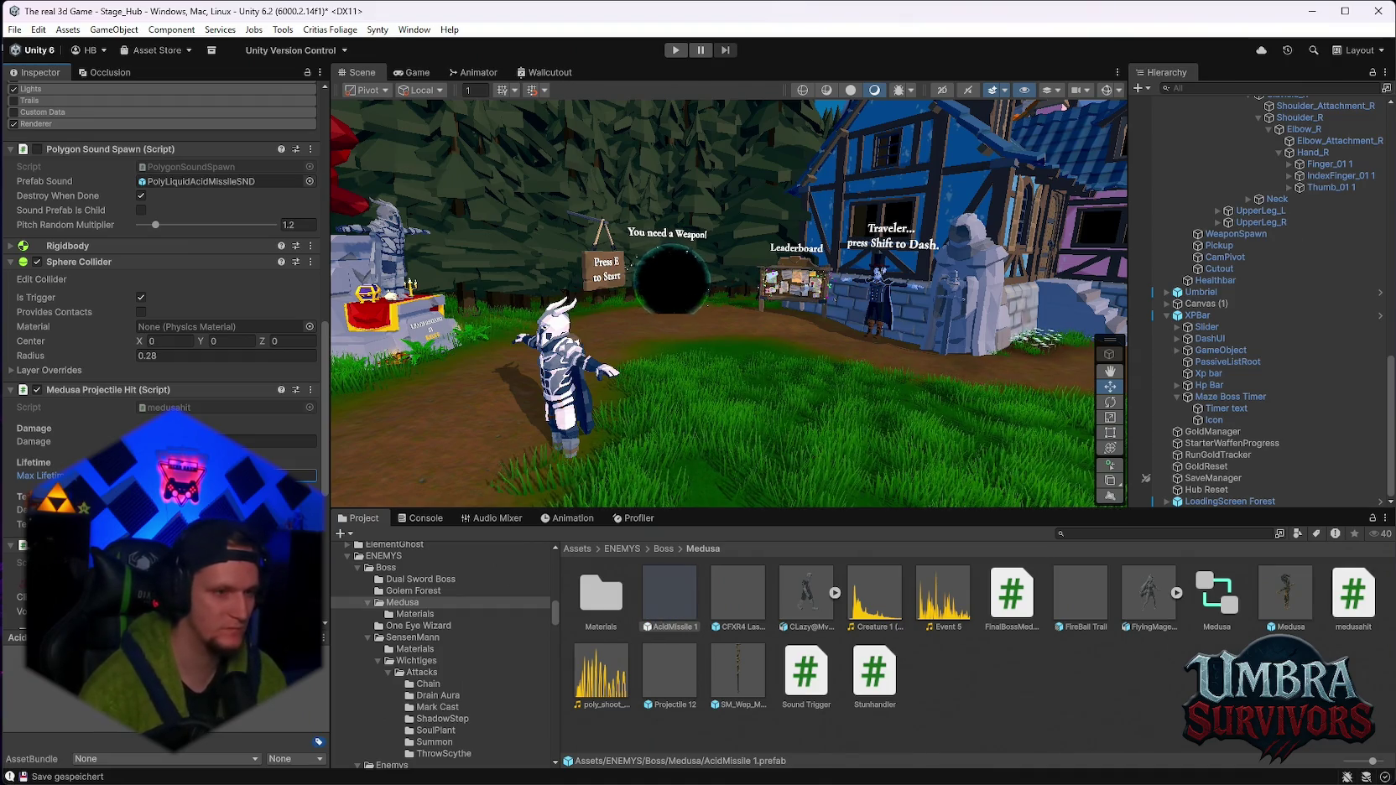
click(971, 779)
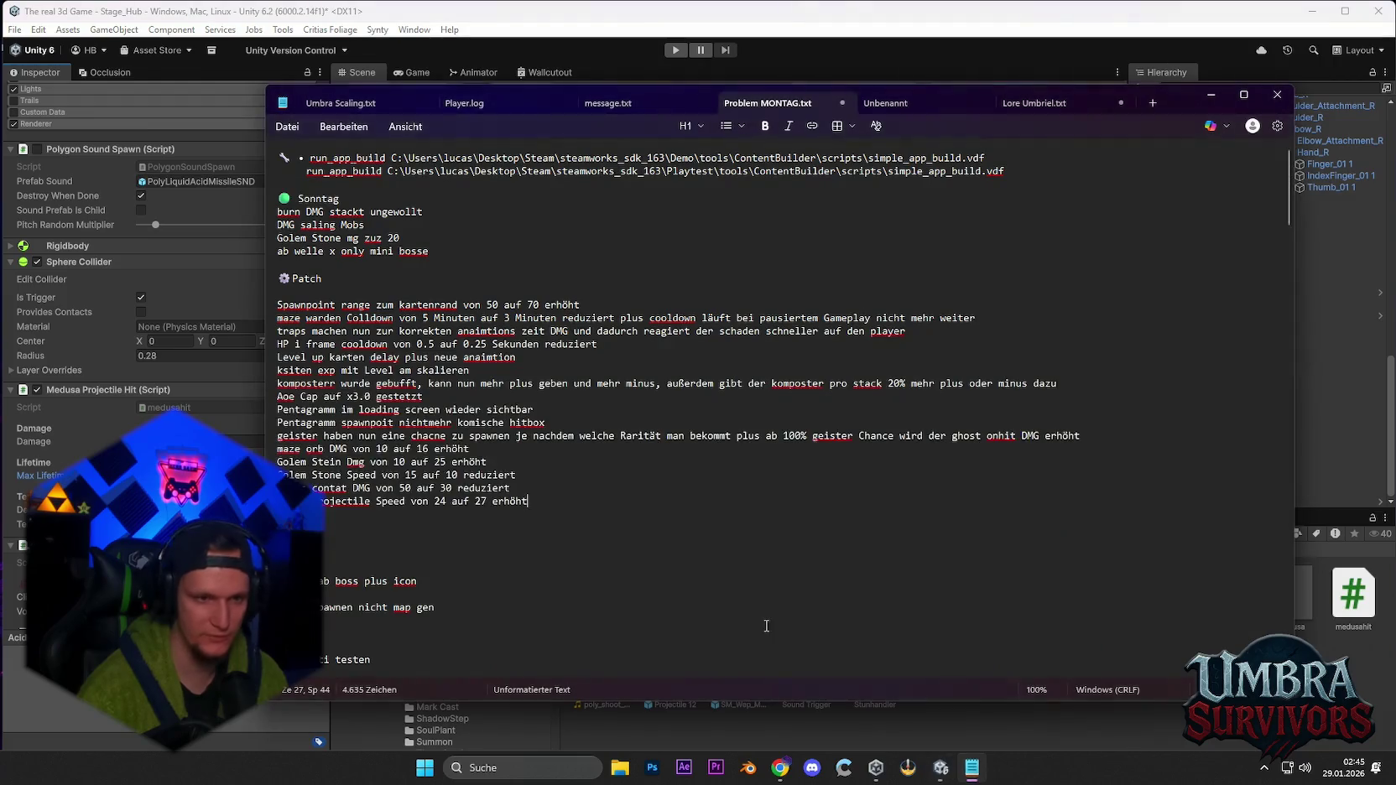
Add a note: projectile DMG raised from 10 to 20, lifetime from 3 to 5 seconds
key(Return)
text(Projectile DMG von 10 auf 20)
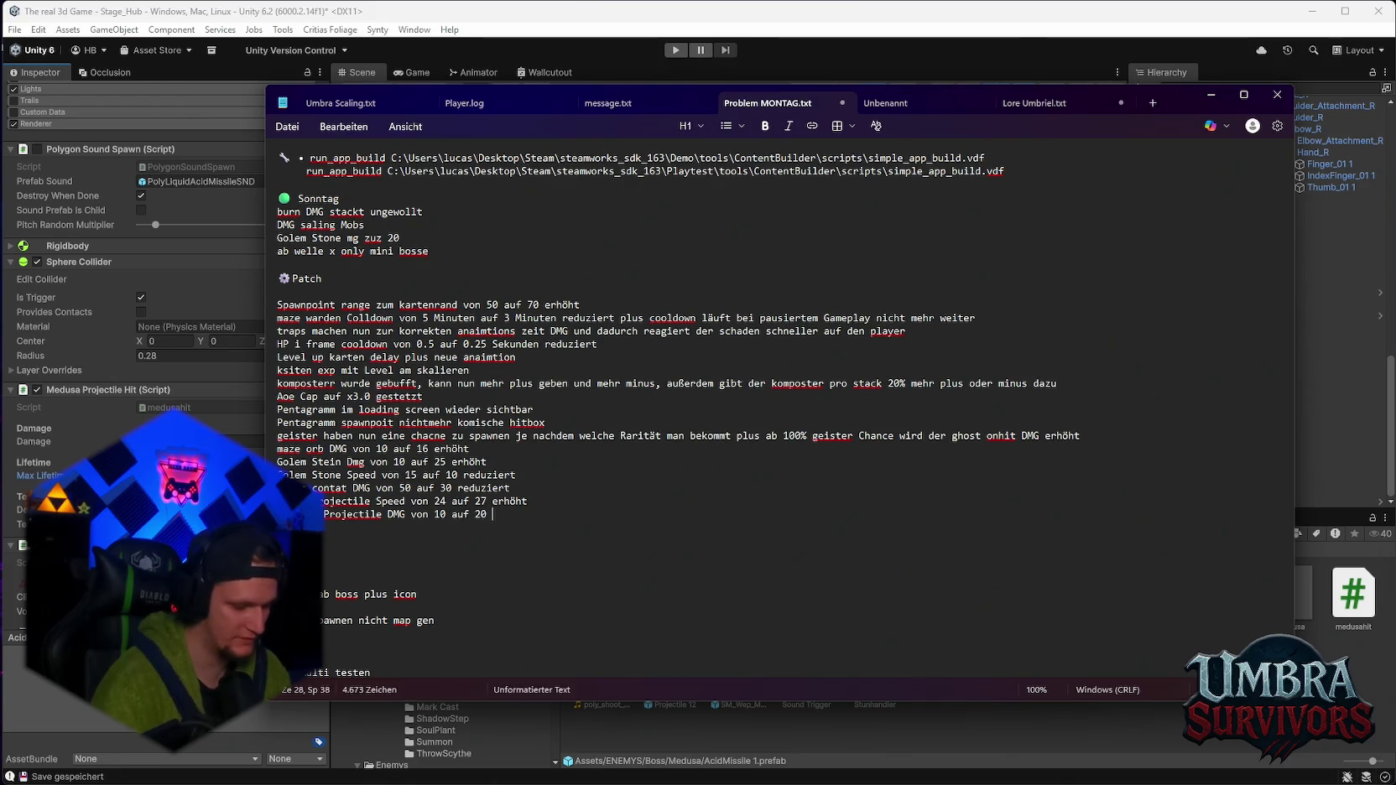
text(erhöht und die Lebensd)
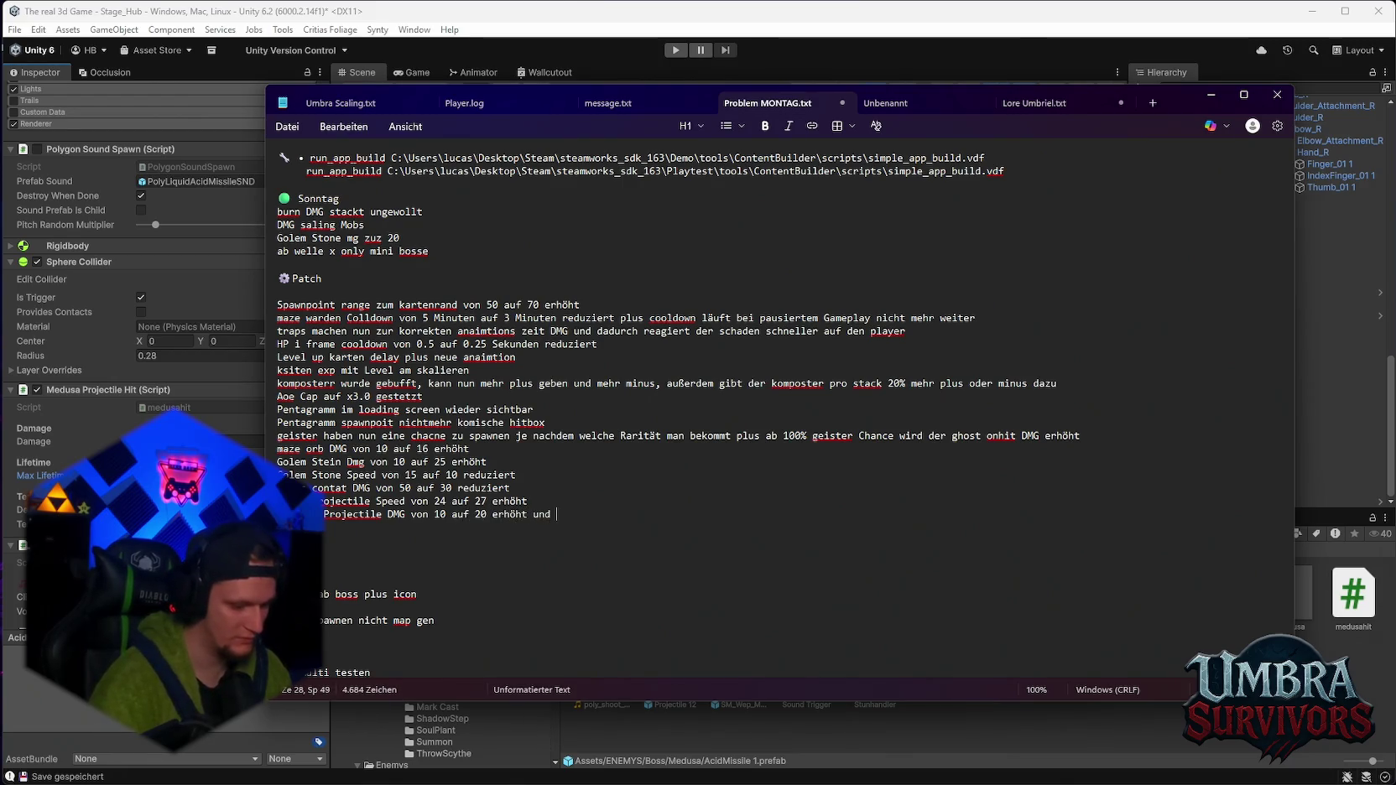
text(auer)
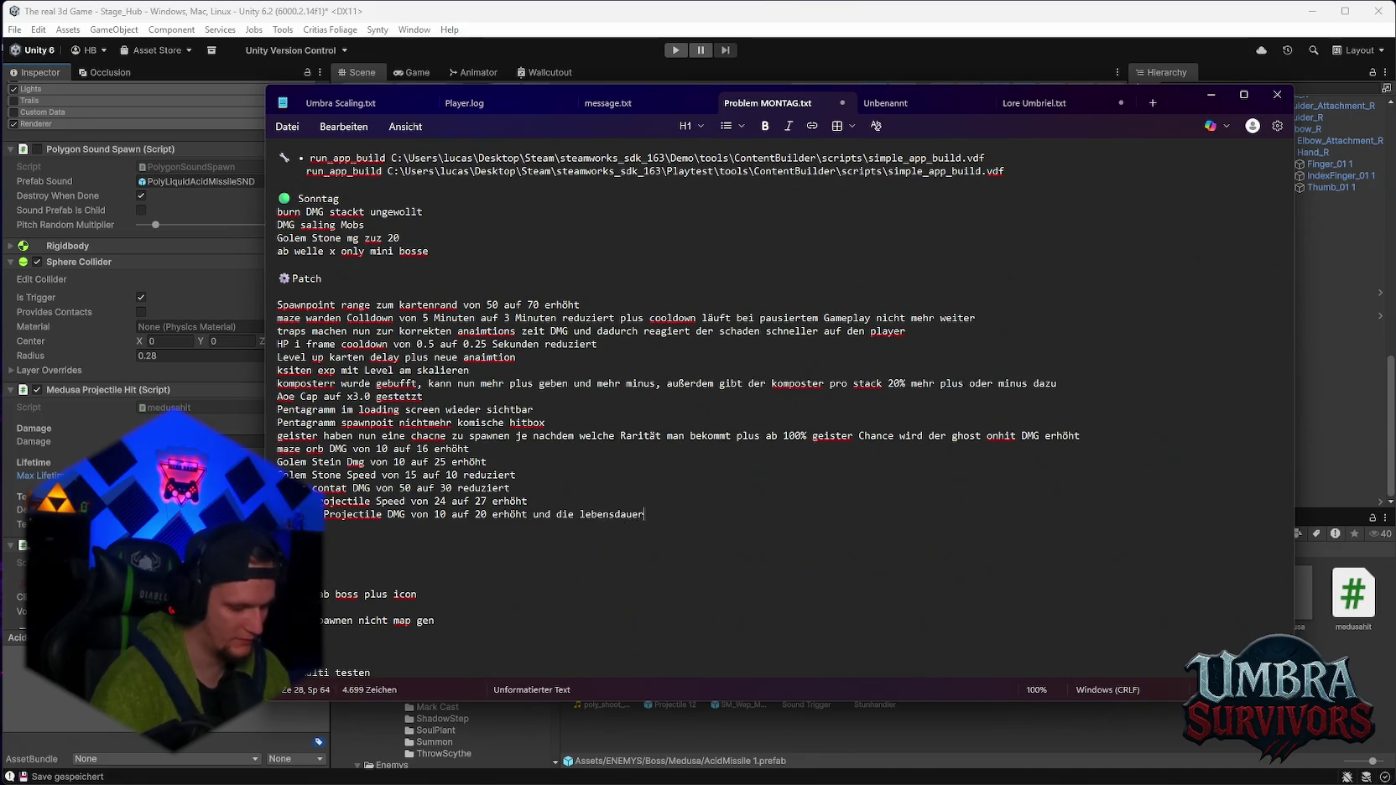
text( der projectile s)
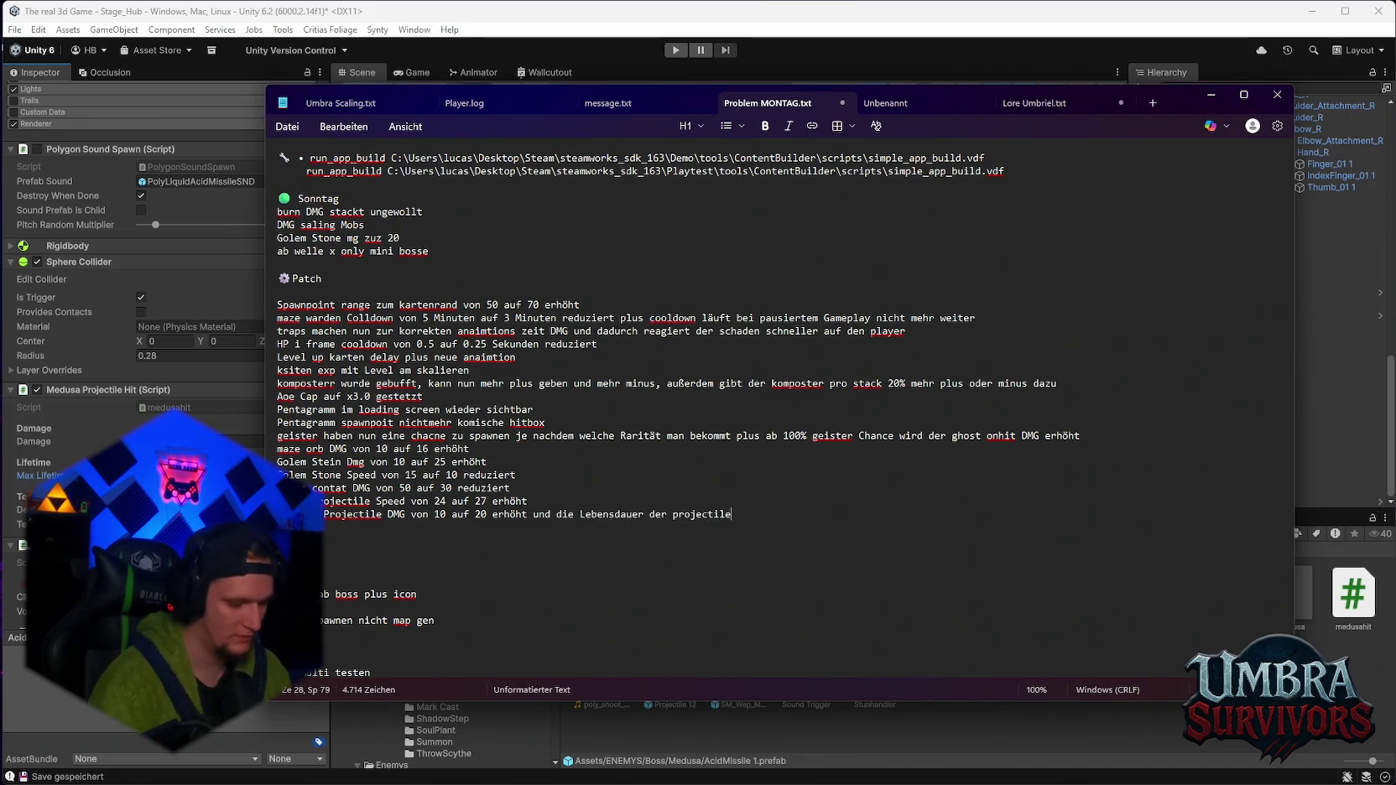
key(BackSpace)
key(BackSpace)
text(s au)
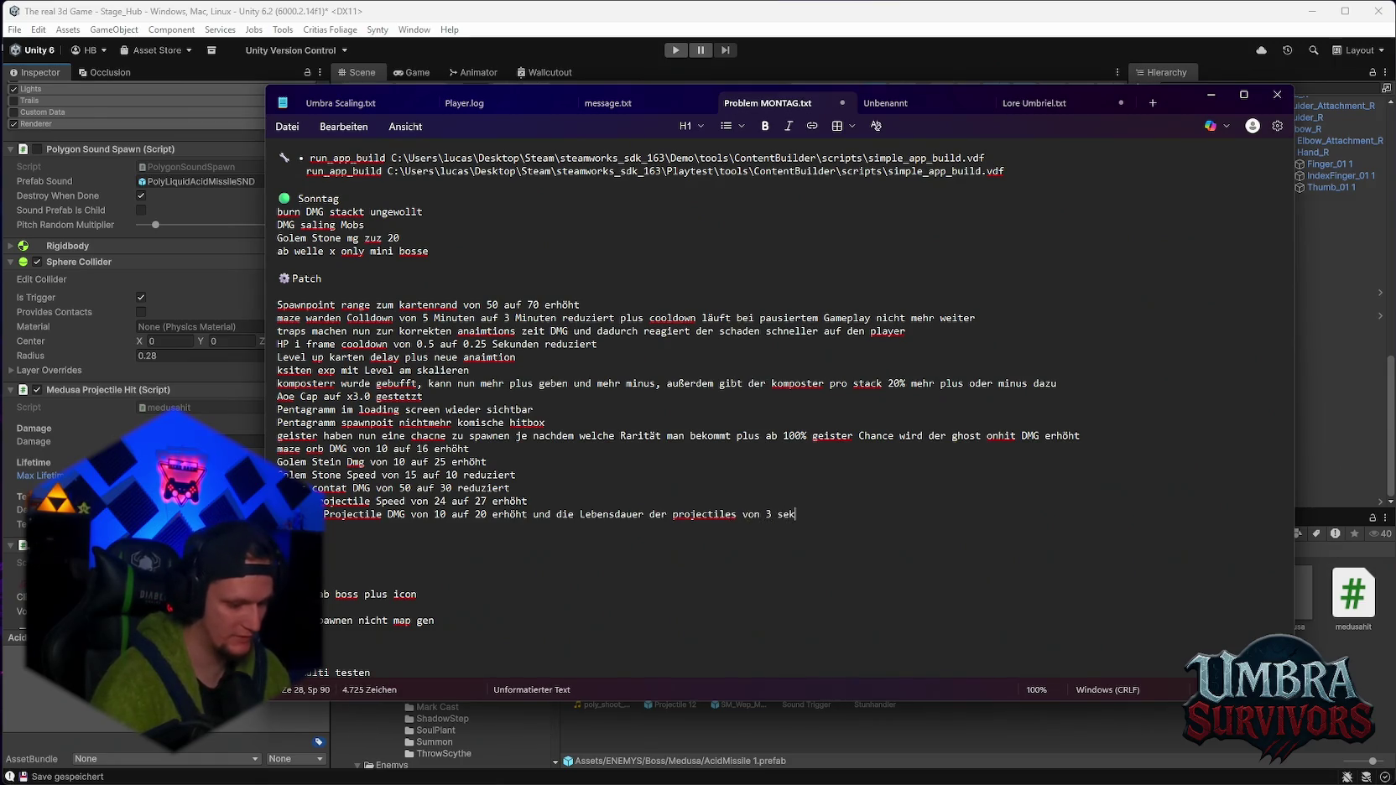
text(5)
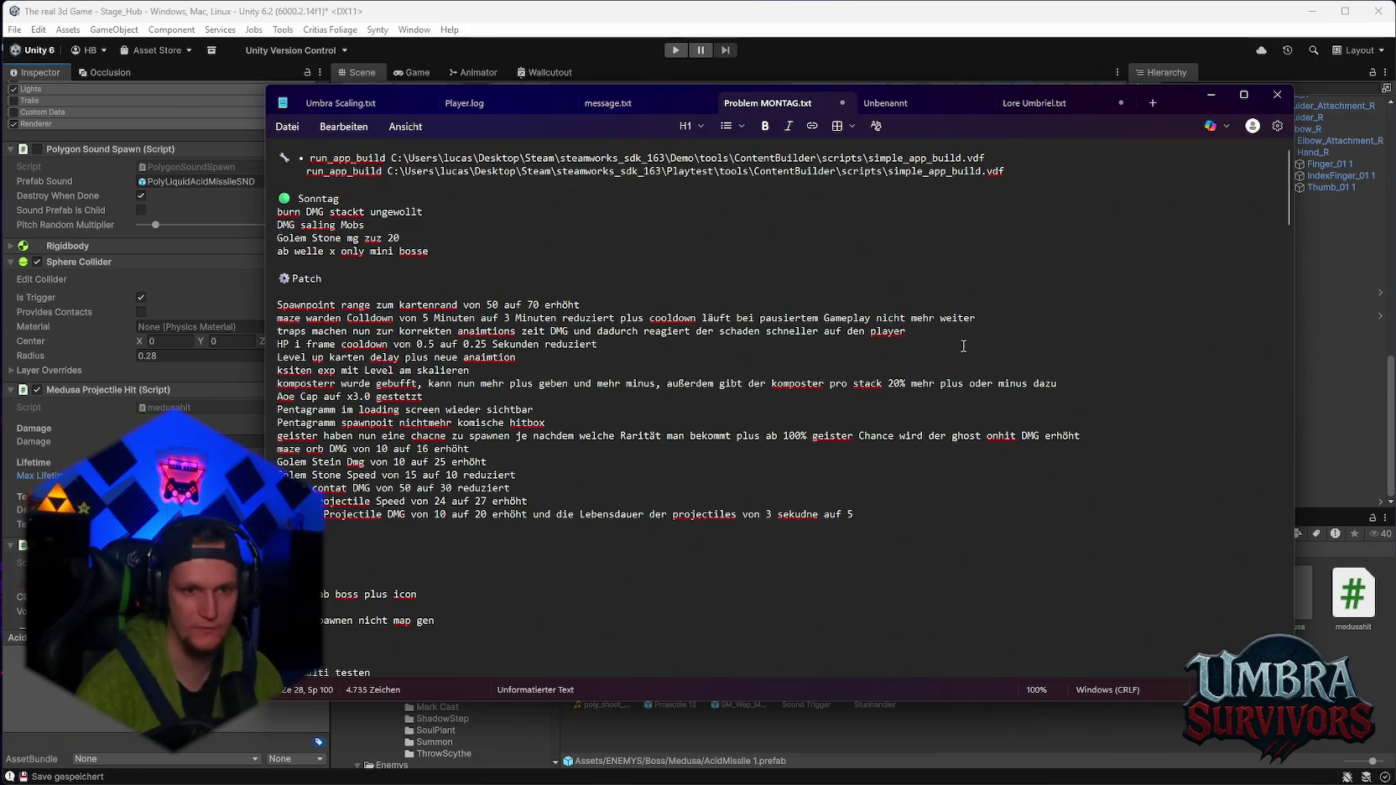
Hide Notepad and search the Project panel for 'stage_forest' to list the Stage_Forest assets
click(1220, 100)
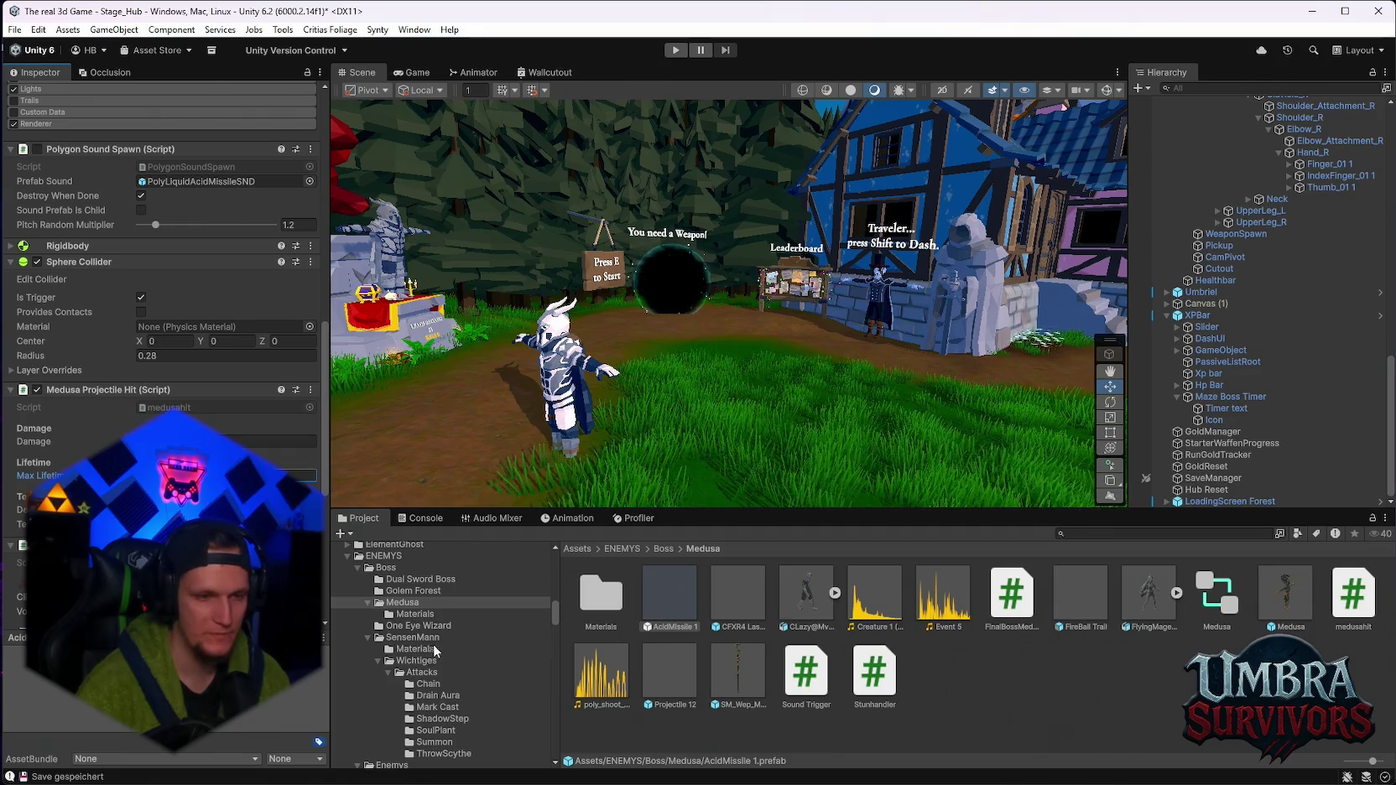
scroll(453, 651, down, 2)
scroll(453, 650, up, 3)
scroll(461, 667, up, 3)
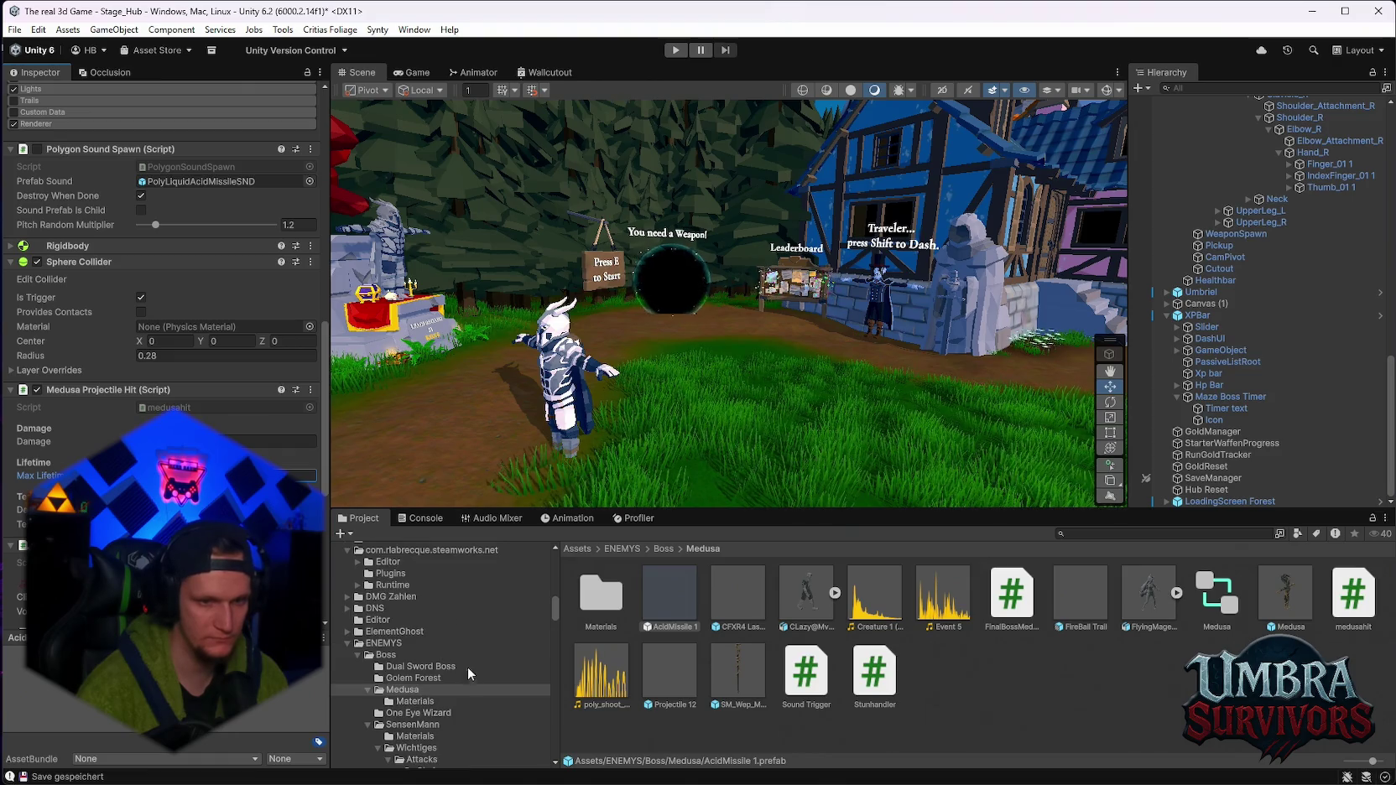
scroll(449, 671, up, 2)
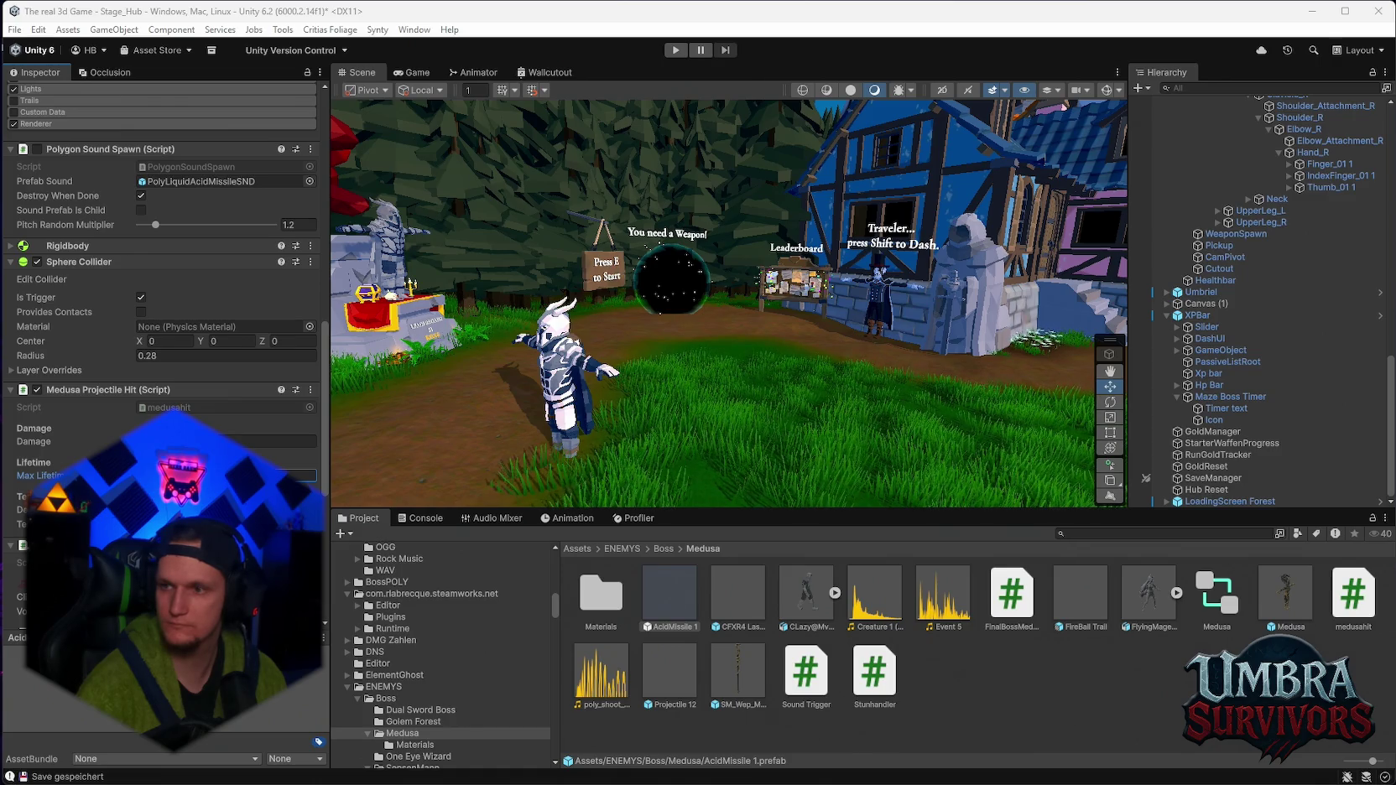
mouse_move(789, 780)
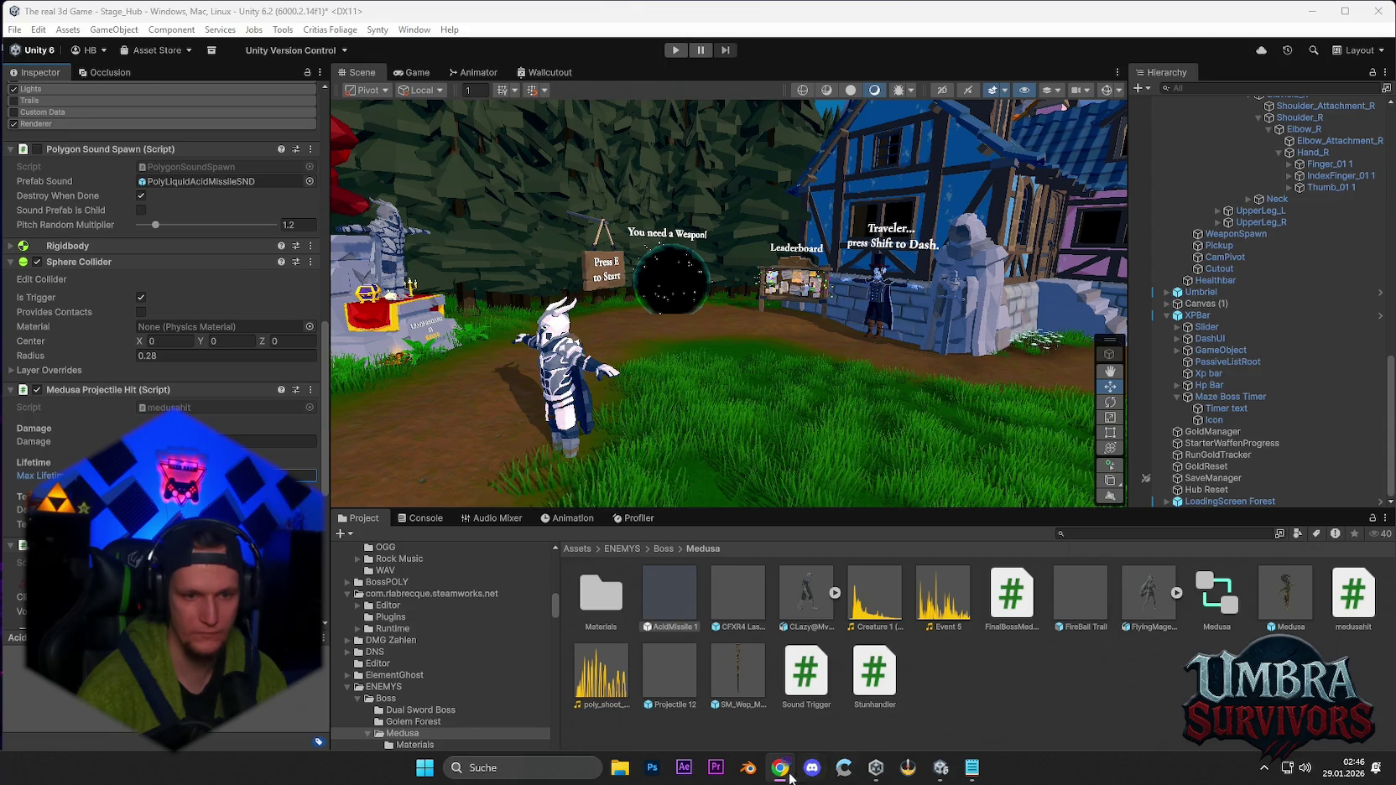
click(1103, 530)
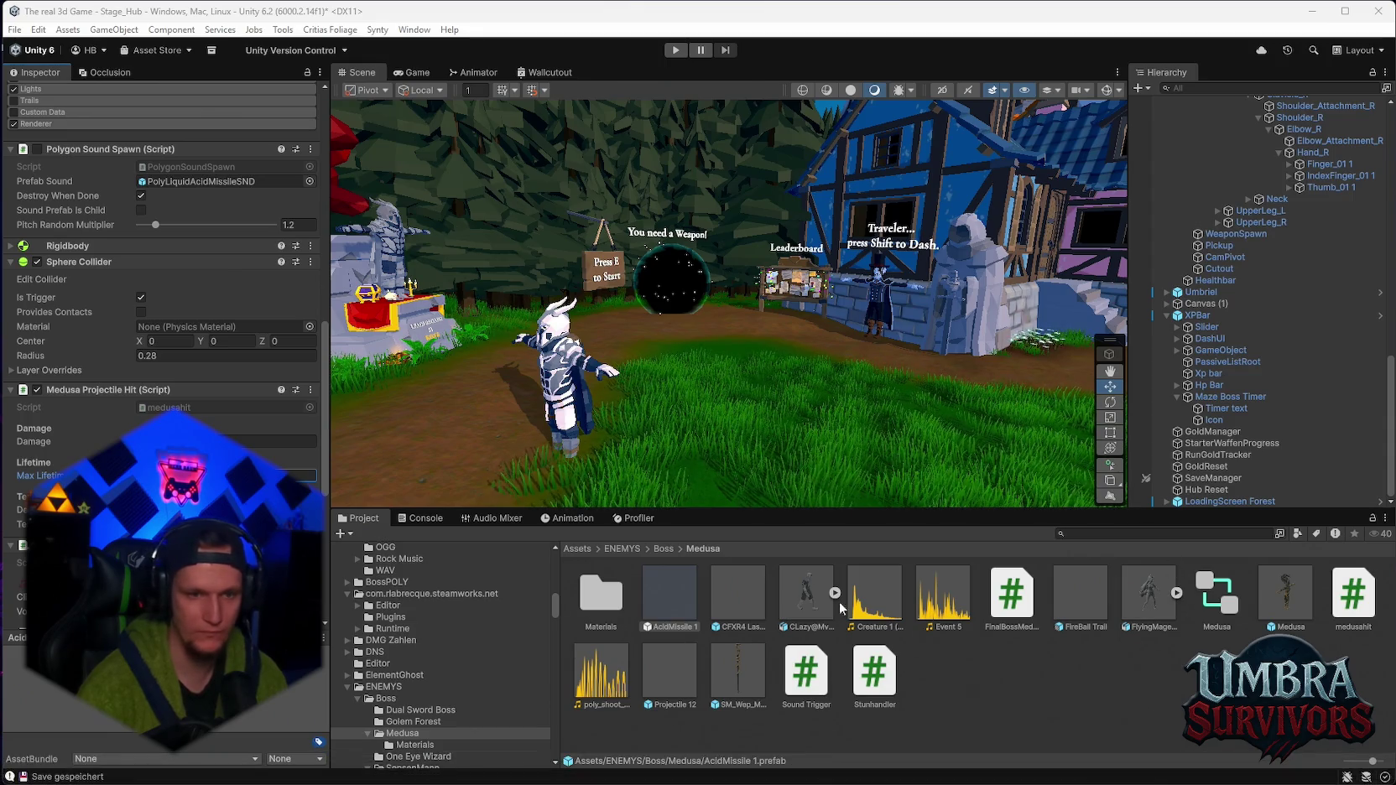
Open the Stage_Forest folder, select WorldGenConfig, and open its script via Edit Script
text(stage_forest)
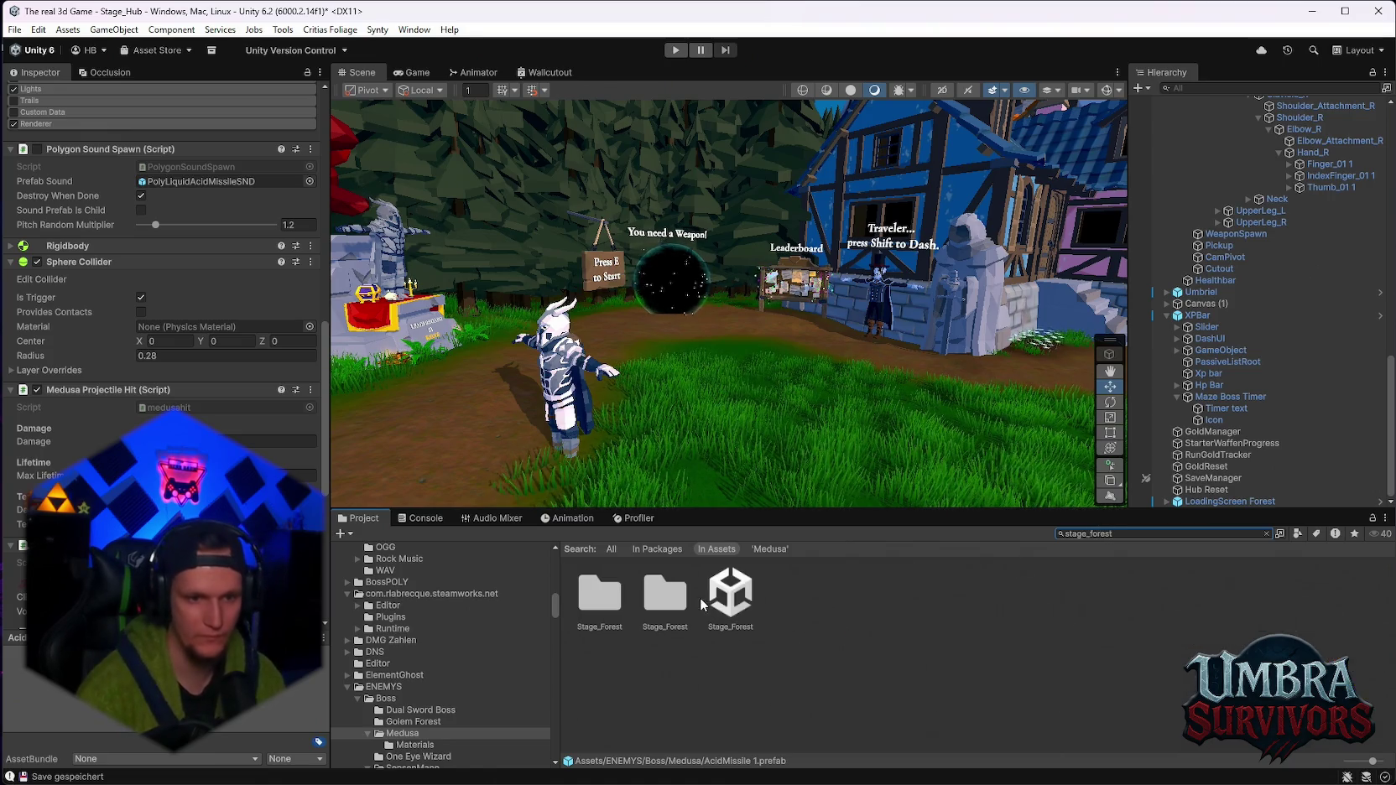
double_click(670, 594)
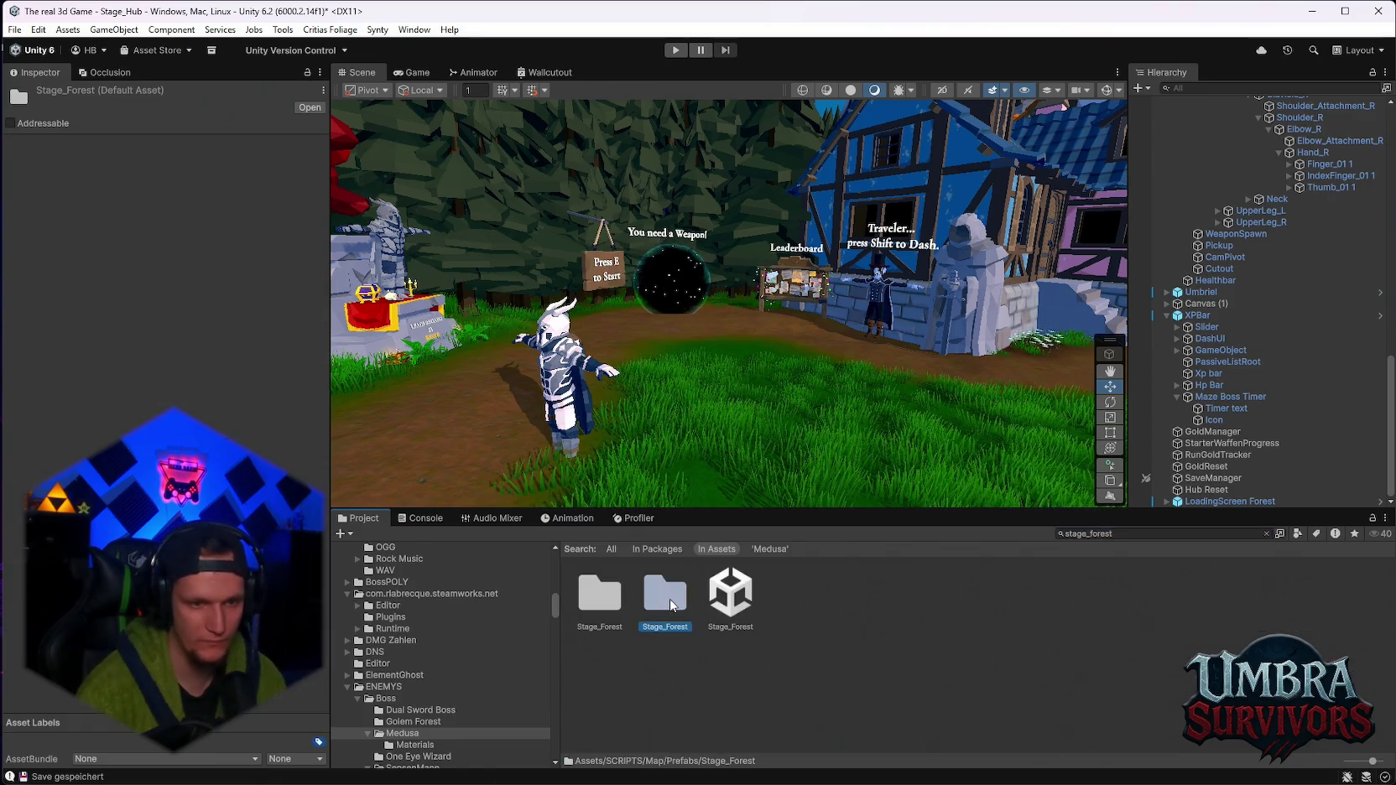
scroll(873, 661, down, 10)
click(735, 712)
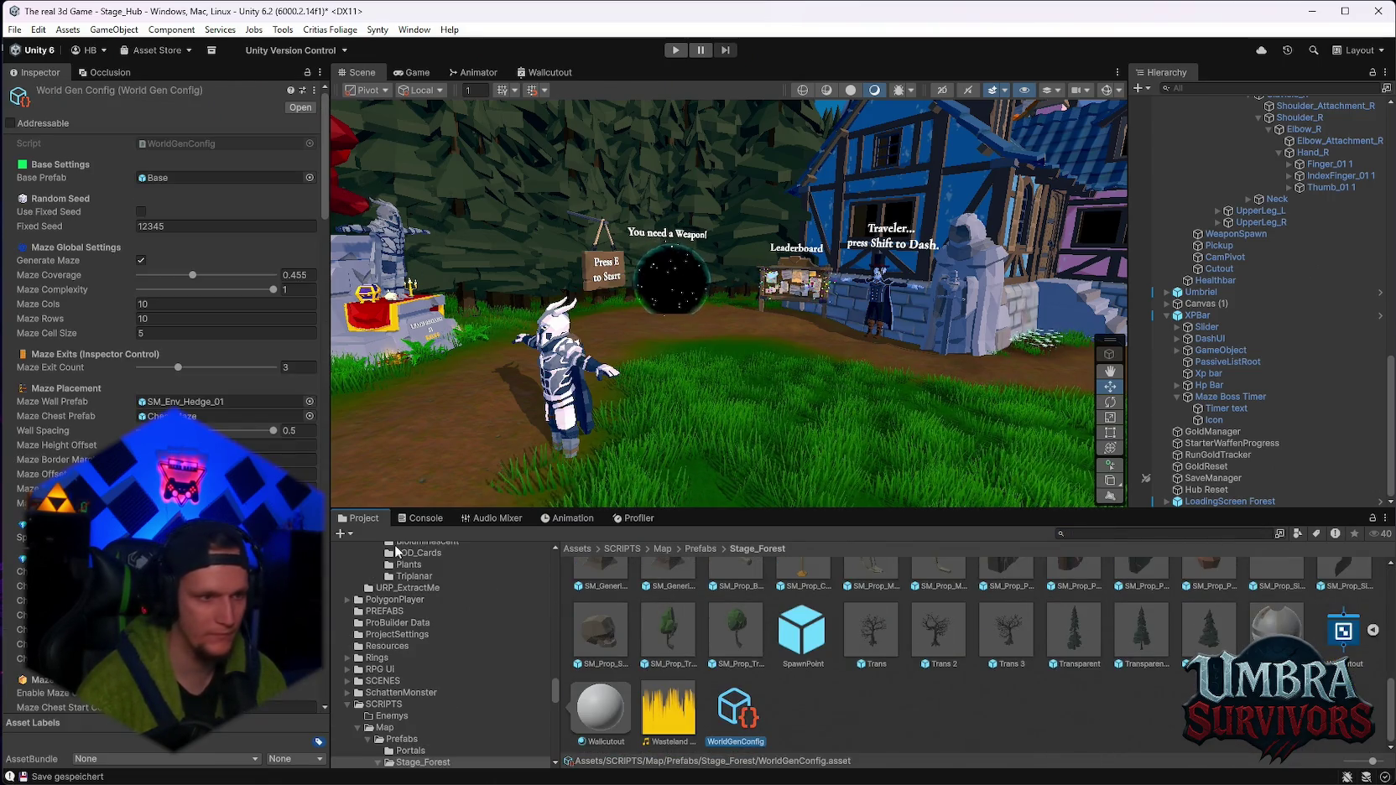
scroll(302, 291, down, 5)
scroll(302, 291, up, 8)
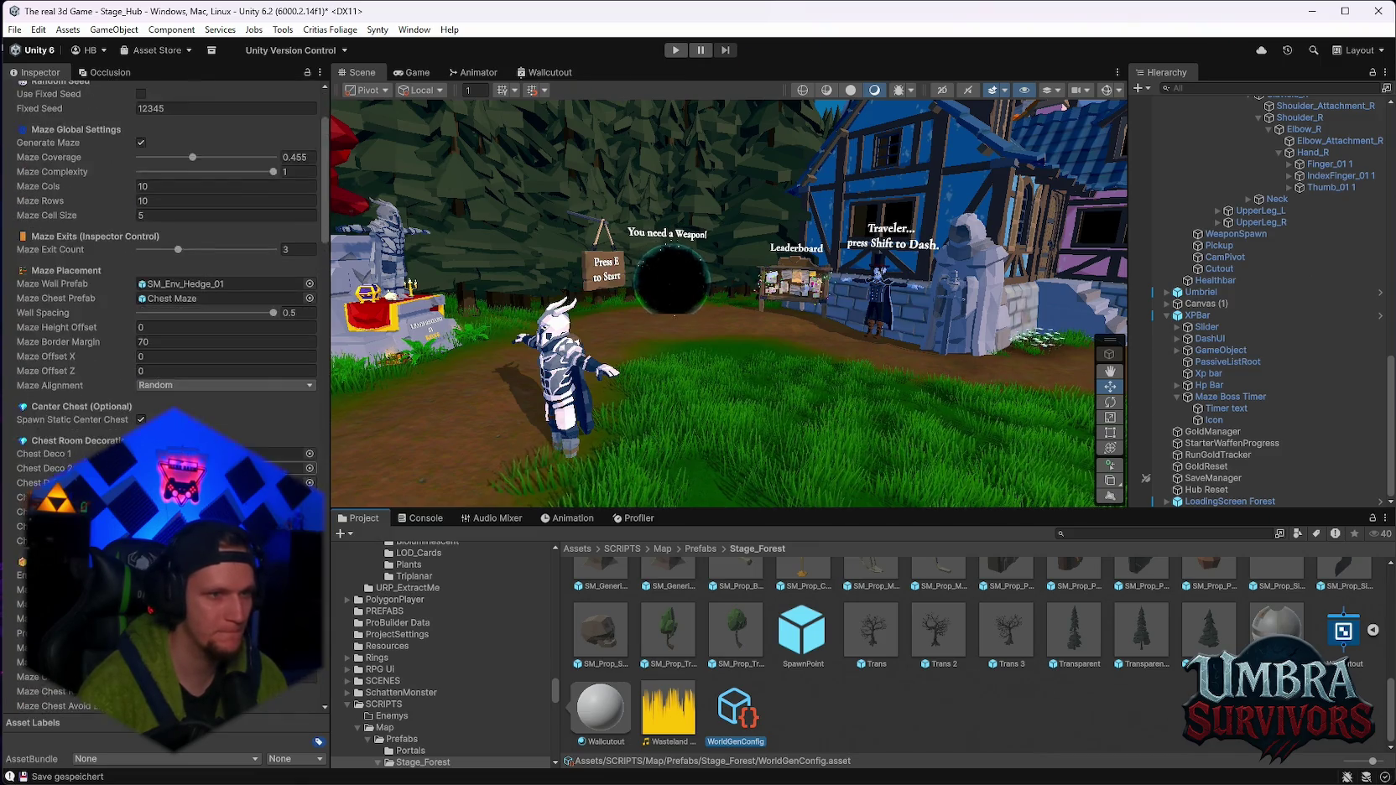
click(313, 90)
click(344, 106)
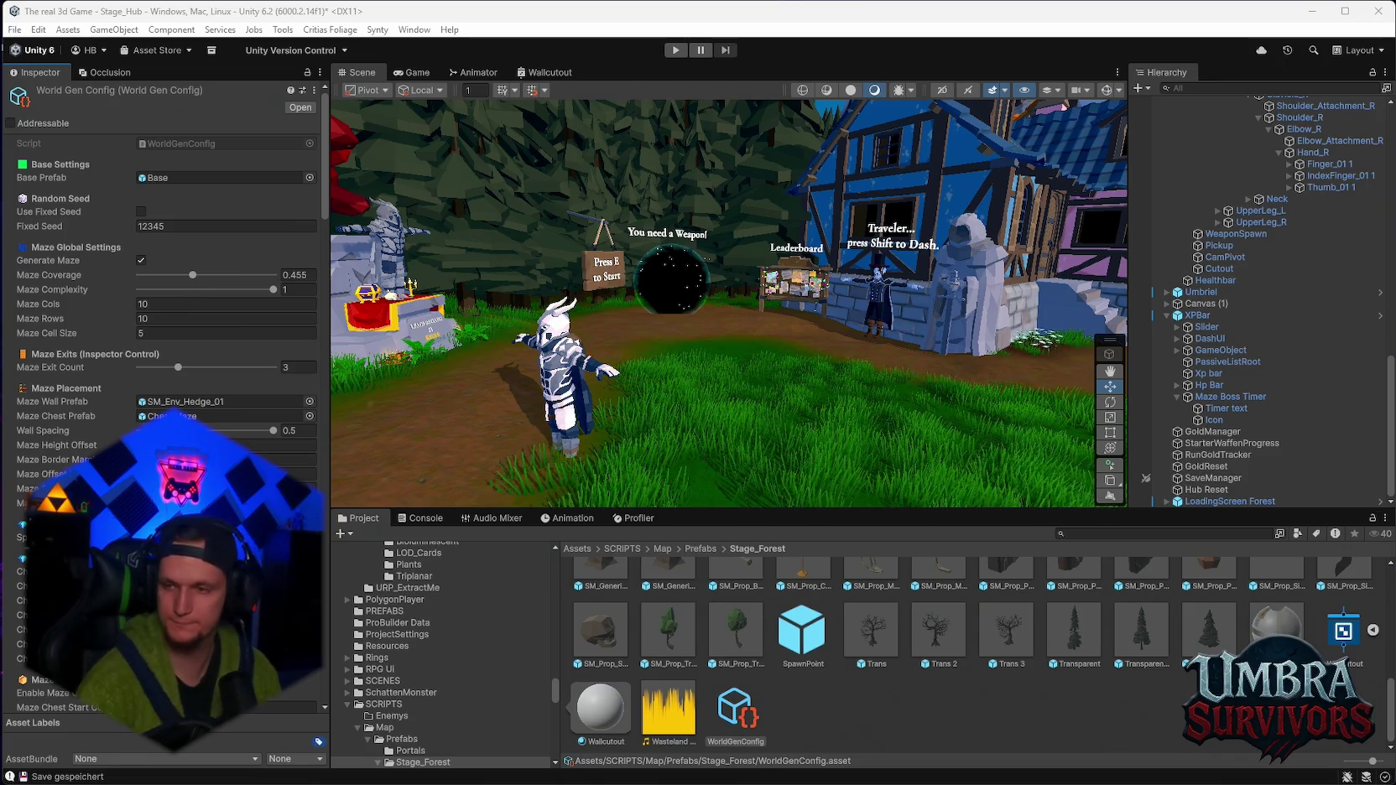
Check the patch notes in Notepad, then minimize them and review WorldGenConfig's maze settings
mouse_move(764, 781)
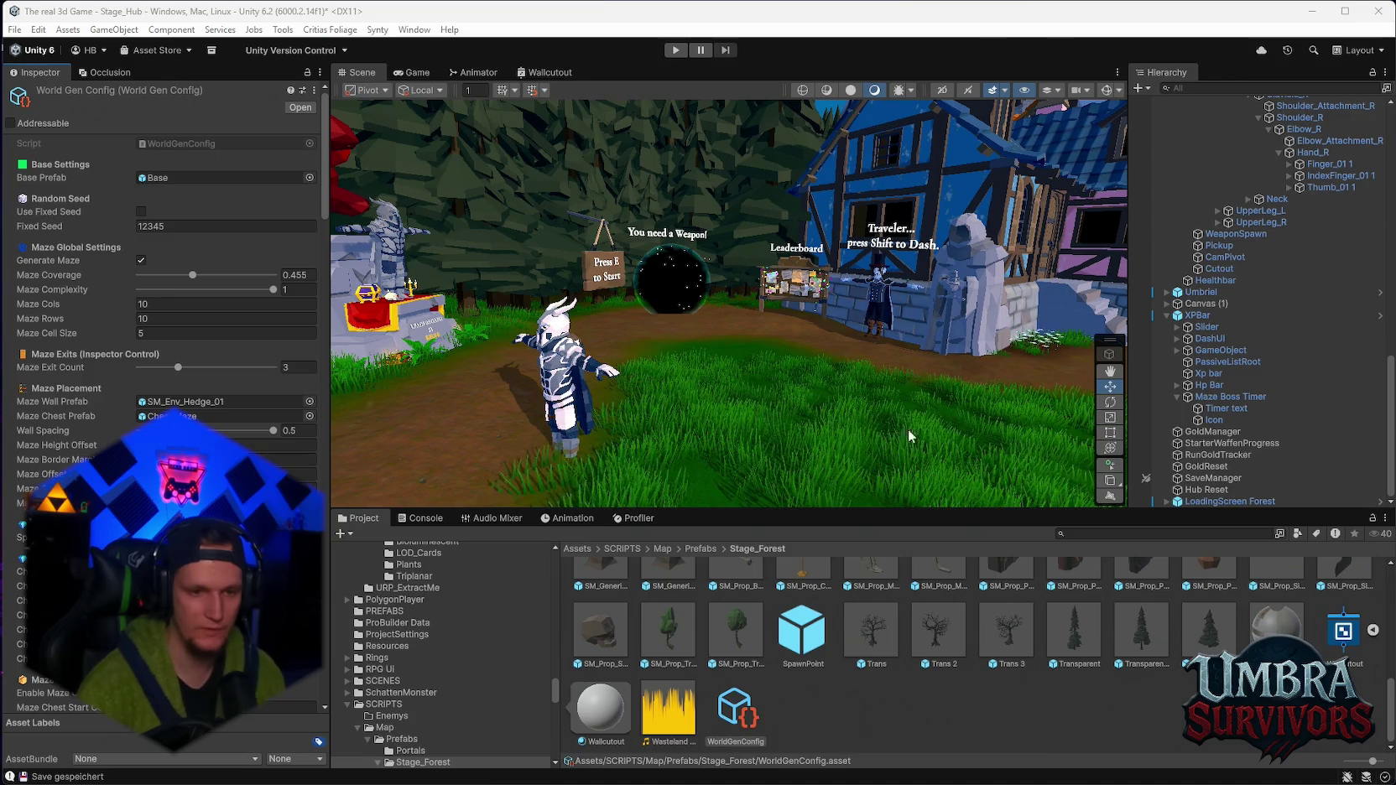
click(956, 767)
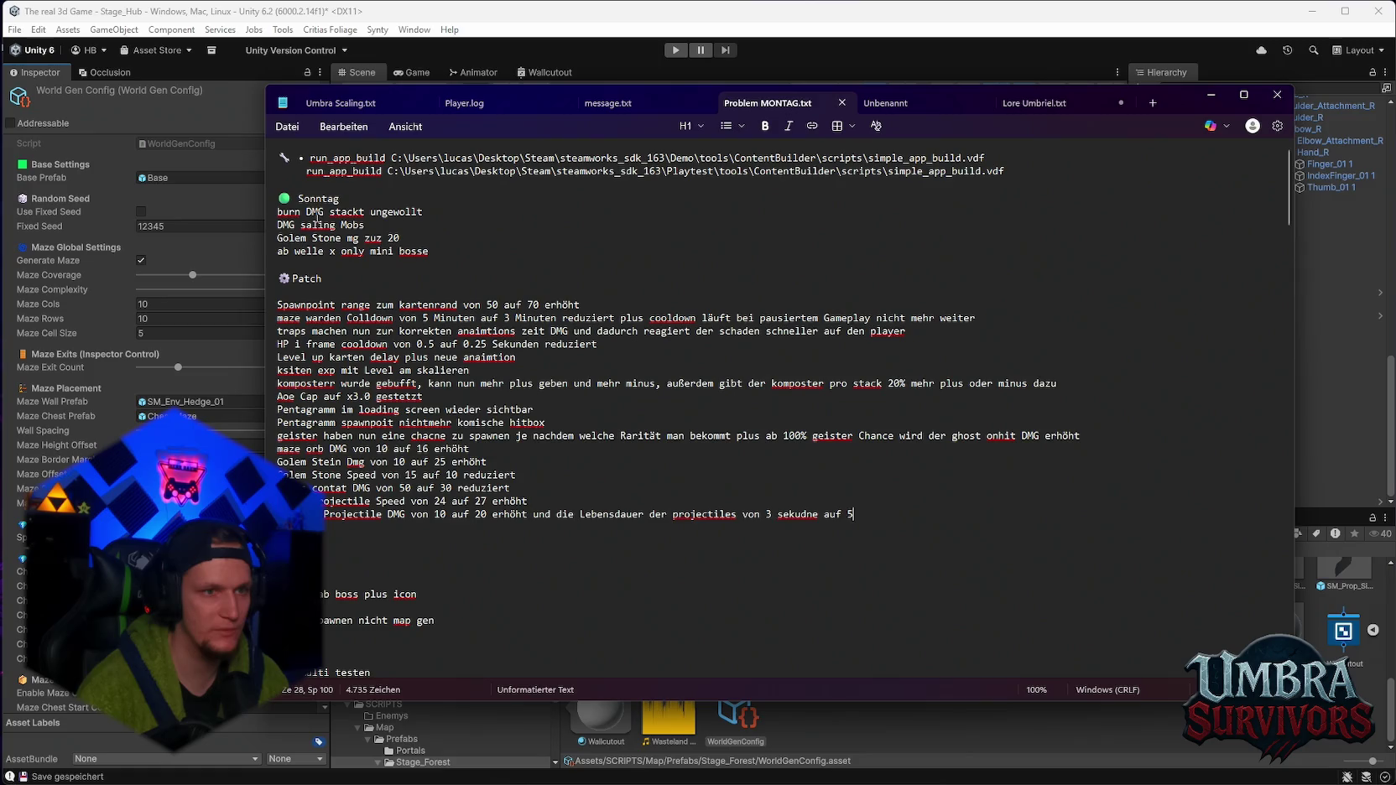
click(1210, 95)
scroll(499, 712, down, 10)
scroll(499, 712, down, 10)
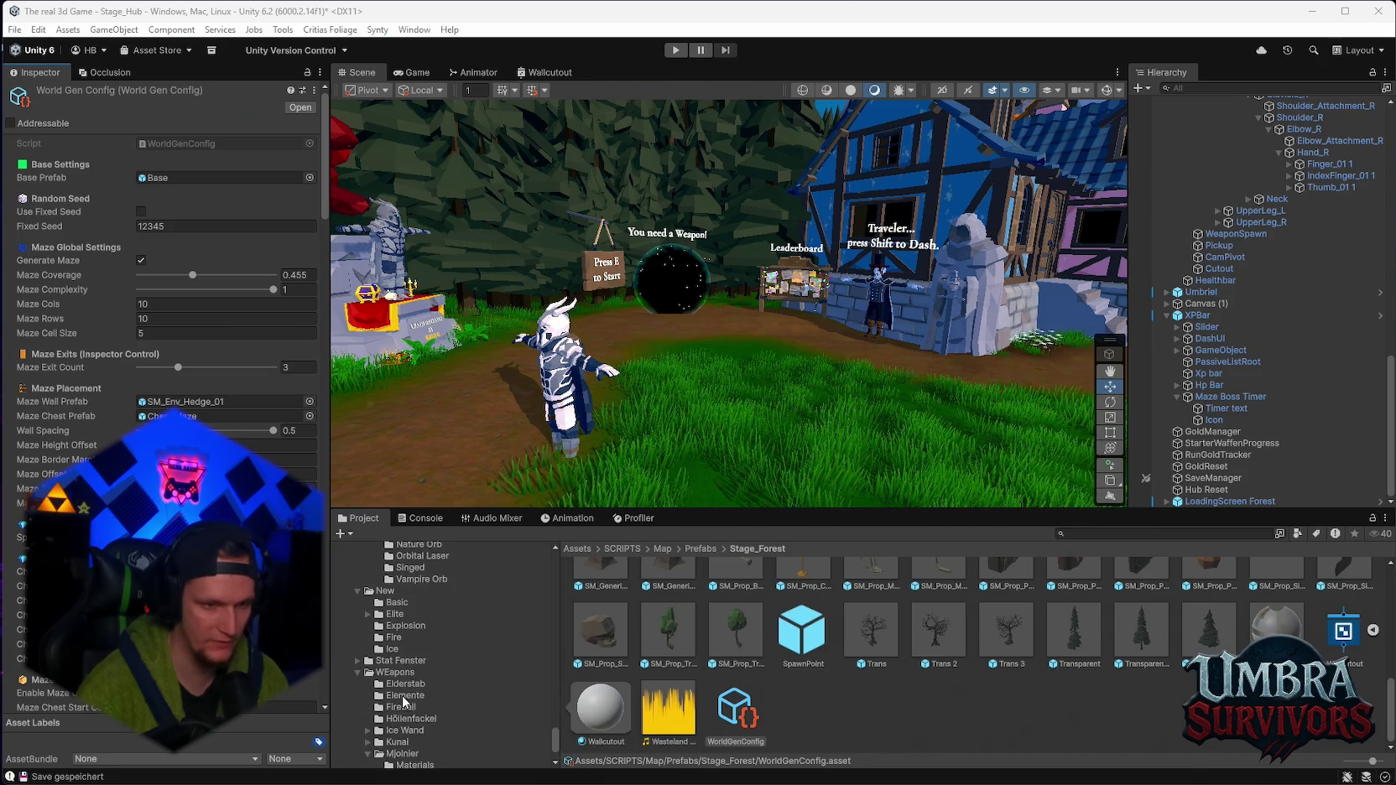
click(403, 695)
click(861, 597)
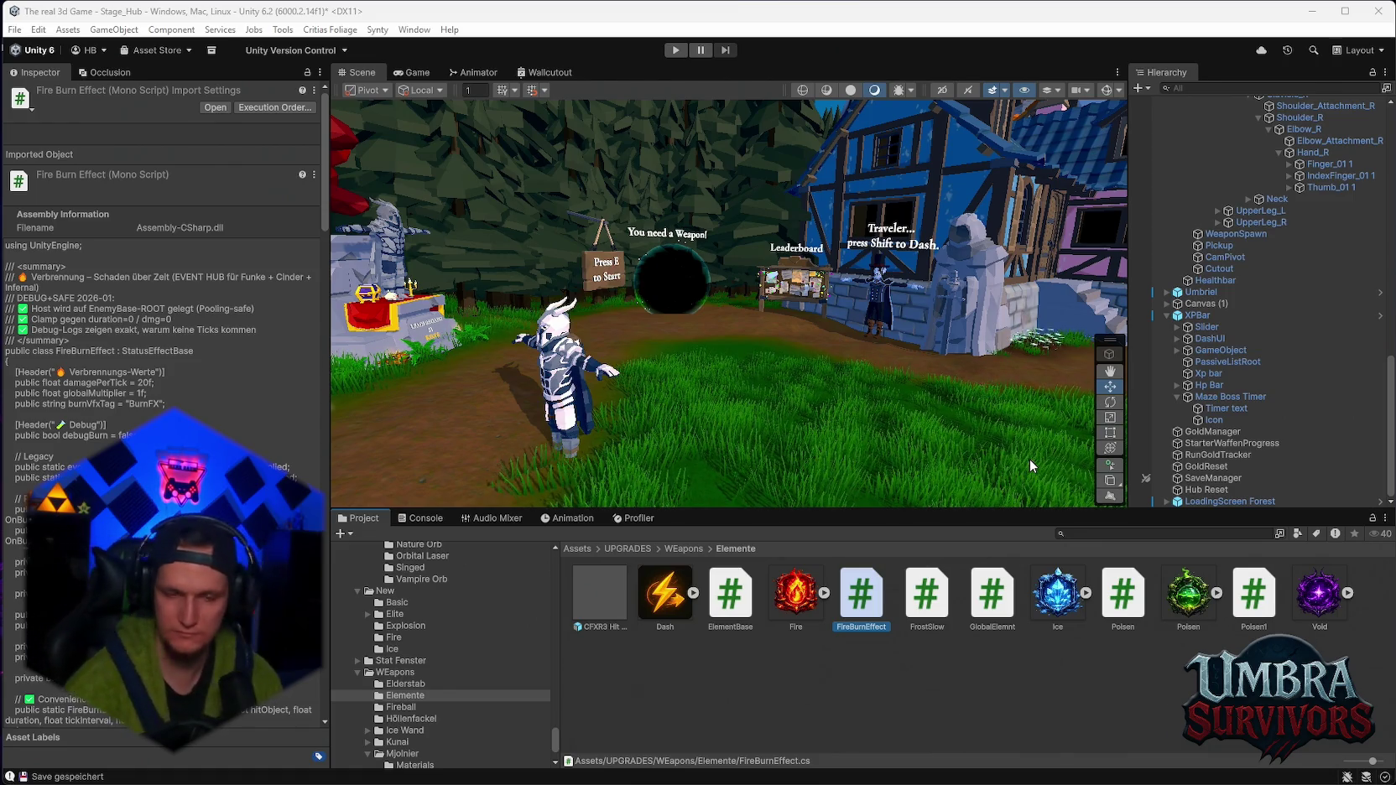
mouse_move(940, 780)
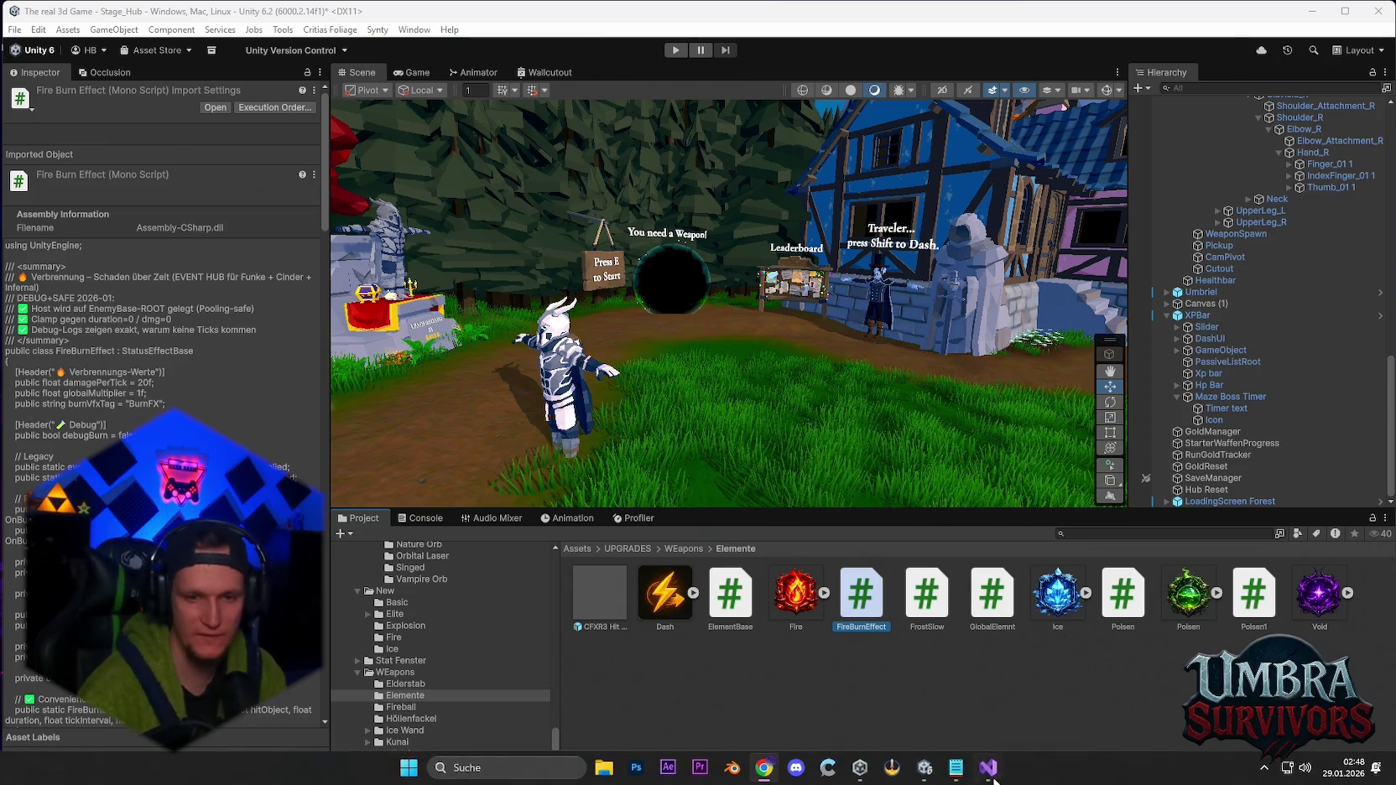
mouse_move(986, 777)
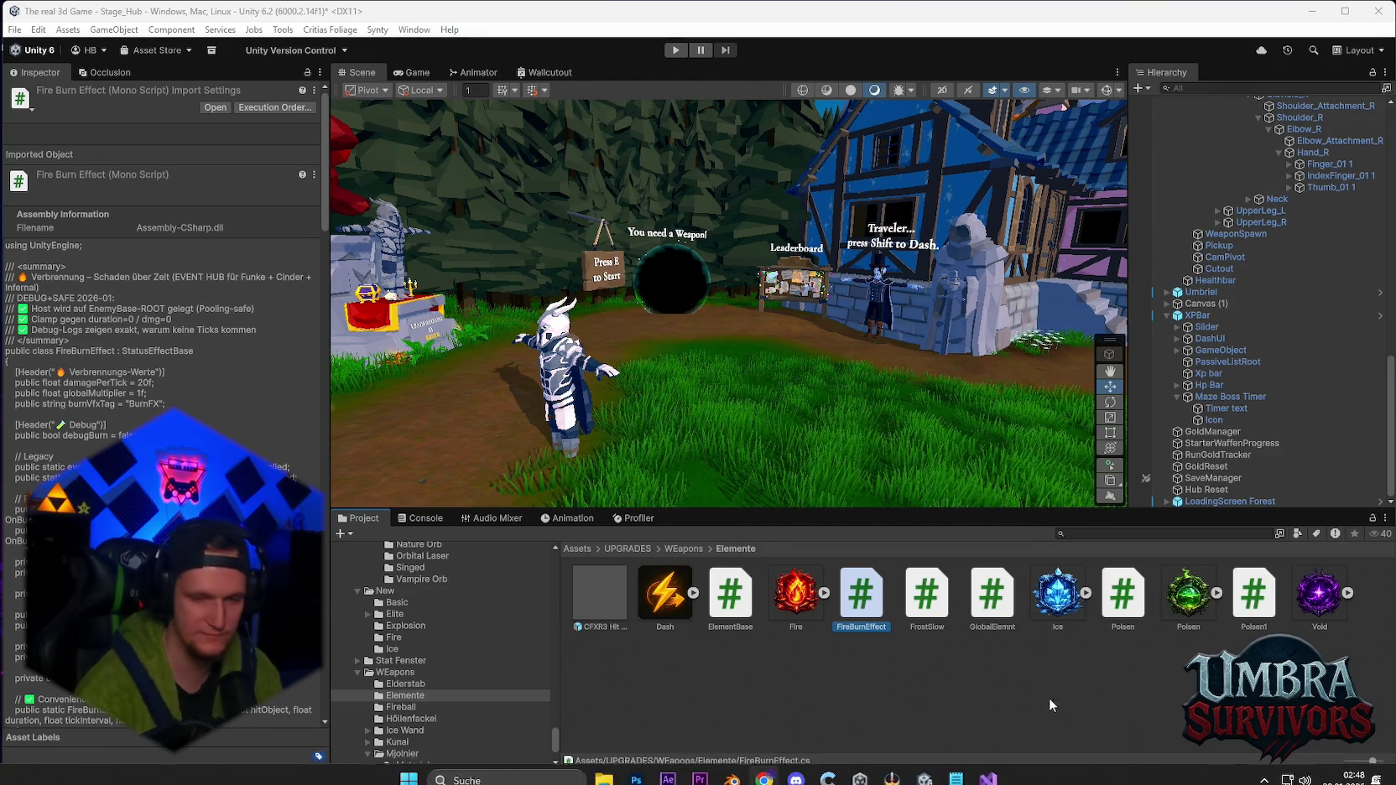
click(965, 769)
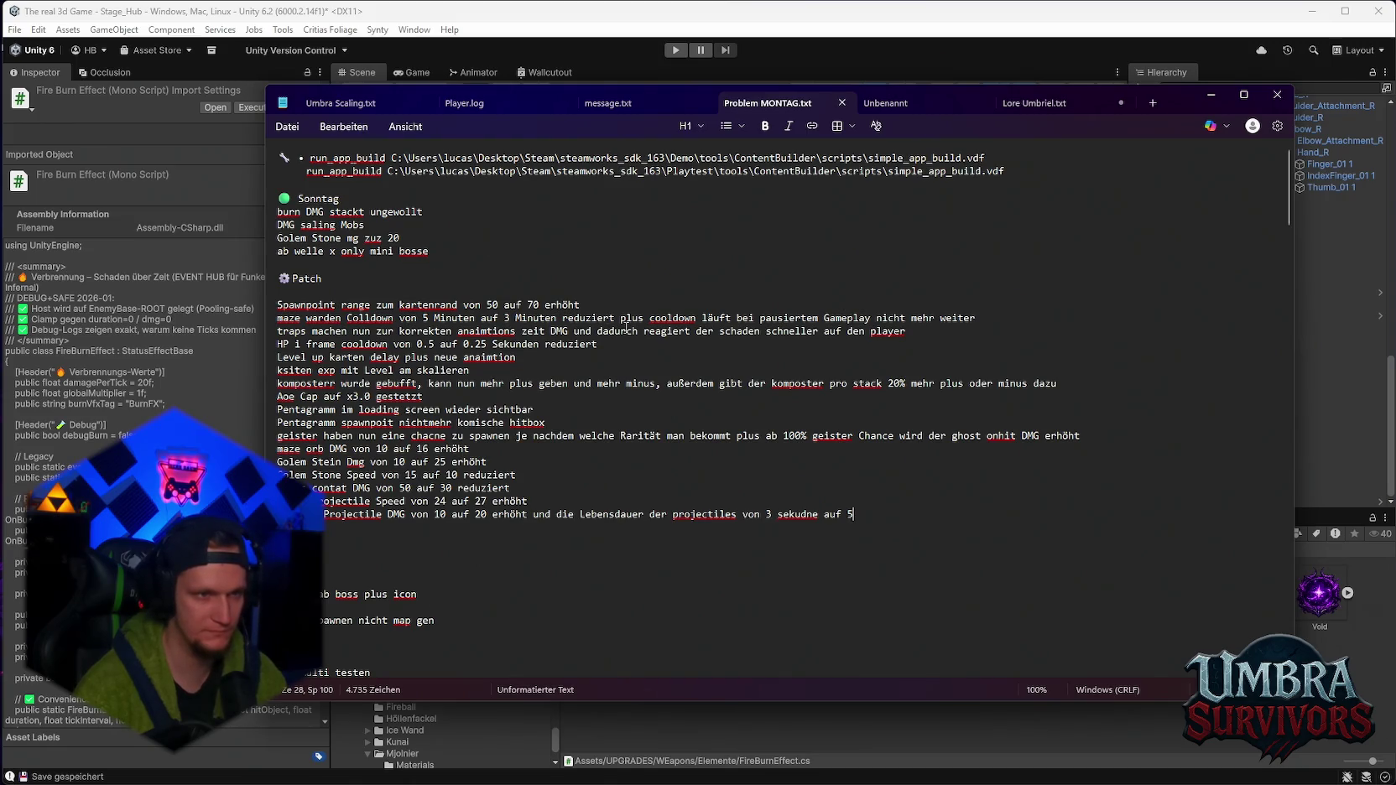
click(732, 717)
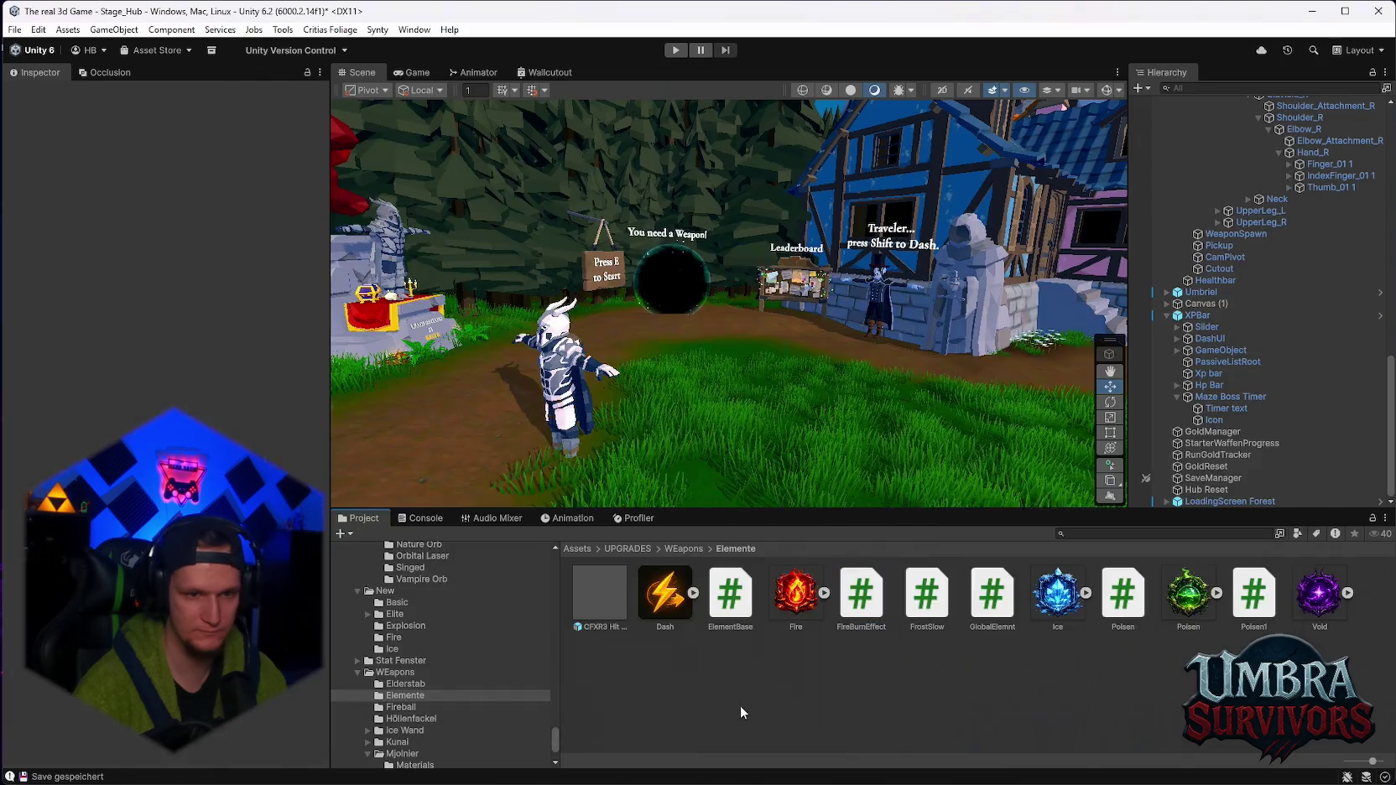
Set the Blutkristall prefab's Max Health Mult to 1000 in the Inspector
scroll(445, 703, up, 2)
scroll(470, 711, up, 5)
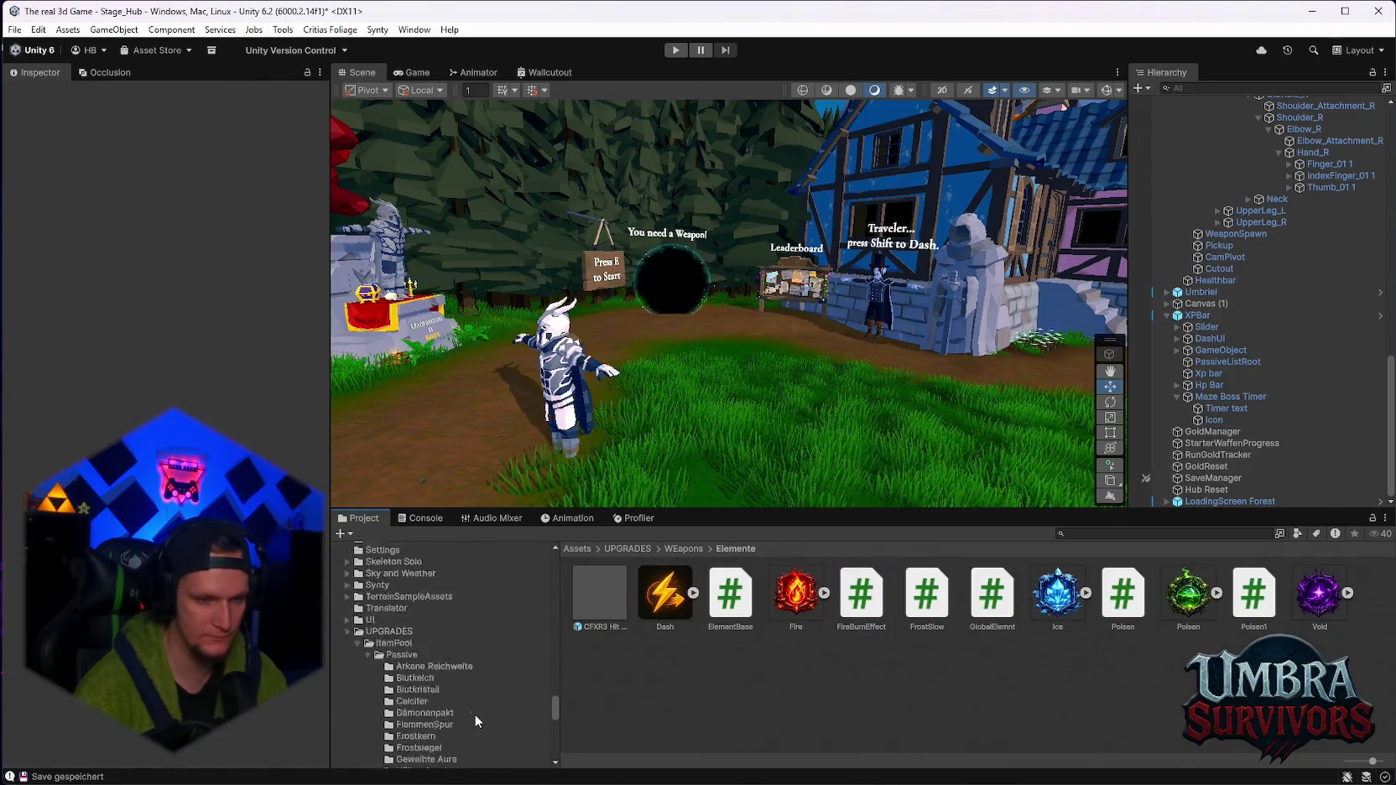
click(419, 602)
click(792, 596)
click(171, 330)
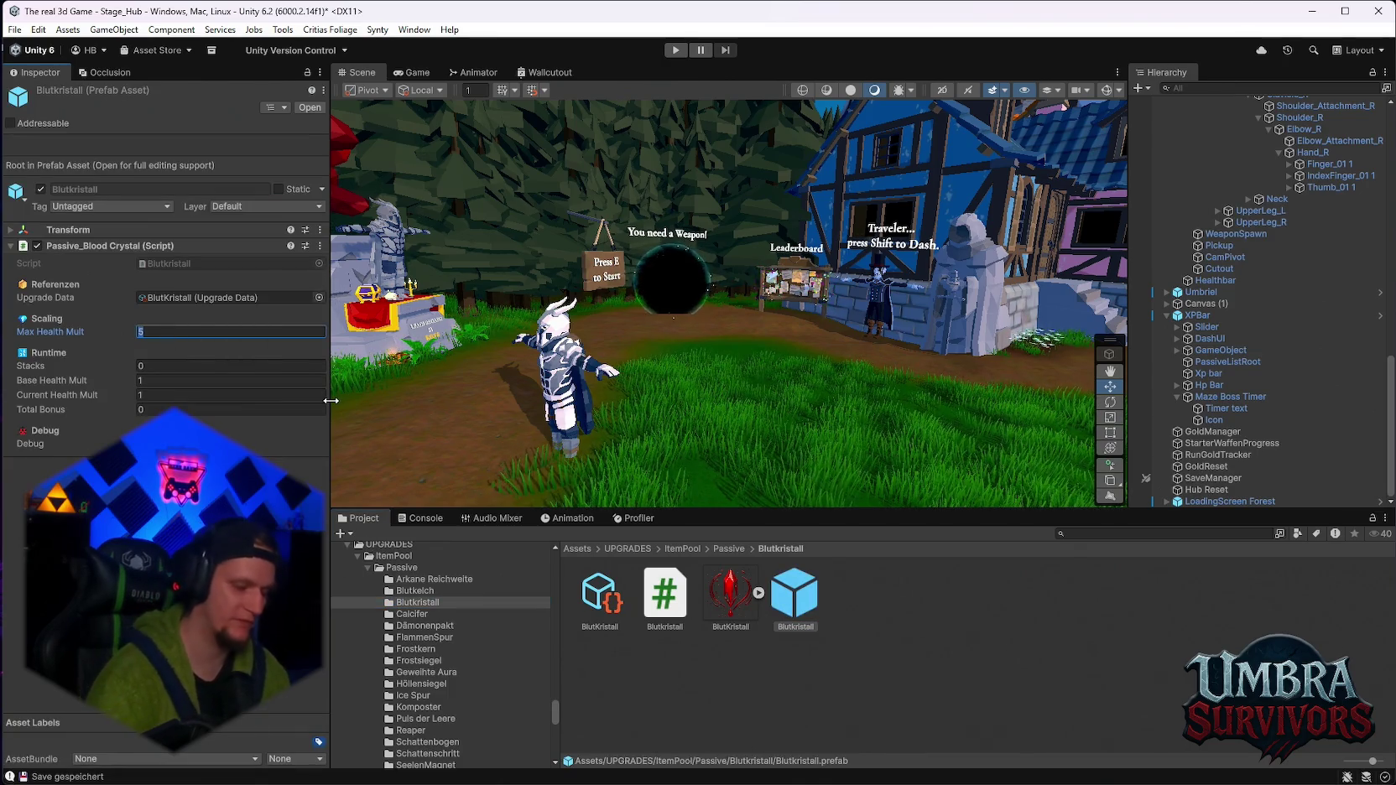
text(10000)
key(BackSpace)
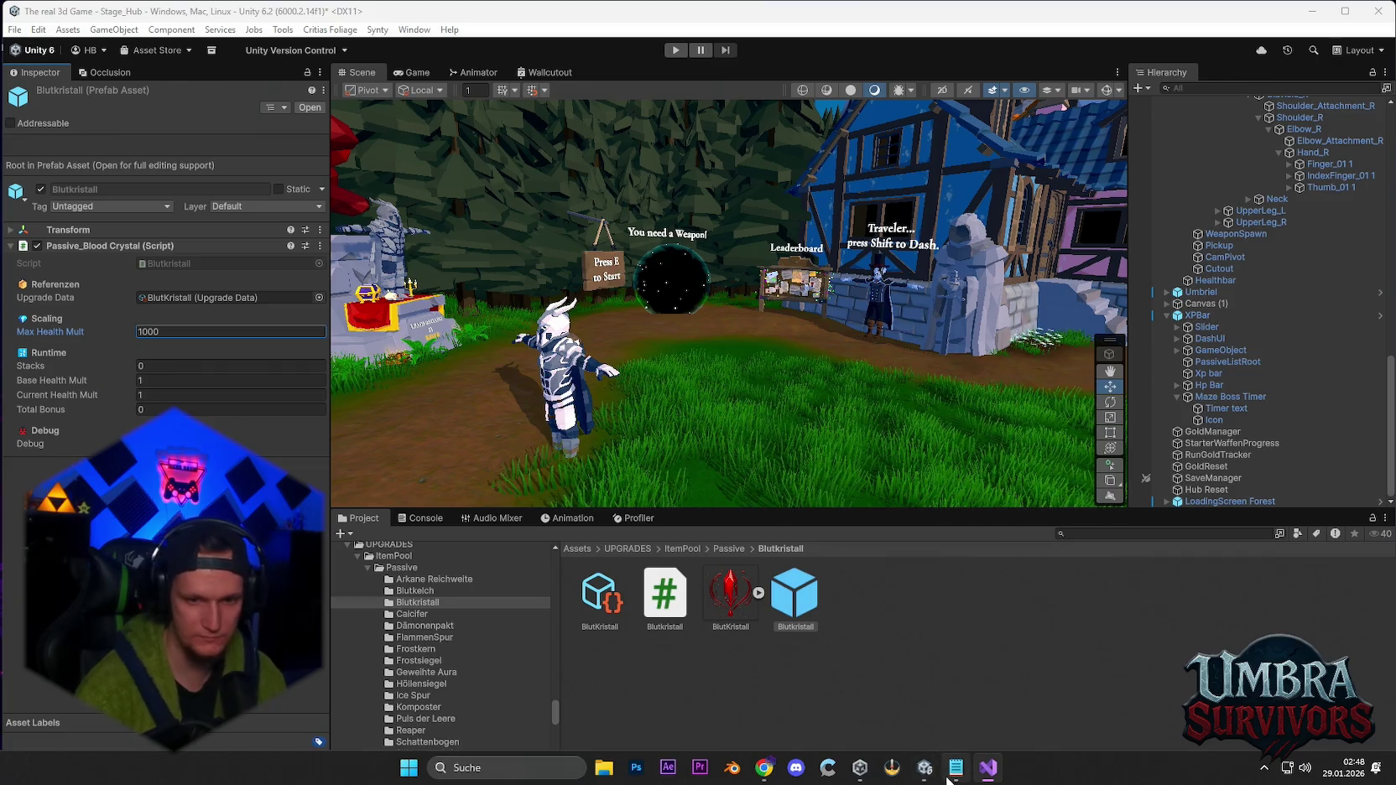
Bring up the patch notes and start a new line 'testmiton 50 auf 100'
click(955, 769)
key(Down)
text(test)
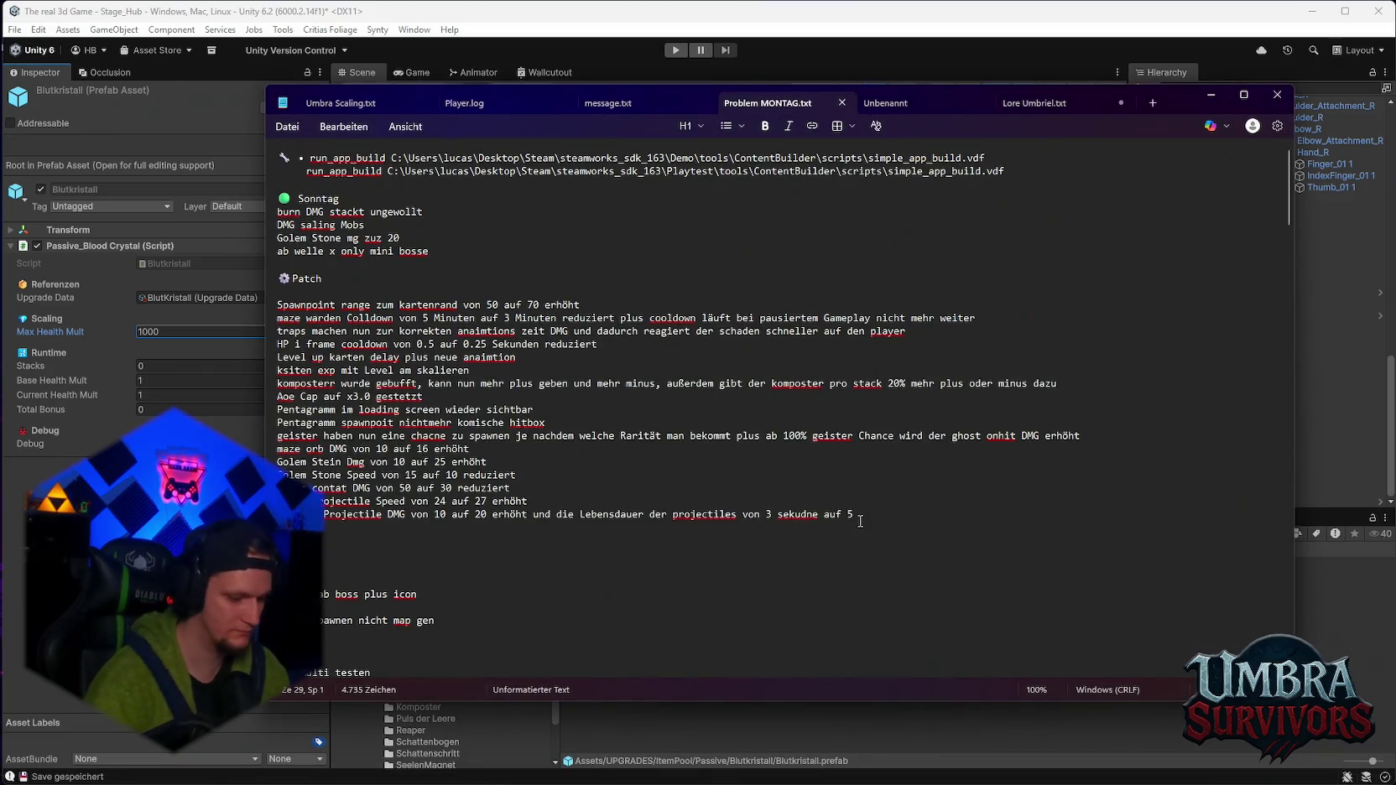
text(mit)
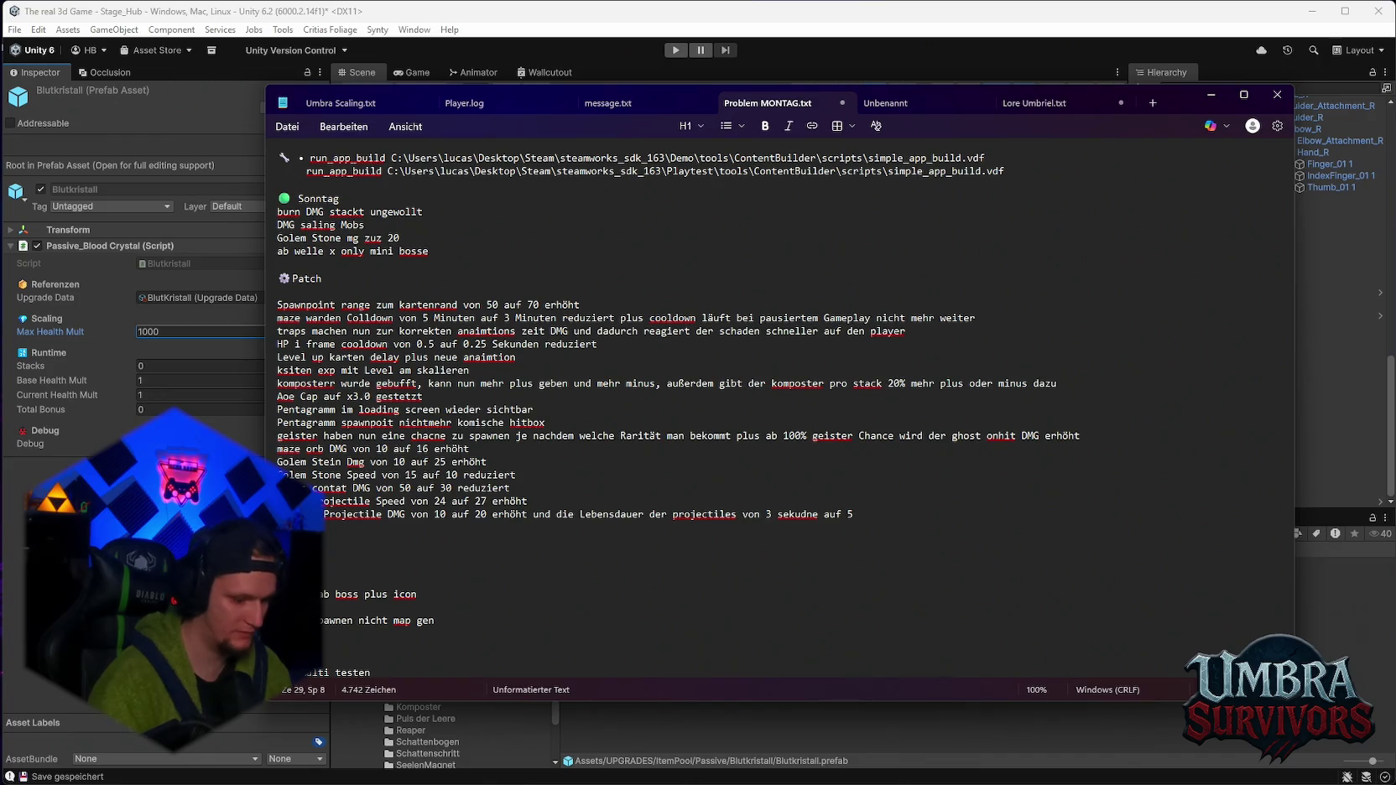
text(on 50)
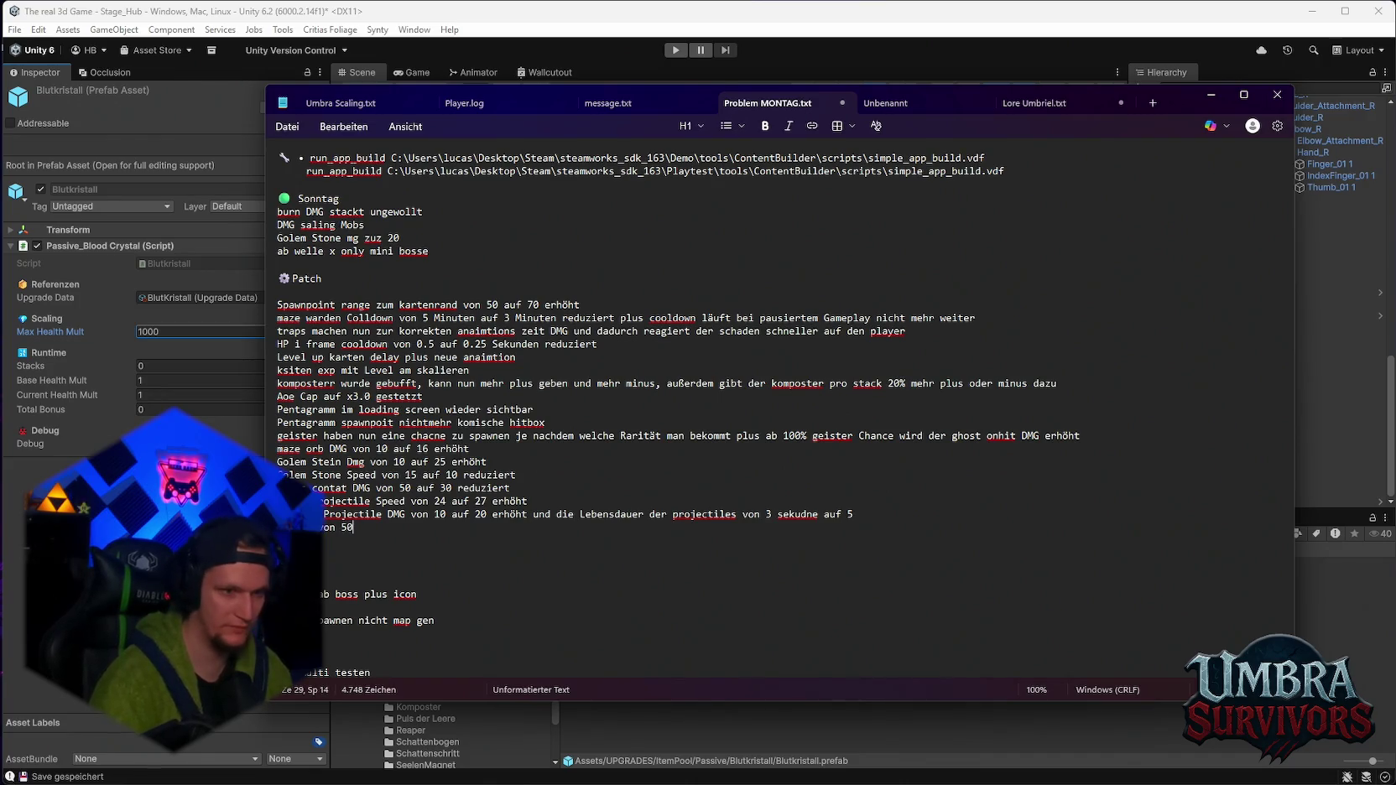
text( auf 10000)
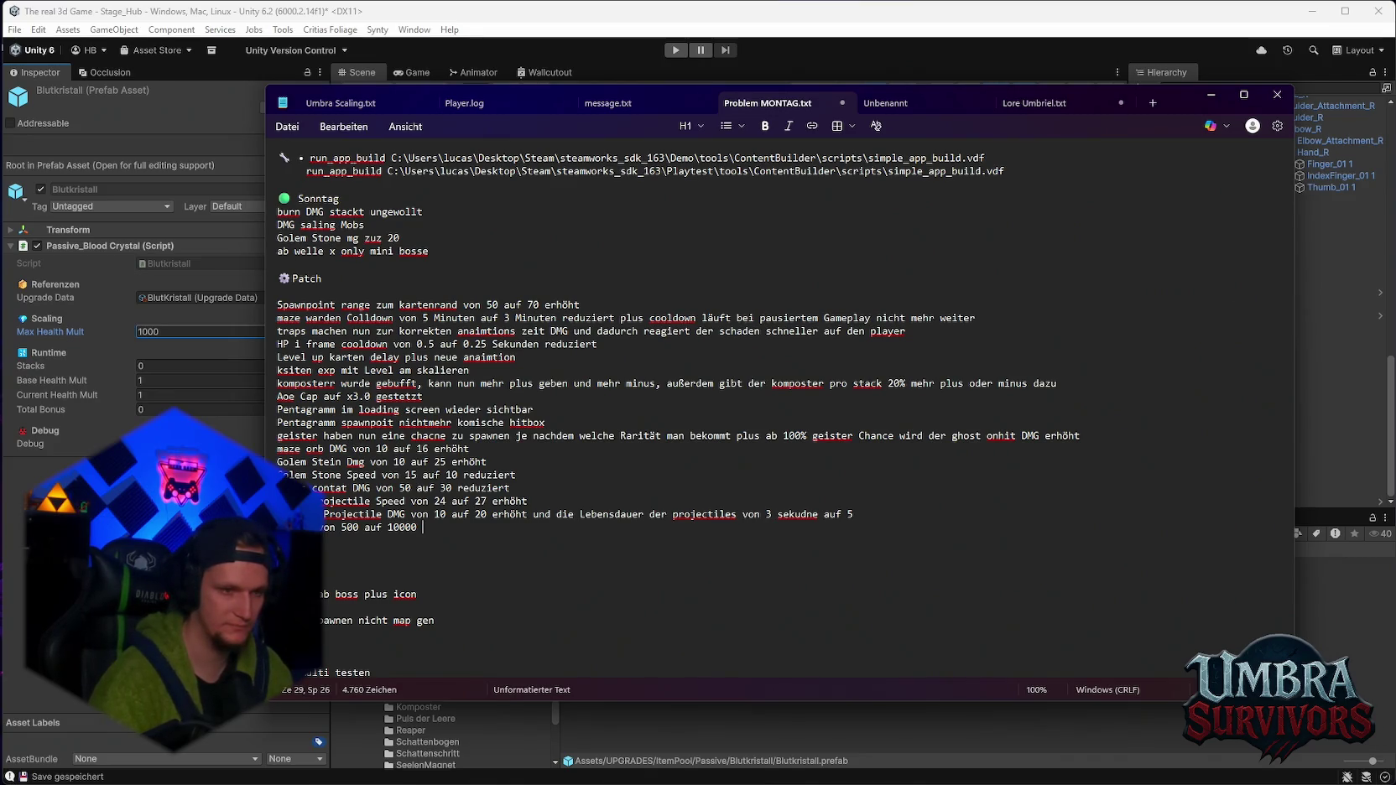
Finish the patch line with 'erhöht' and minimize Notepad to return to Unity
text(erhöht)
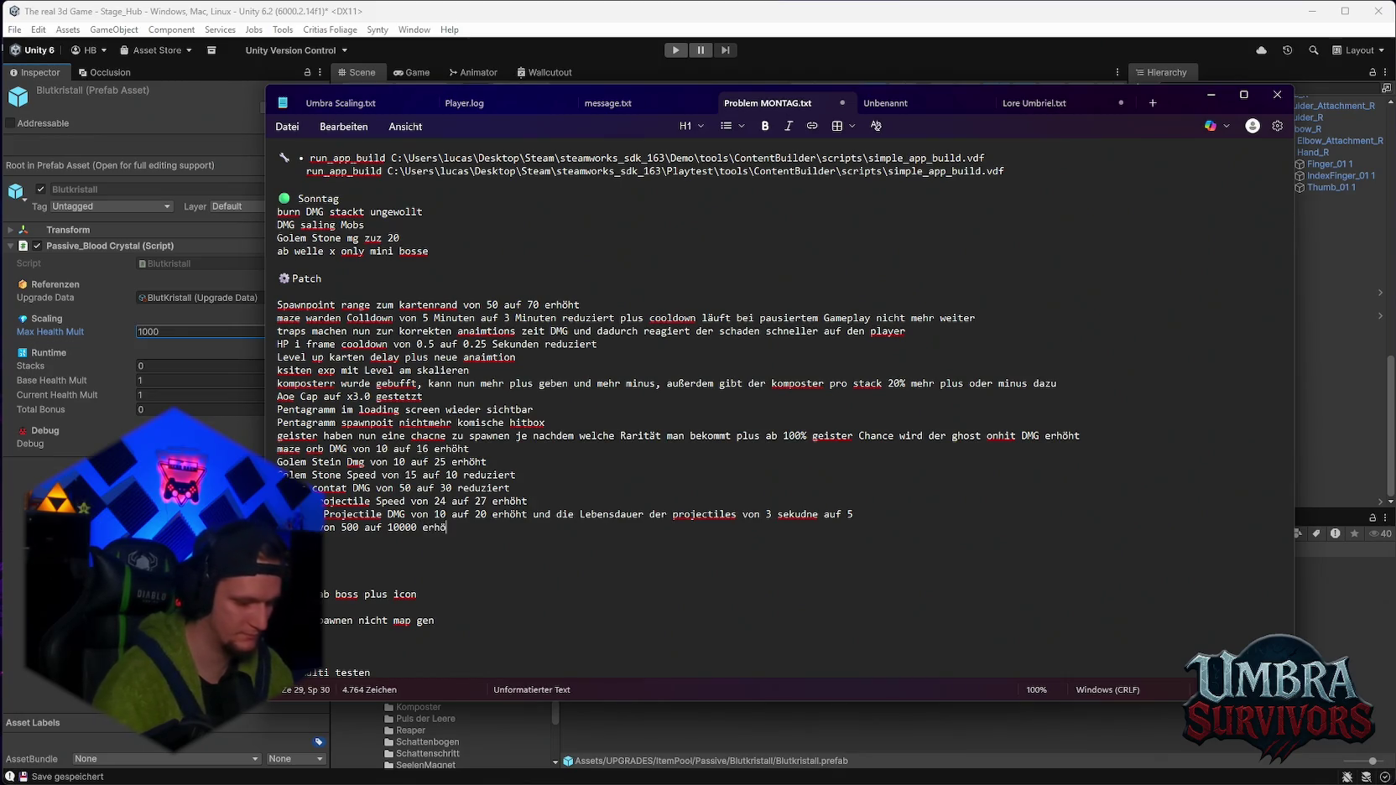
click(1210, 94)
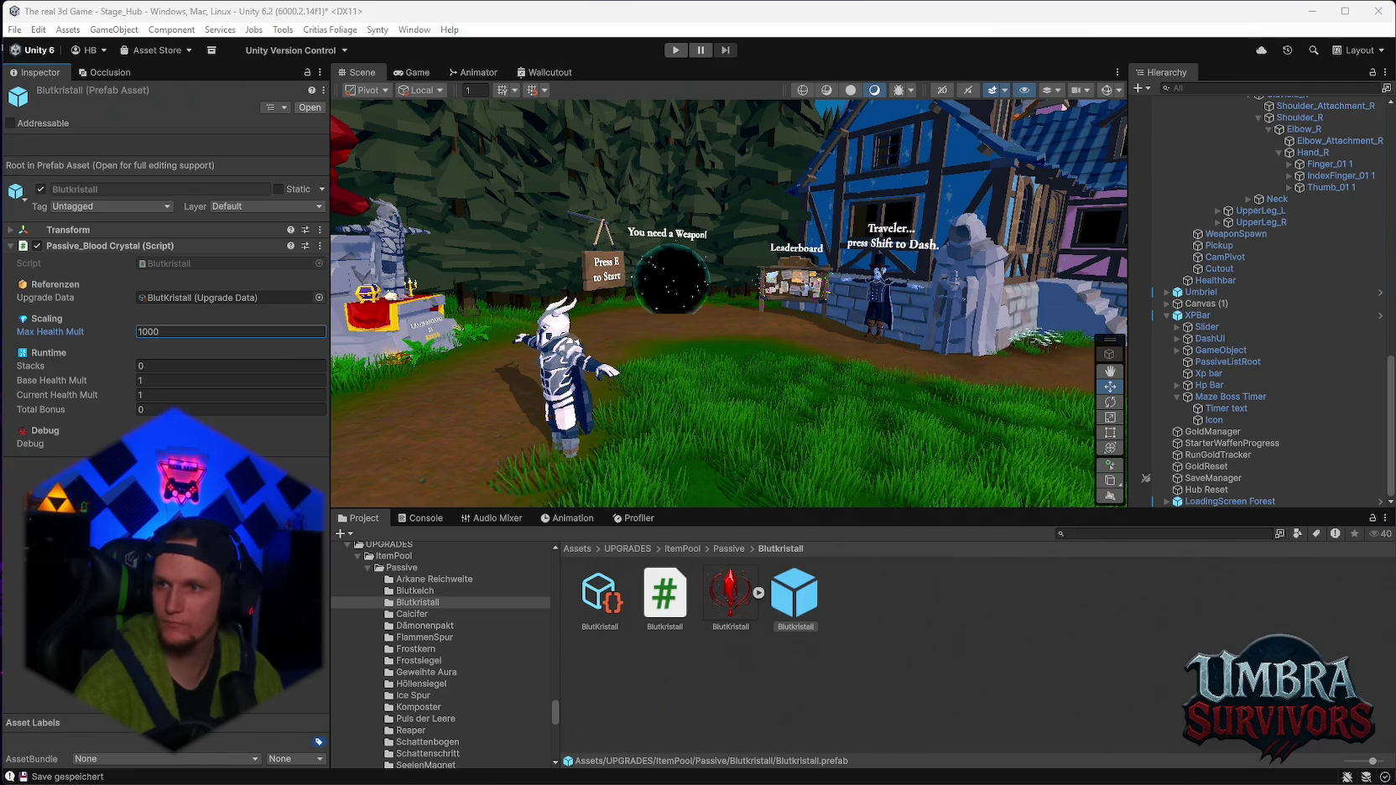
mouse_move(994, 775)
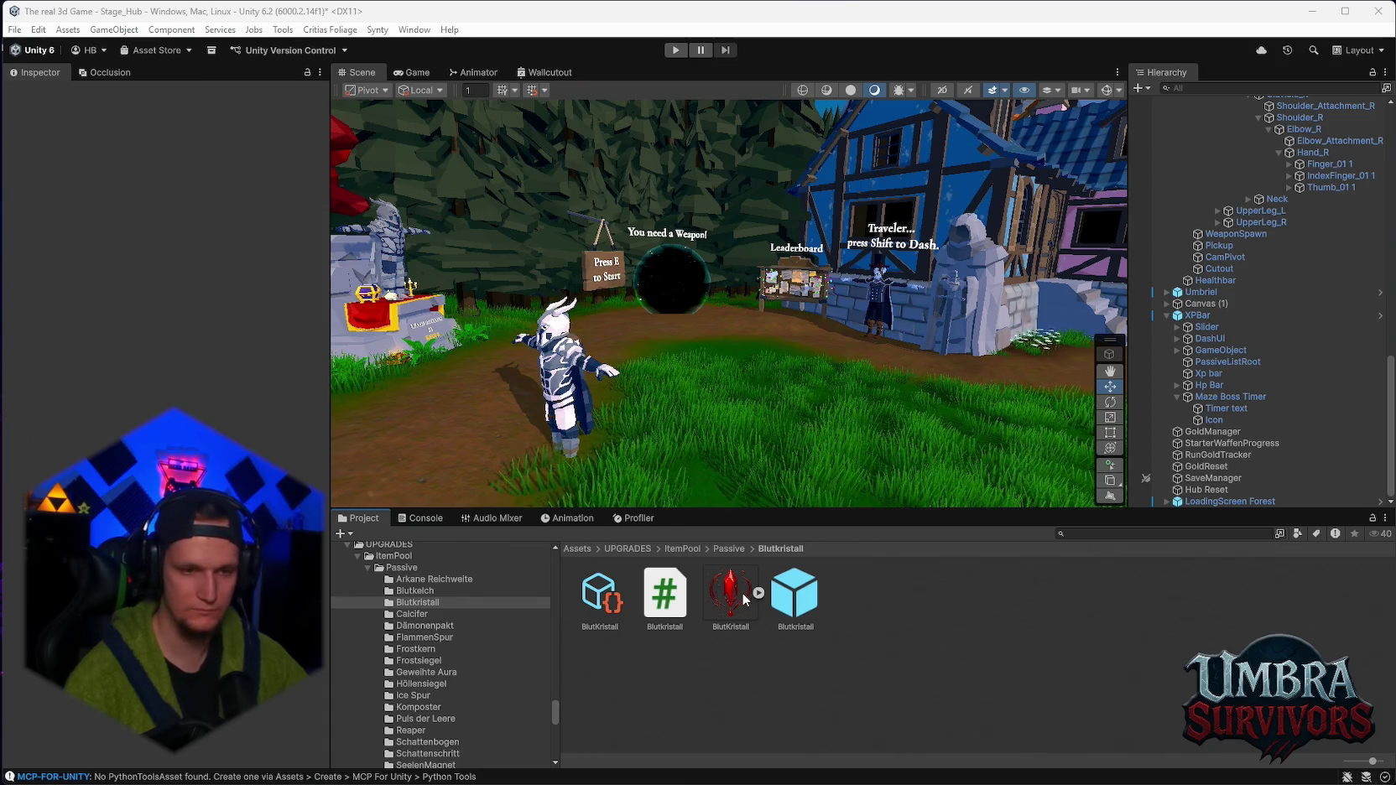
scroll(478, 693, down, 3)
scroll(477, 693, down, 10)
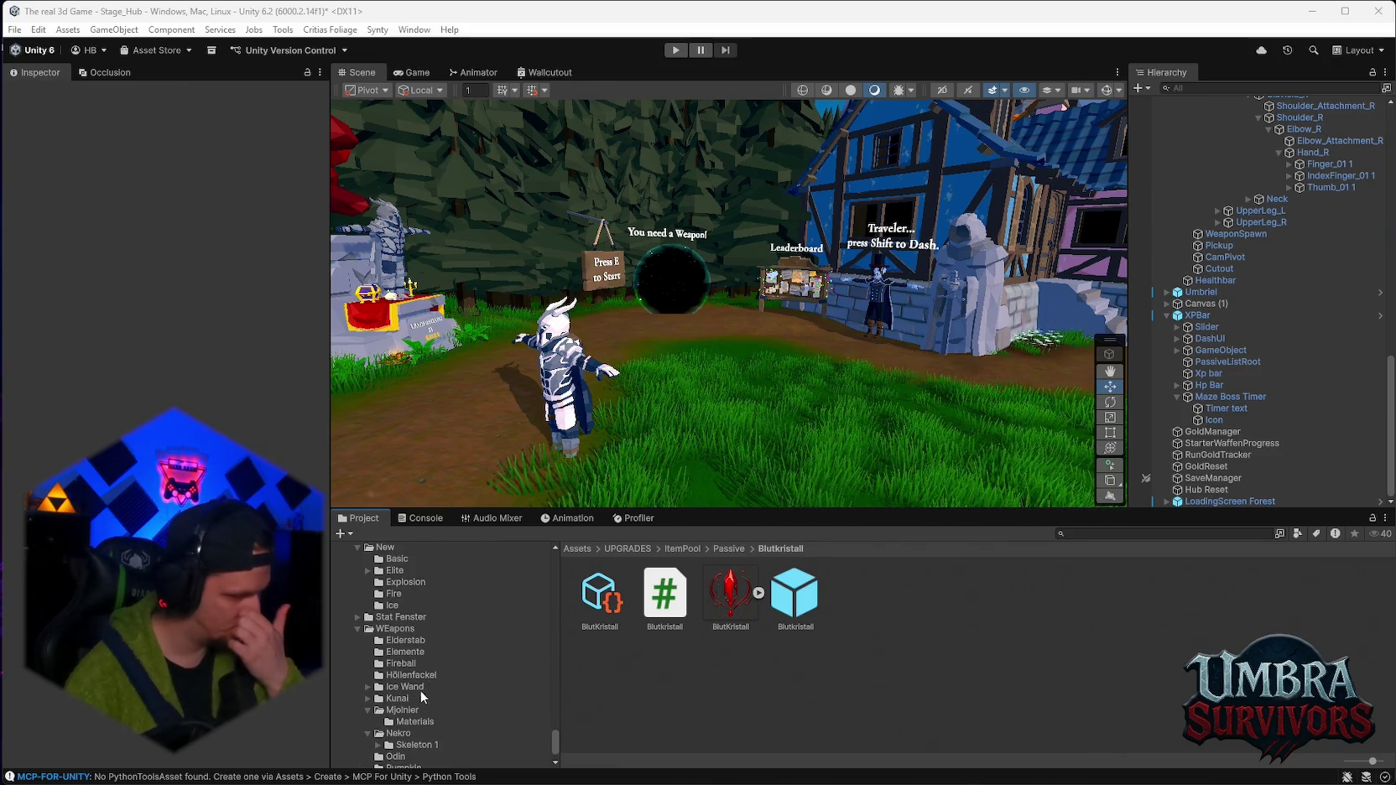
scroll(432, 691, down, 2)
scroll(434, 700, up, 2)
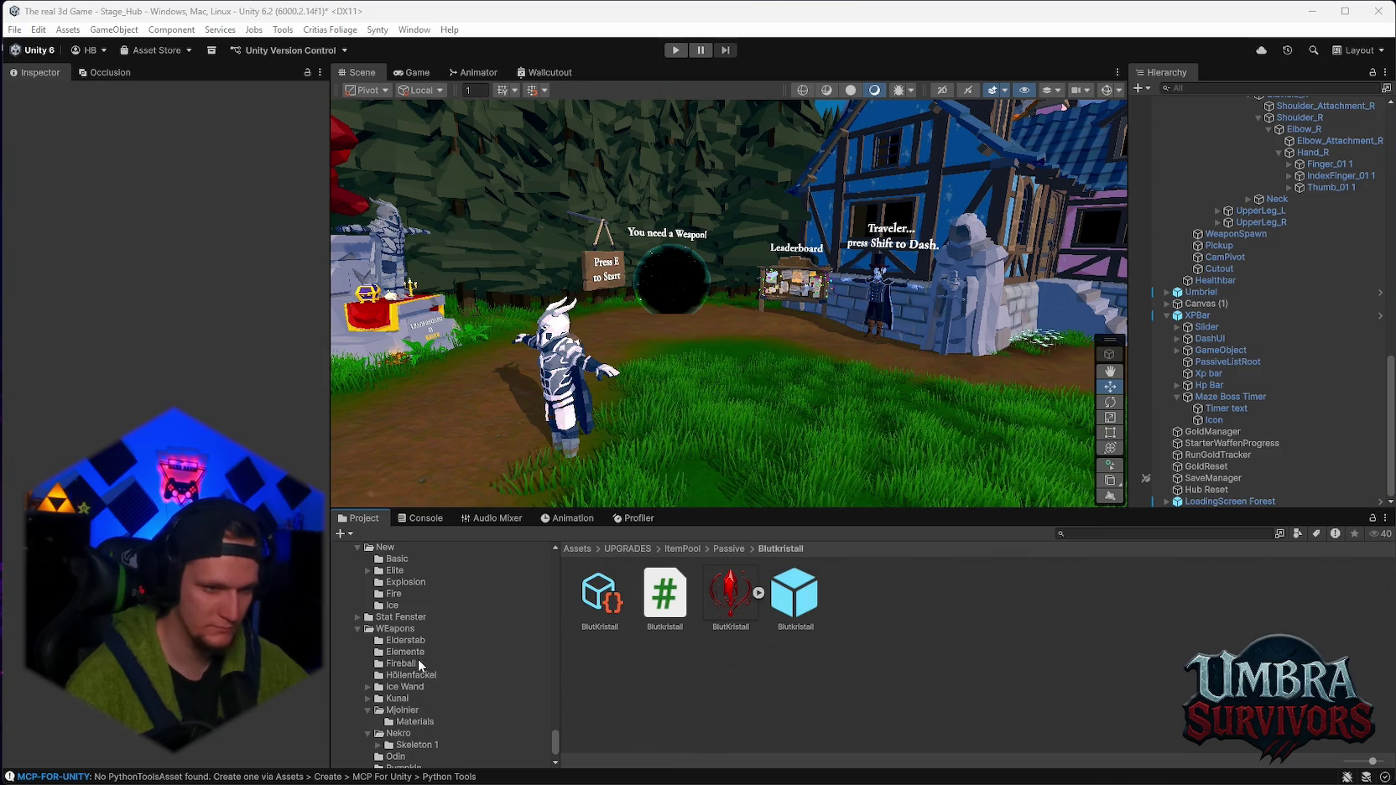
click(411, 676)
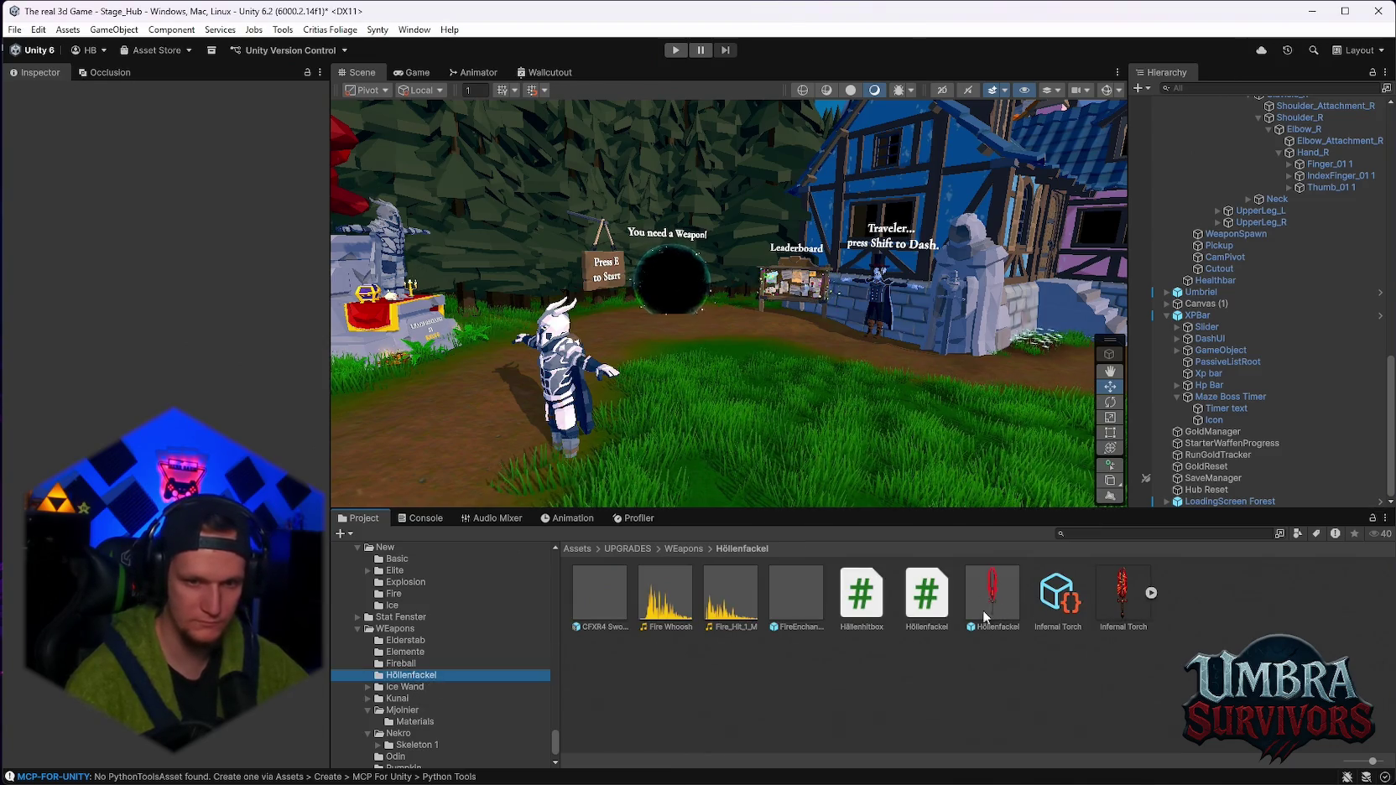
Review Infernal Torch's level 2–5 upgrade descriptions and the Höllenfackel script, then reselect Infernal Torch
click(1055, 608)
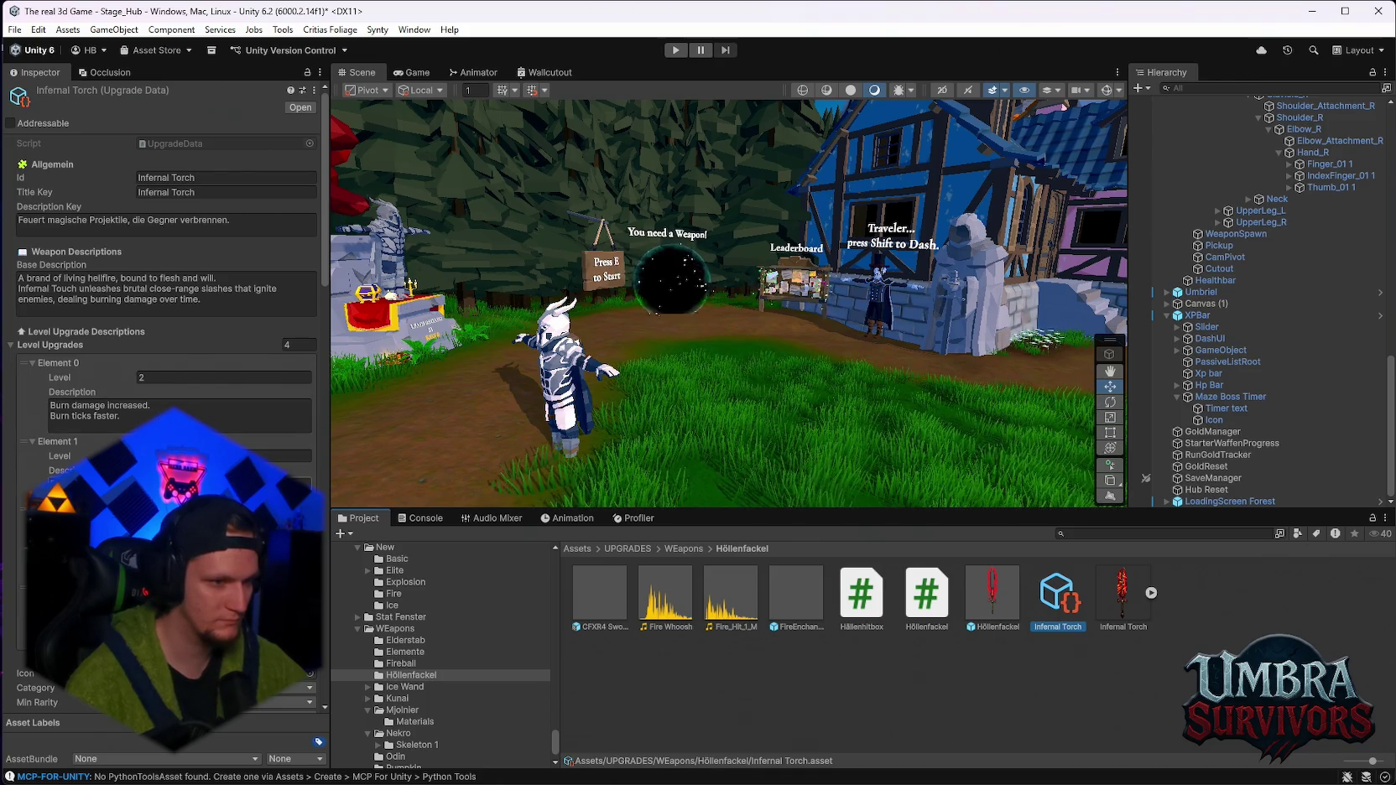
scroll(159, 335, down, 1)
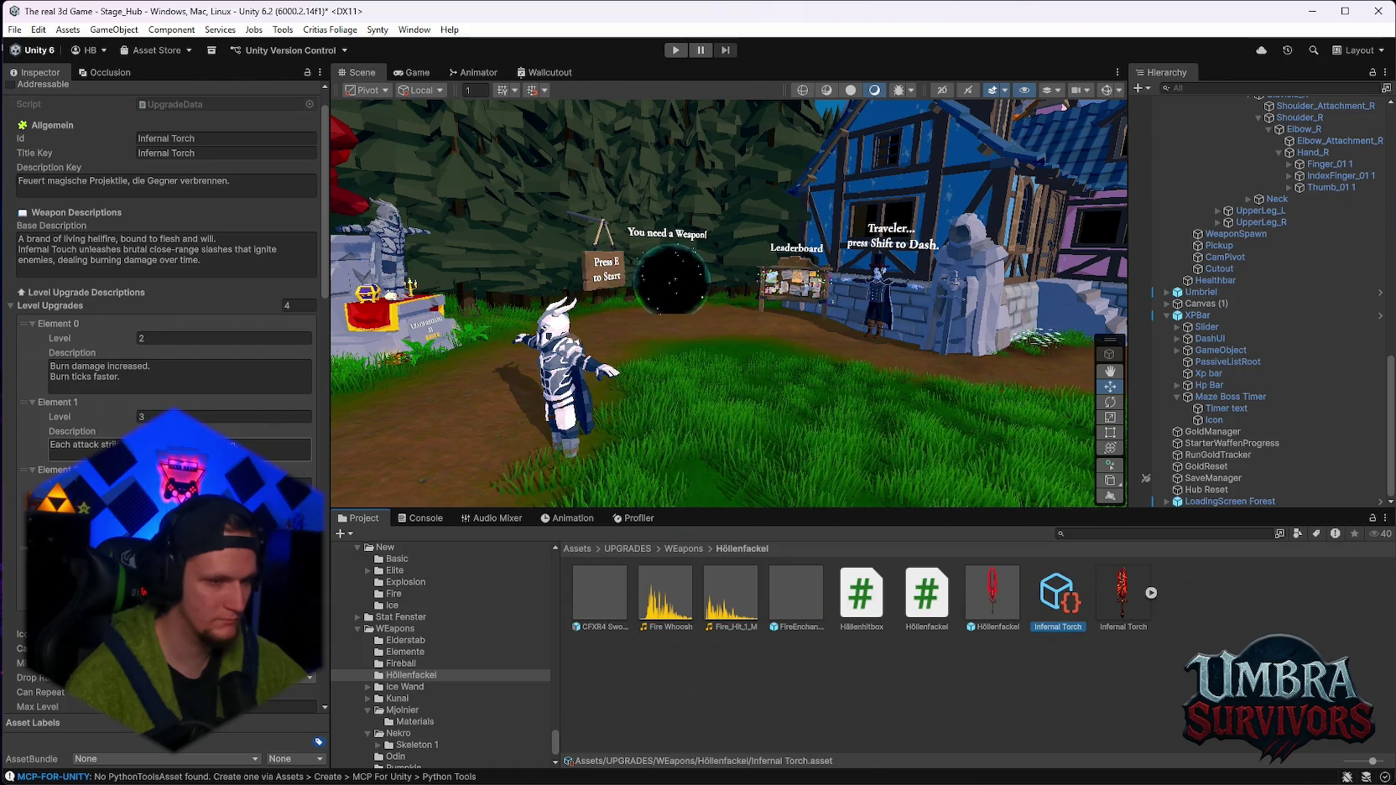
scroll(167, 444, up, 1)
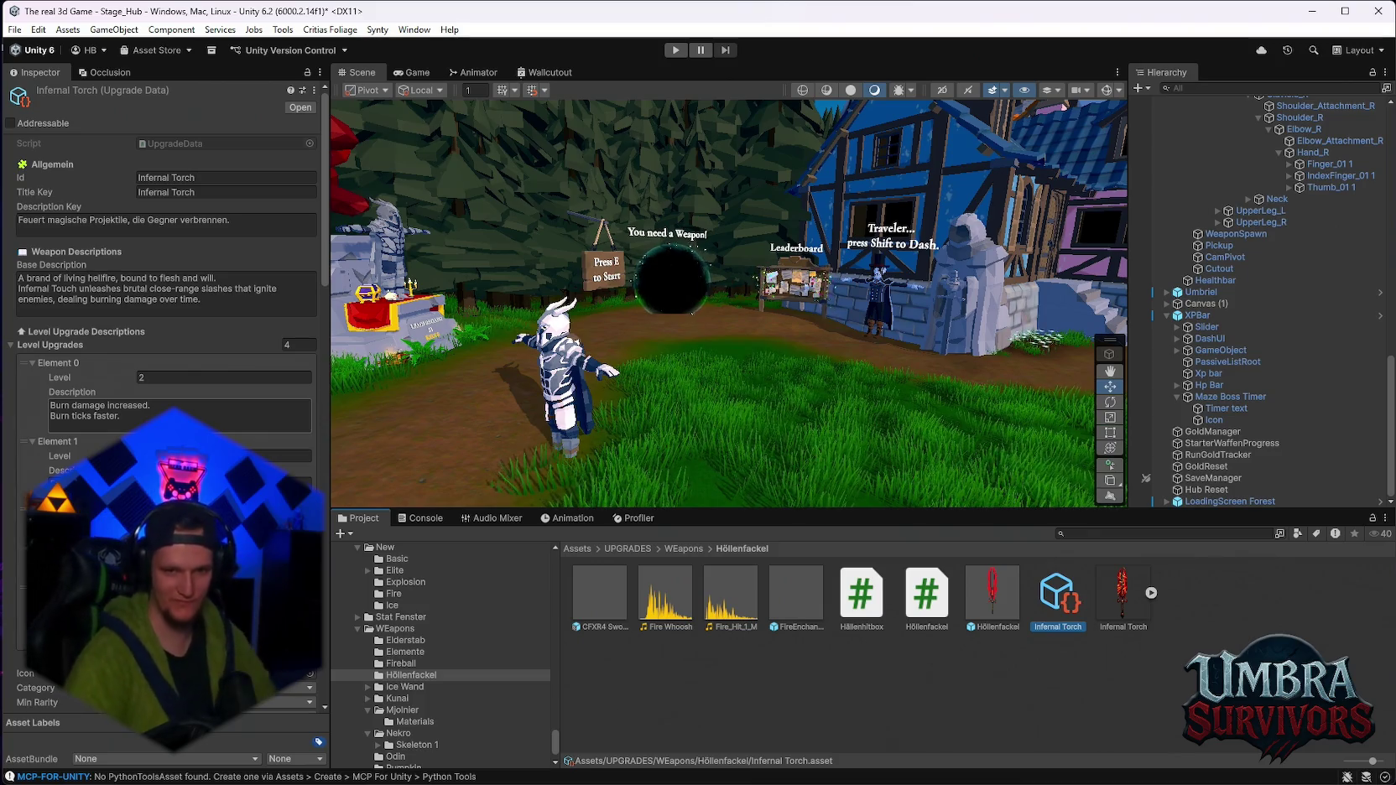
click(938, 602)
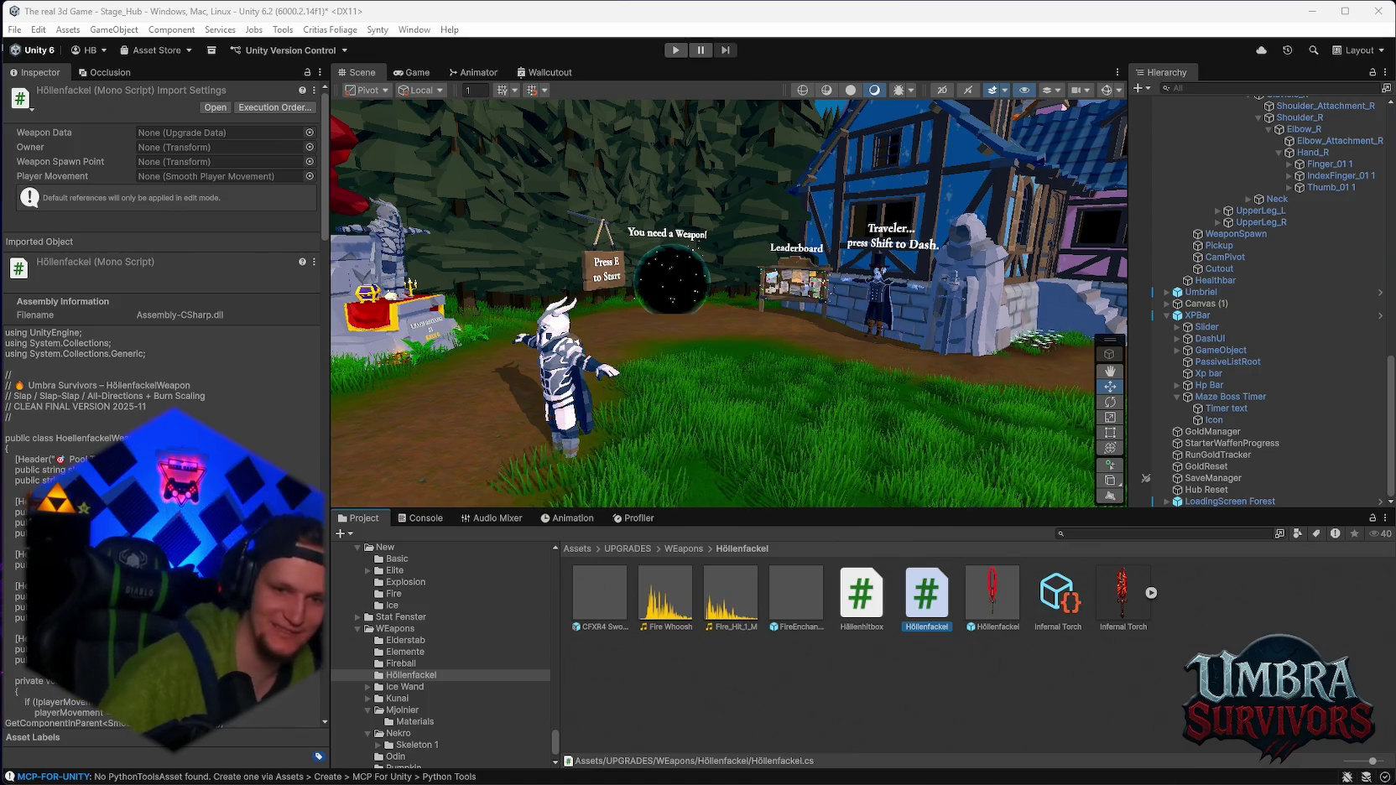
click(1058, 596)
Read the Problem MONTAG.txt patch notes in Notepad, then return to the Unity editor
scroll(168, 311, down, 5)
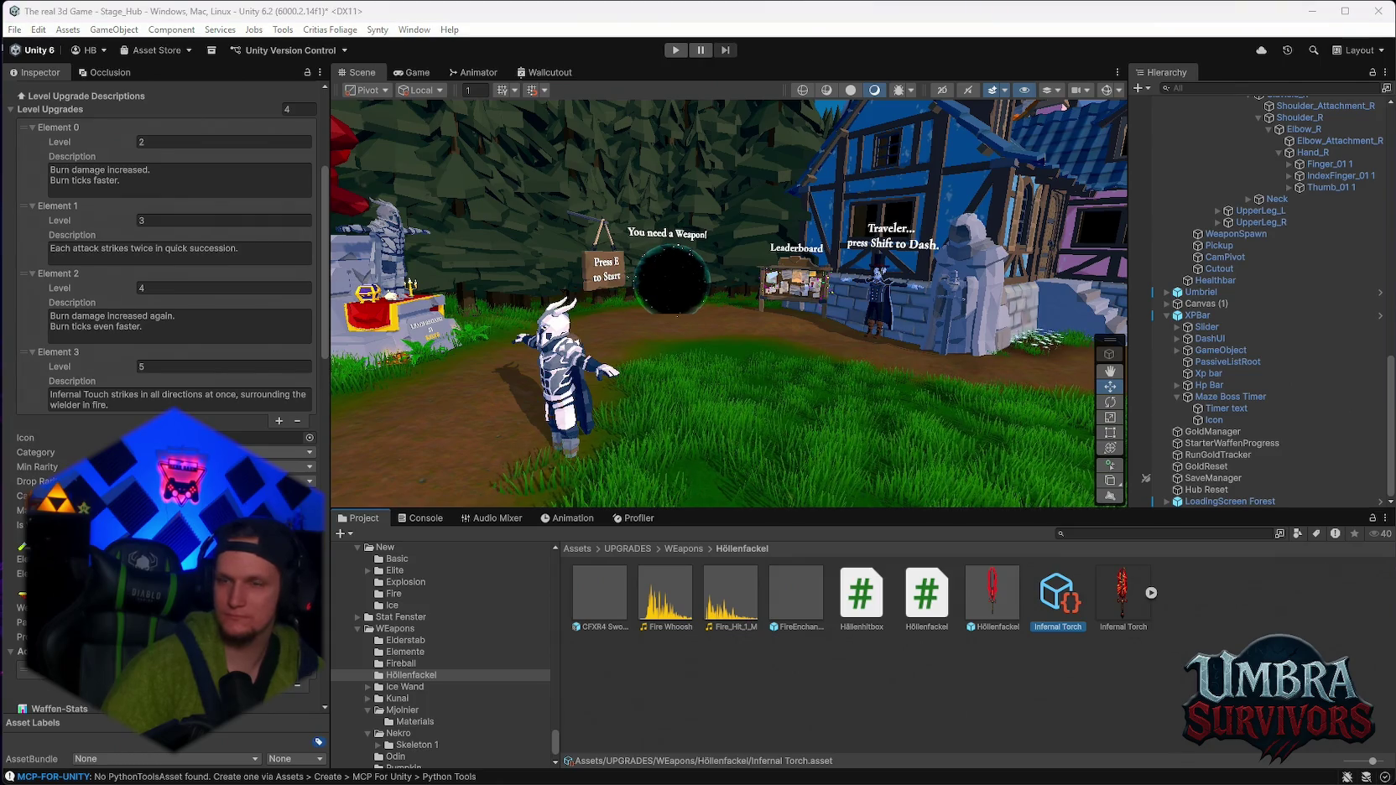
click(956, 768)
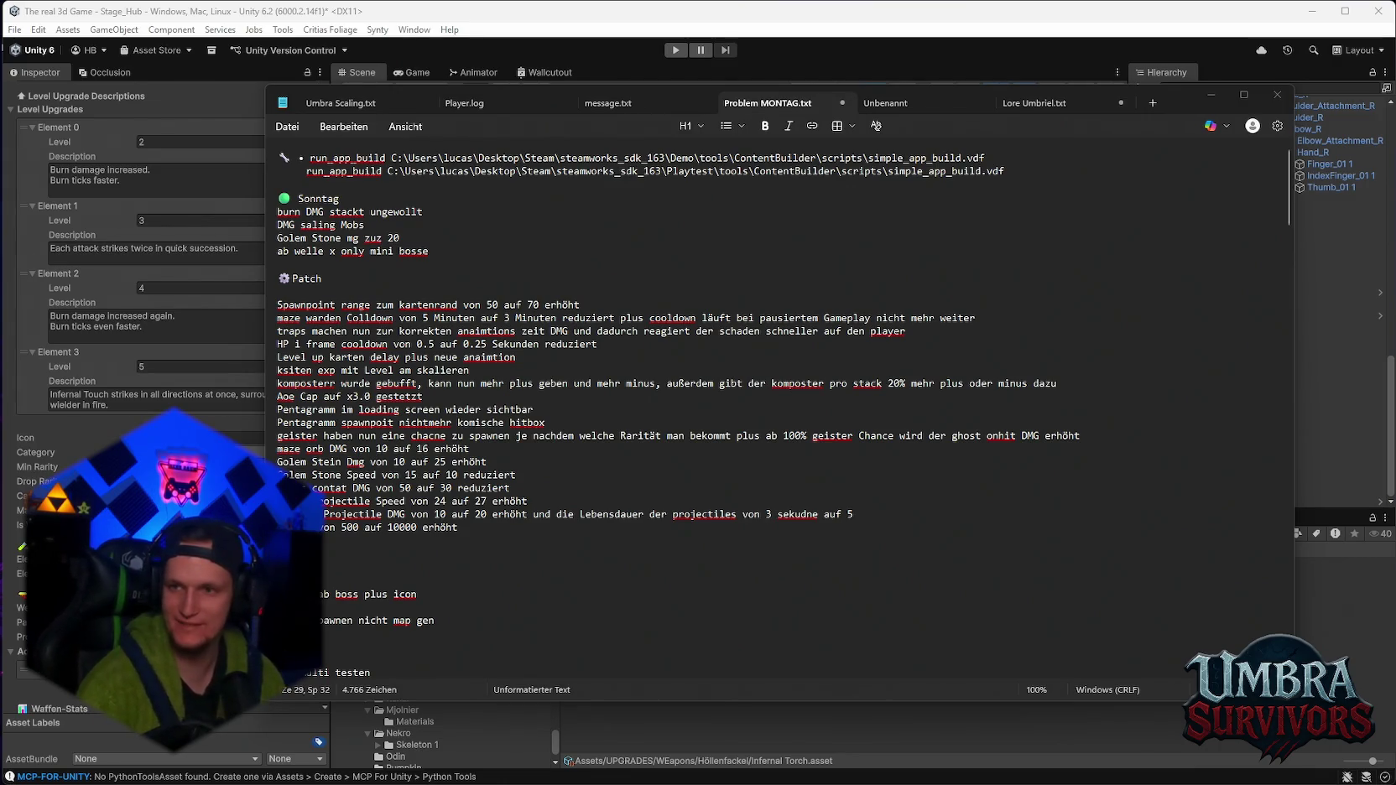
click(771, 724)
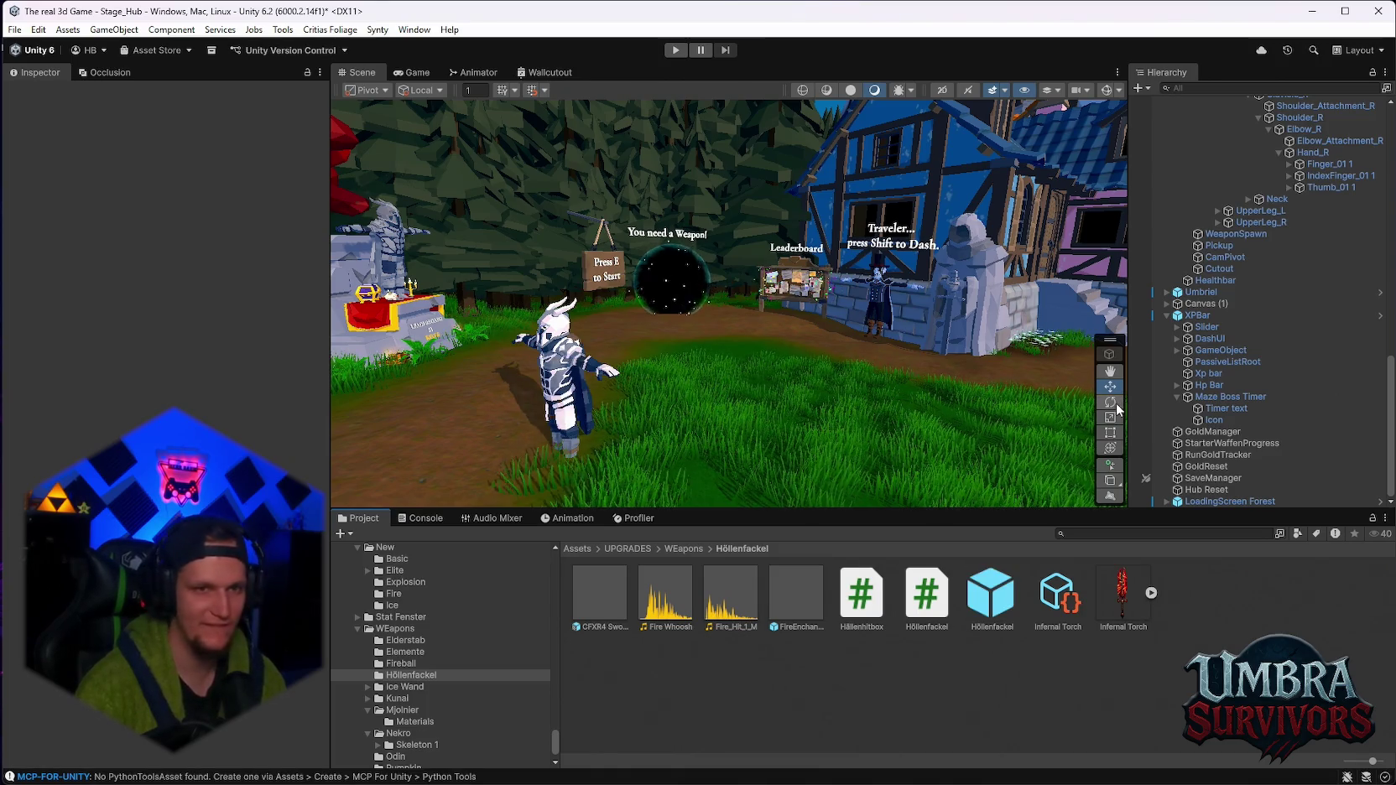
Enter Play mode, walk to the altar, and view the Infernal Torch in the weapon book
click(675, 49)
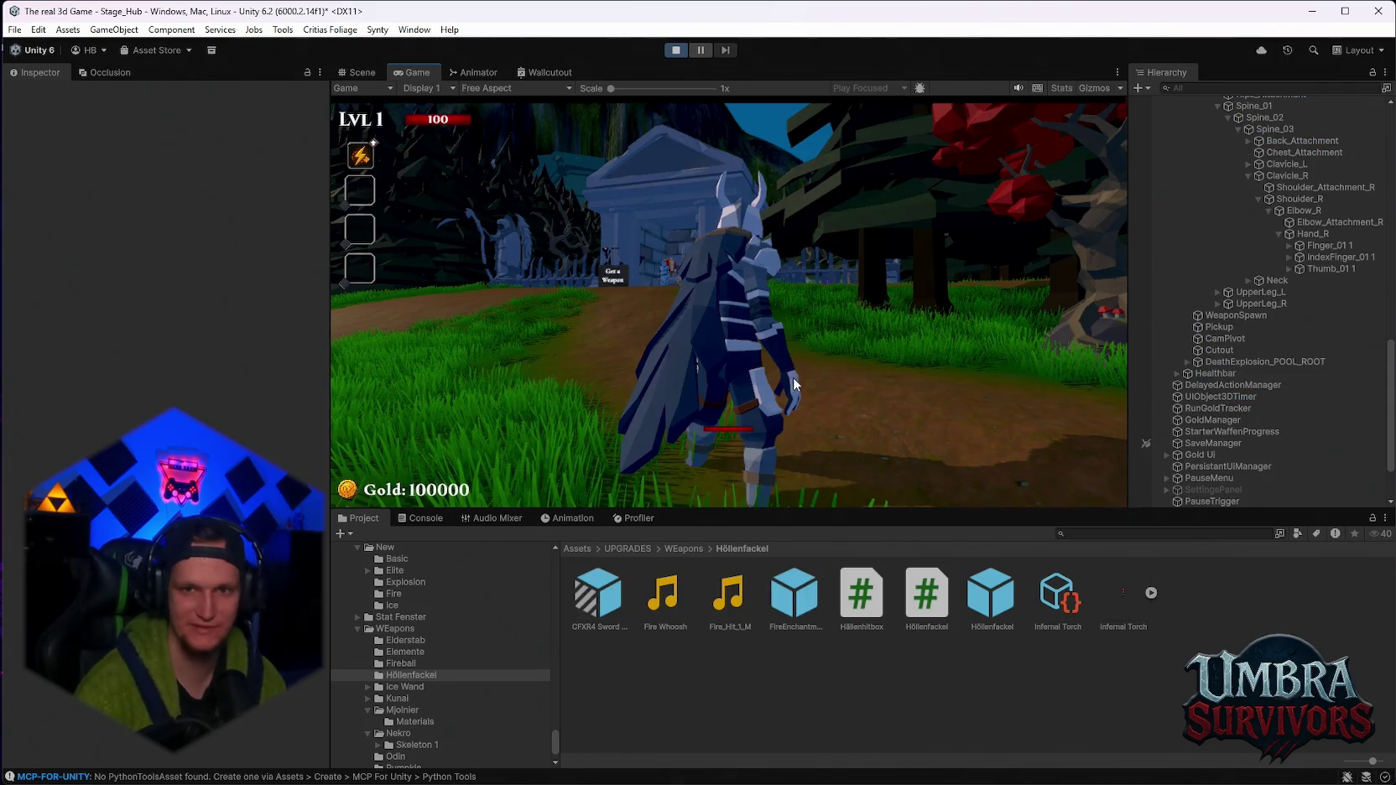
key(w)
key(w)
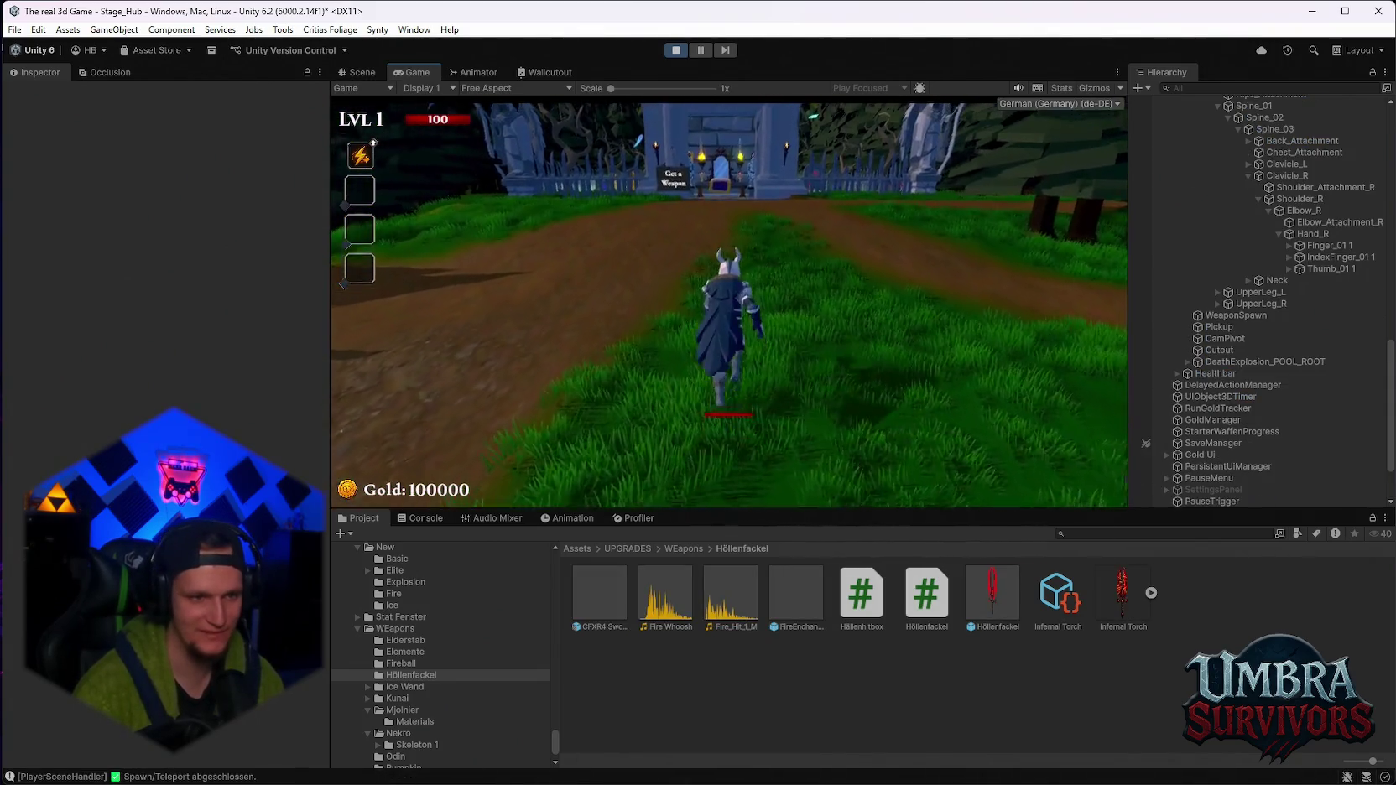
key(w)
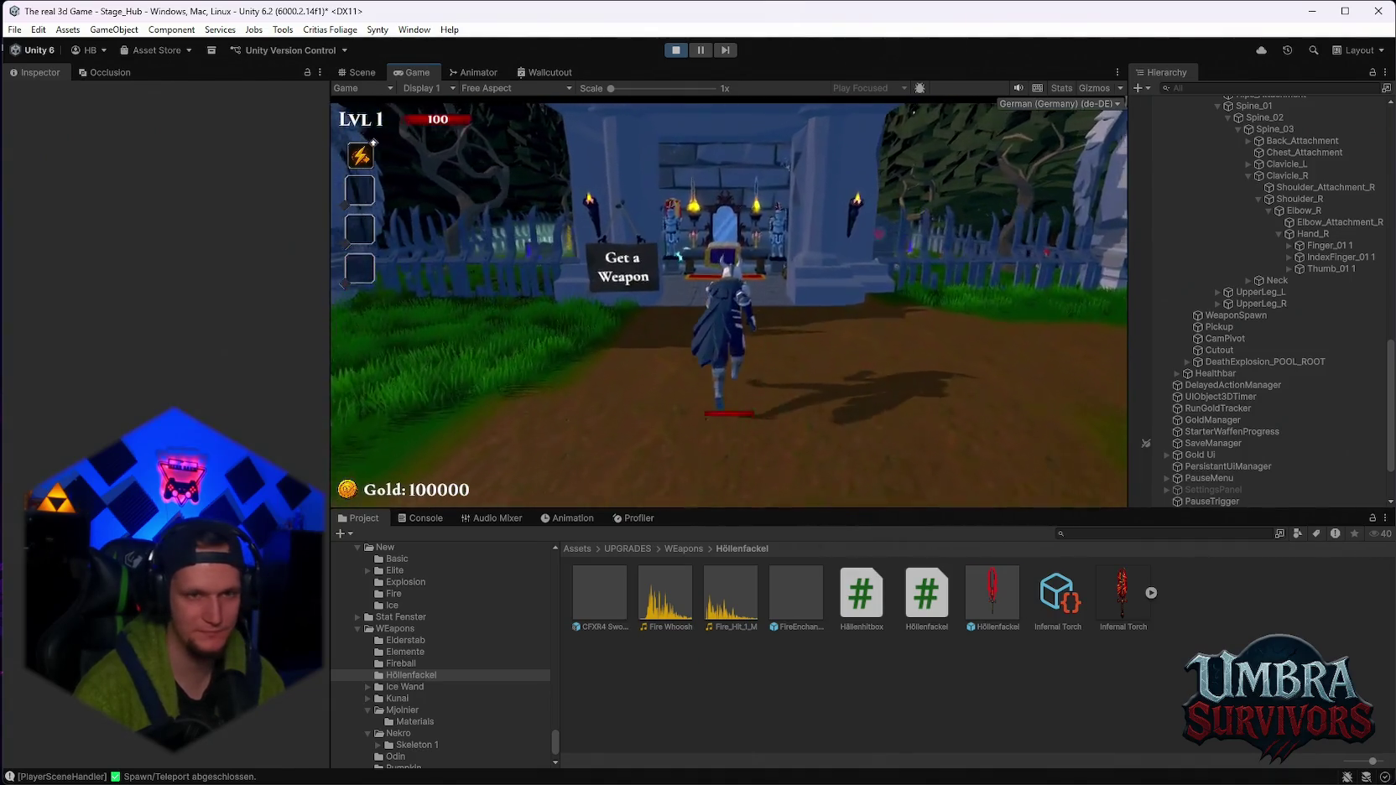
click(728, 308)
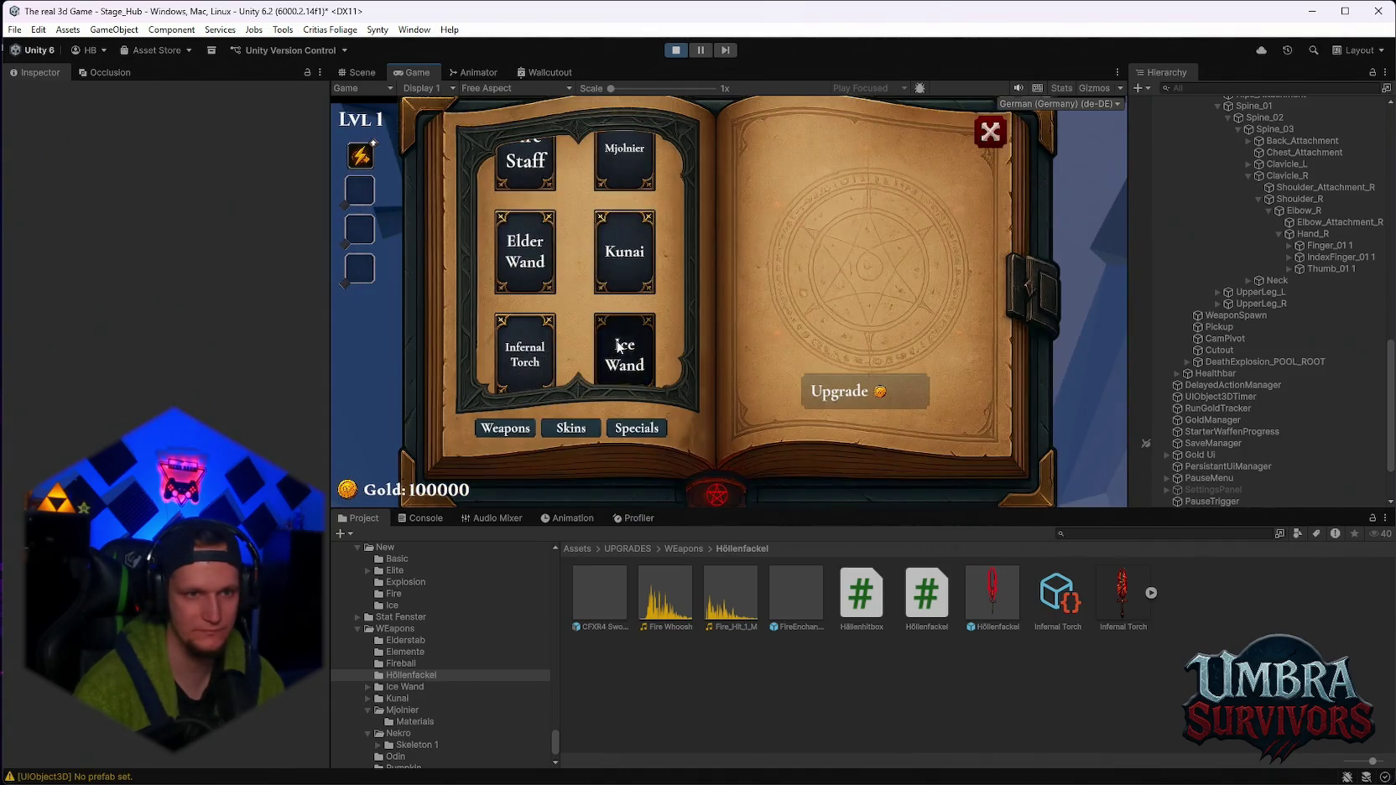
scroll(558, 284, down, 1)
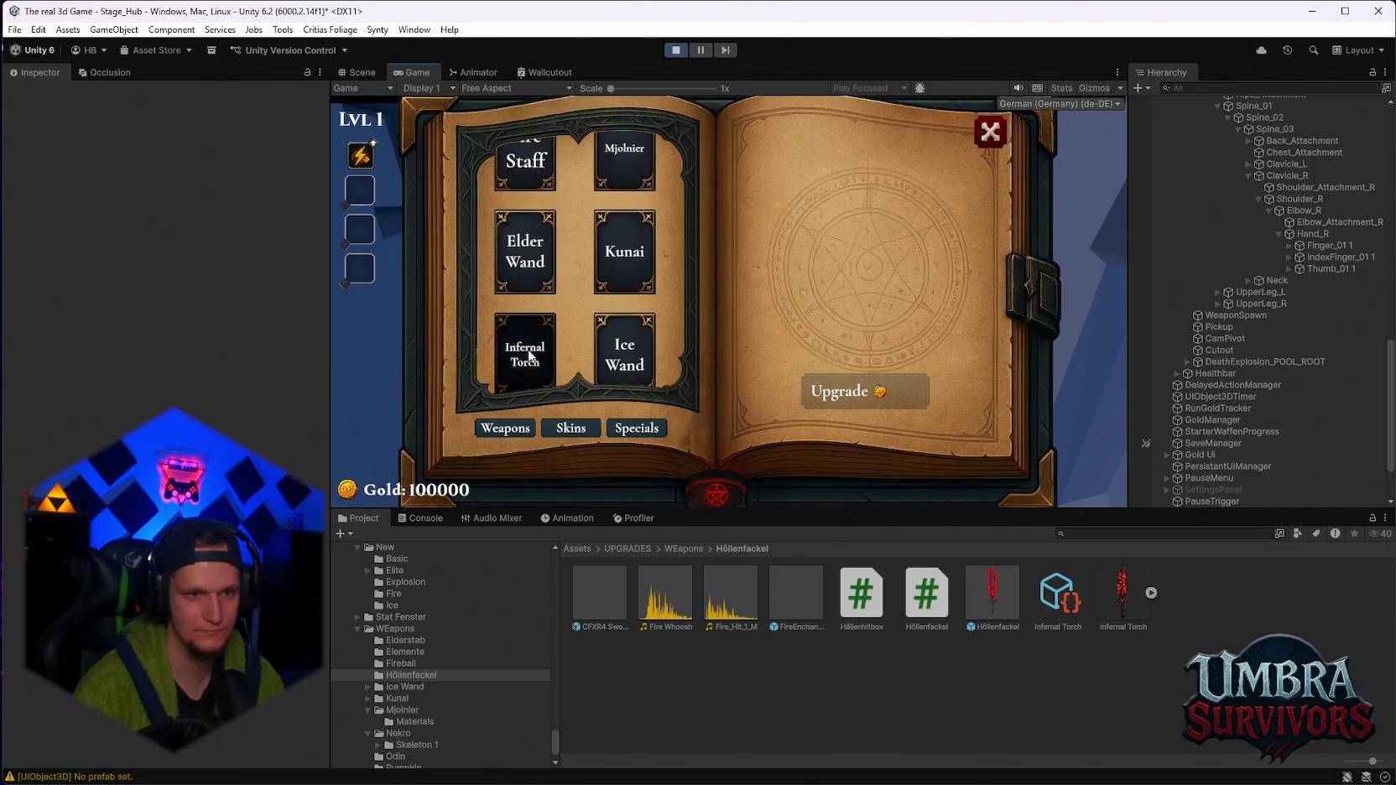
click(524, 353)
Close the weapon book, walk to the Press E to Start sign, and start Stage_Forest
key(Escape)
key(s)
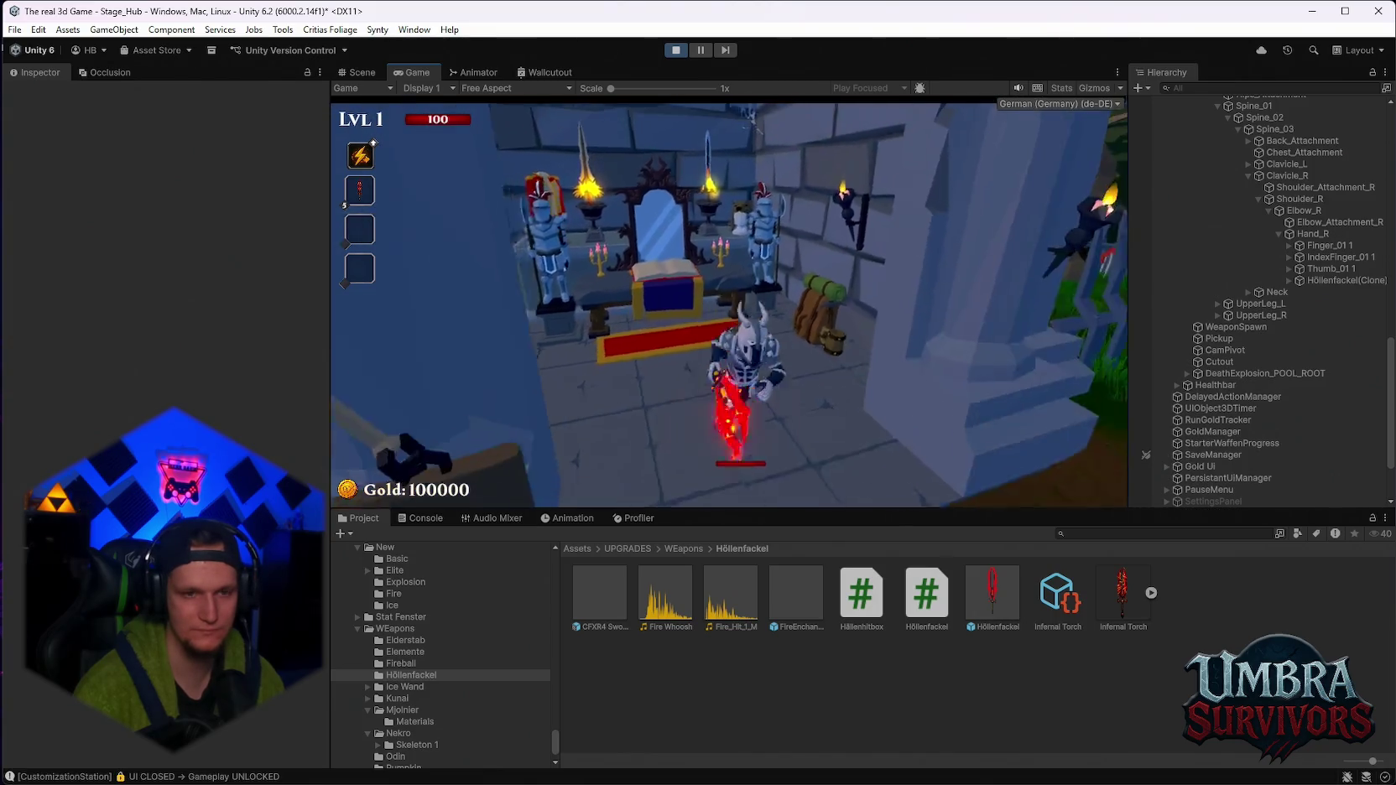
key(w)
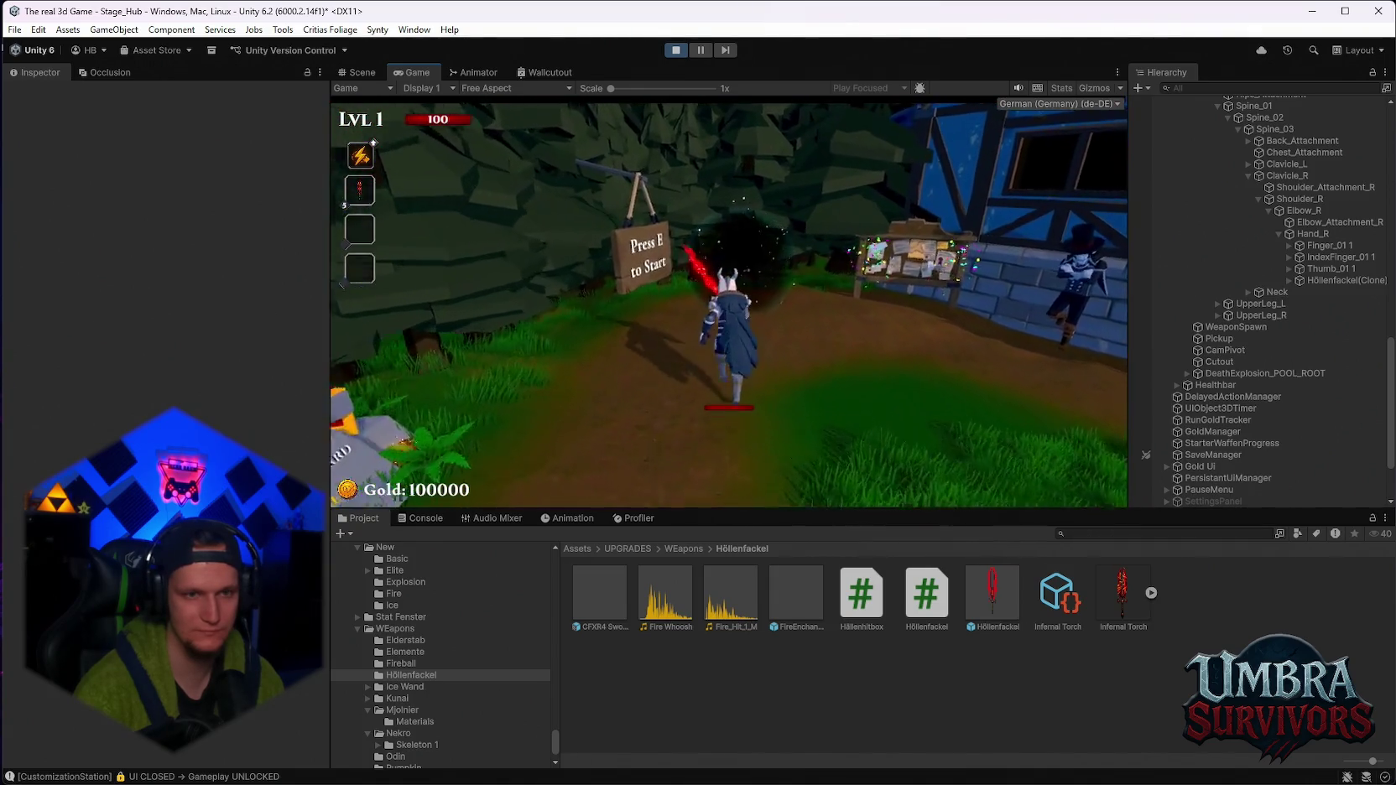
key(e)
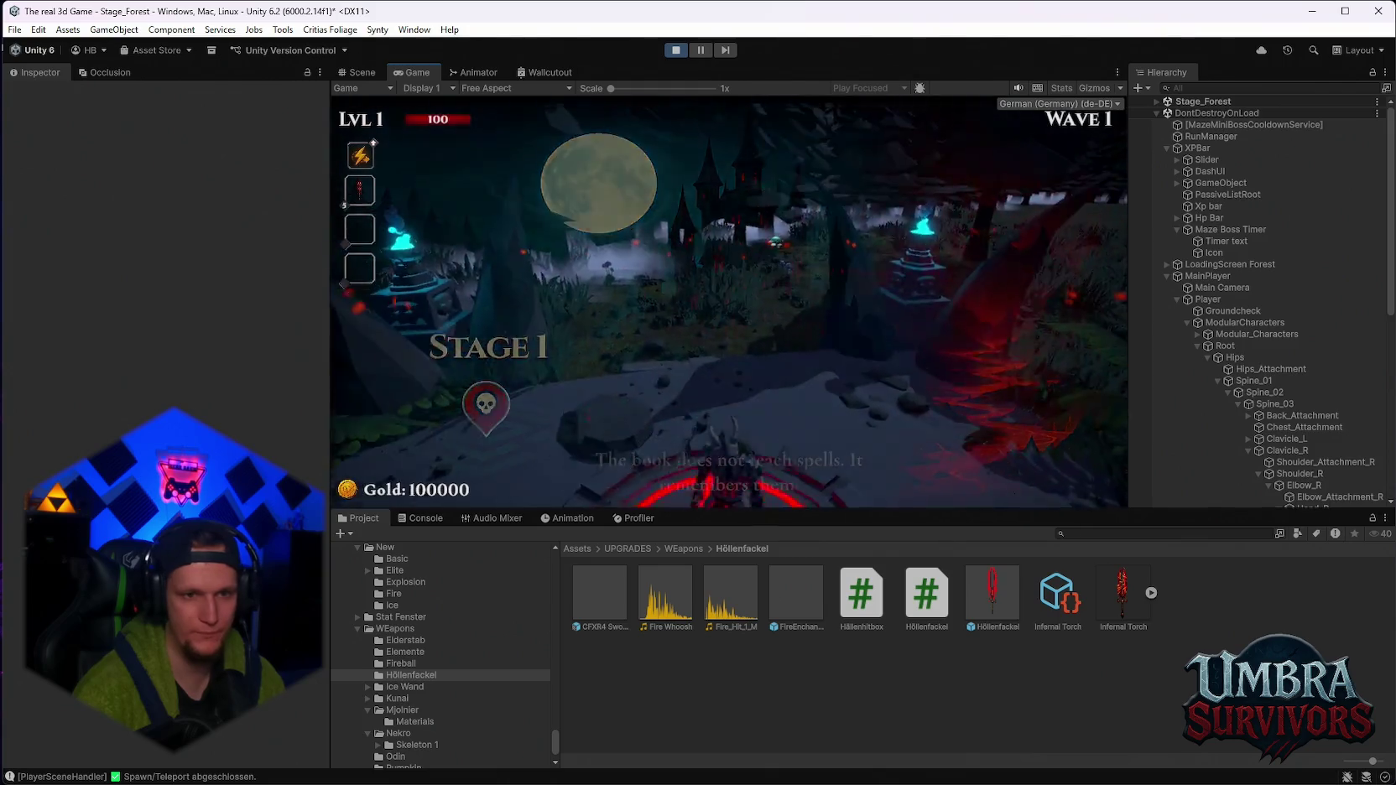
Run through the forest among enemies to see damage numbers, then pause and maximize the Game view
key(w)
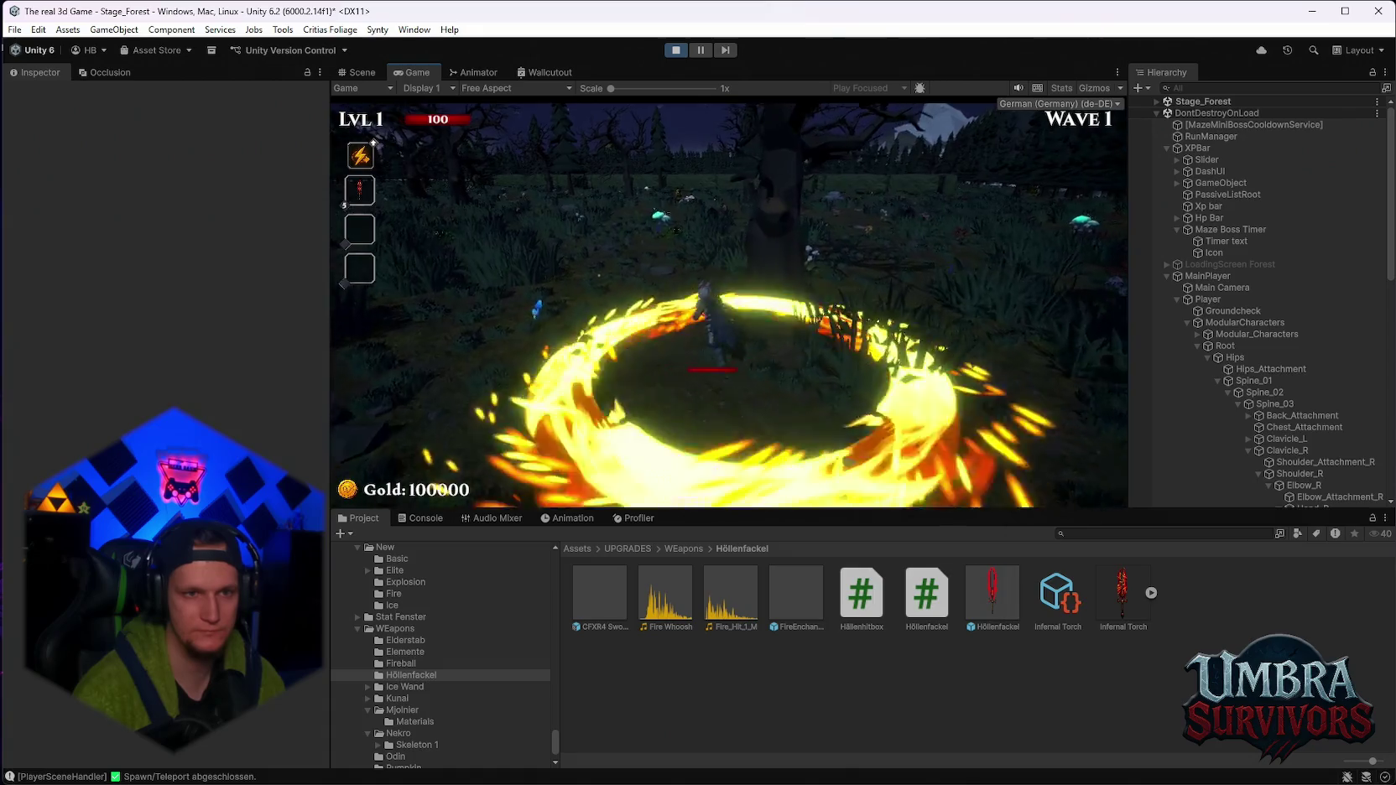
key(w)
key(w)
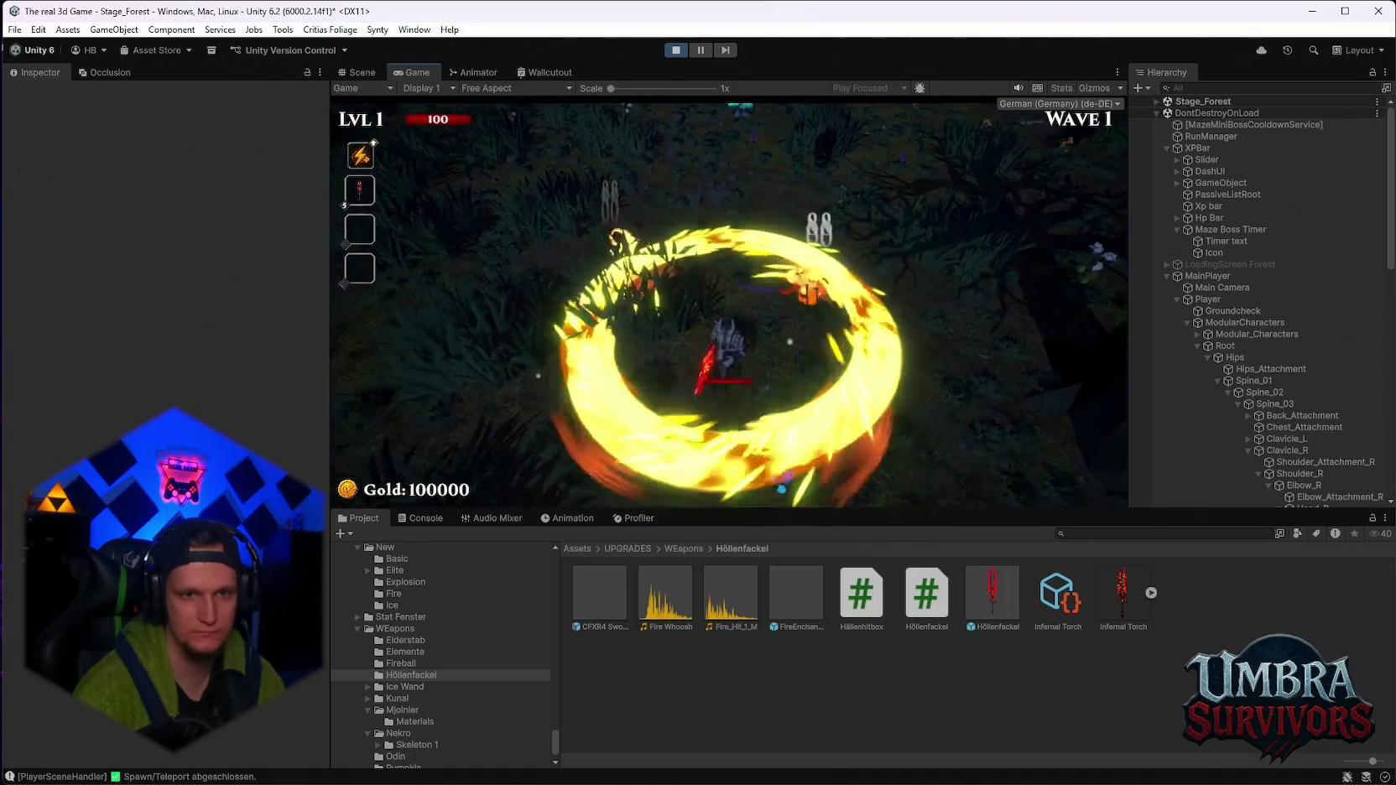
key(w)
key(w)
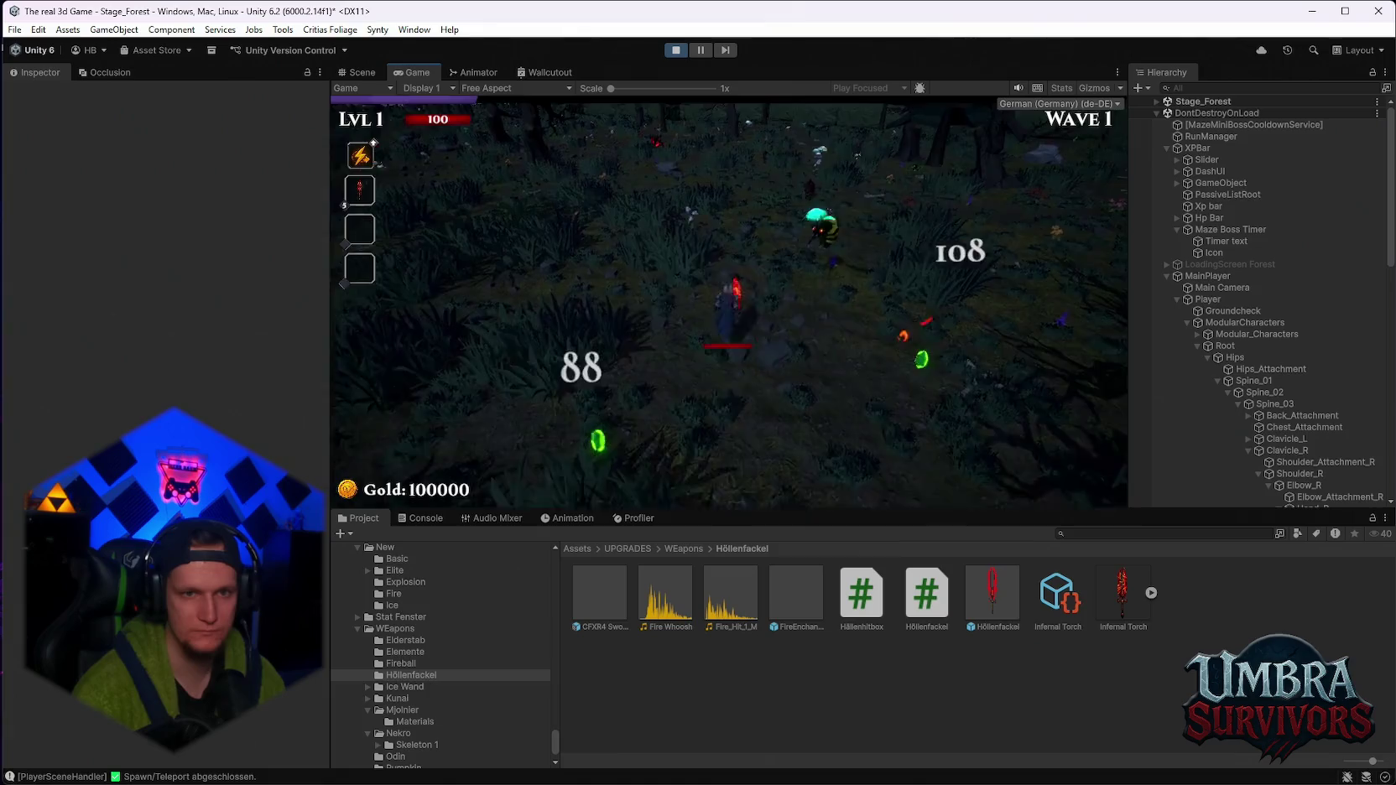
key(w)
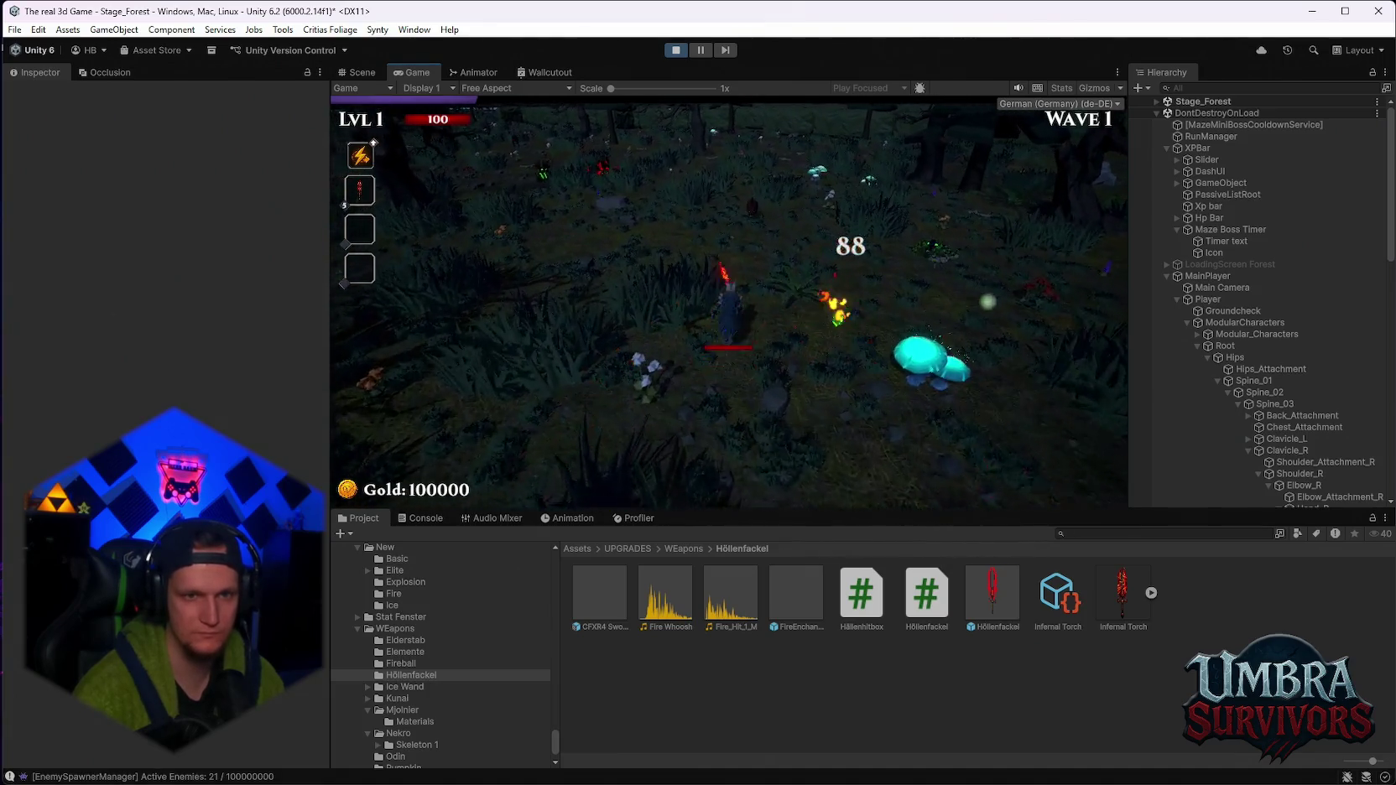
key(w)
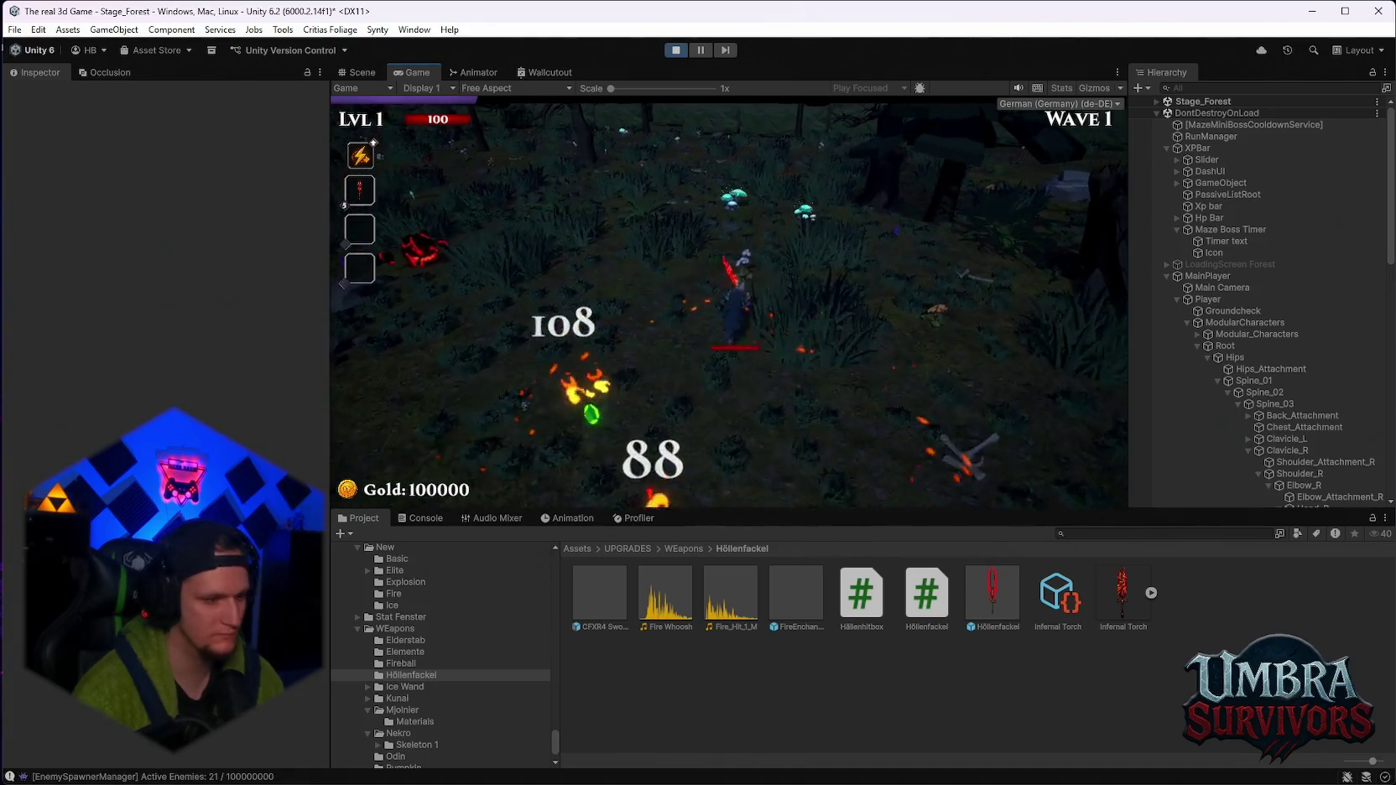
key(w)
key(space)
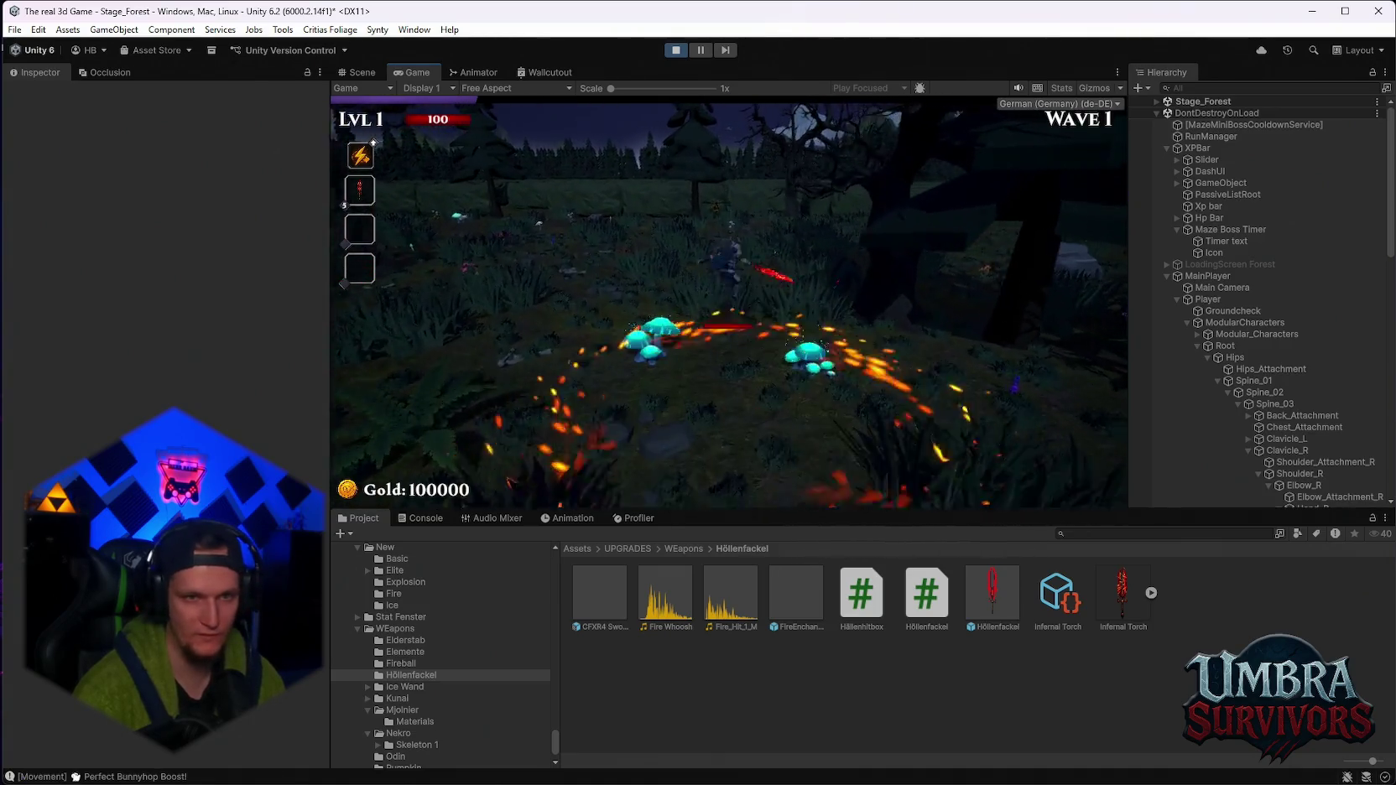
key(w)
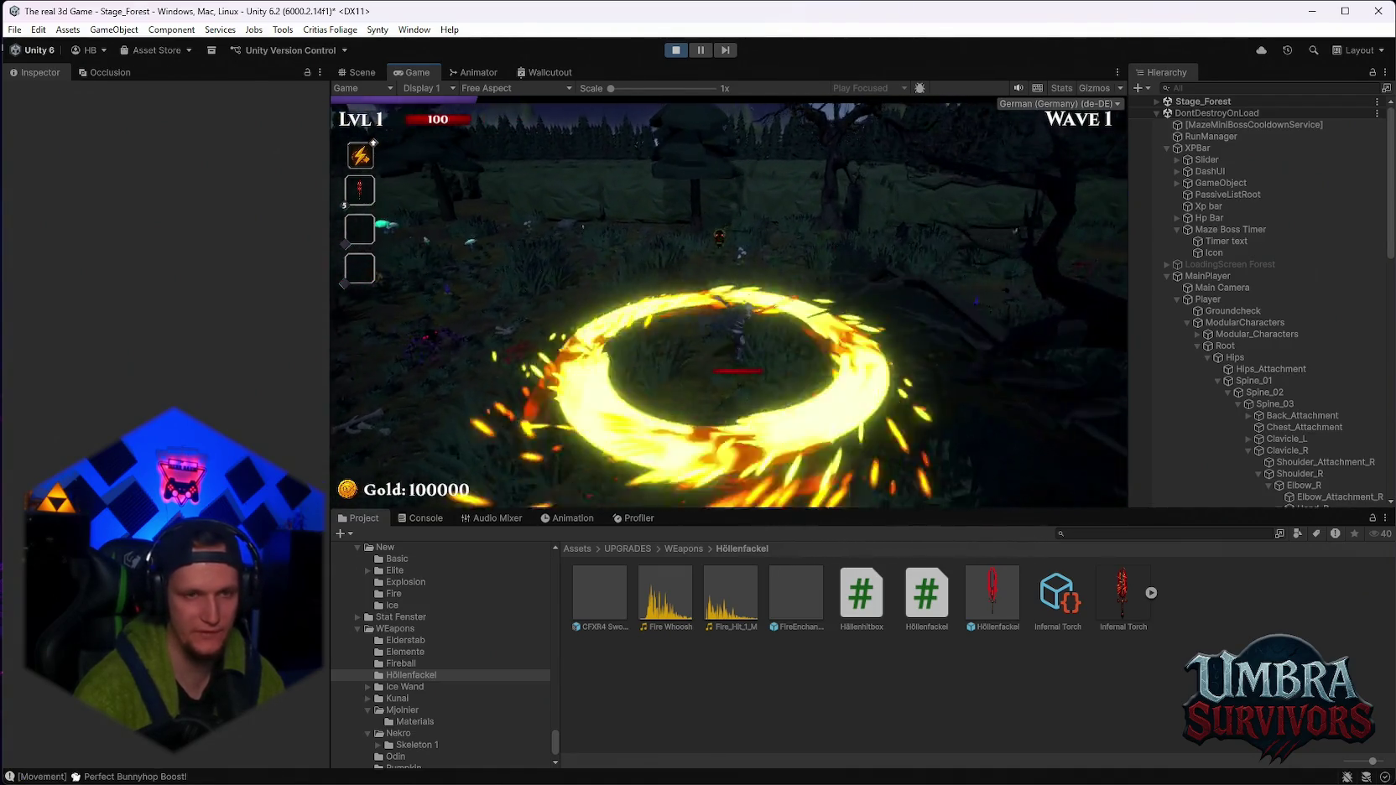
key(w)
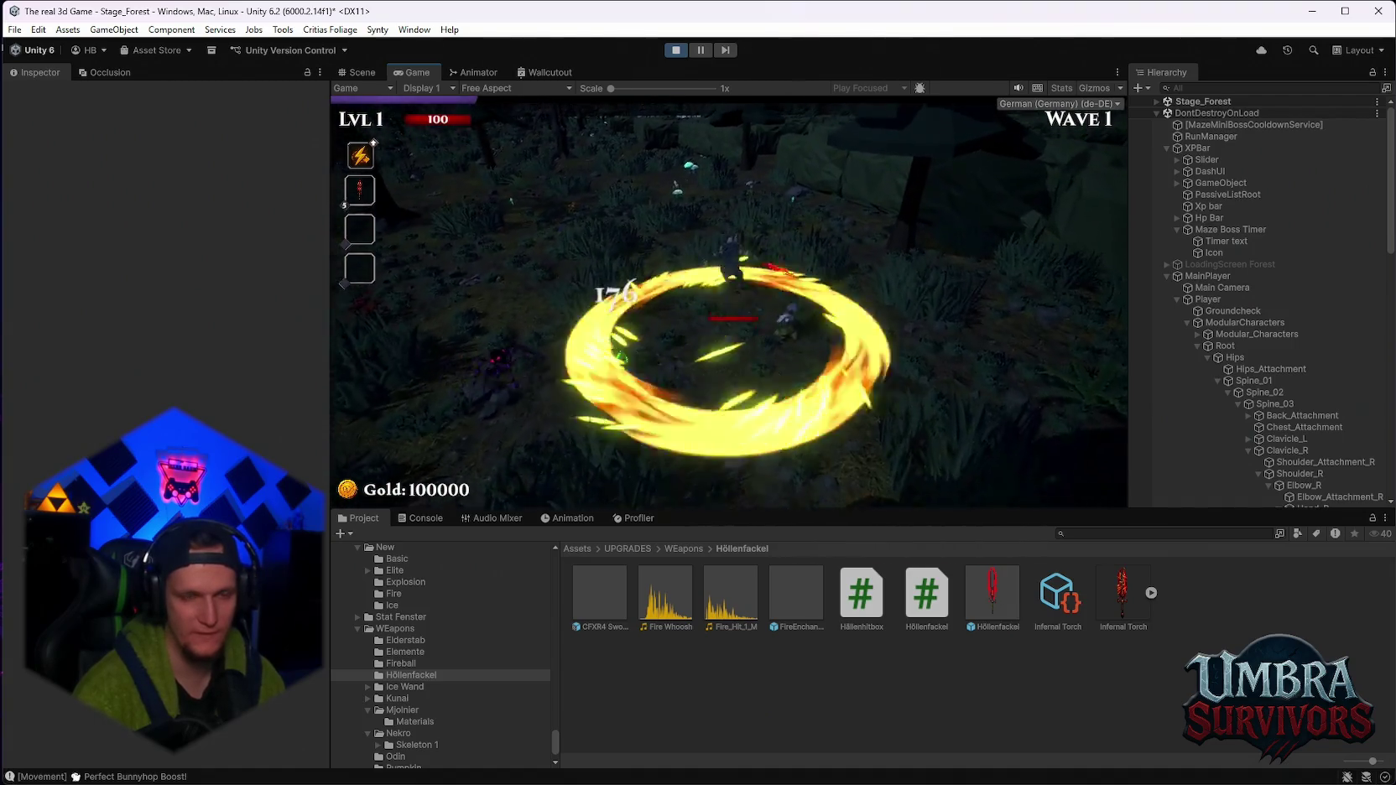
key(w)
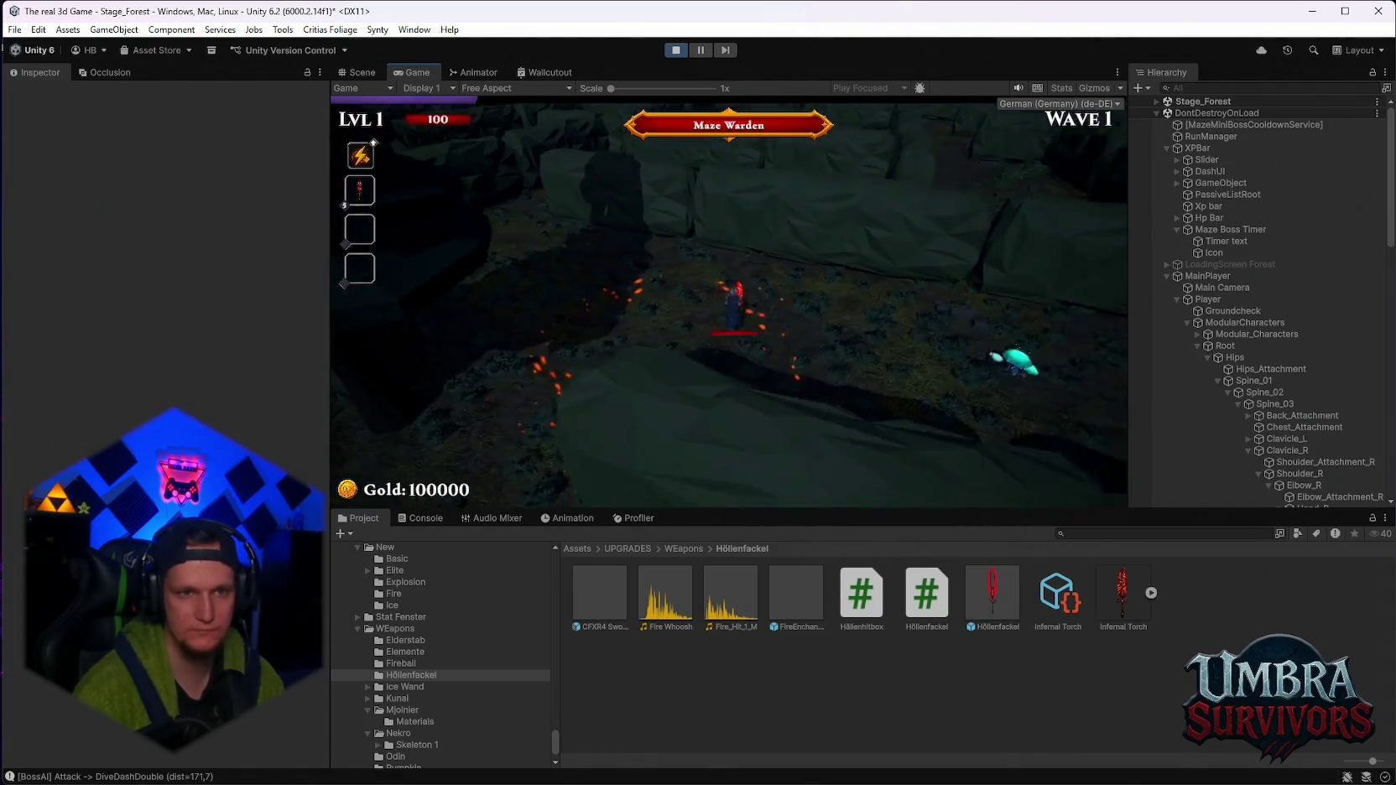
key(Escape)
double_click(416, 73)
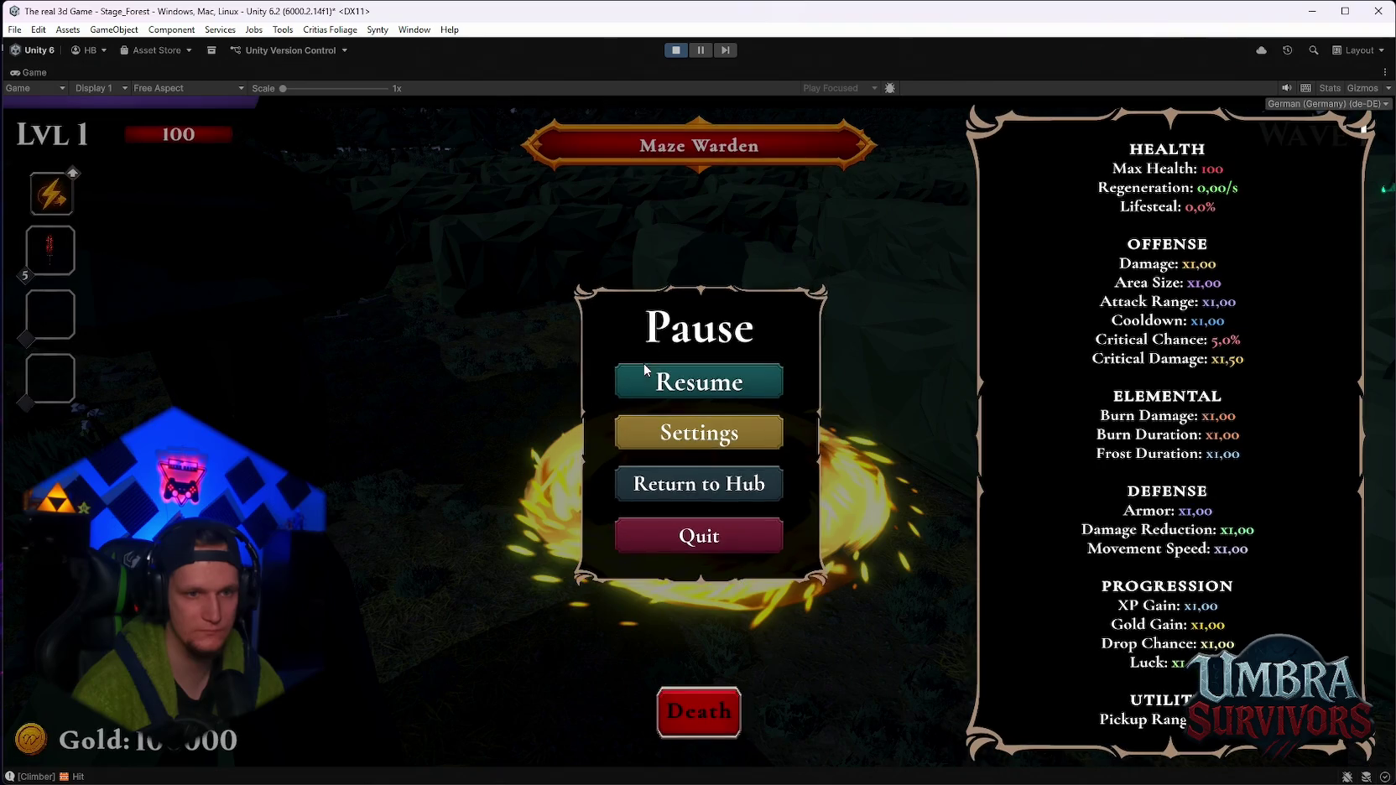
Resume the game and run through the maze corridors toward the Maze Warden
click(645, 373)
key(w)
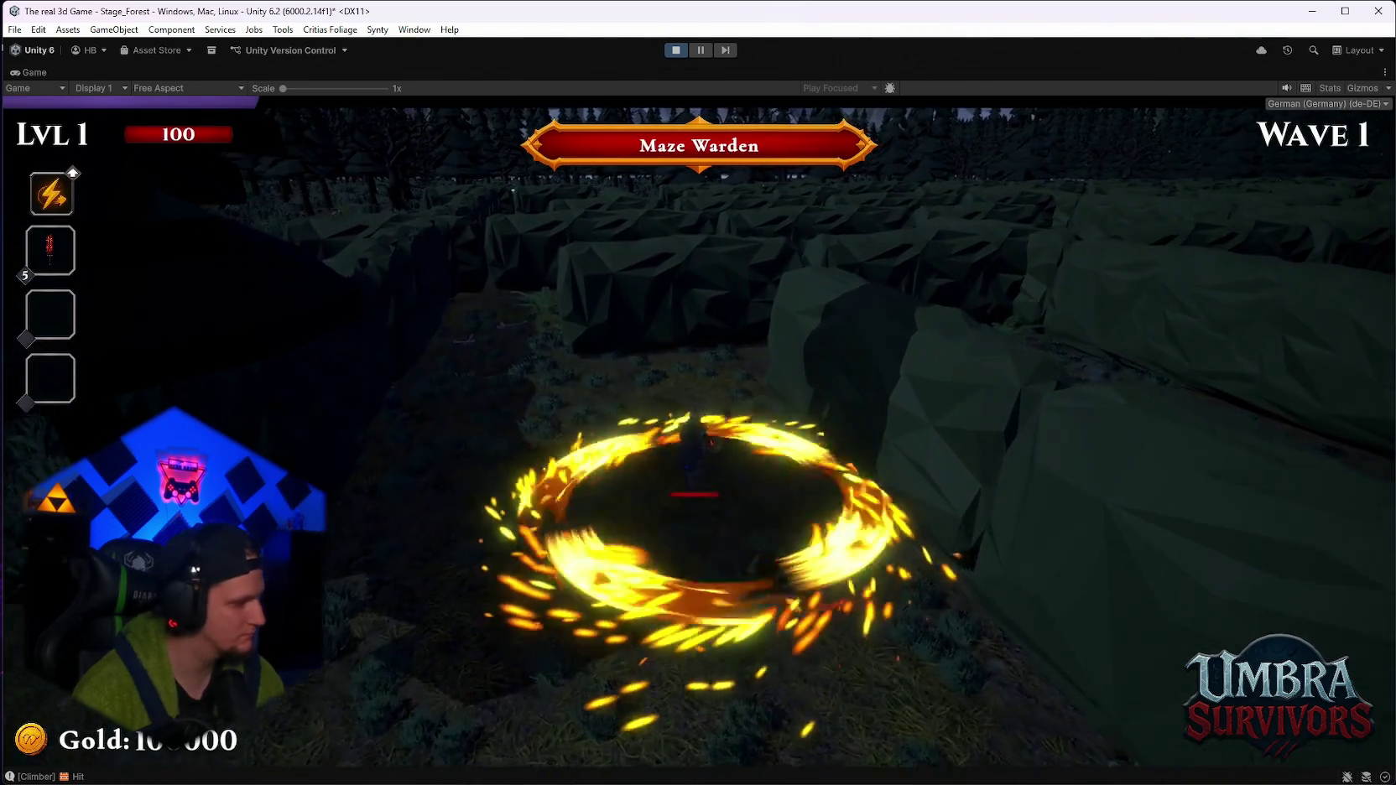
key(w)
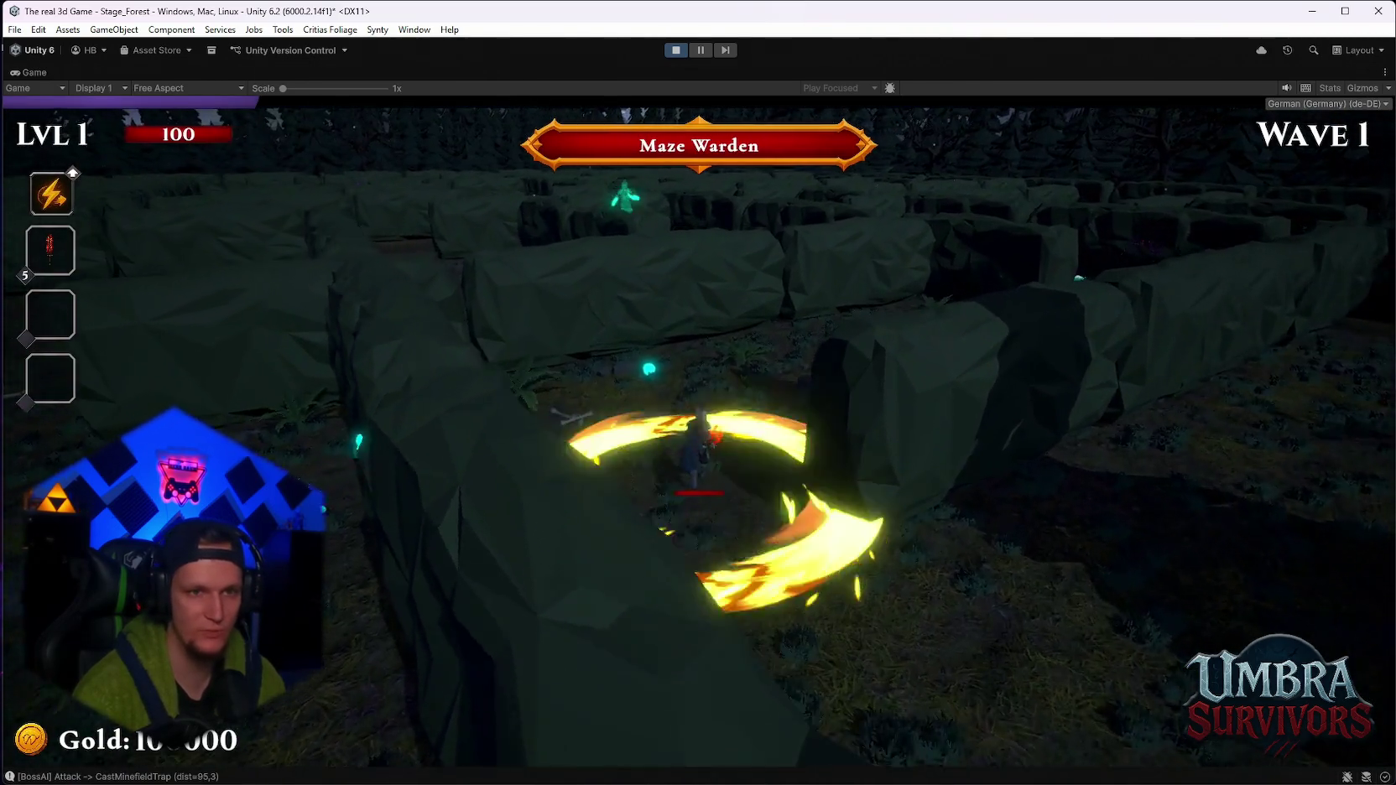
key(w)
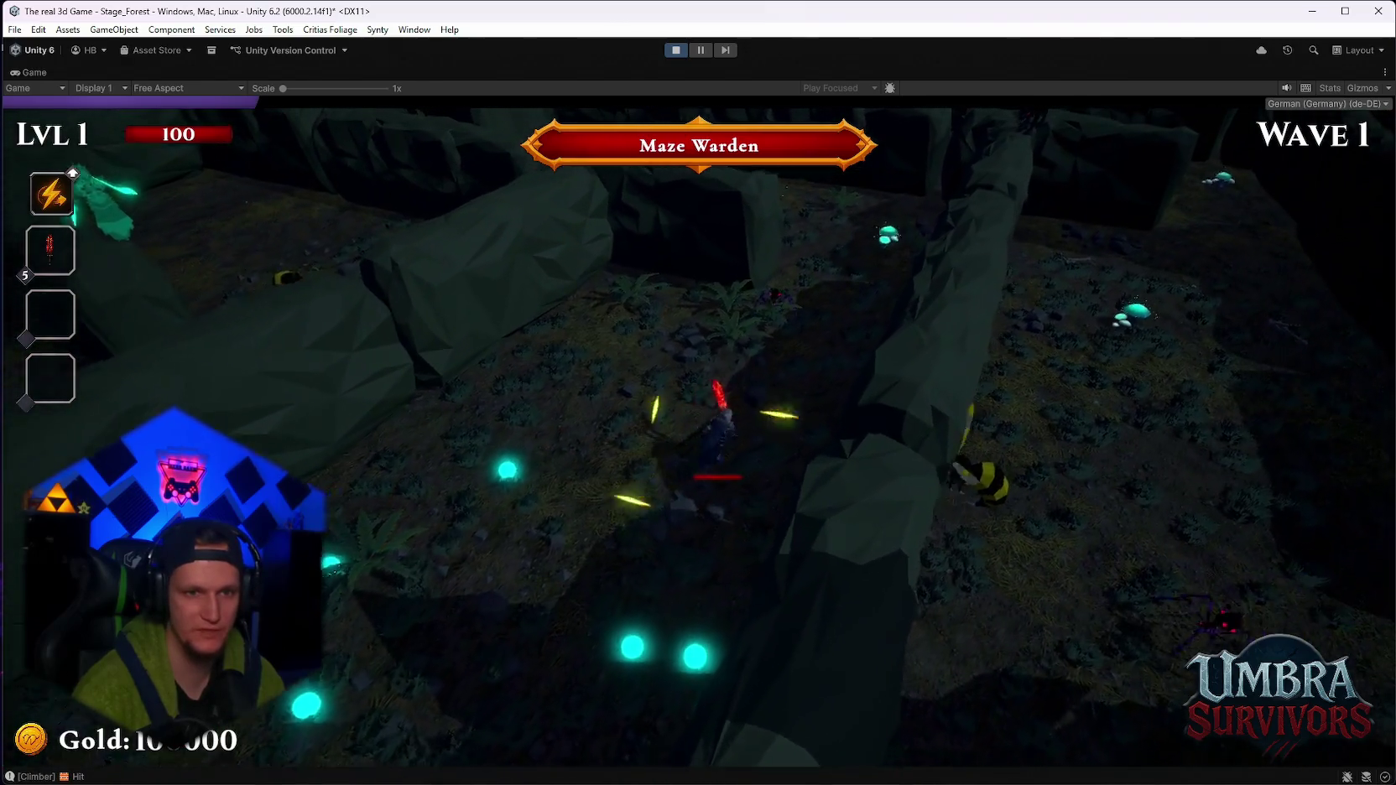
key(space)
key(w)
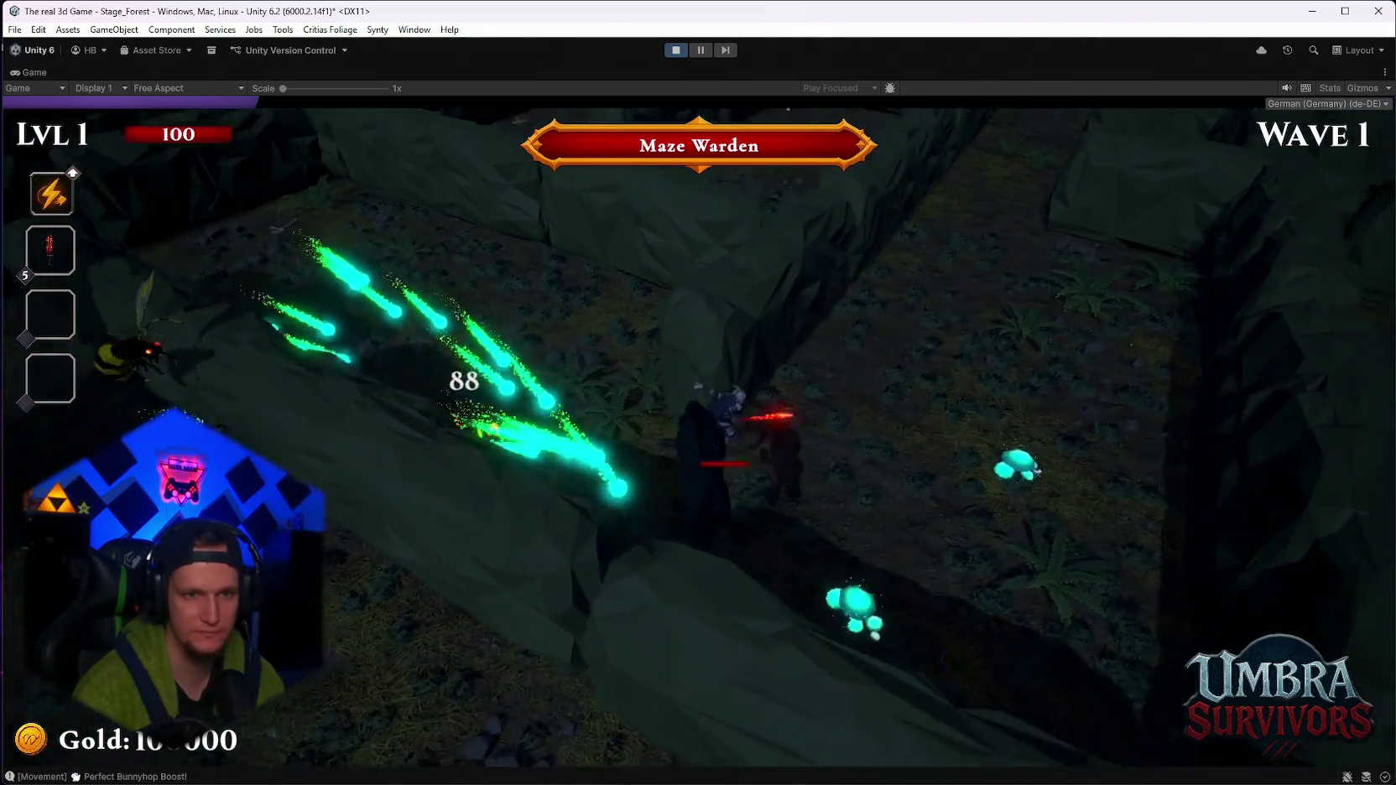
key(w)
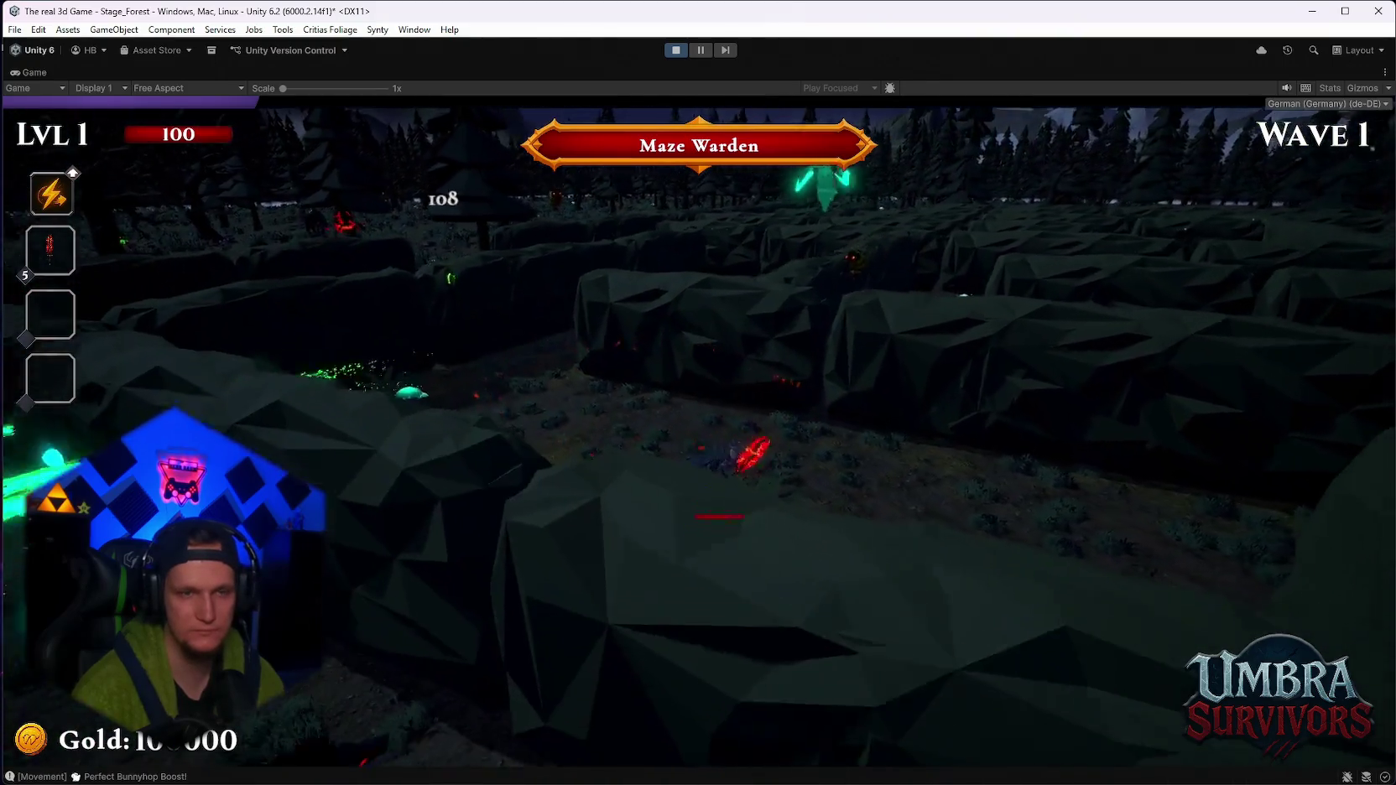
key(space)
key(w)
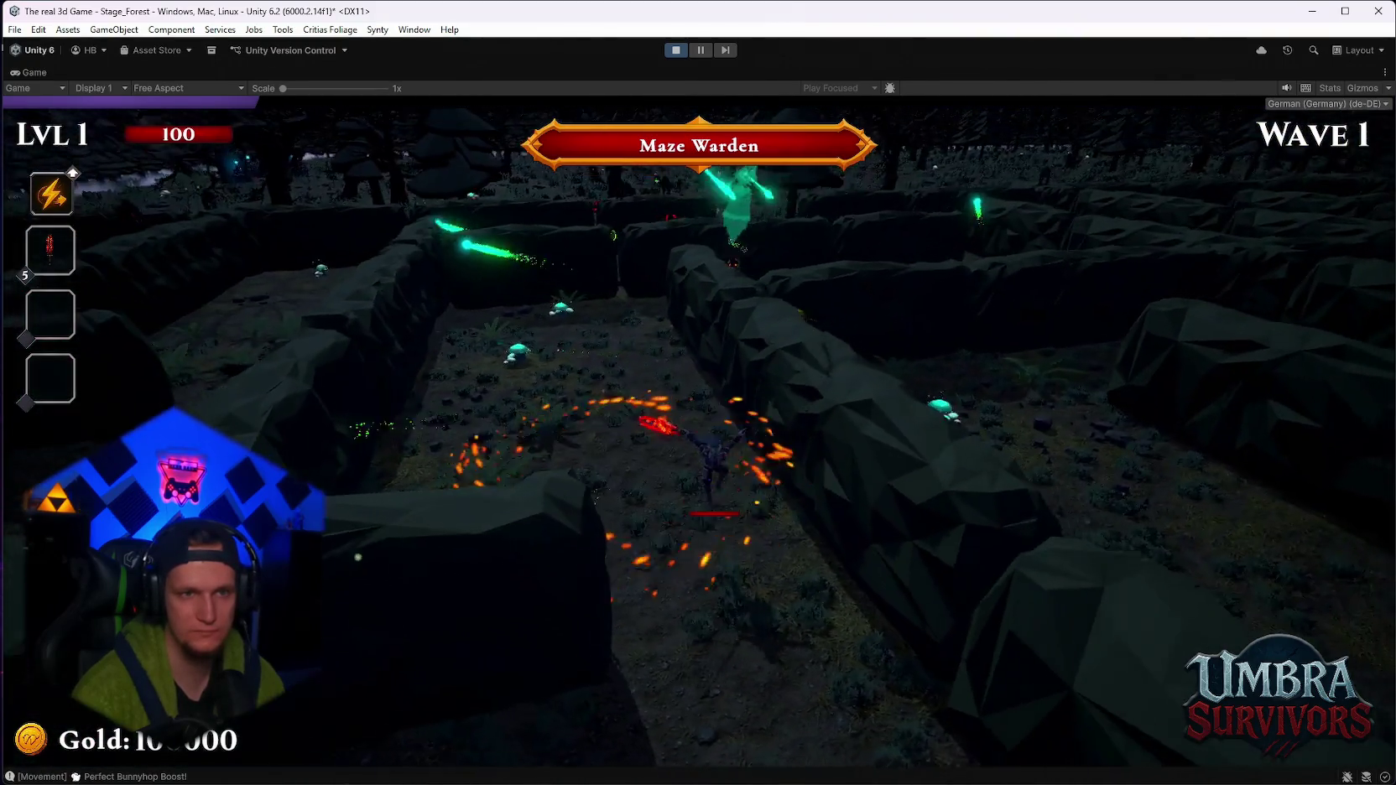
key(w)
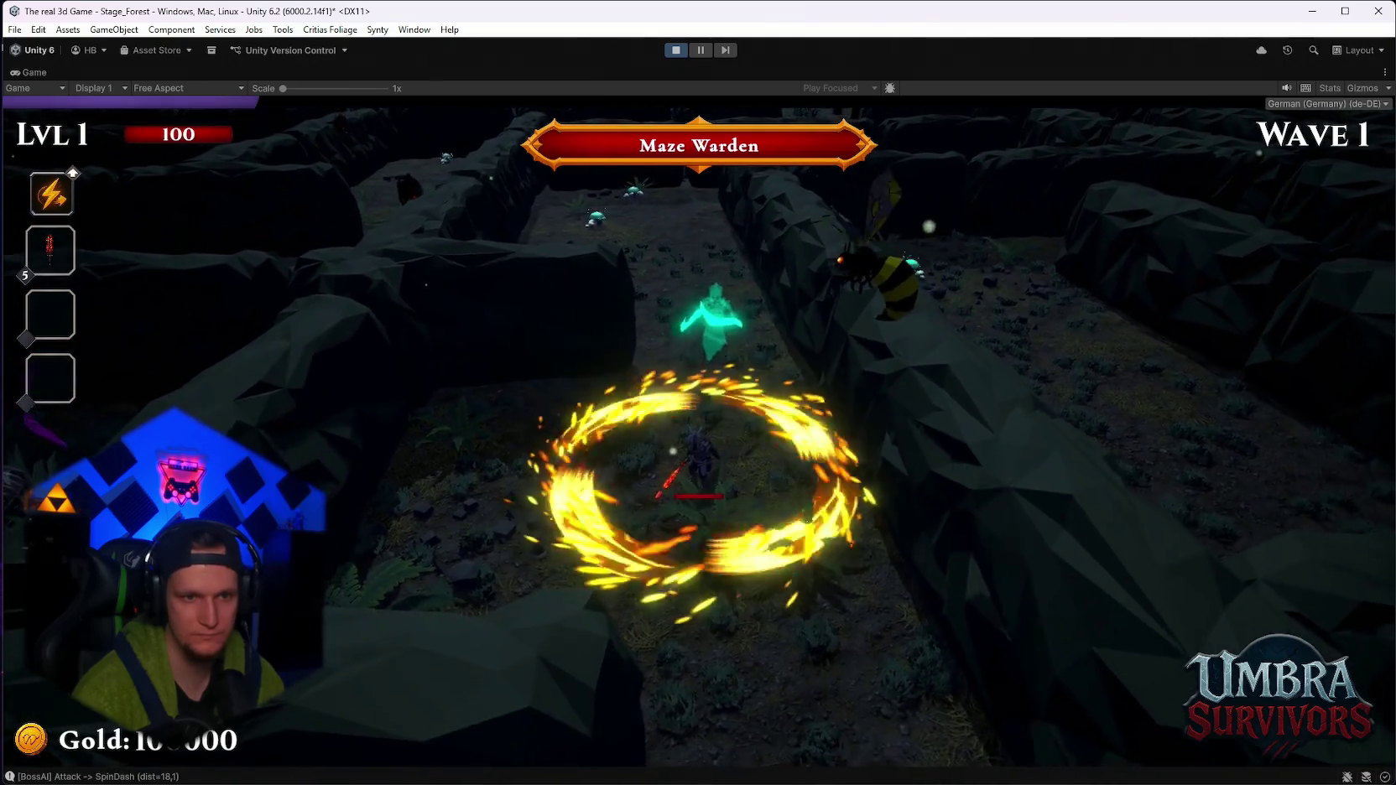
key(w)
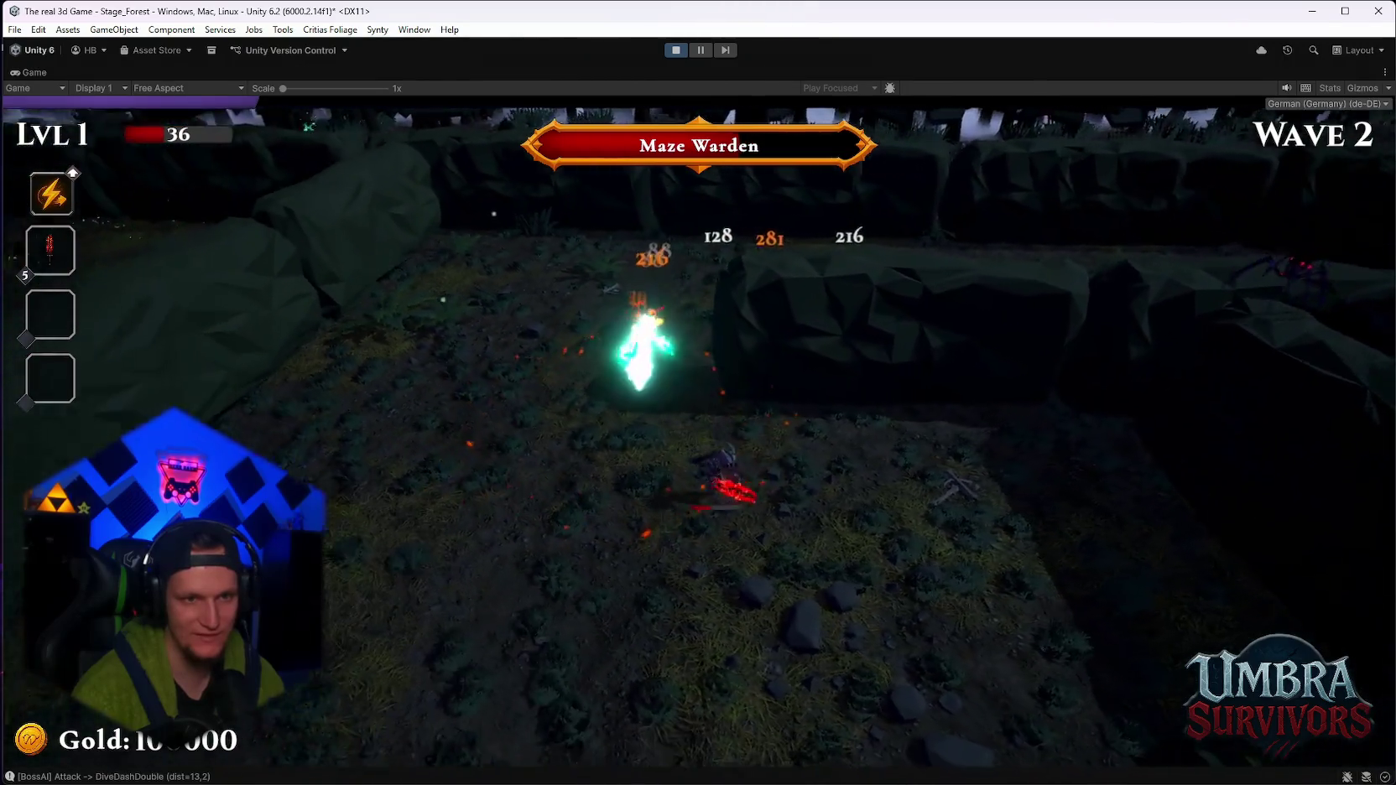
Fight the Maze Warden boss until the player dies, then stop Play mode
key(w)
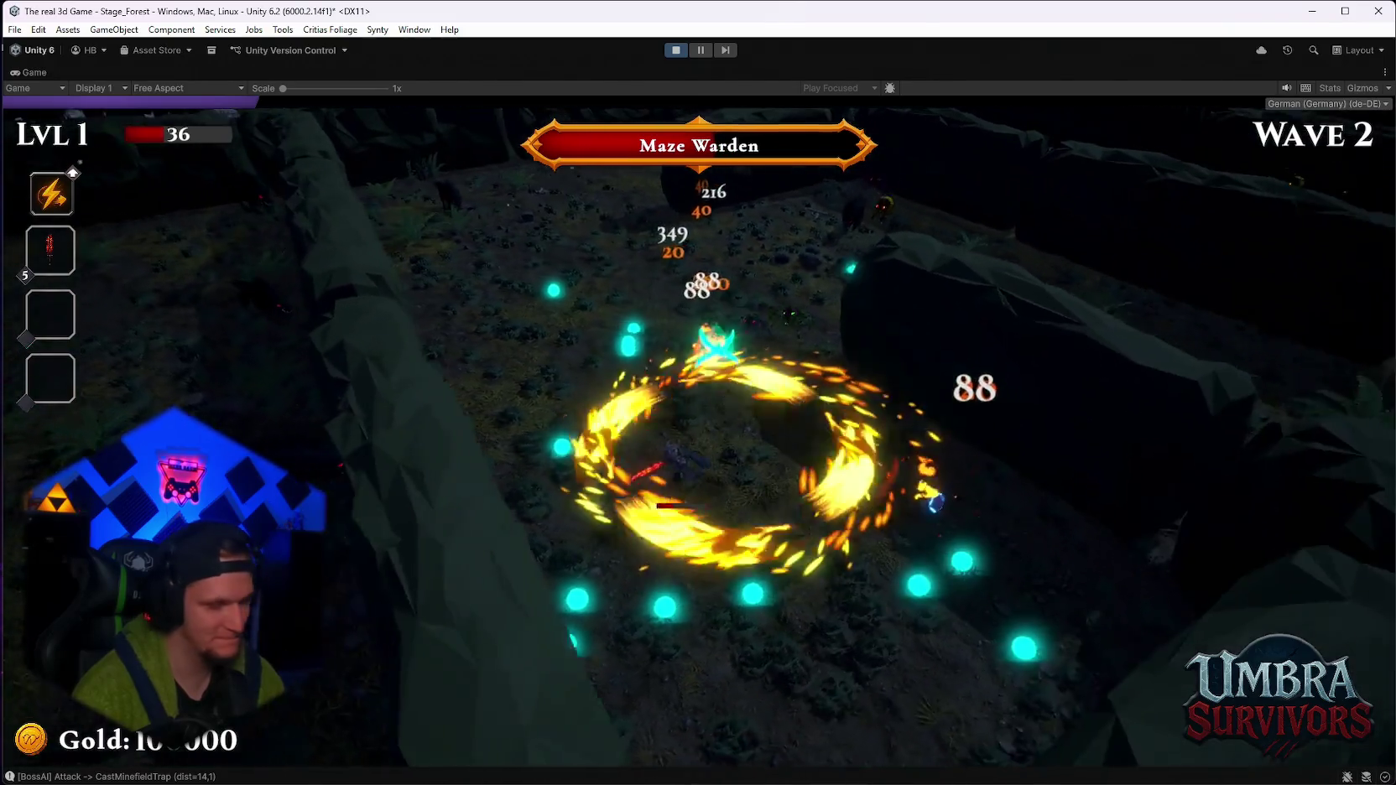
key(space)
key(w)
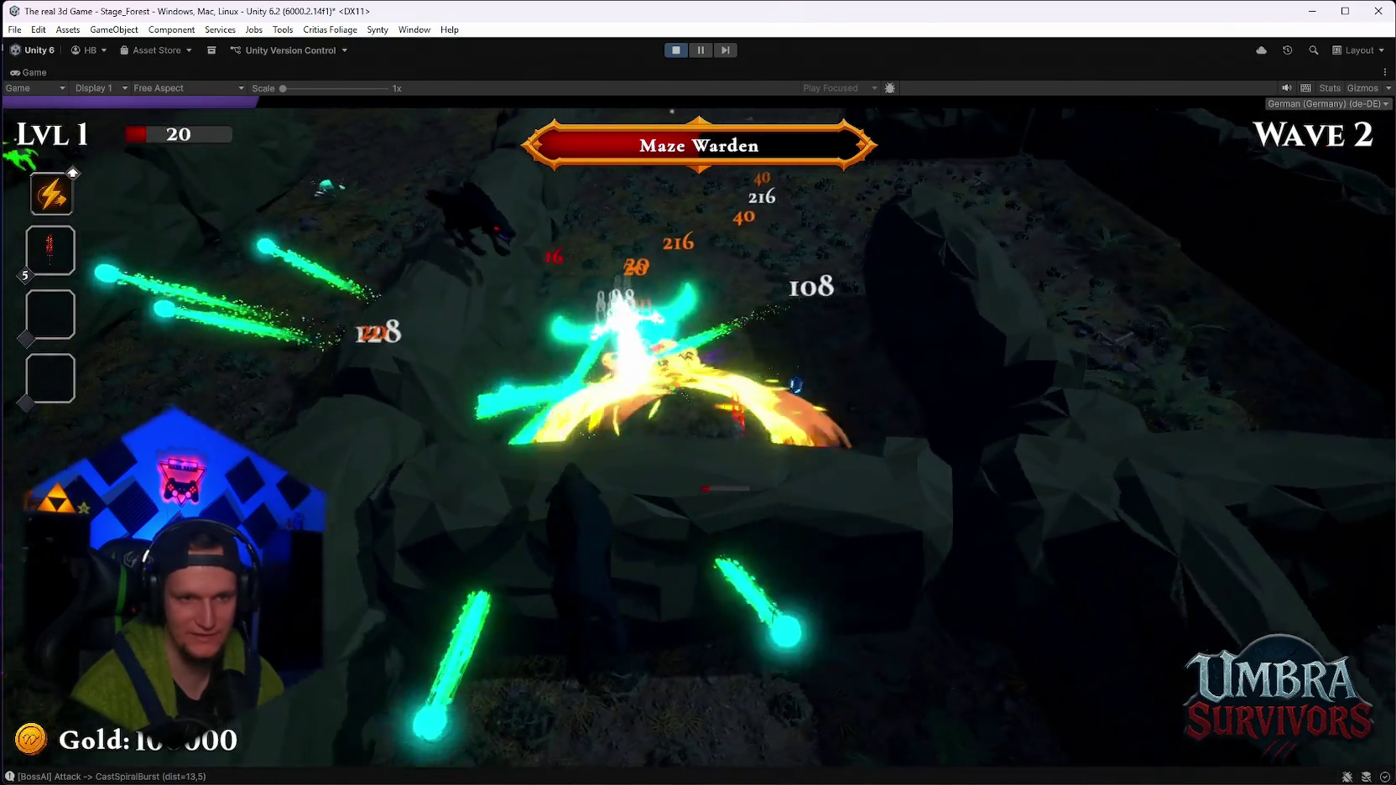
key(w)
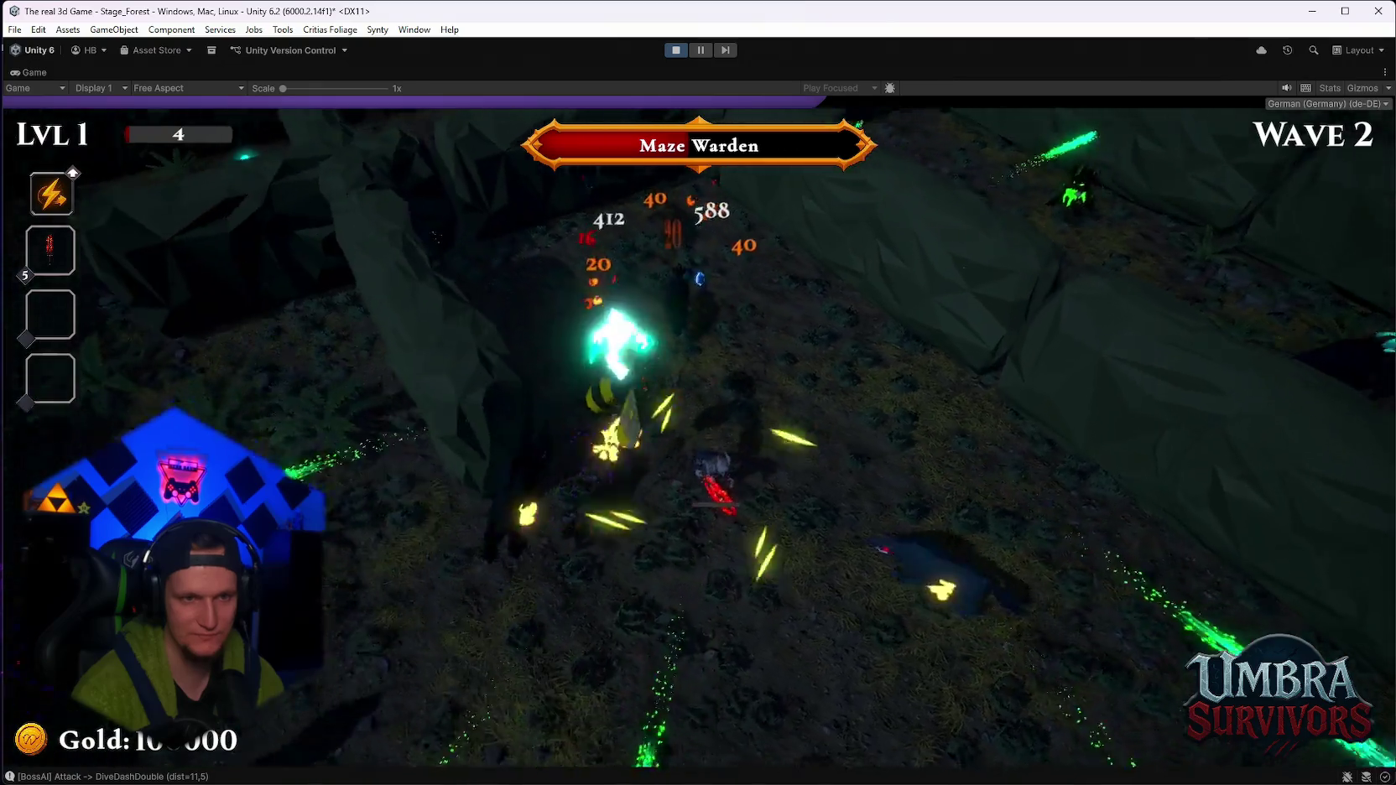
key(w)
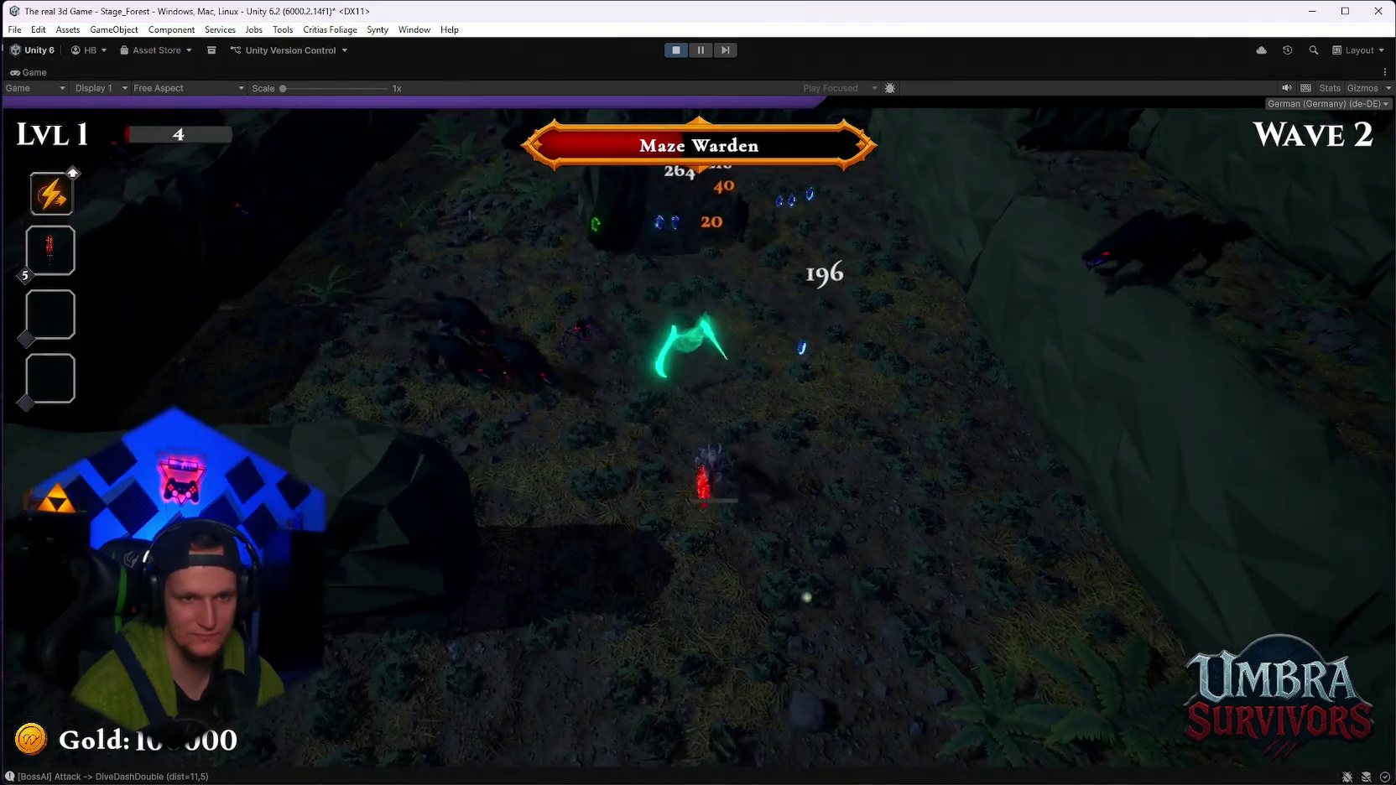
key(w)
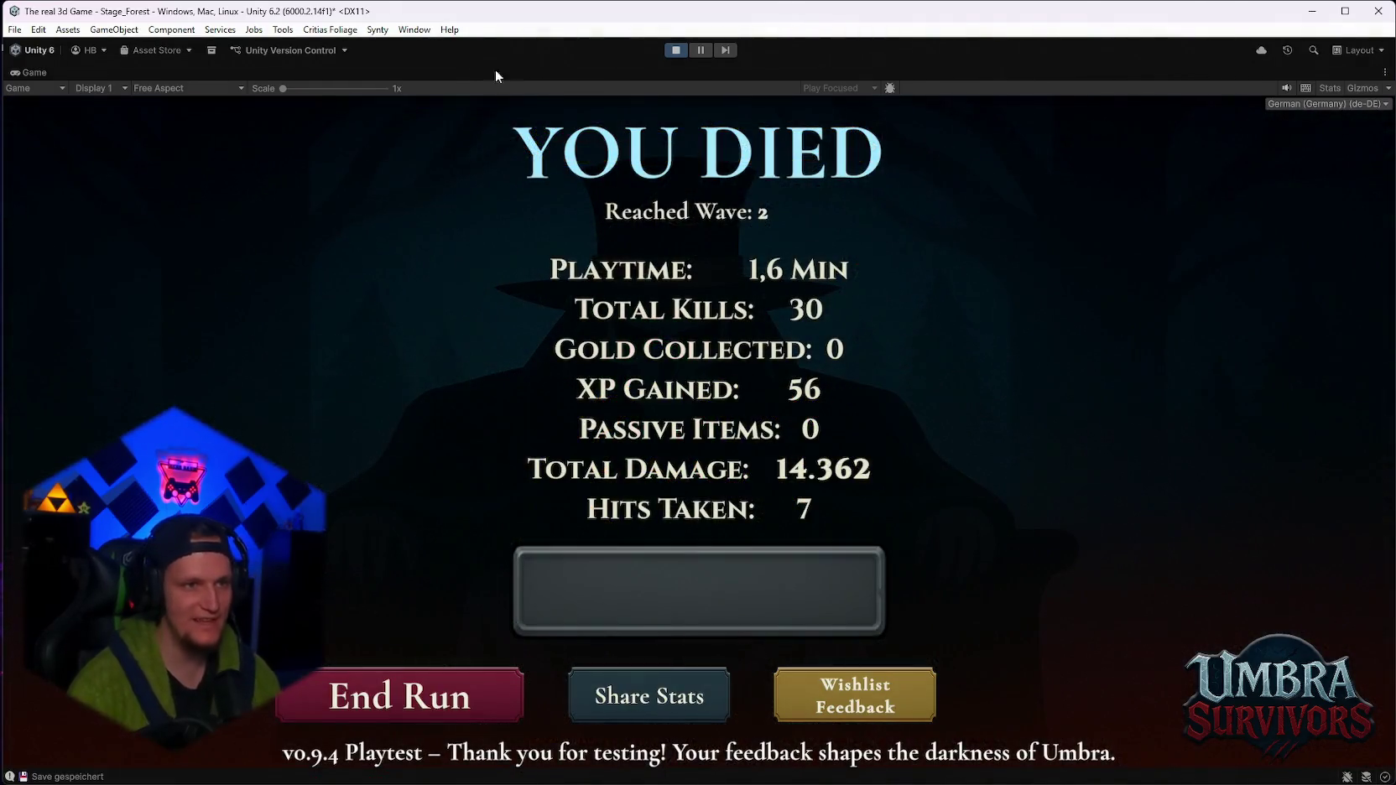
click(675, 50)
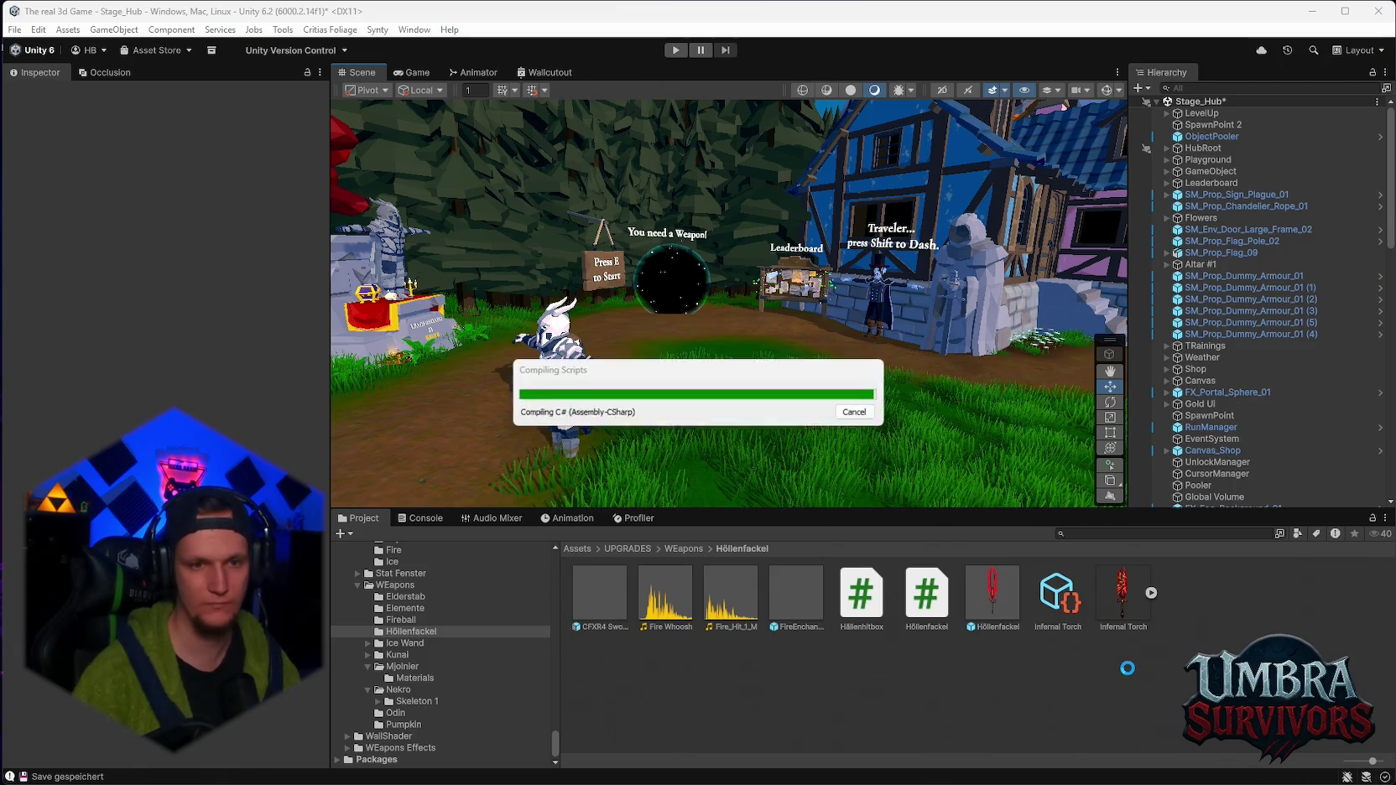
Check the Console is empty after recompiling, then bring up the Problem MONTAG notes
click(425, 519)
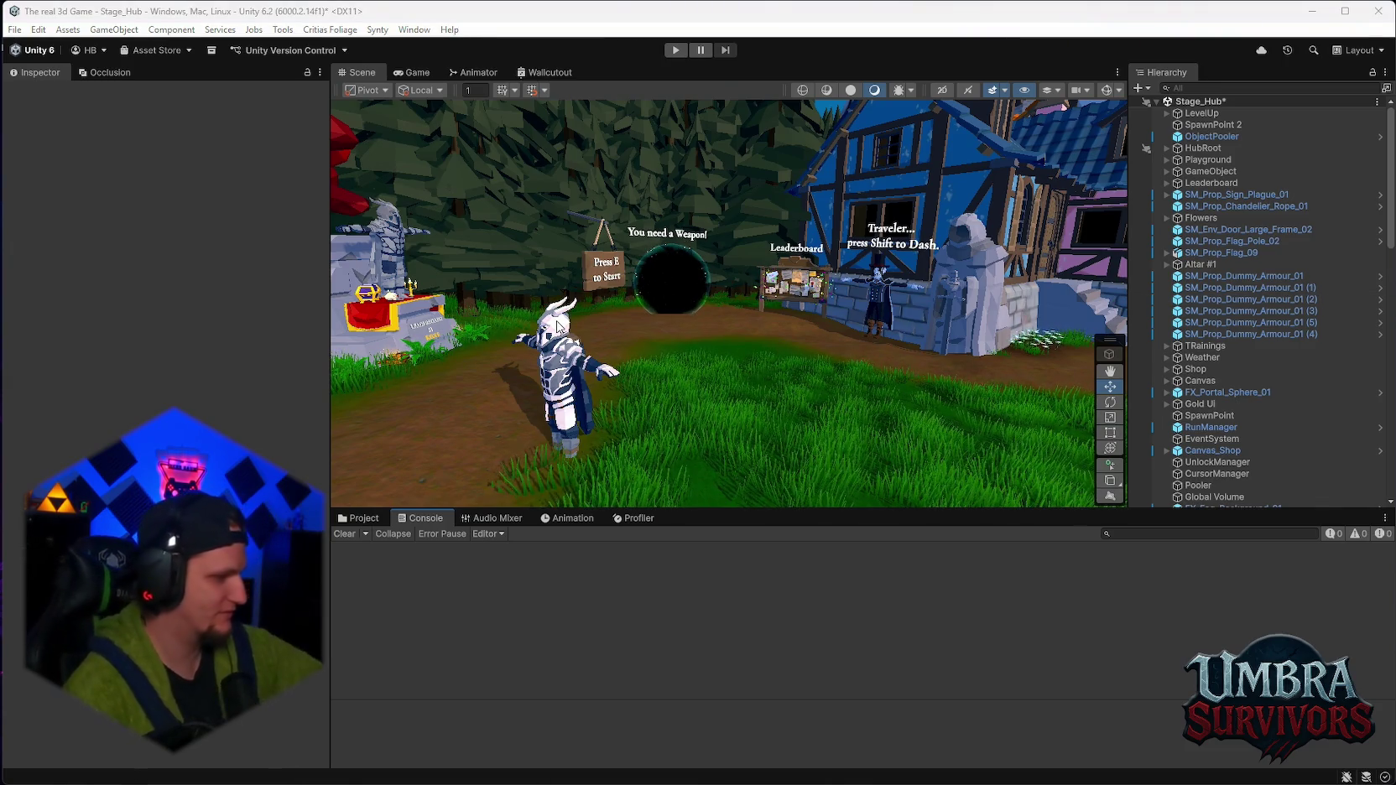
click(872, 776)
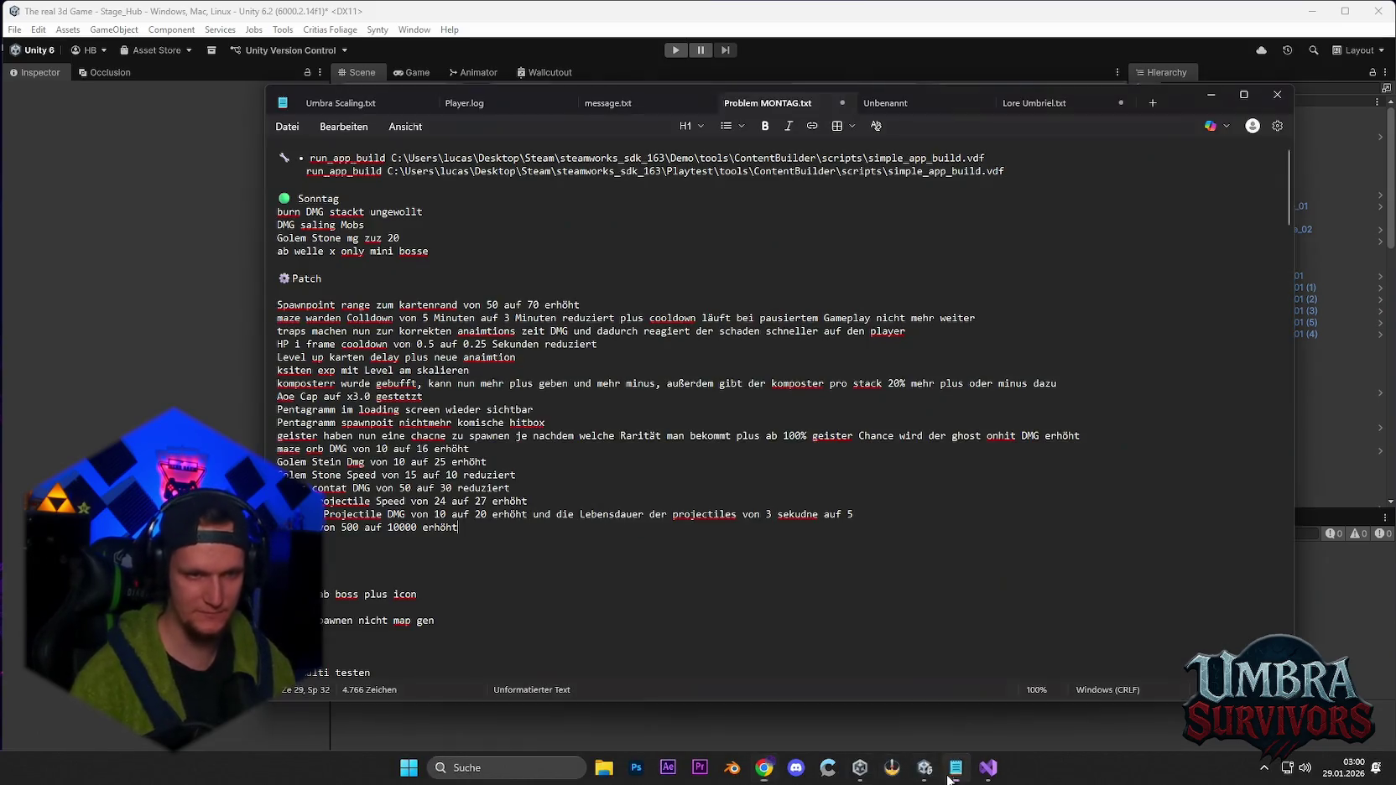
Paste the Höllenfackel burn-once-per-enemy note, trim stray characters, and return to Unity's Project tab
key(Return)
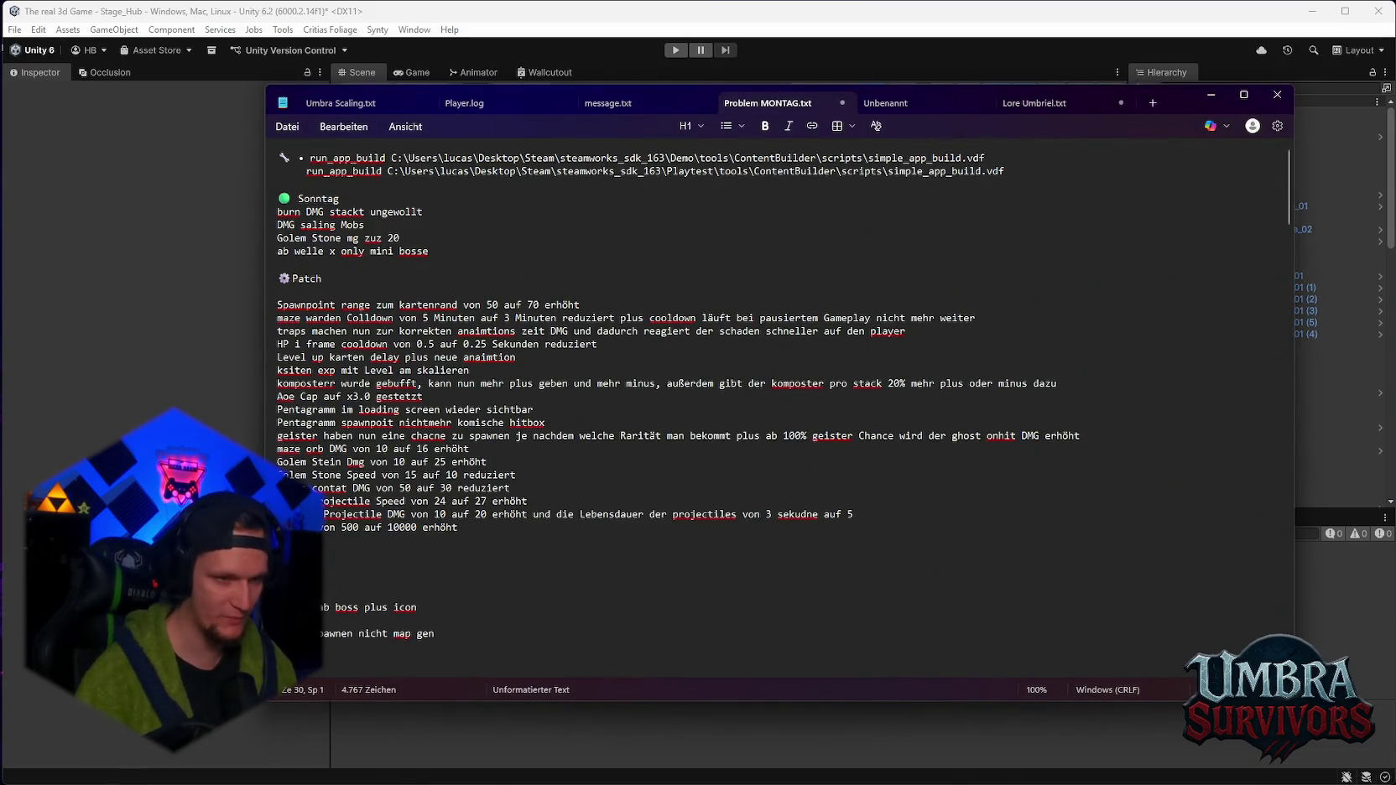
key(ctrl+v)
key(Home)
key(Delete)
key(Delete)
key(Delete)
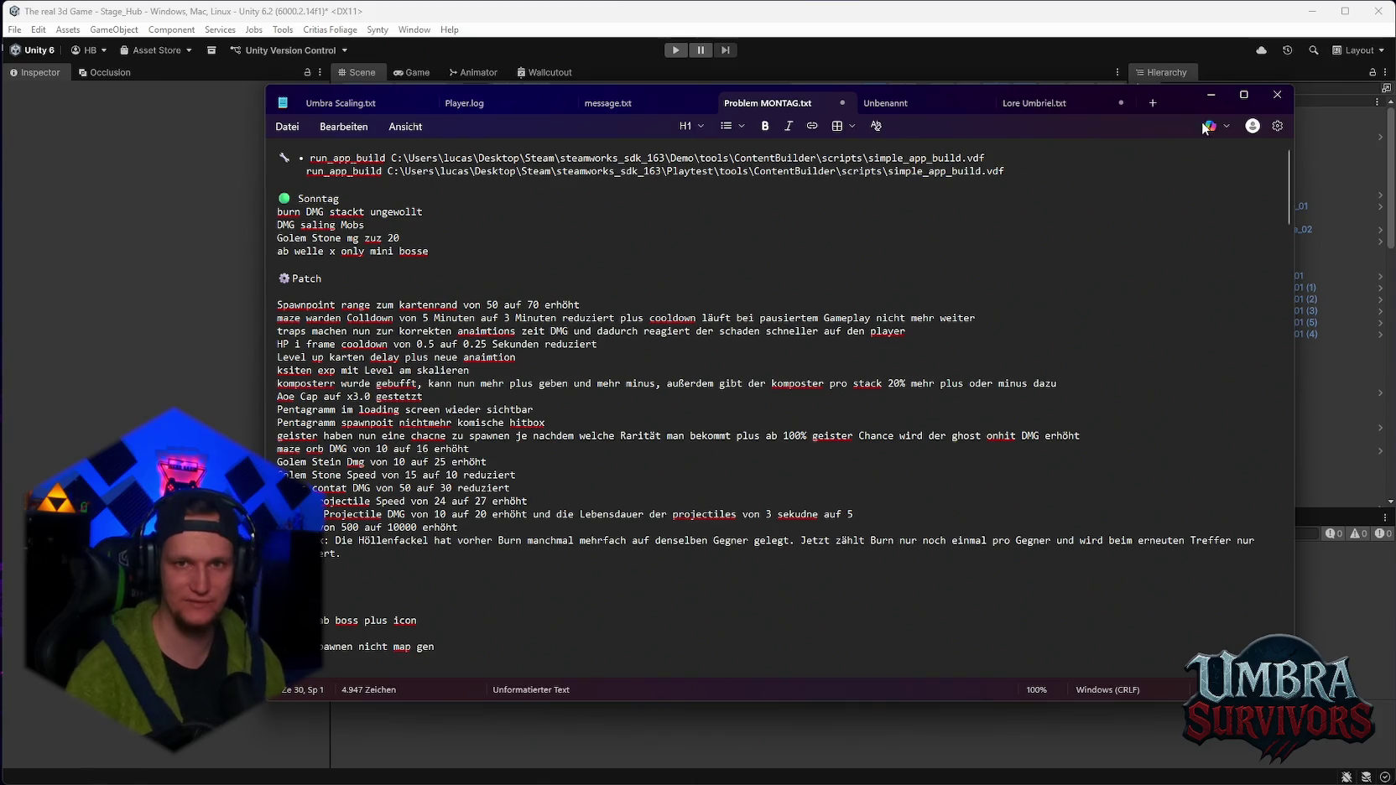
key(super+Down)
click(364, 518)
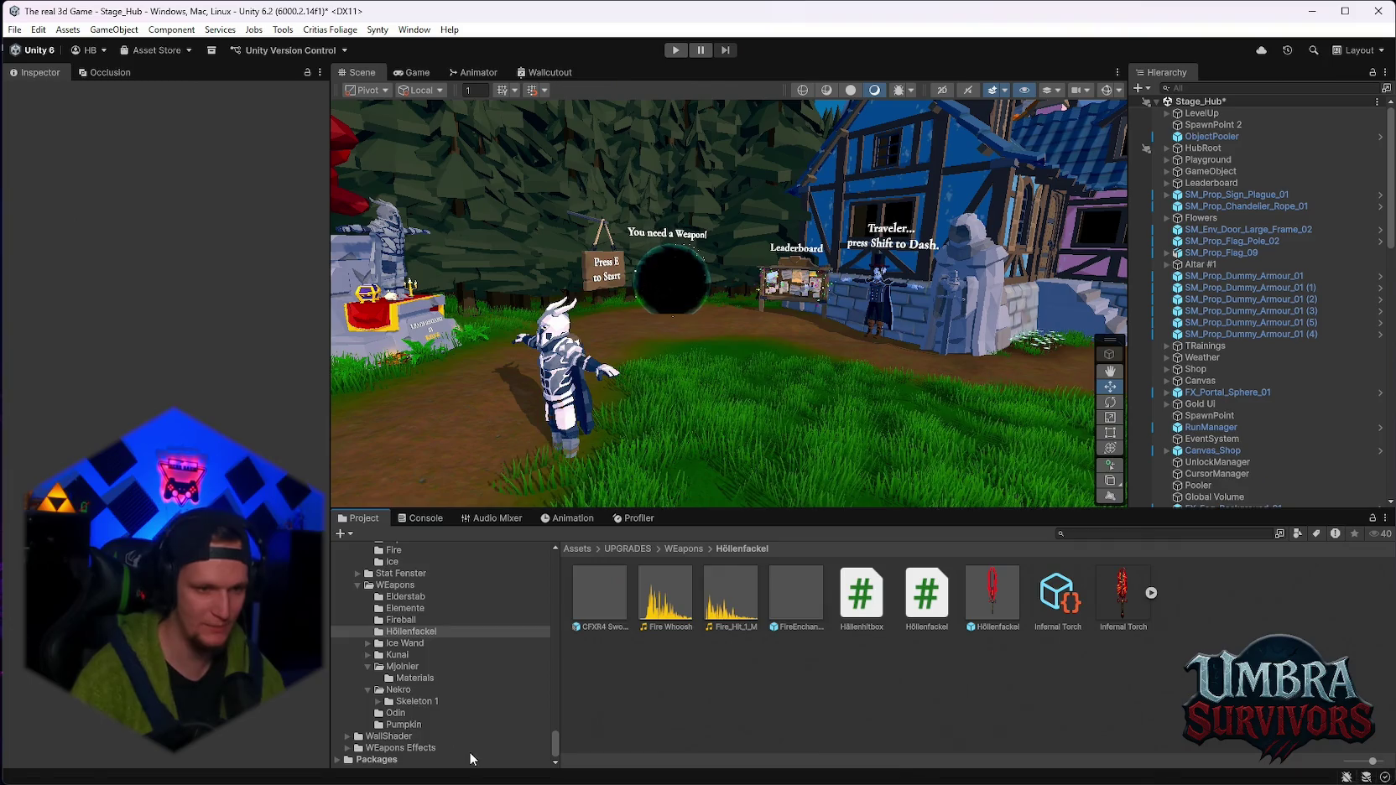
Select the Infernal Torch upgrade data asset in the Project window
scroll(440, 692, up, 3)
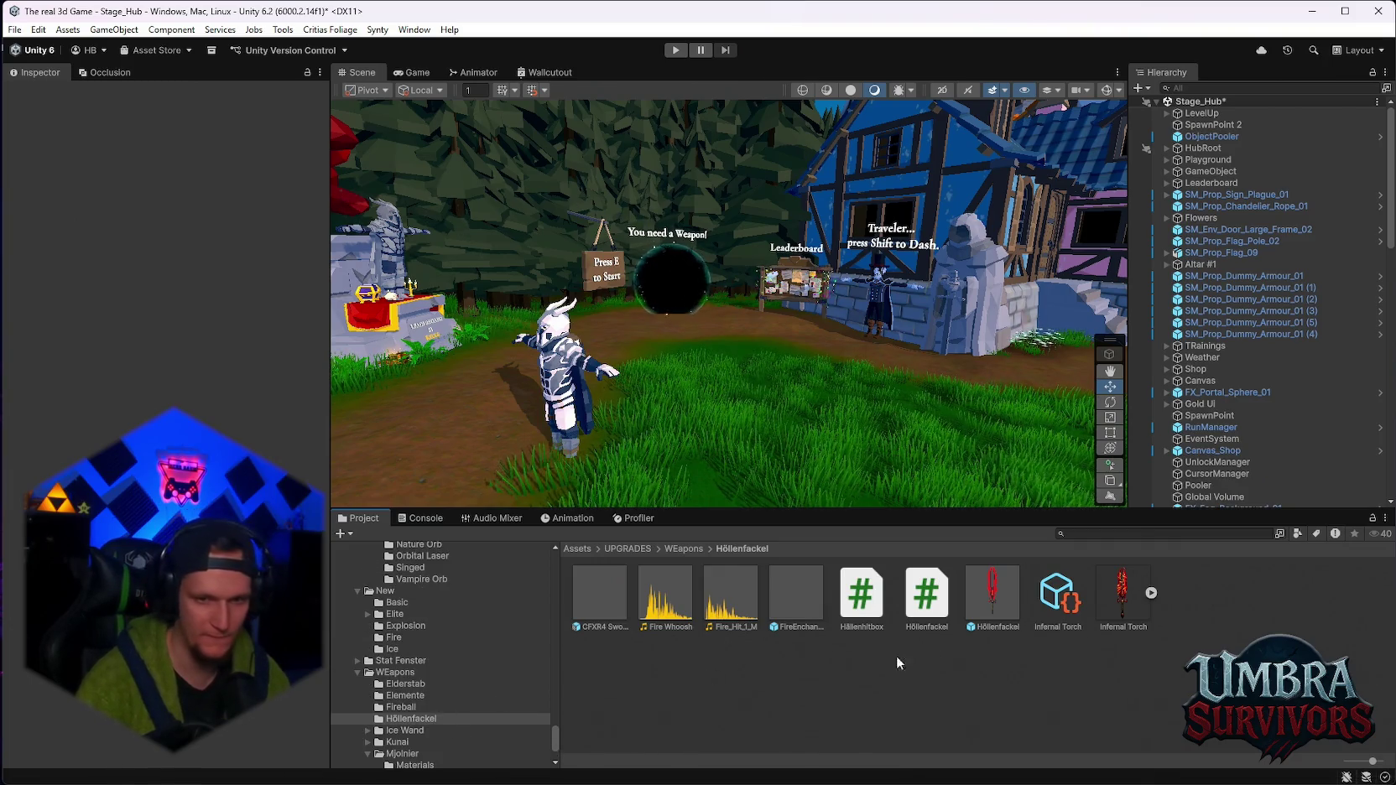
scroll(432, 703, down, 2)
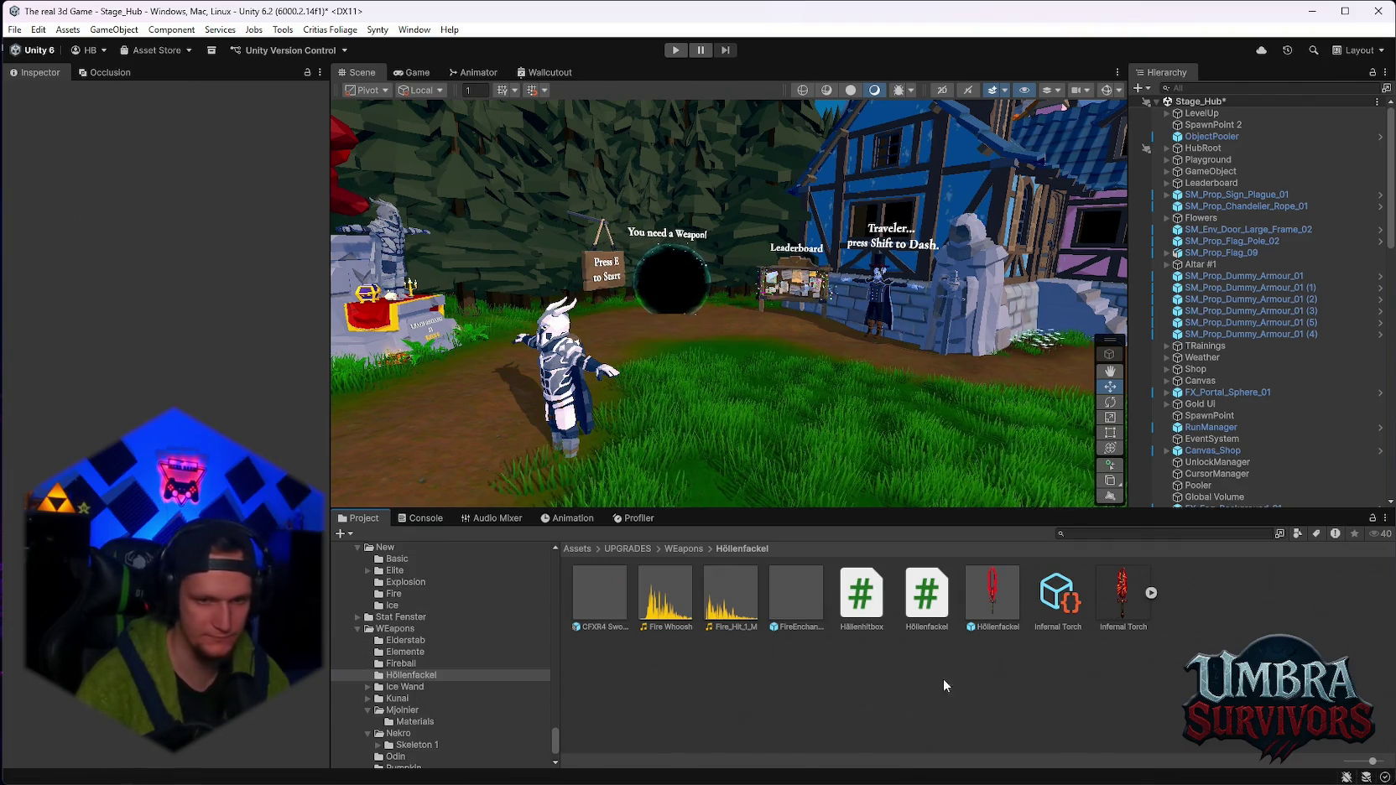
click(1048, 601)
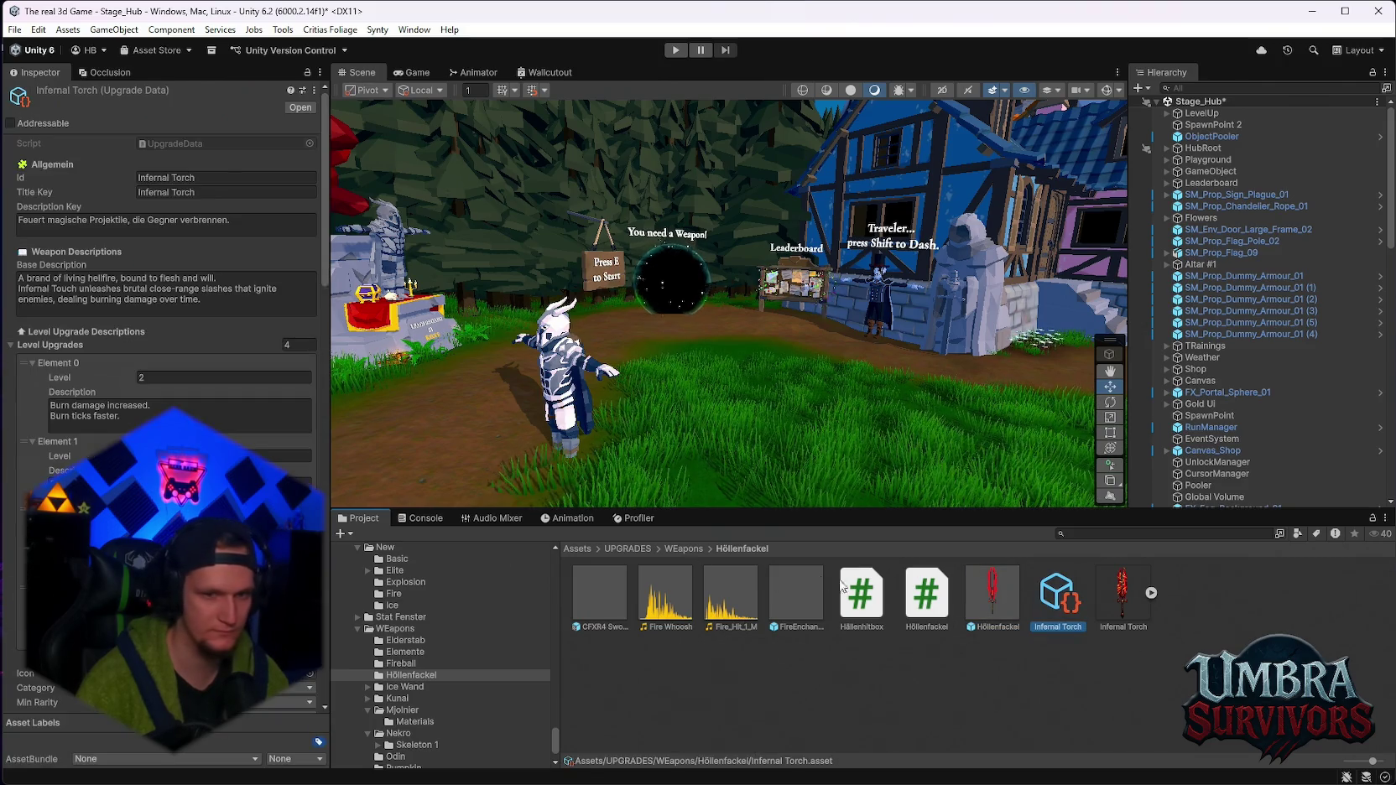
Inspect the FireBurnEffect script in the Elemente folder, then bring back the Problem MONTAG notes
scroll(486, 667, down, 2)
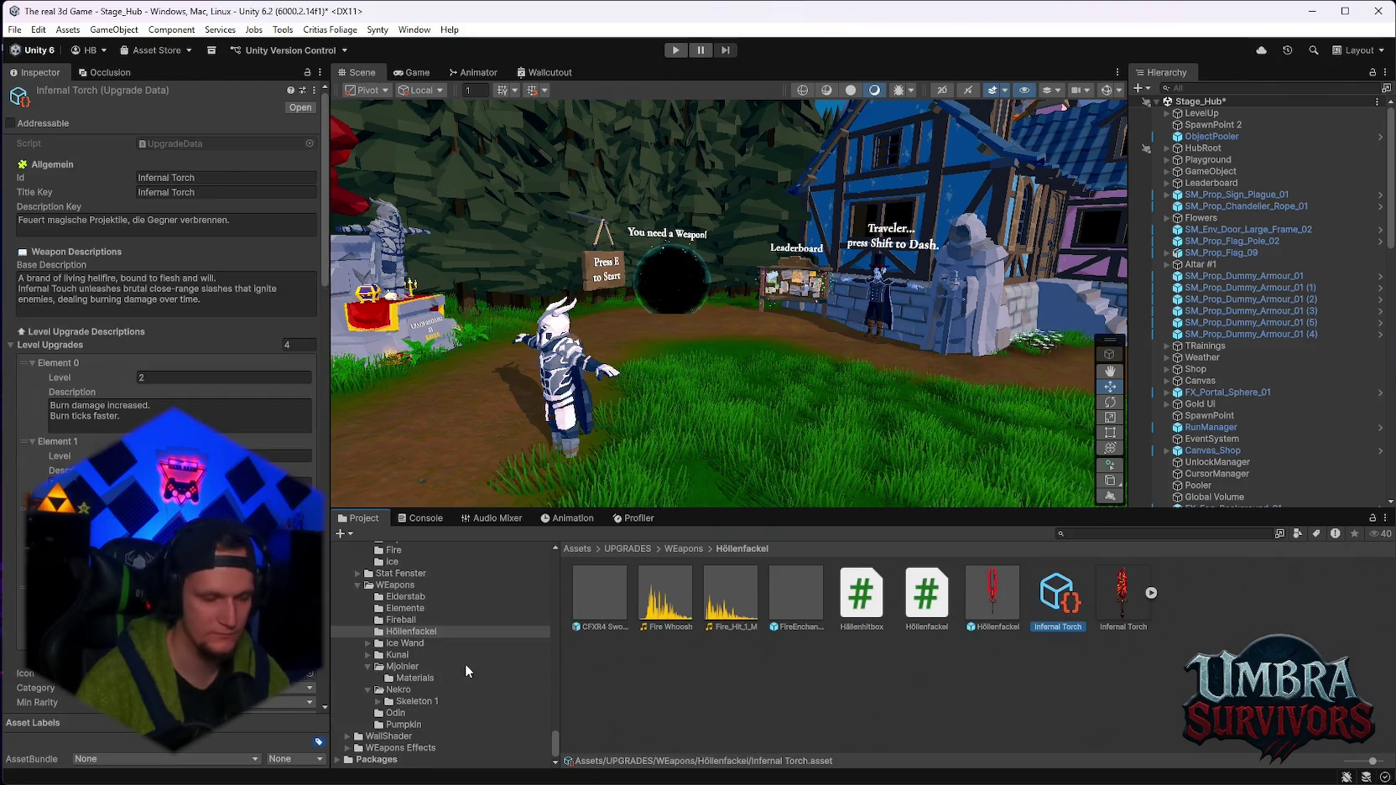
scroll(415, 680, up, 4)
click(414, 696)
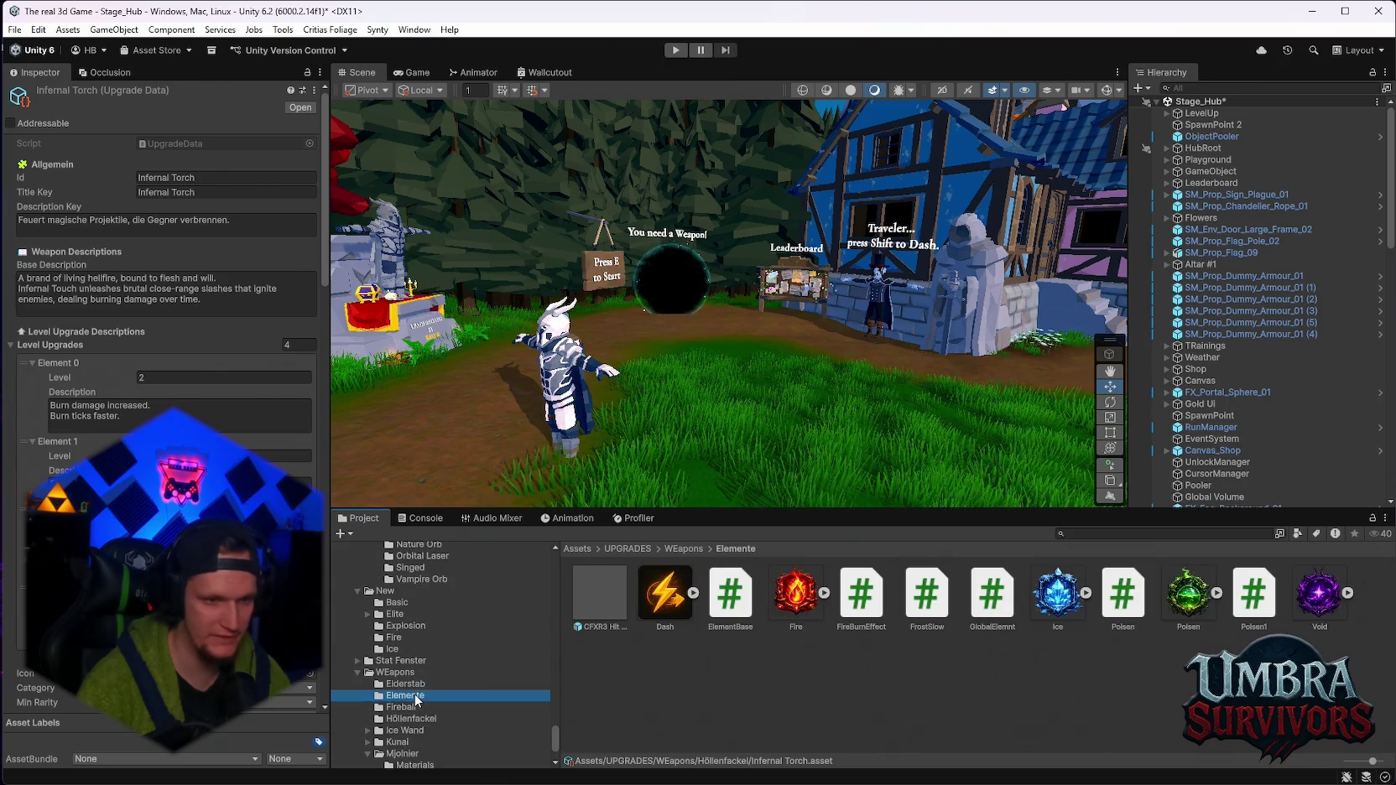
click(862, 613)
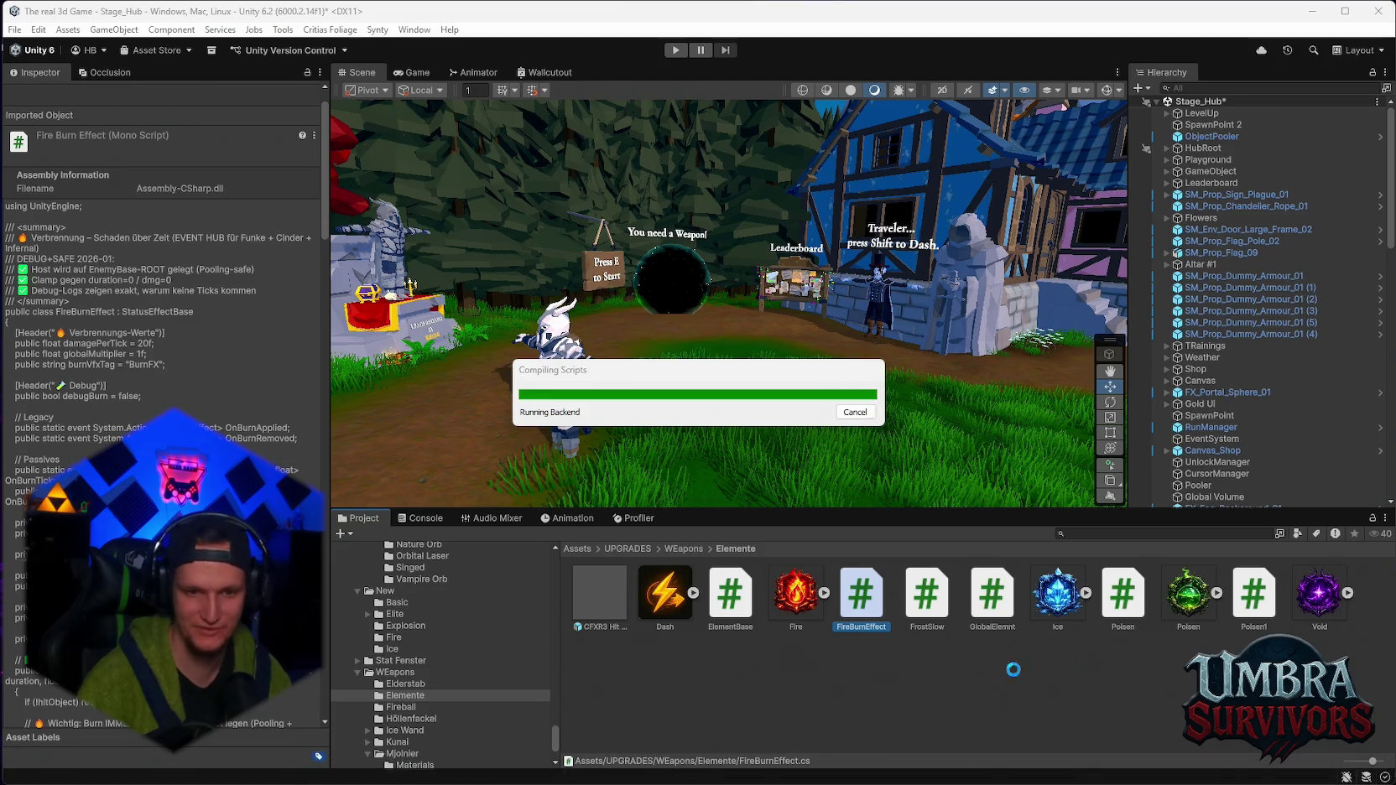
click(988, 767)
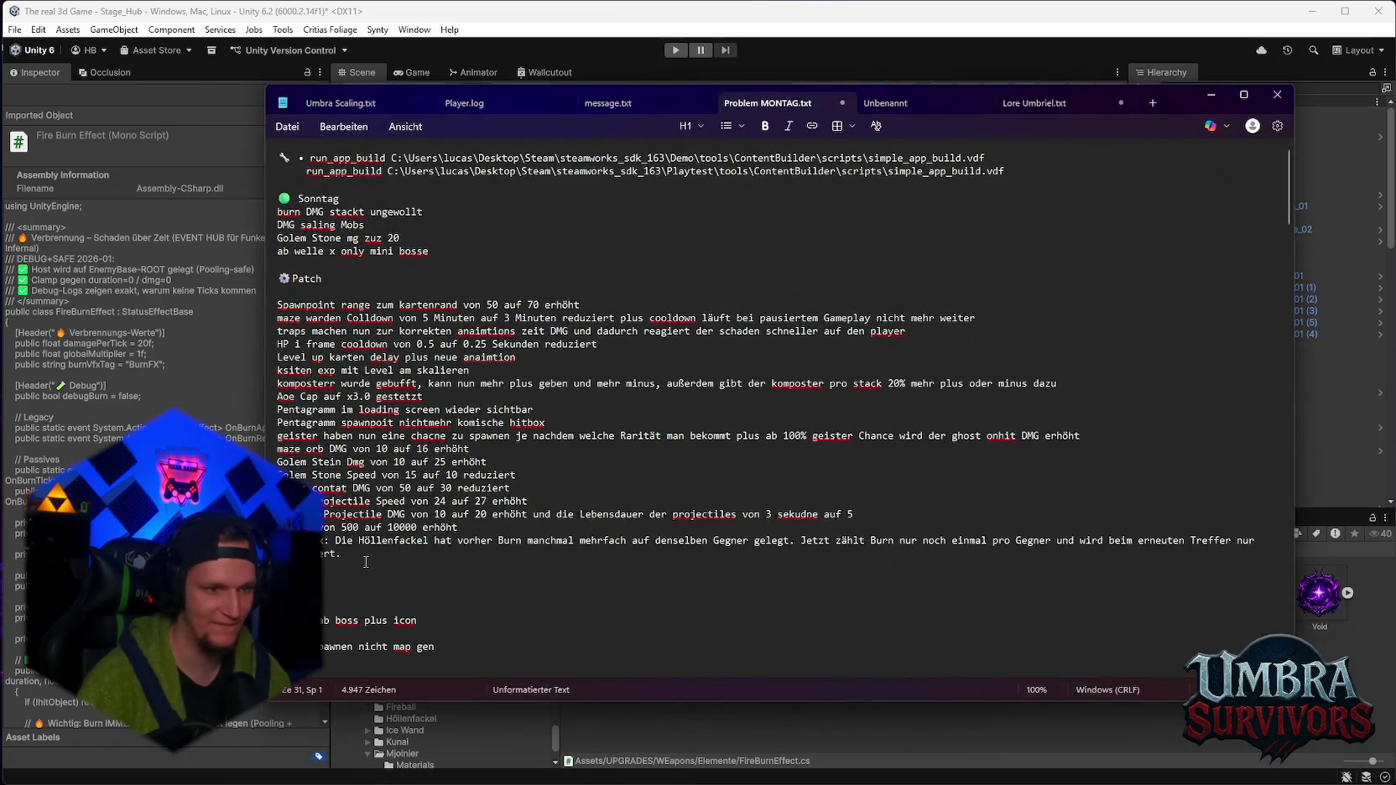
Add the note 'Fix: B 20 auf 40 erhöht' in Notepad, minimize it, and enter Play mode
text(Fix: B)
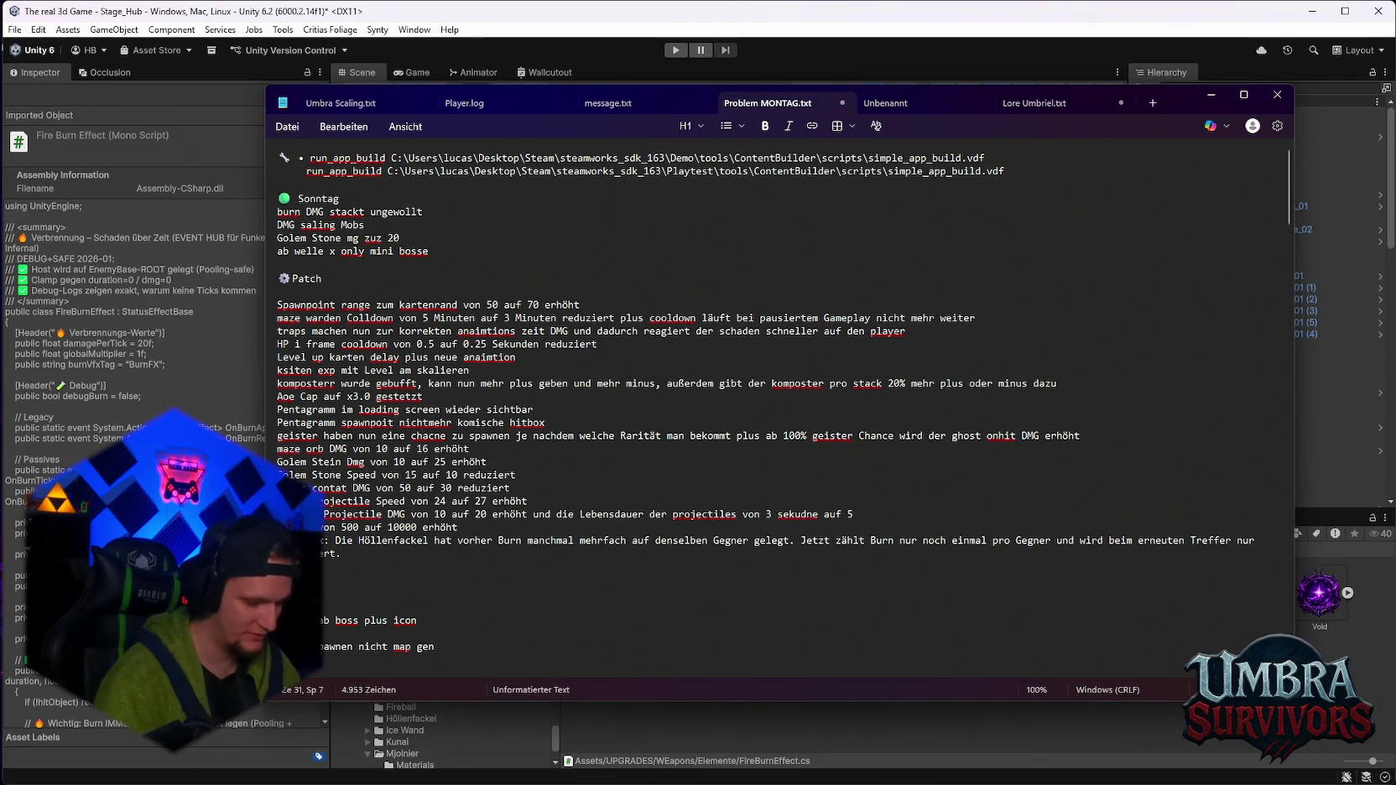
text( 20 auf 40 erhöht)
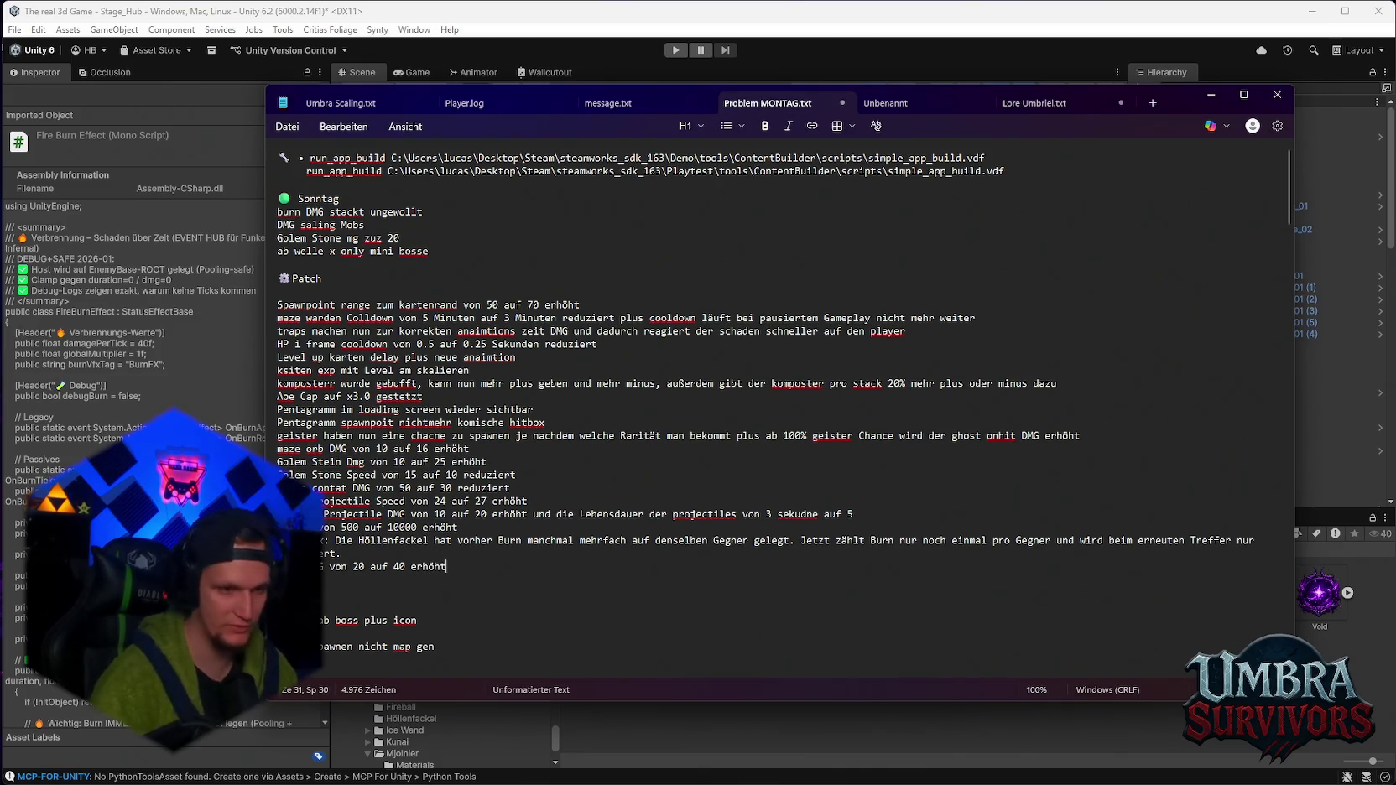
click(1202, 100)
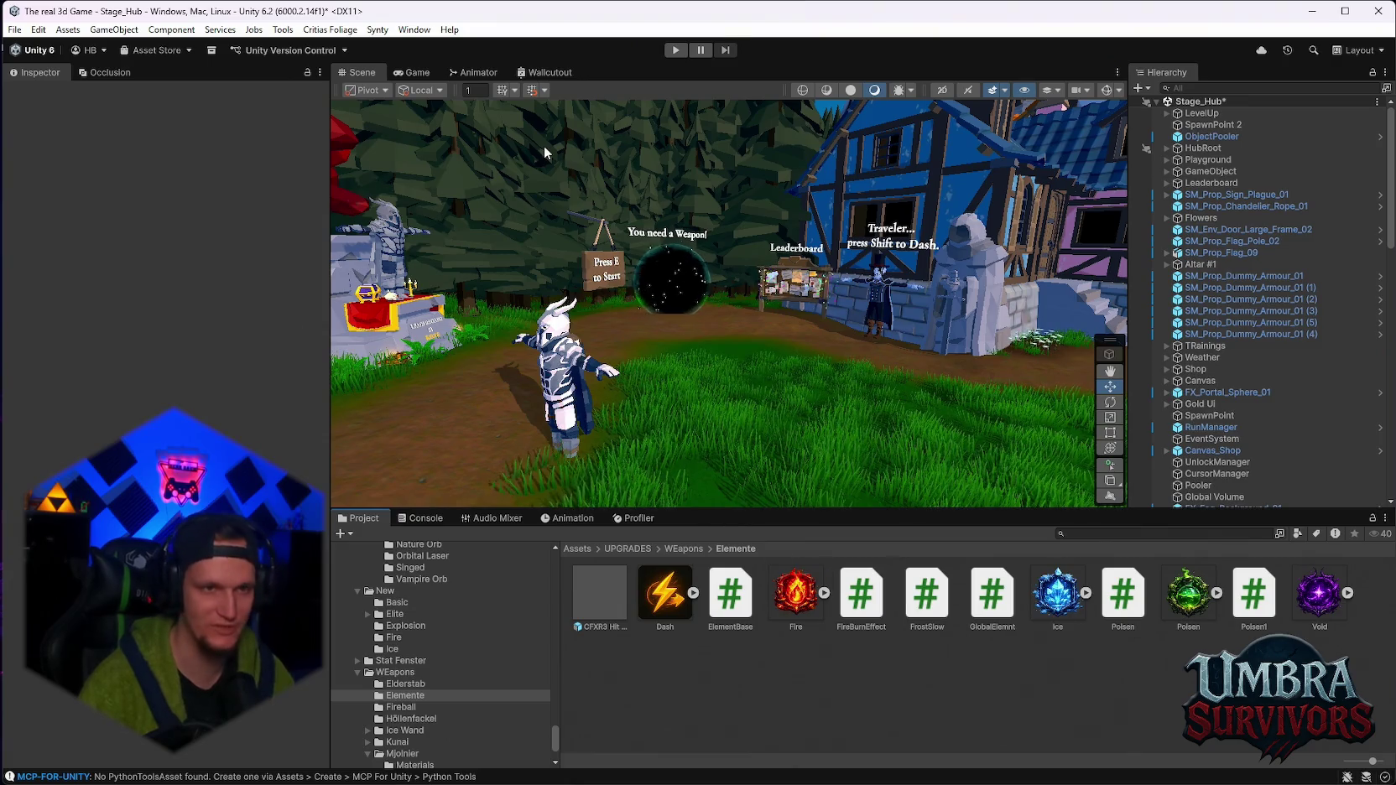
click(675, 50)
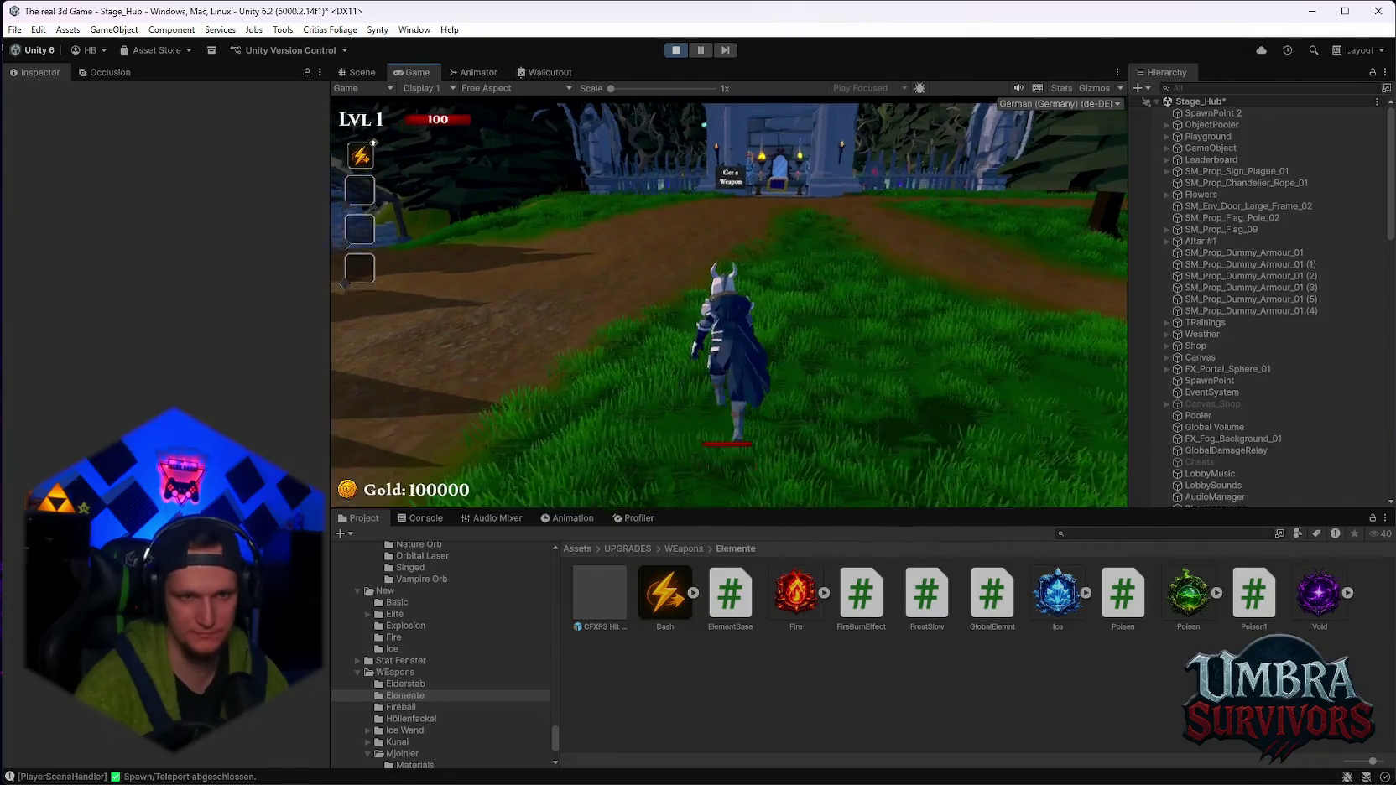
Walk to the Get a Weapon altar and close its weapon upgrade book
key(w)
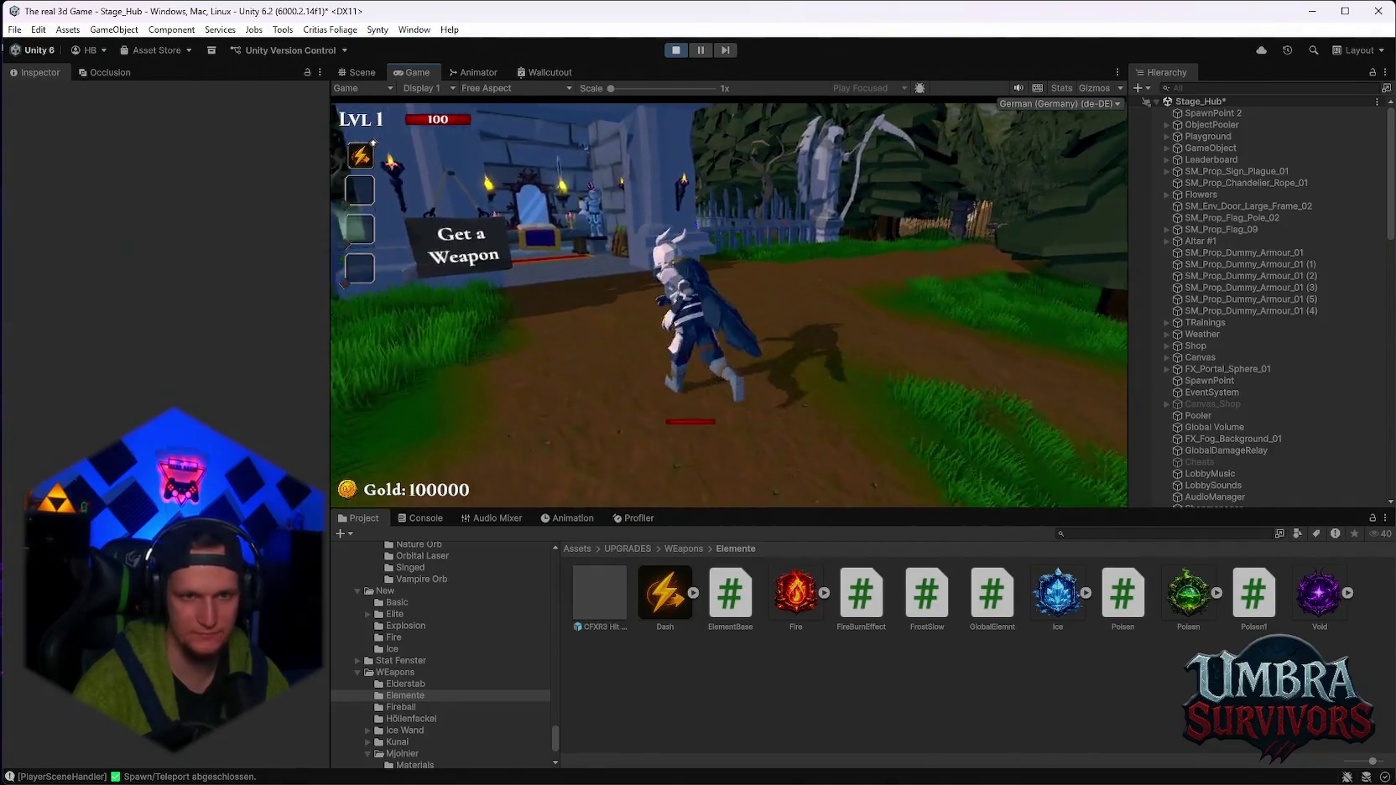
key(e)
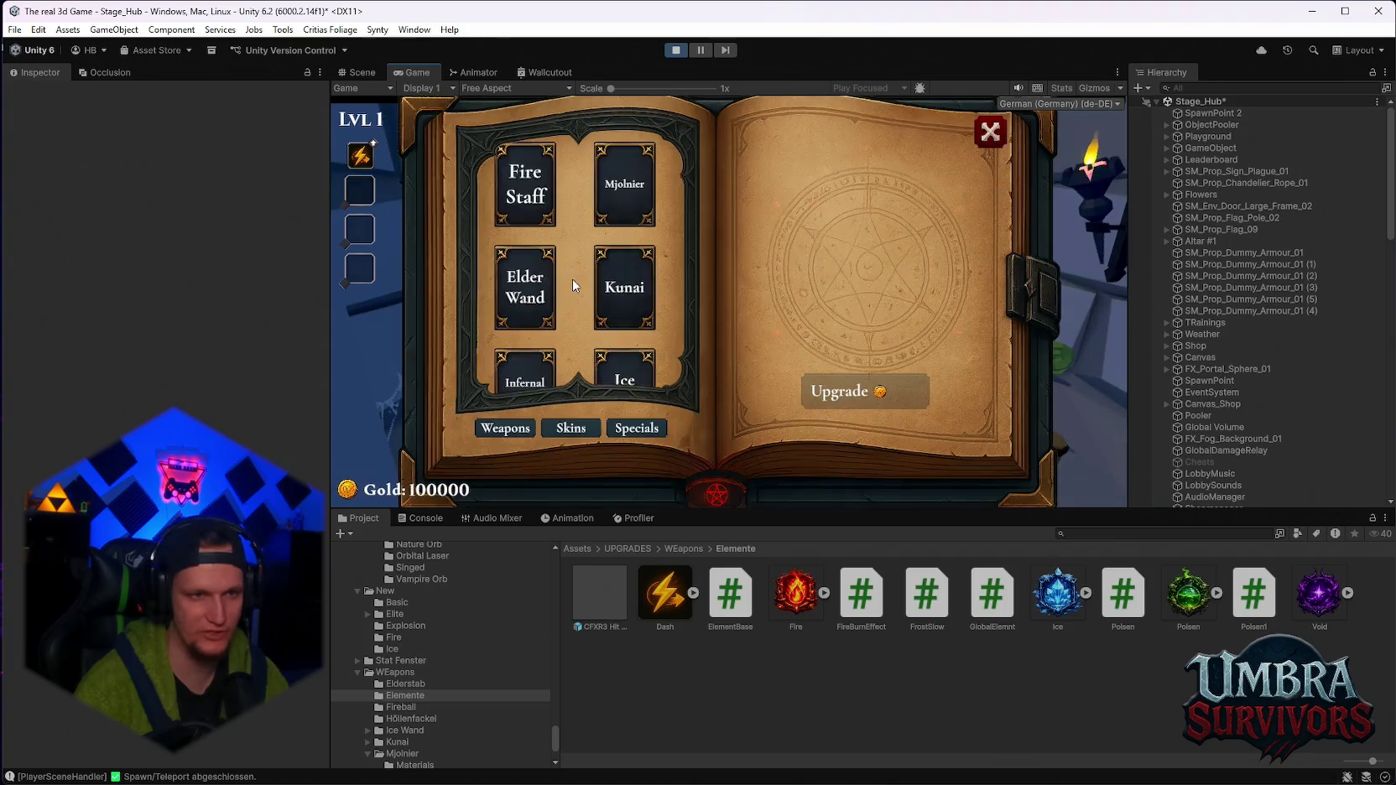
click(975, 134)
Run through the gate to the training dummies, test burn damage on them, then pause
key(w)
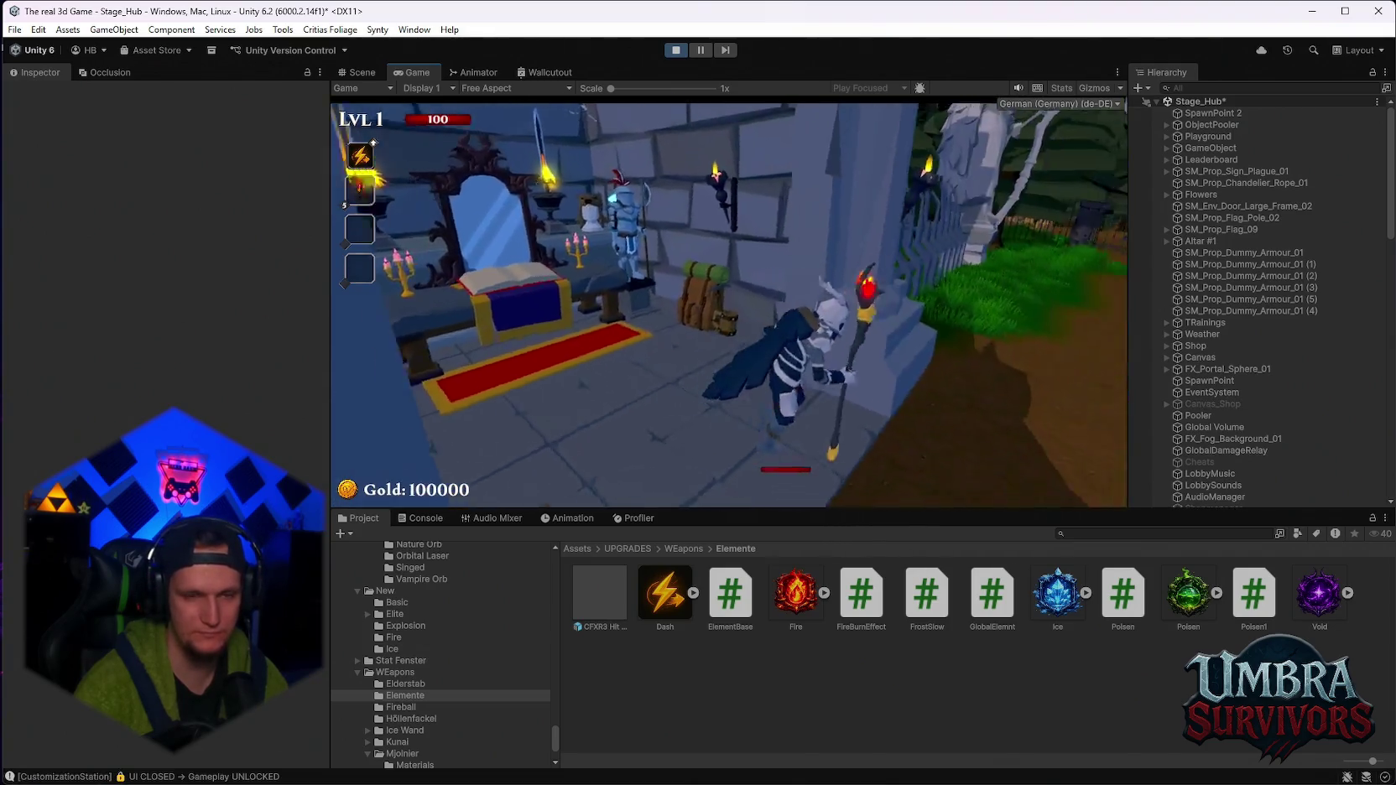
key(w)
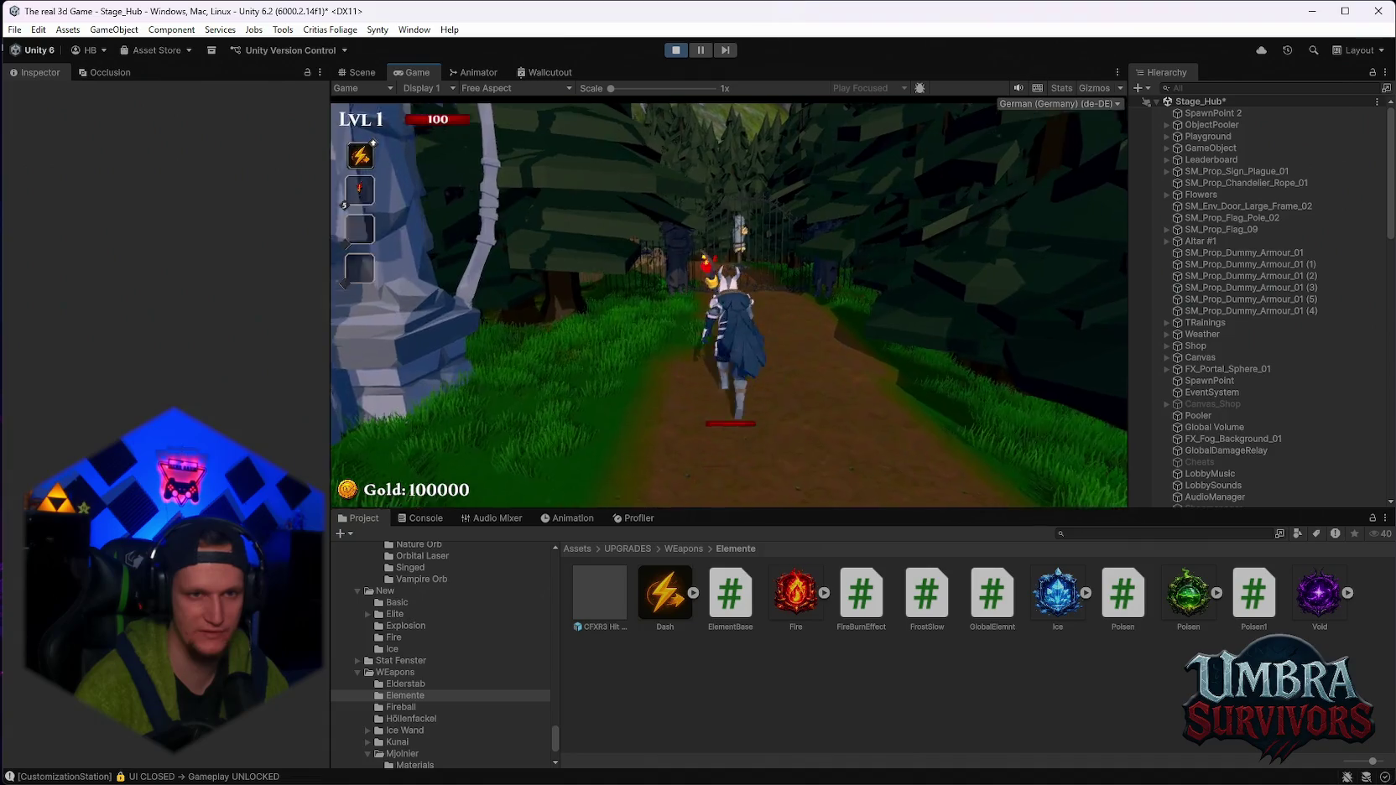
key(w)
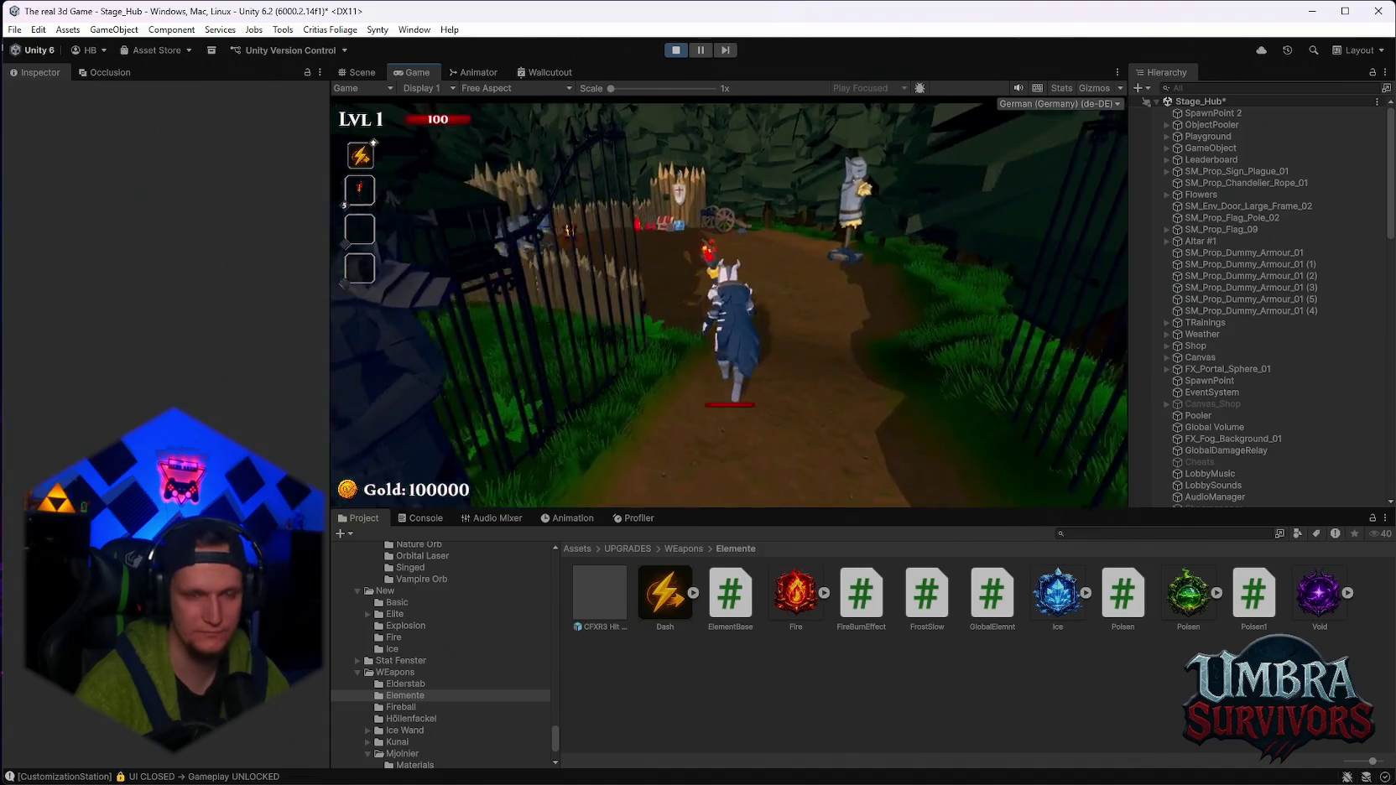
key(w)
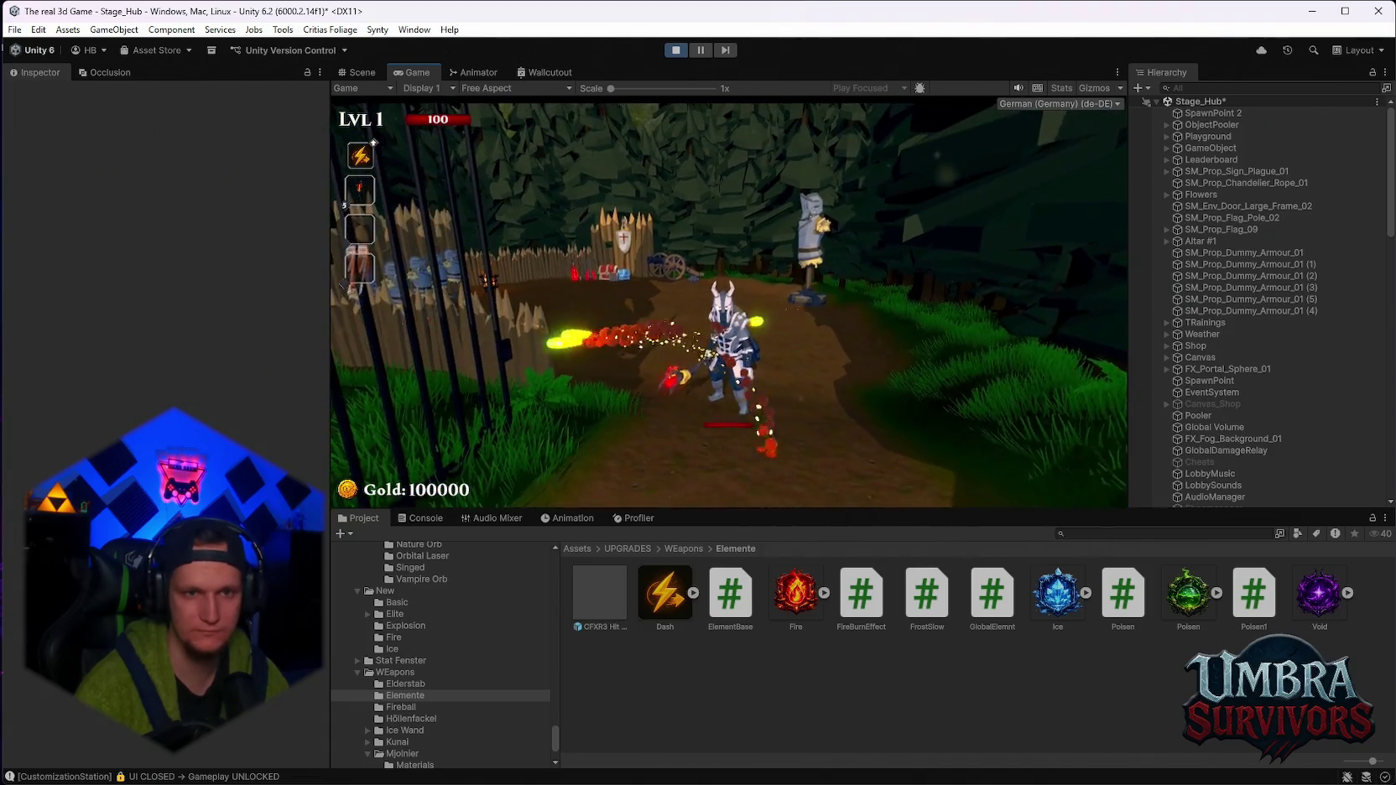
key(w)
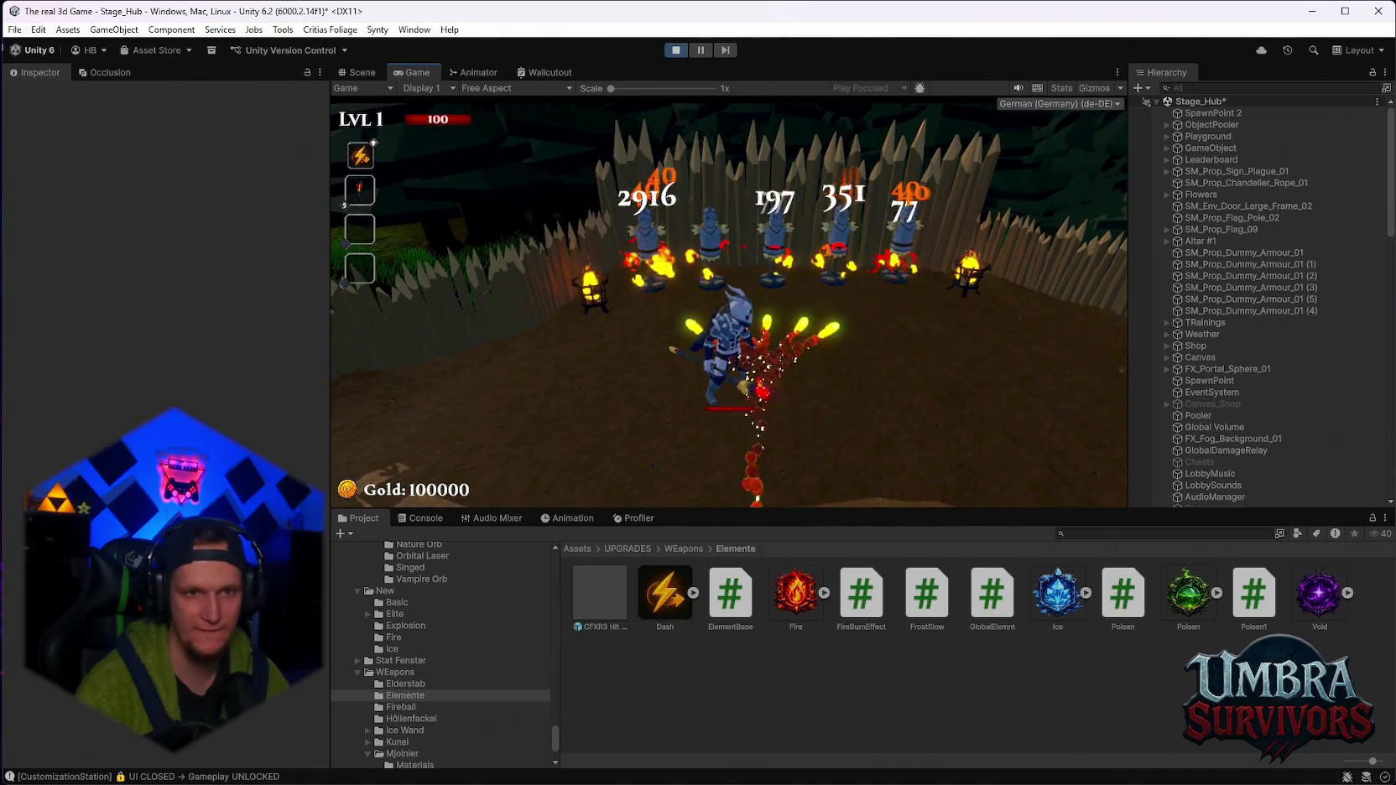
key(a)
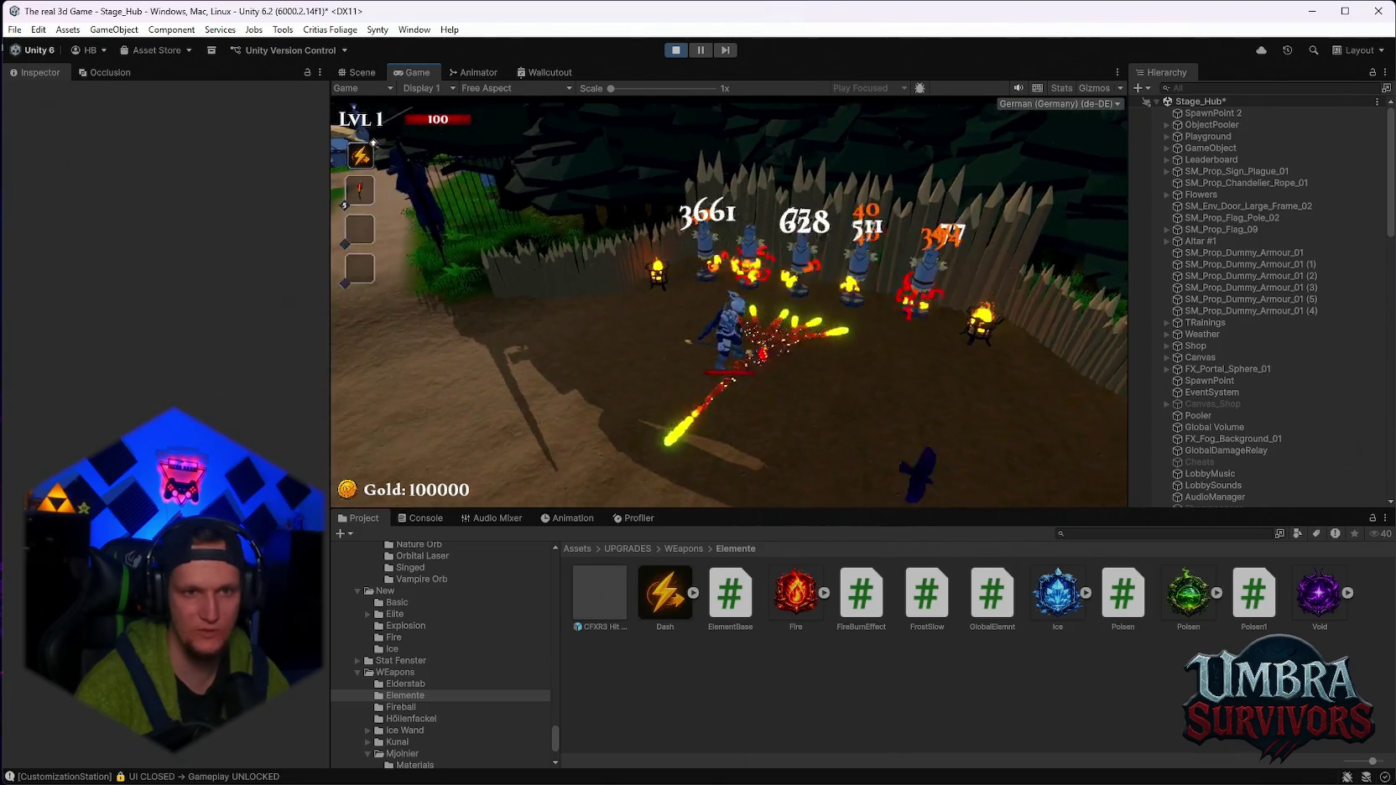
key(w)
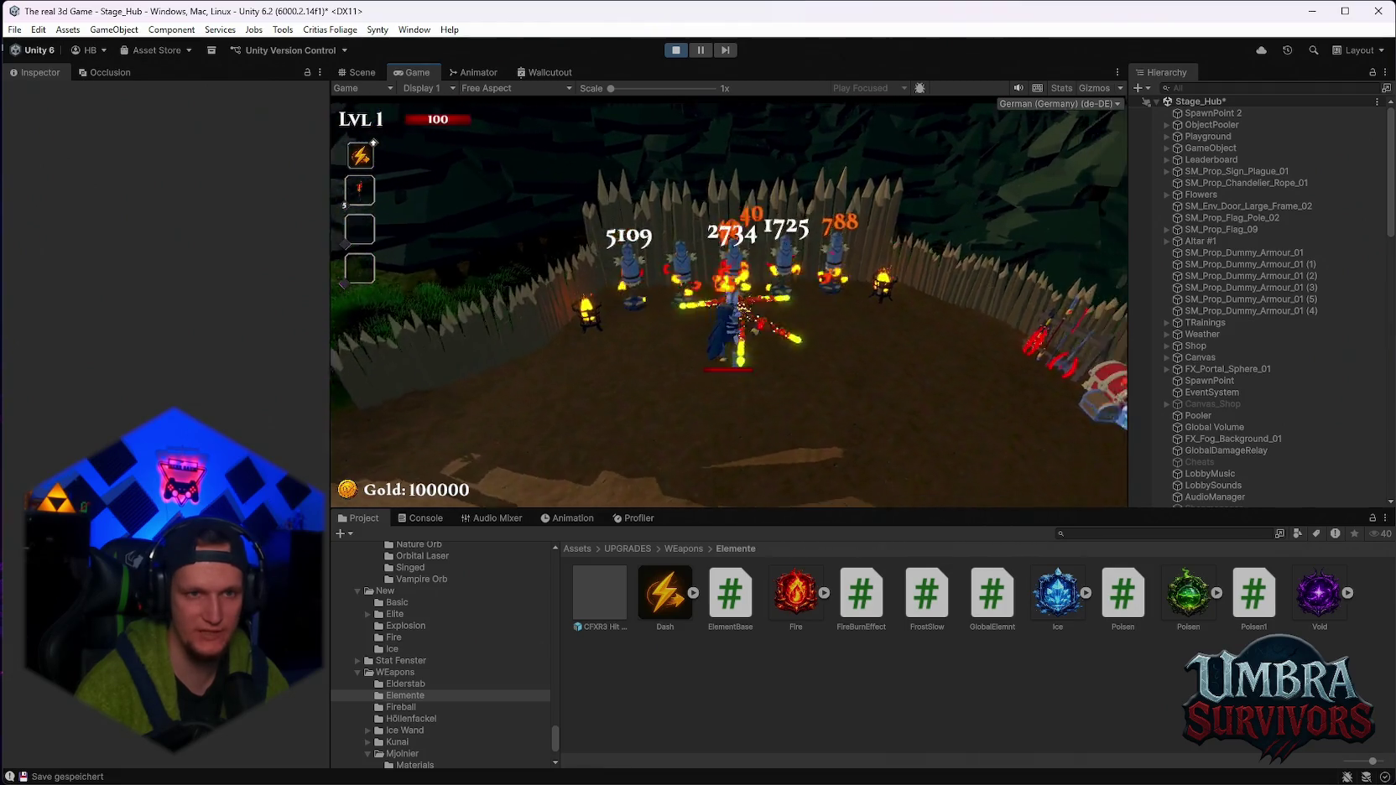
key(s)
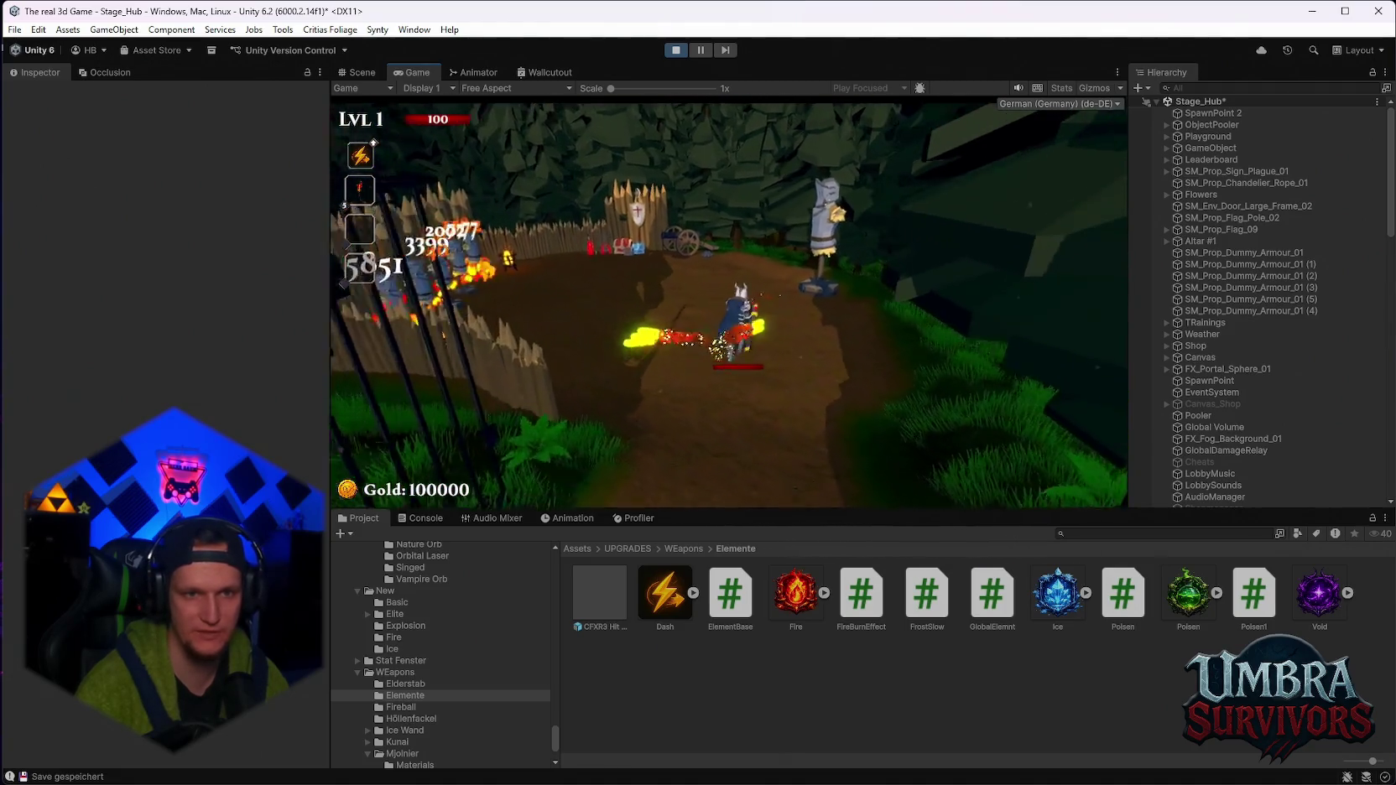
key(d)
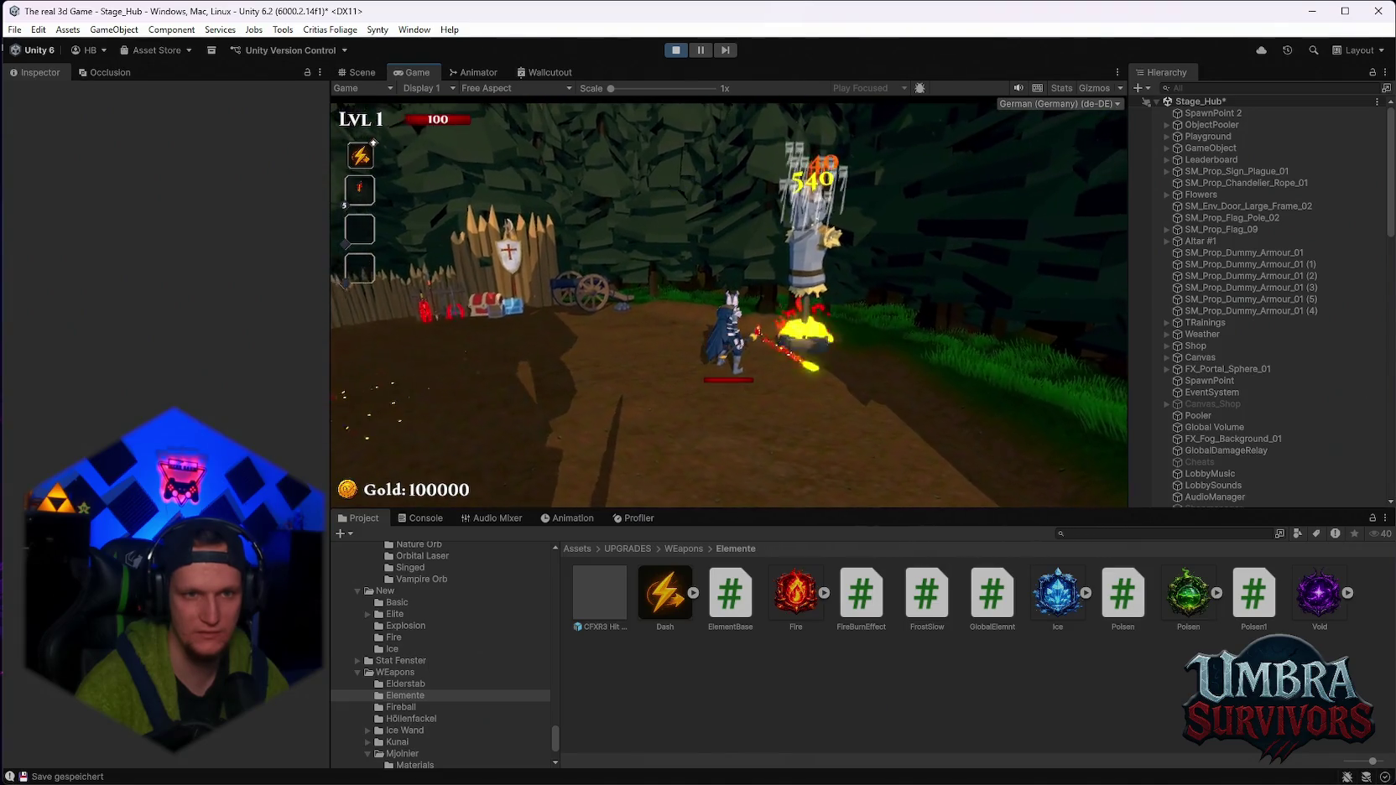
key(s)
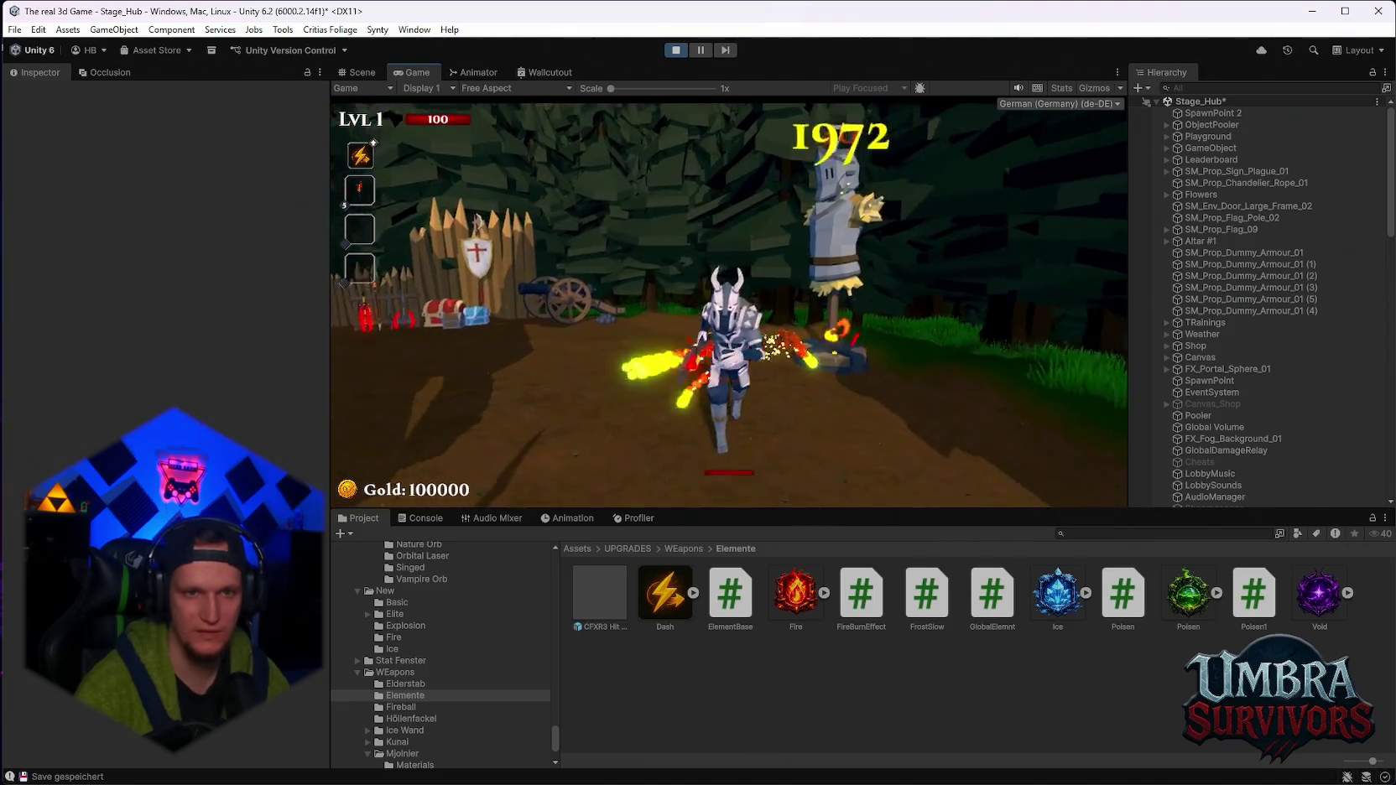
key(a)
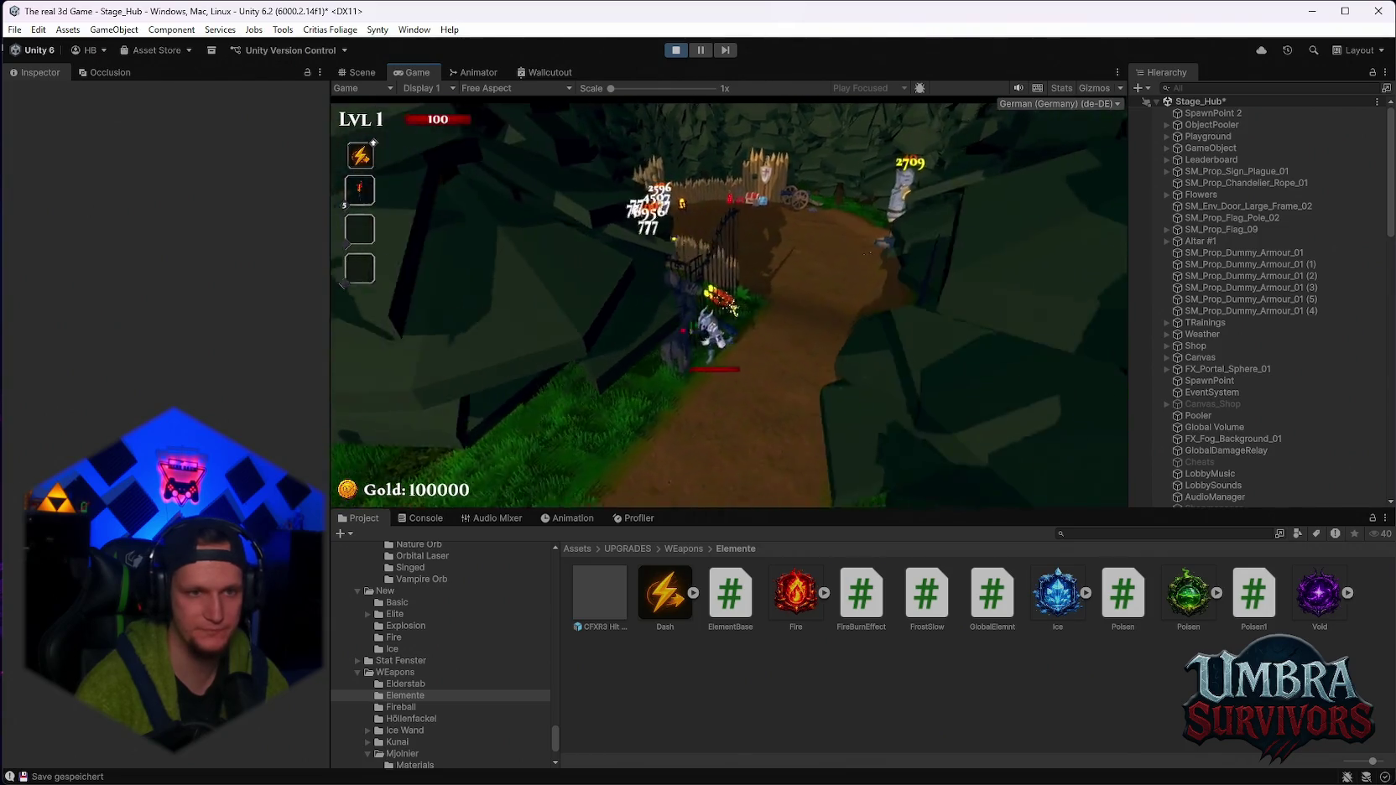
key(Escape)
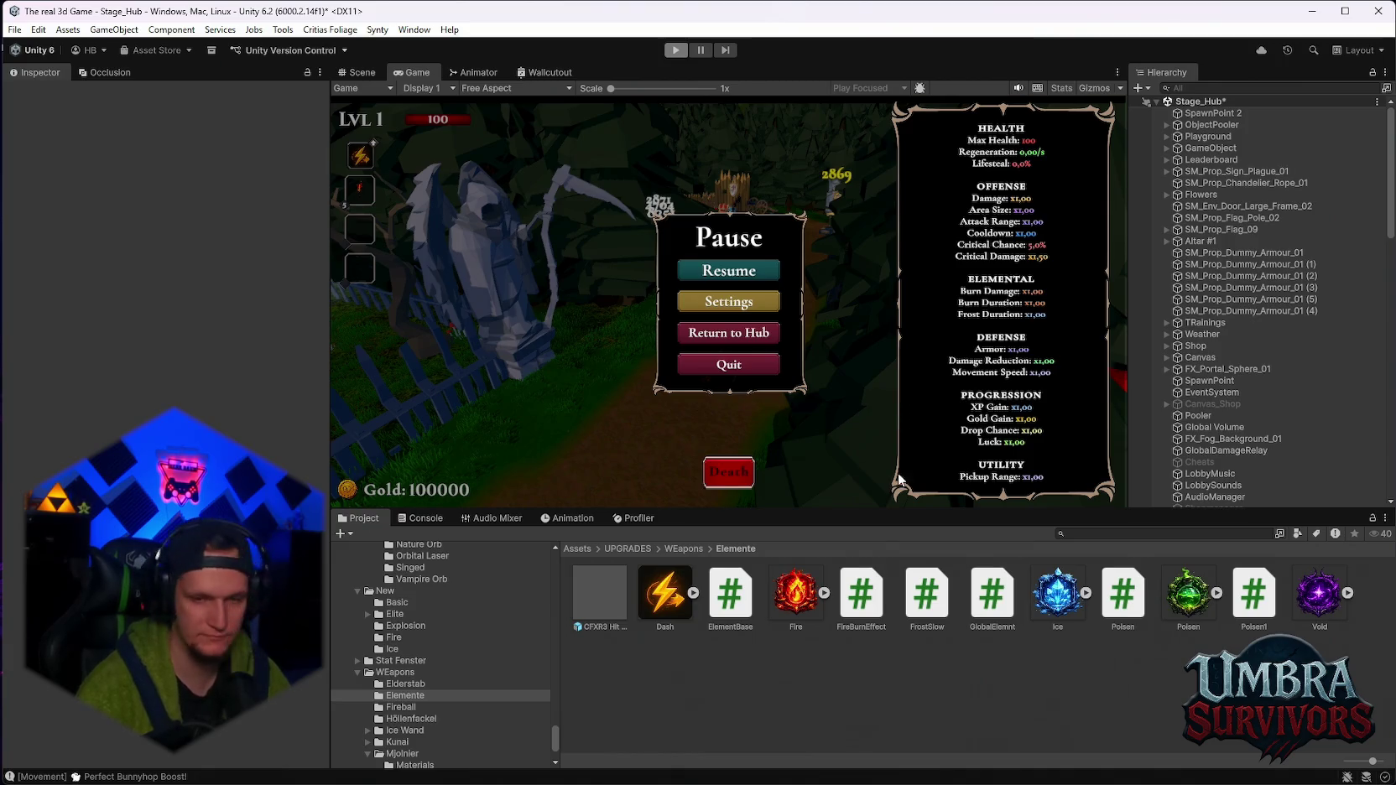
Add the fire staff note 'feuerstab immerlldiers anierung' to Problem MONTAG, then return to Unity
click(971, 766)
scroll(587, 378, down, 10)
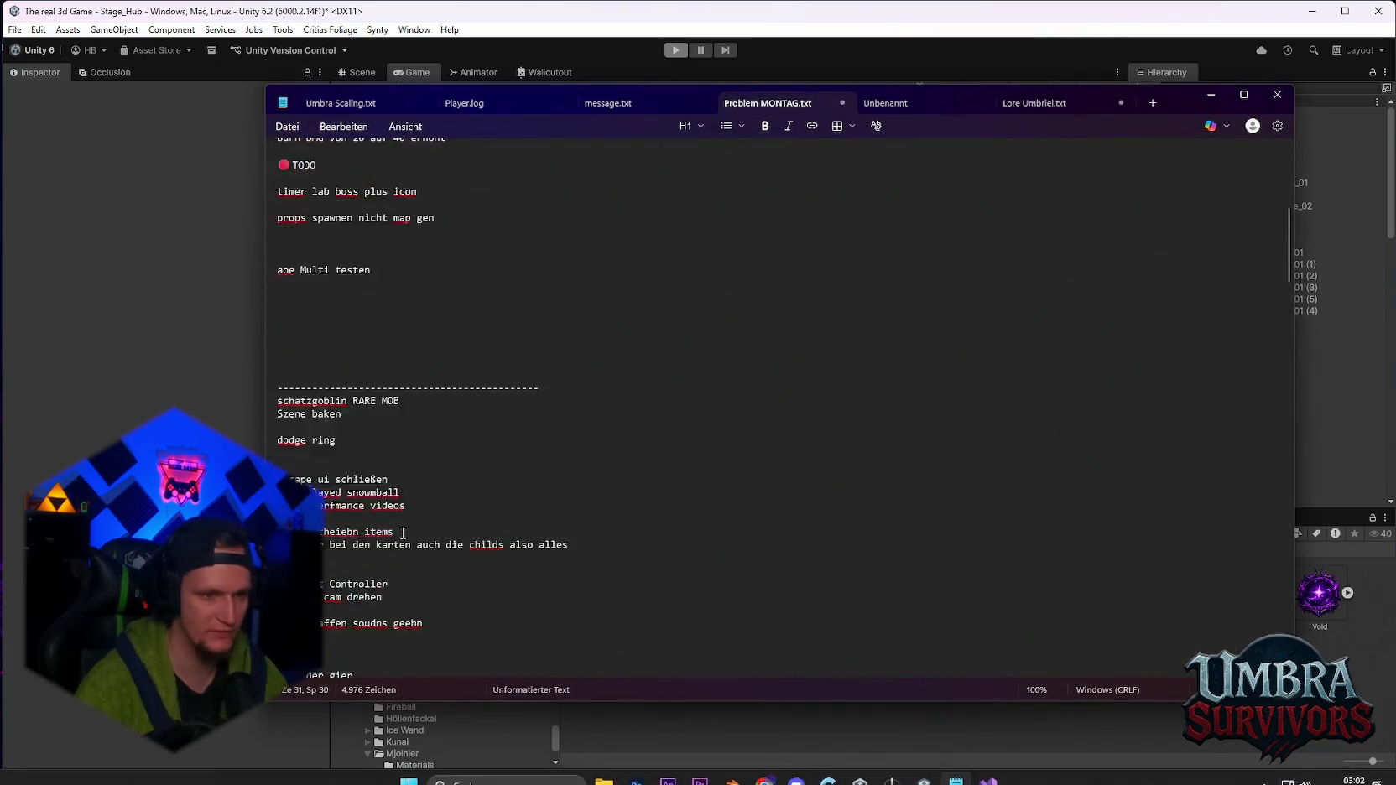
click(337, 463)
text(feuerstab immer mitte de)
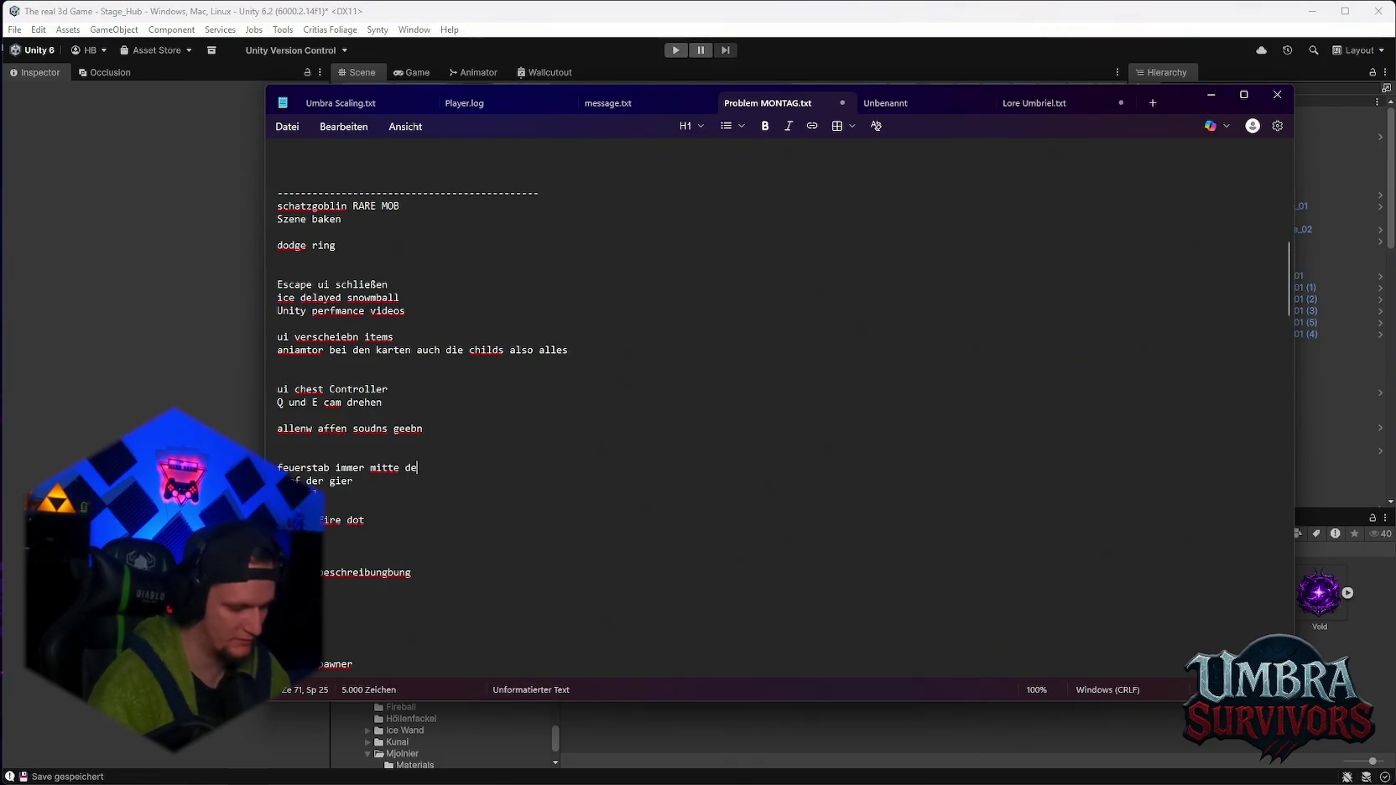
text(lldiers aniv)
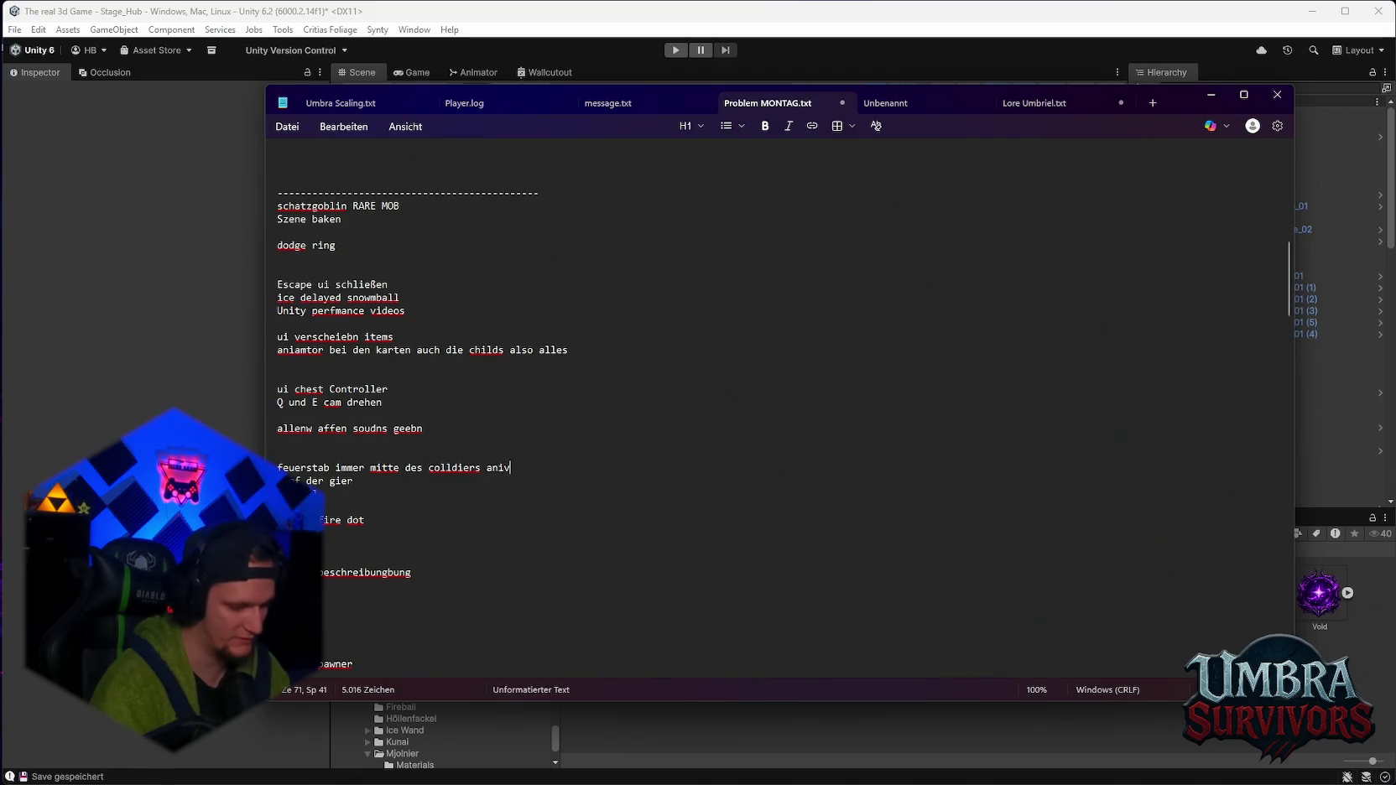
text(ierung)
scroll(910, 385, up, 15)
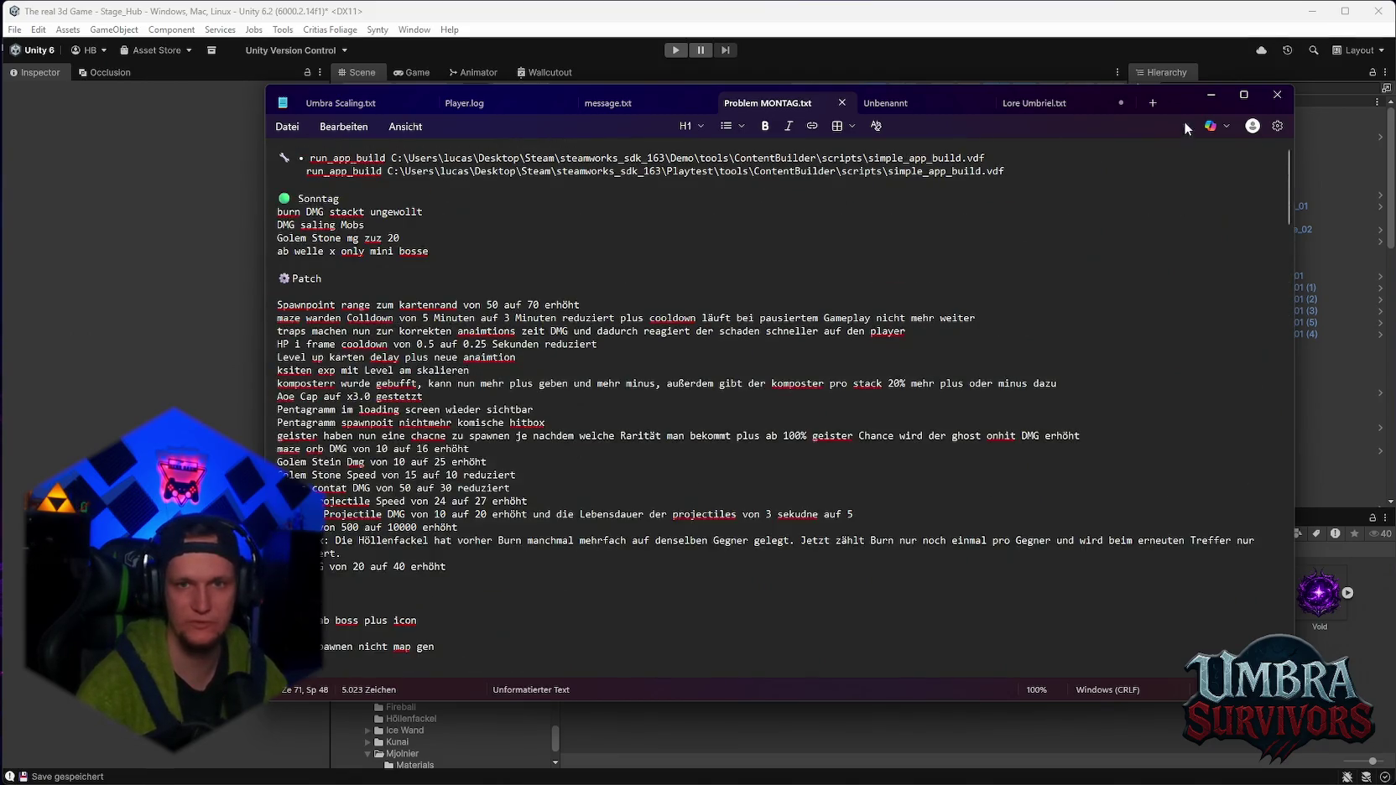
click(1210, 95)
scroll(780, 361, down, 3)
scroll(760, 382, up, 2)
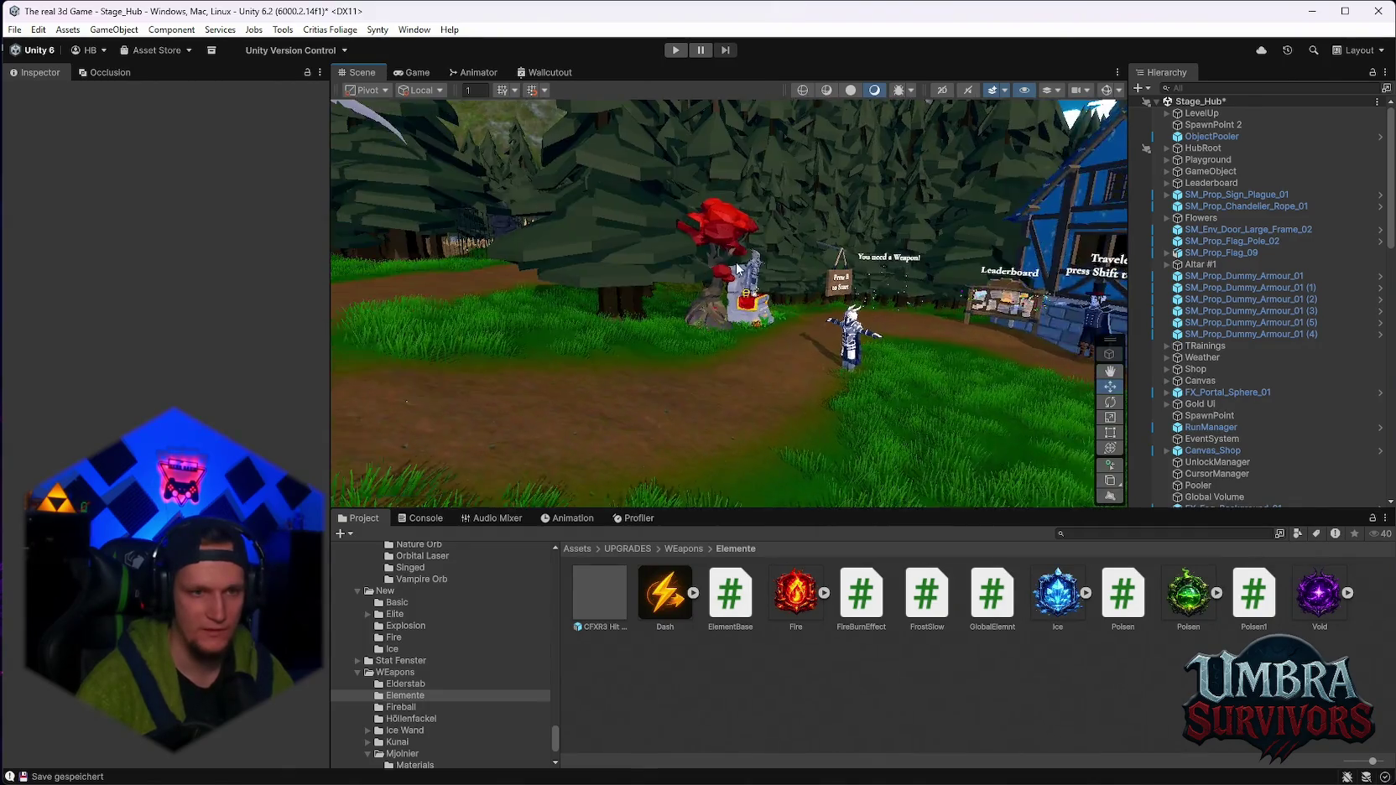
Search the Project window for 'mobs'
scroll(738, 268, down, 3)
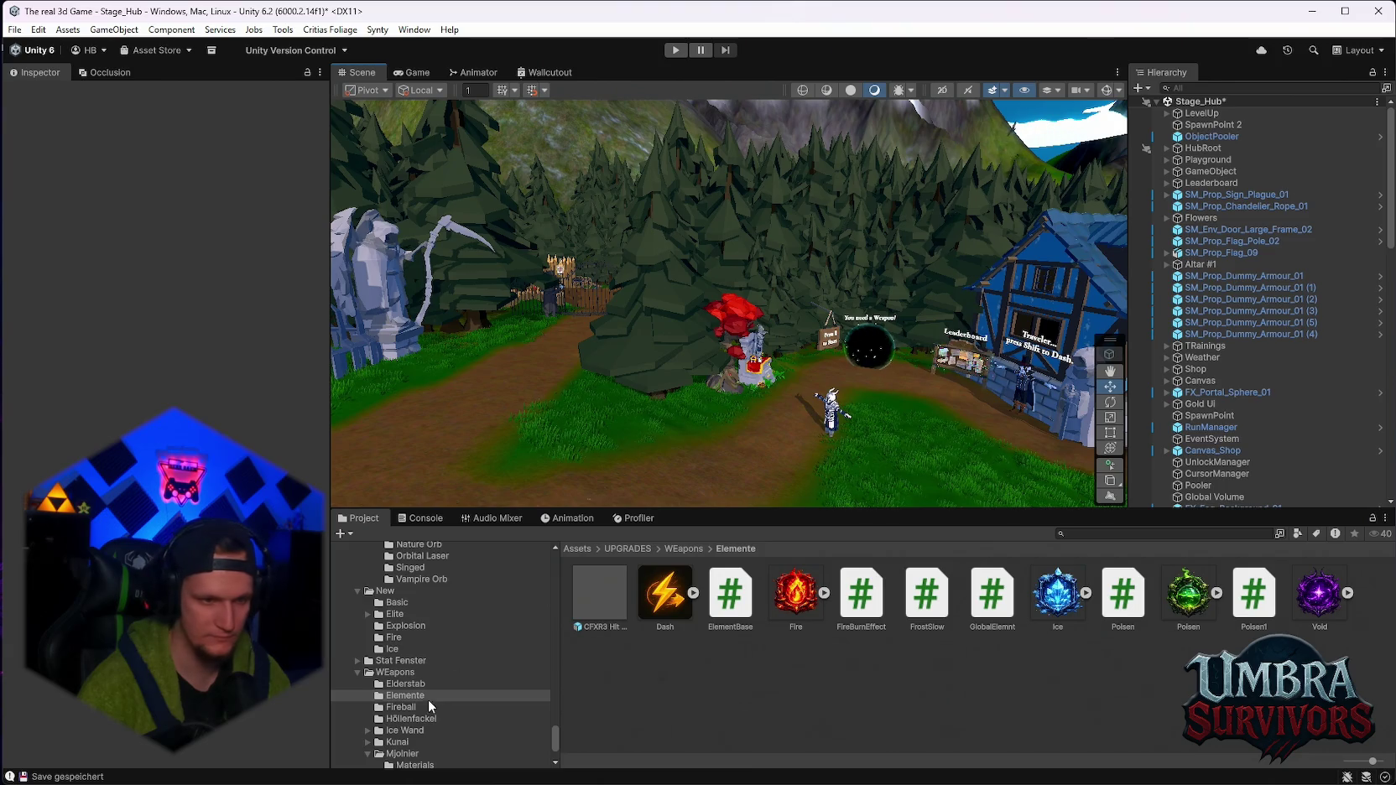
scroll(436, 697, up, 10)
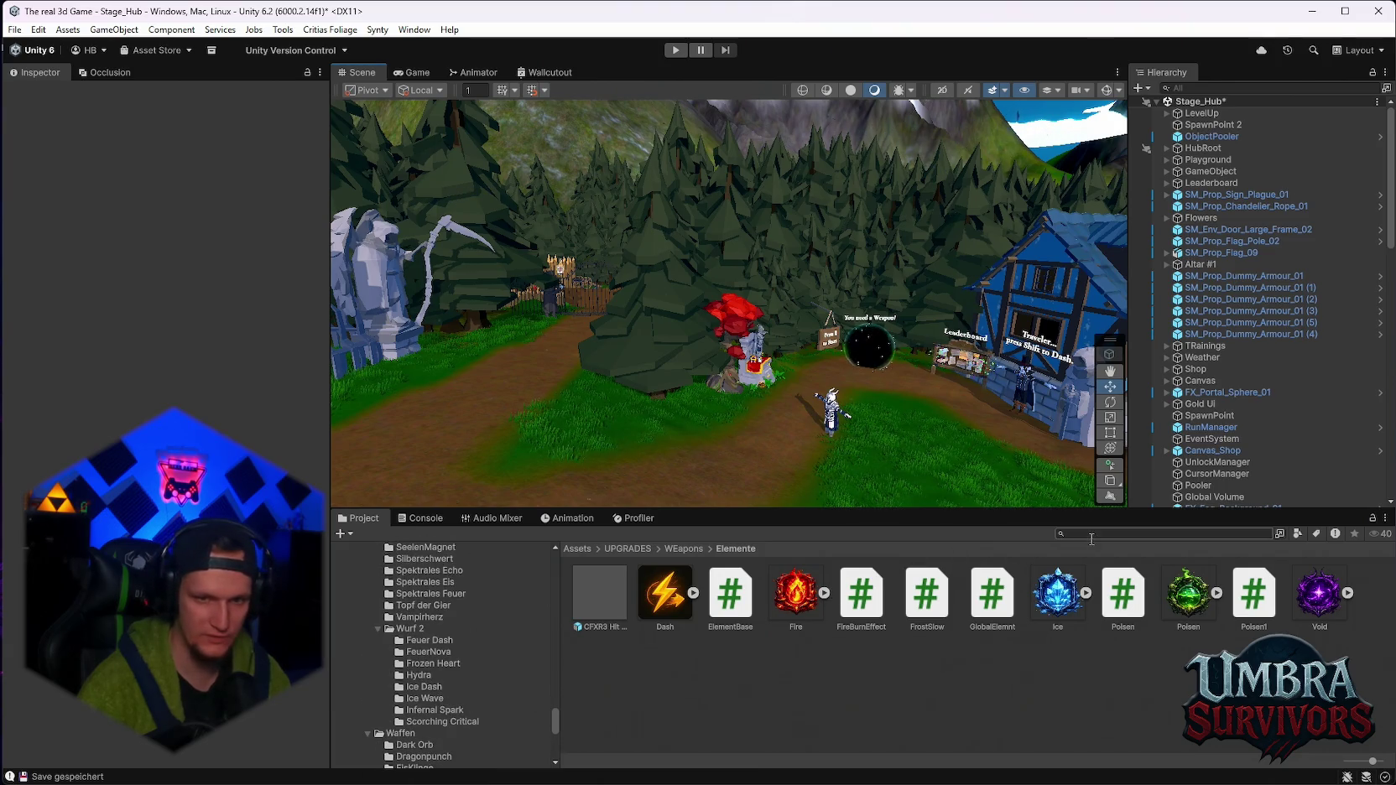
scroll(450, 724, up, 10)
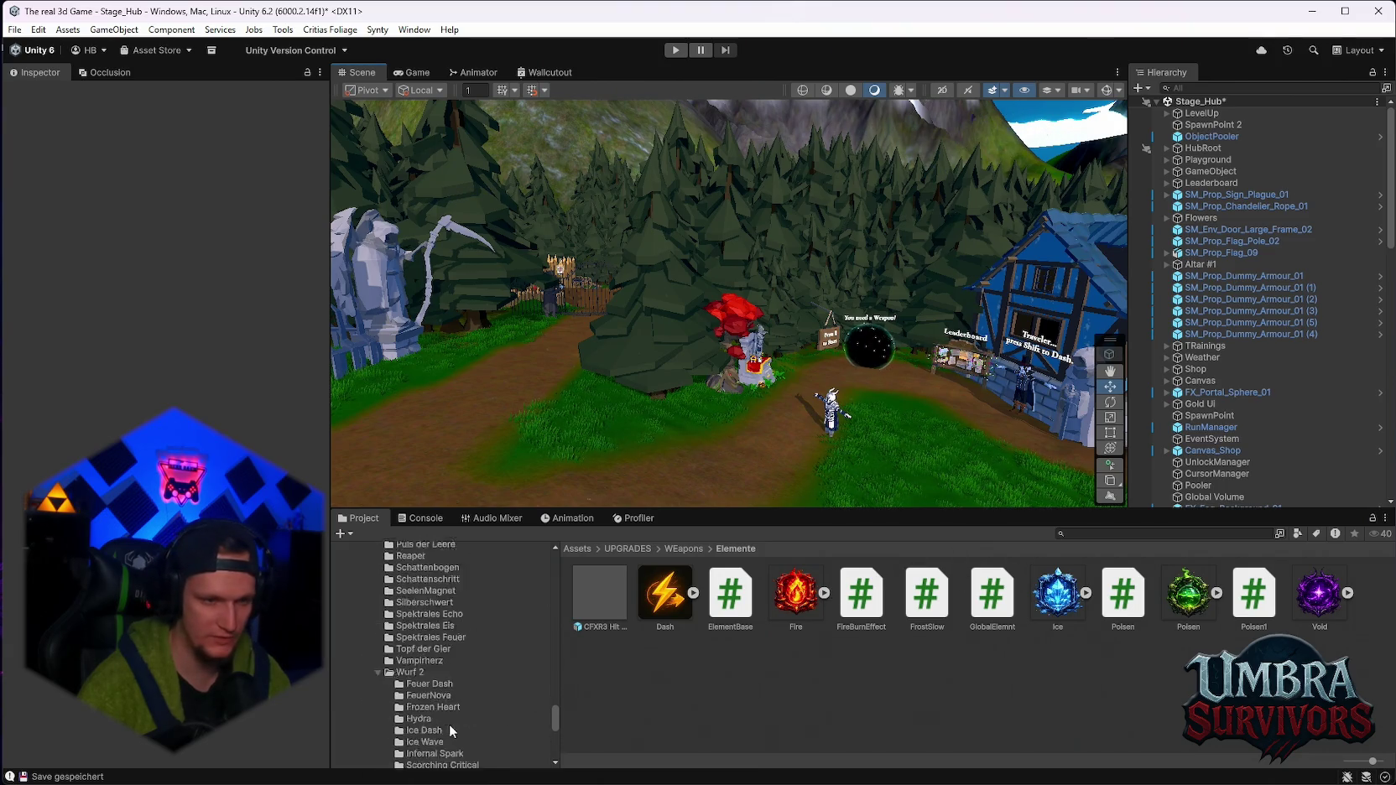
click(1072, 535)
text(mobs)
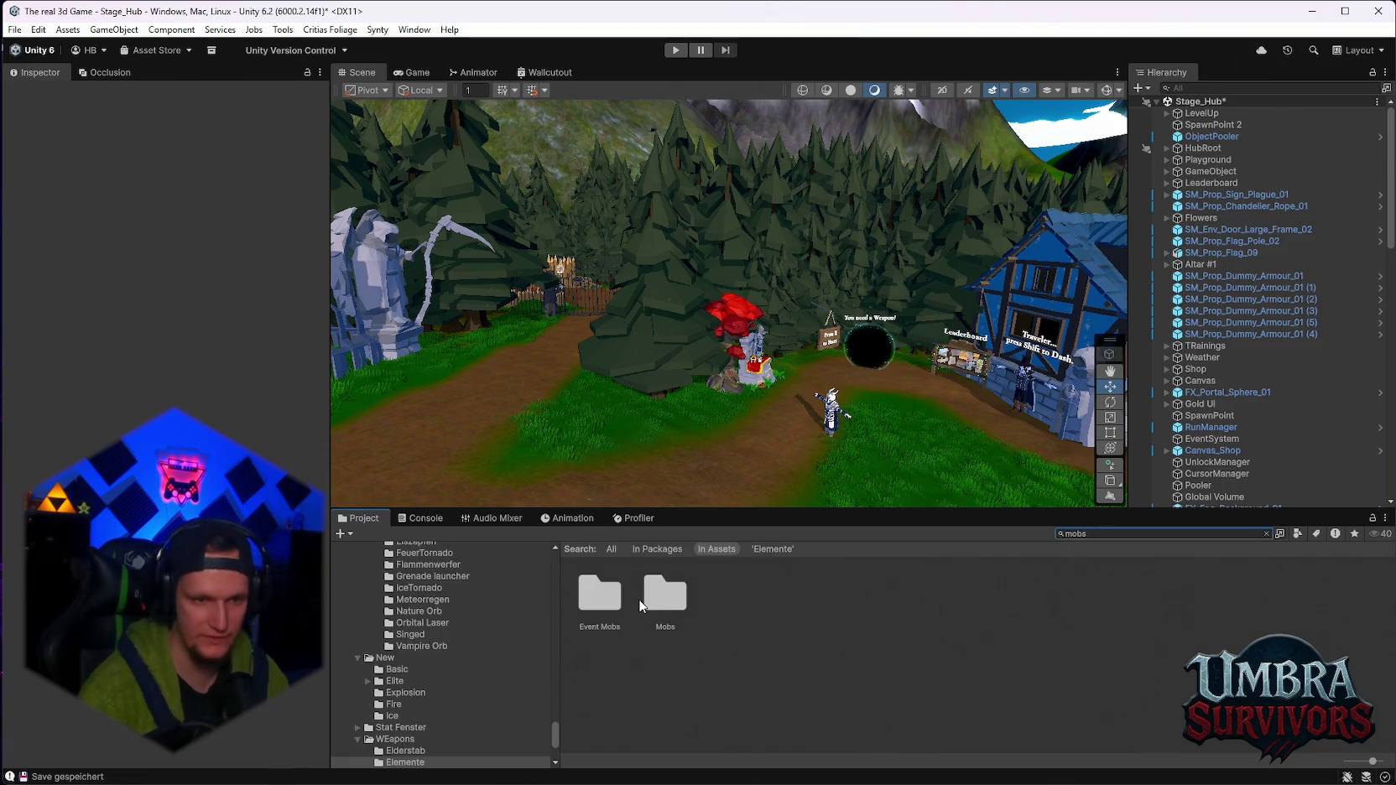
Open the Mobs folder and open the Damage Number (Mesh) prefab for editing
double_click(663, 606)
click(869, 594)
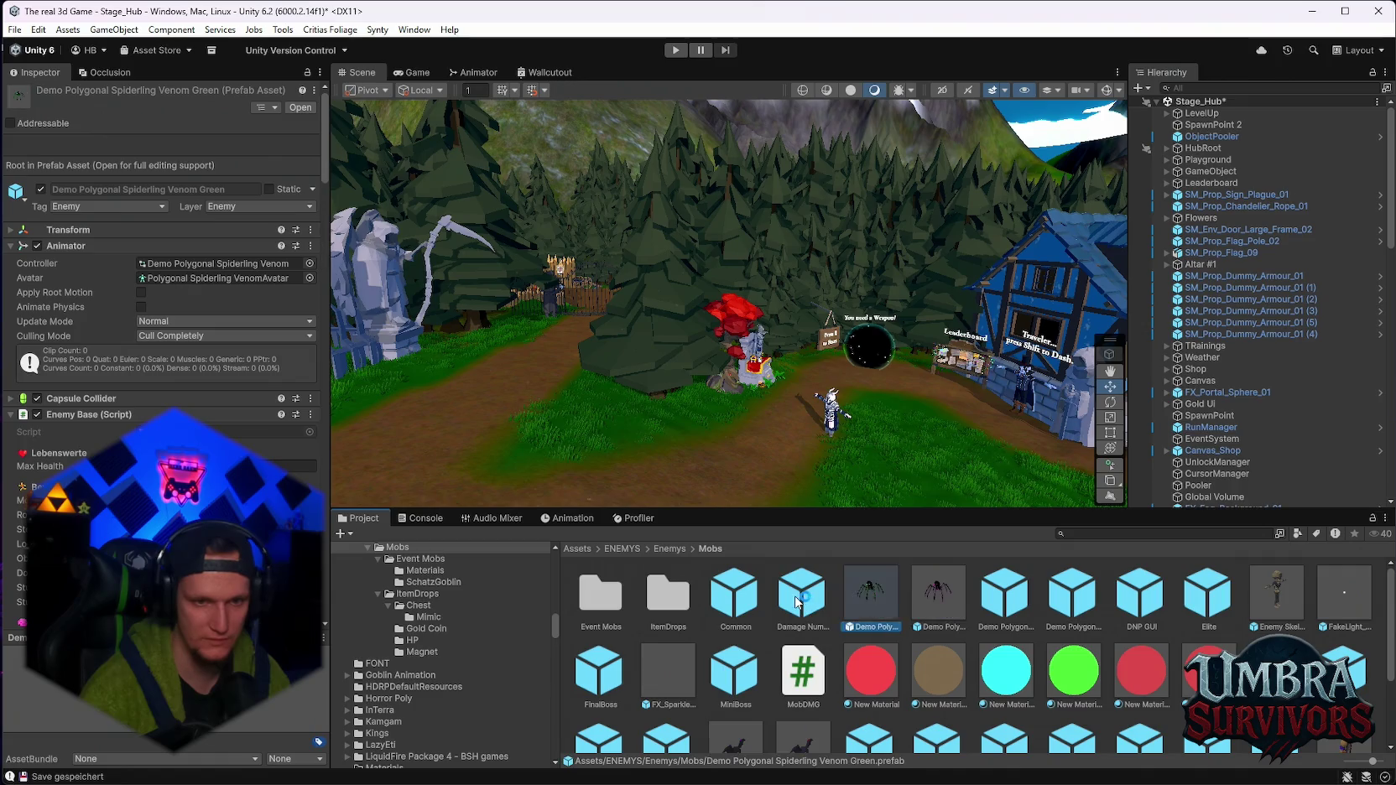
click(798, 601)
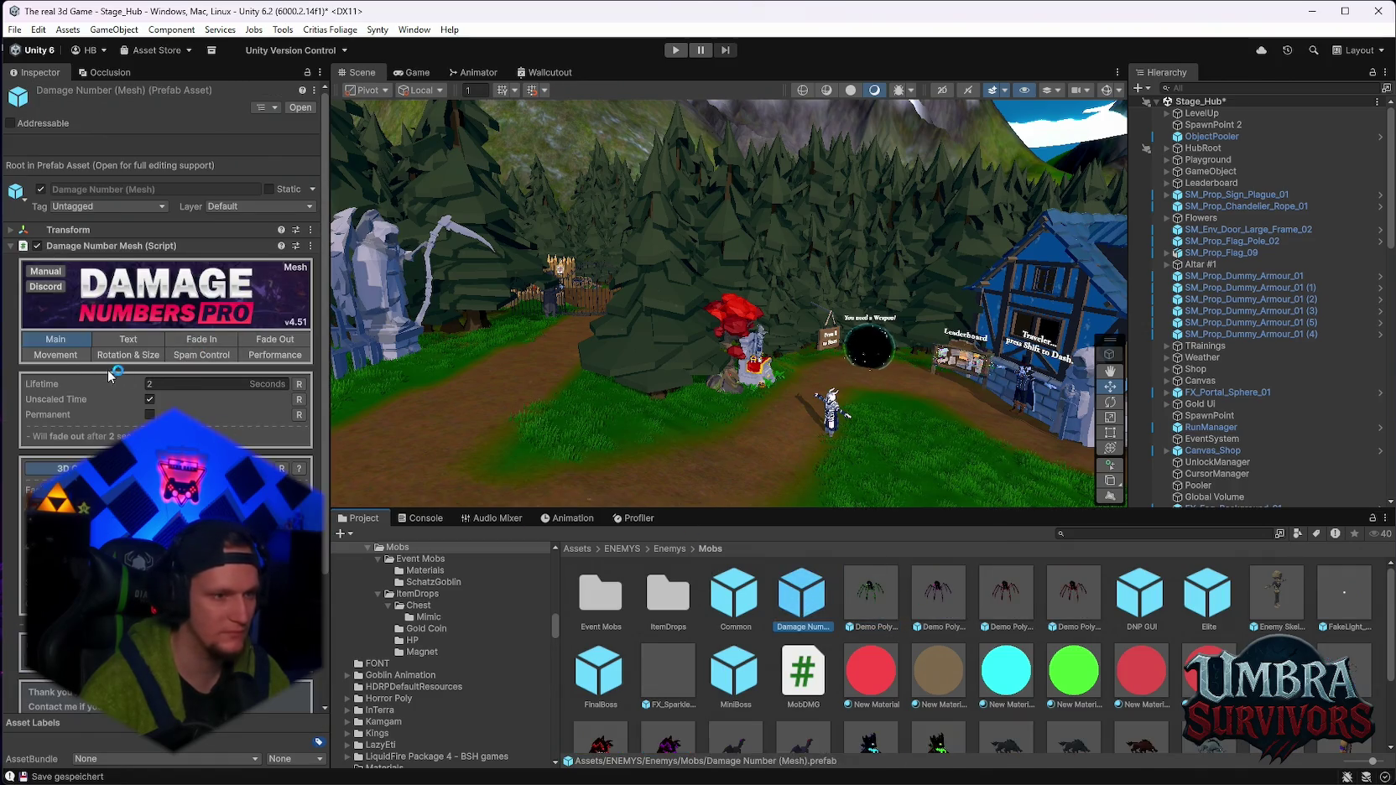
scroll(114, 375, down, 2)
scroll(182, 392, down, 2)
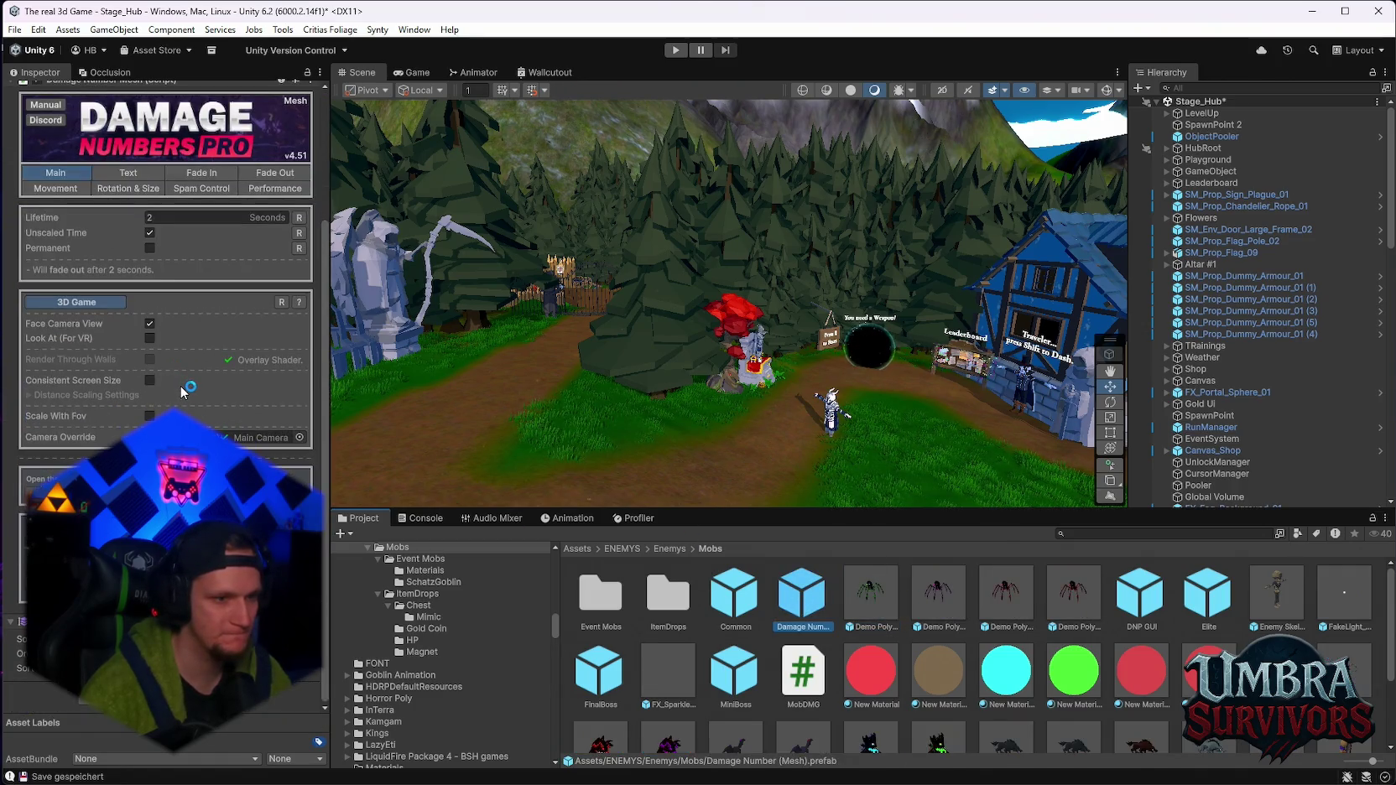
click(168, 503)
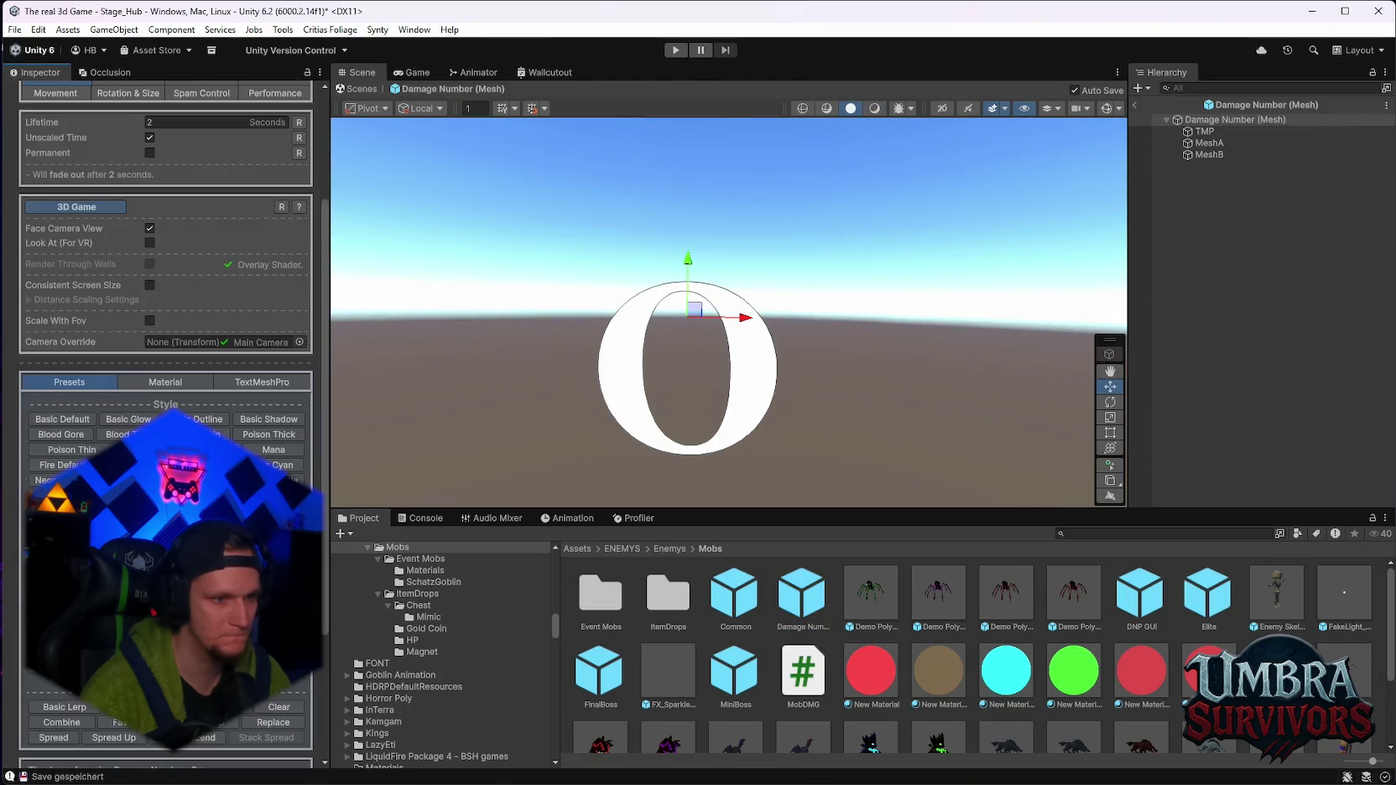
In Spam Control, switch off Combination so older damage numbers get destroyed
scroll(165, 377, down, 4)
scroll(162, 375, up, 6)
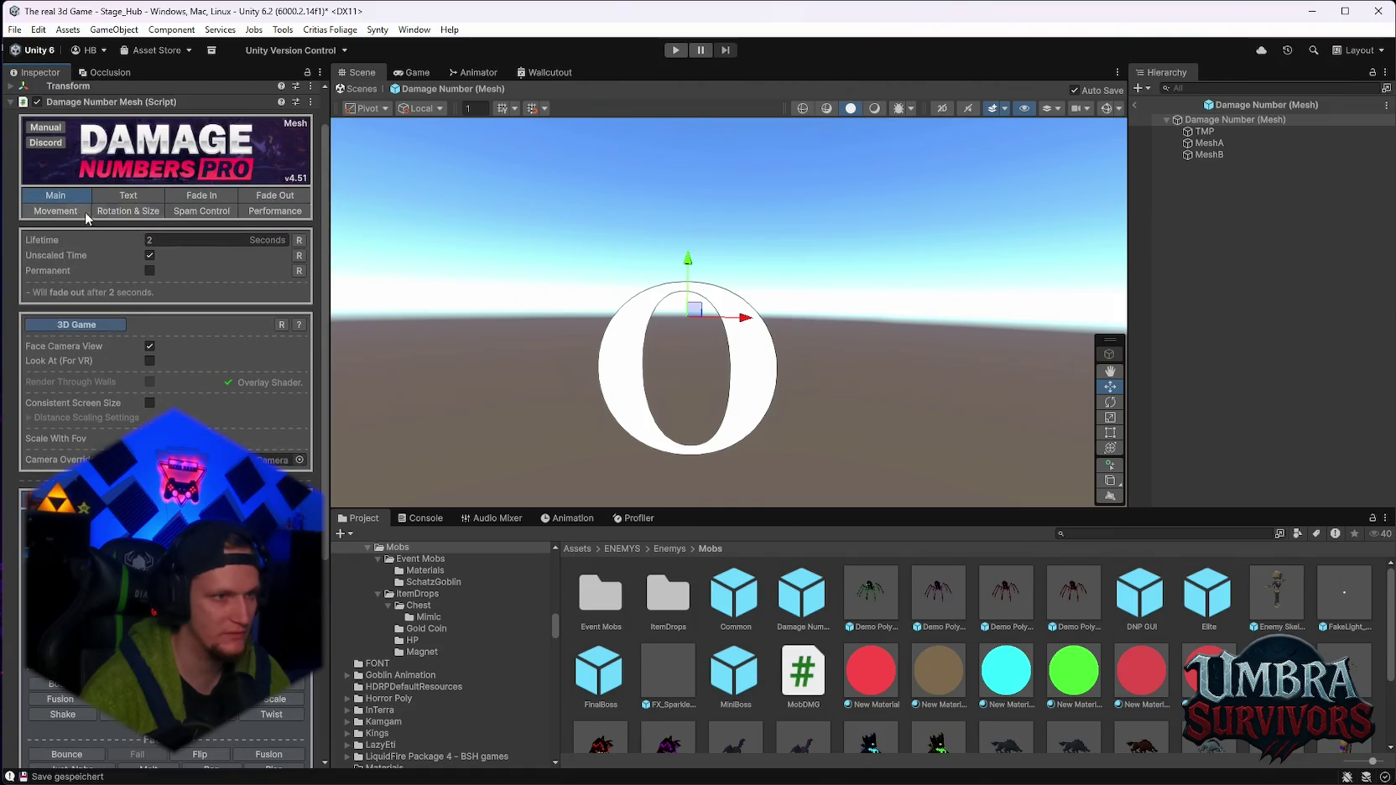
click(202, 211)
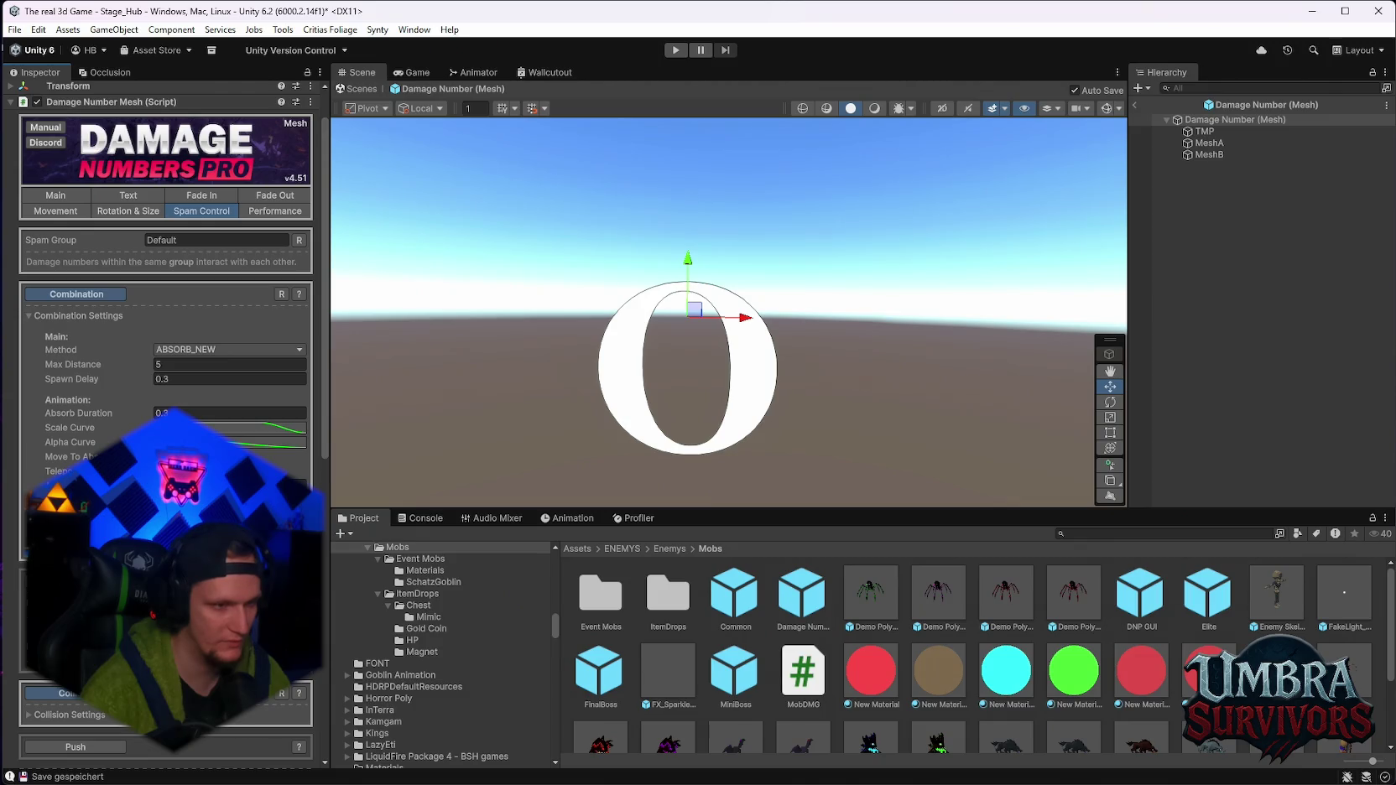
click(76, 294)
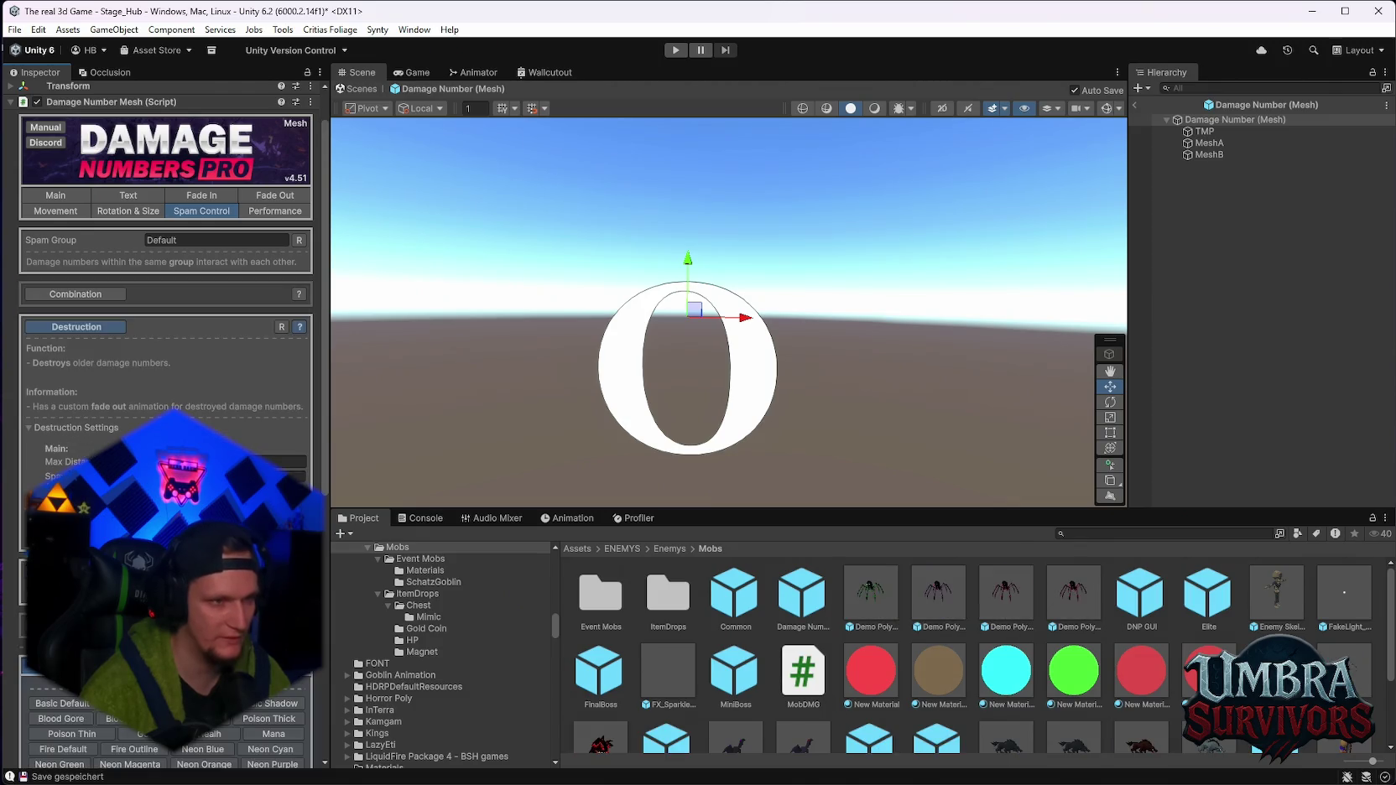
Re-enable Combination and keep ABSORB_NEW as its method
click(107, 301)
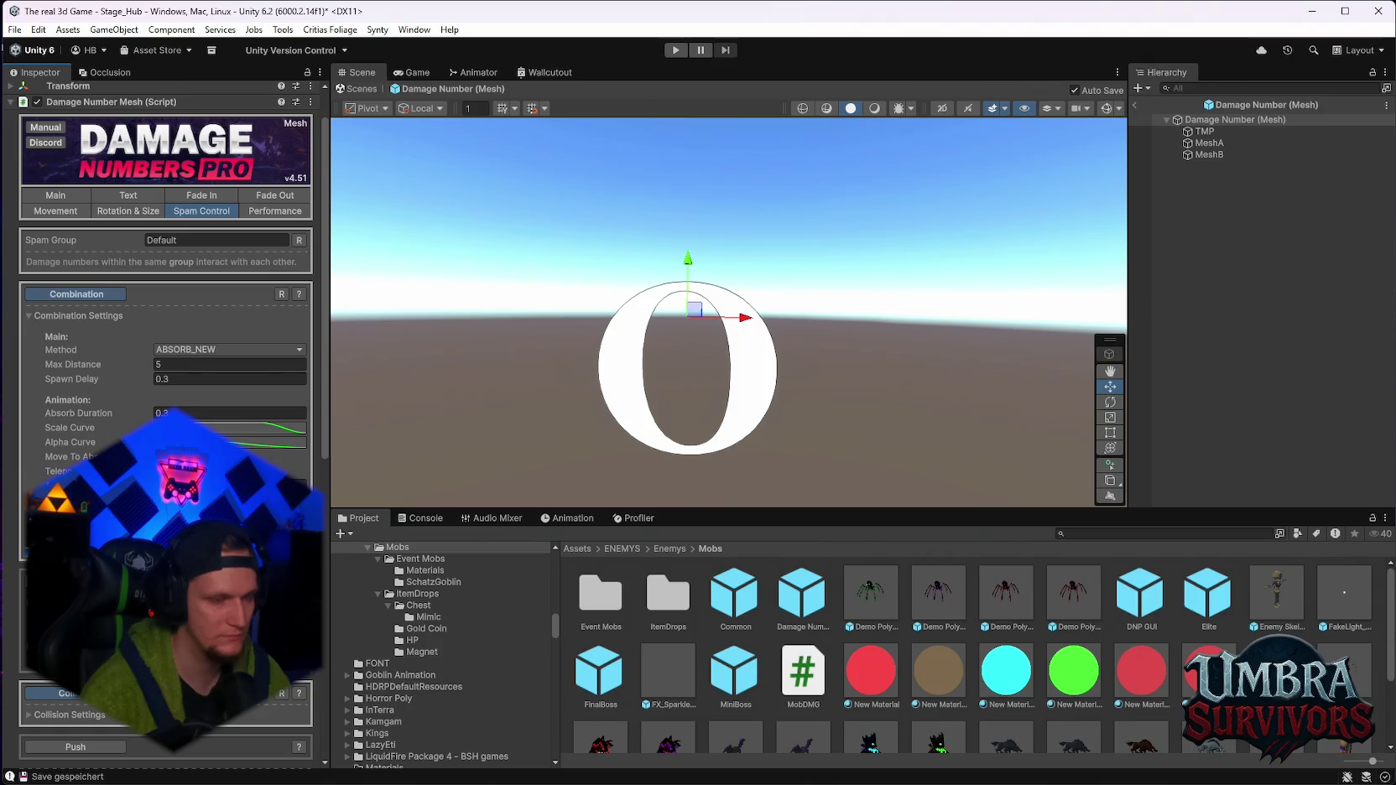
key(ctrl+z)
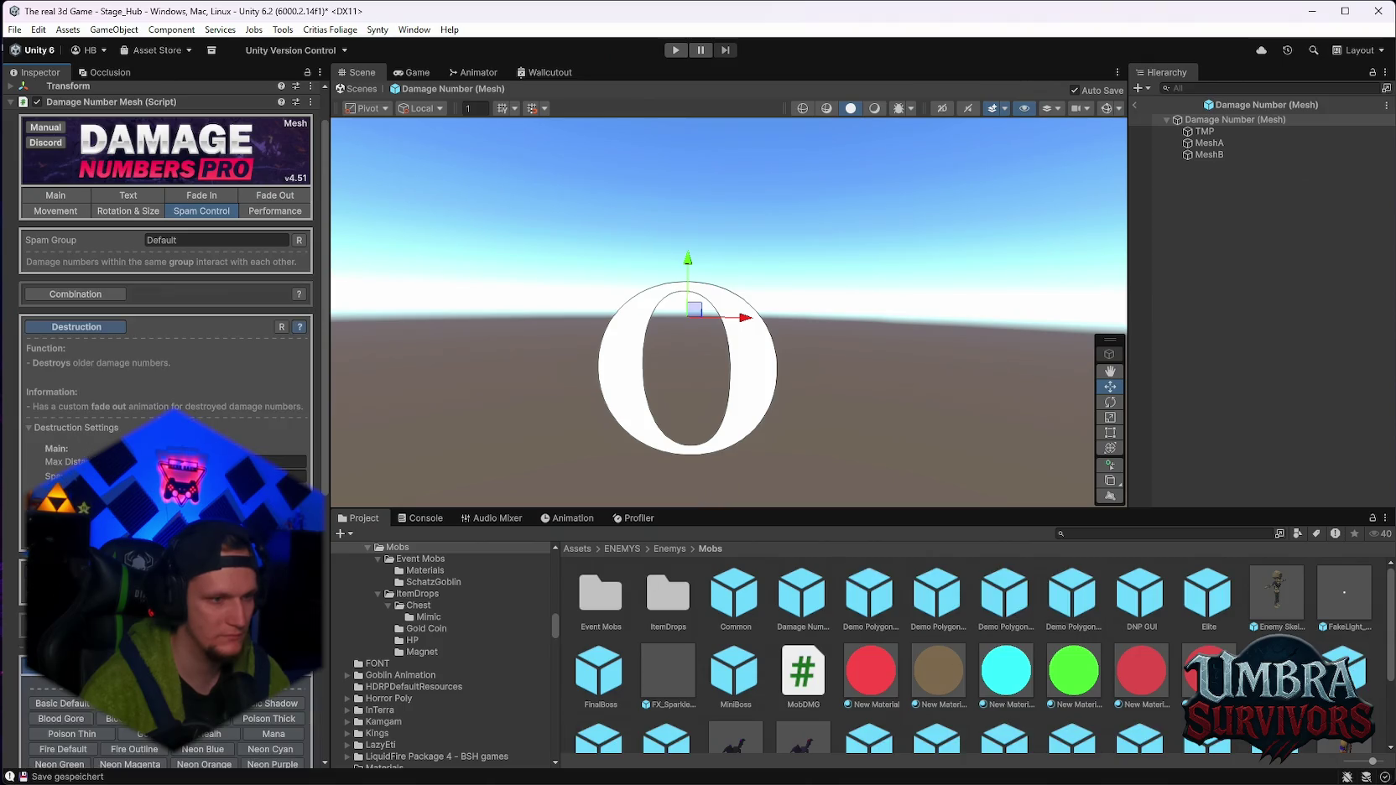
click(109, 294)
click(211, 350)
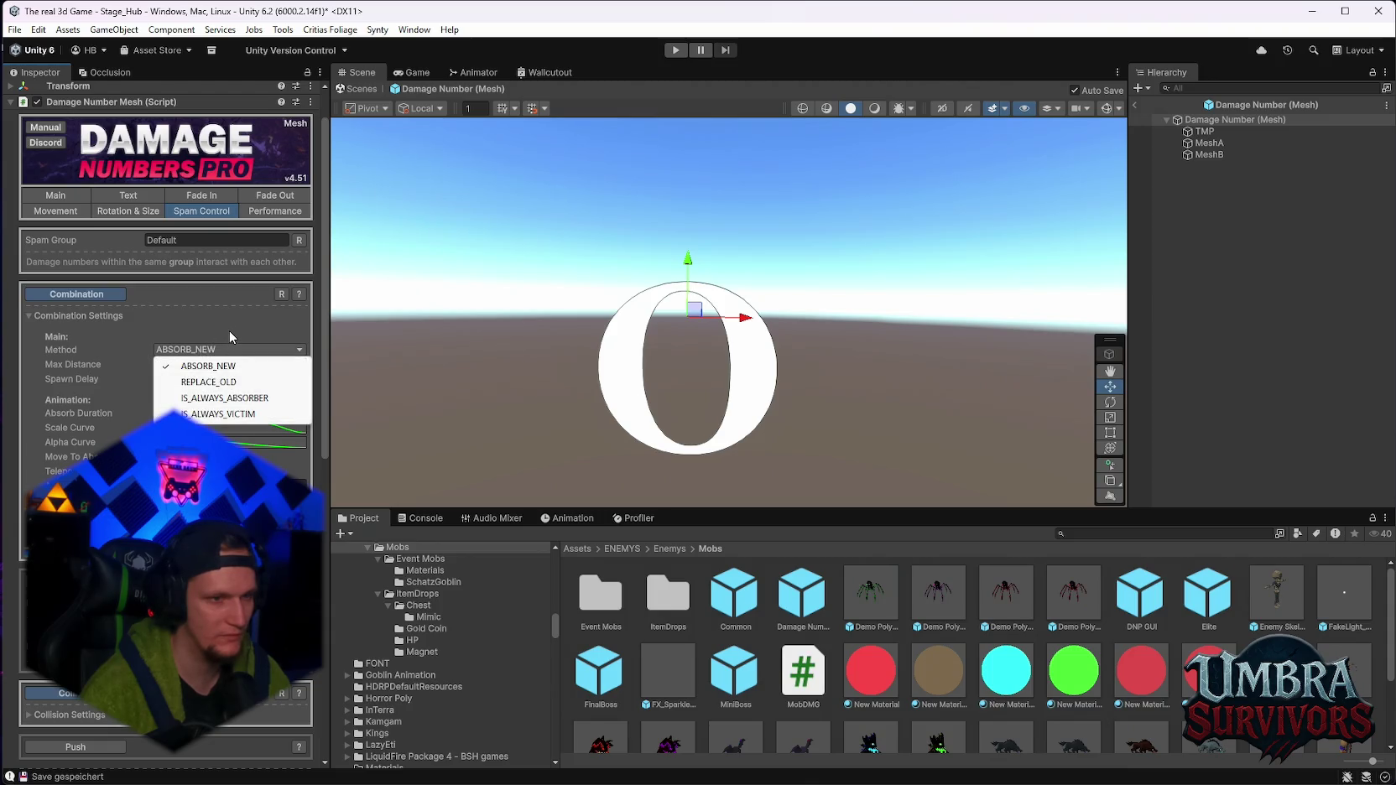
click(235, 328)
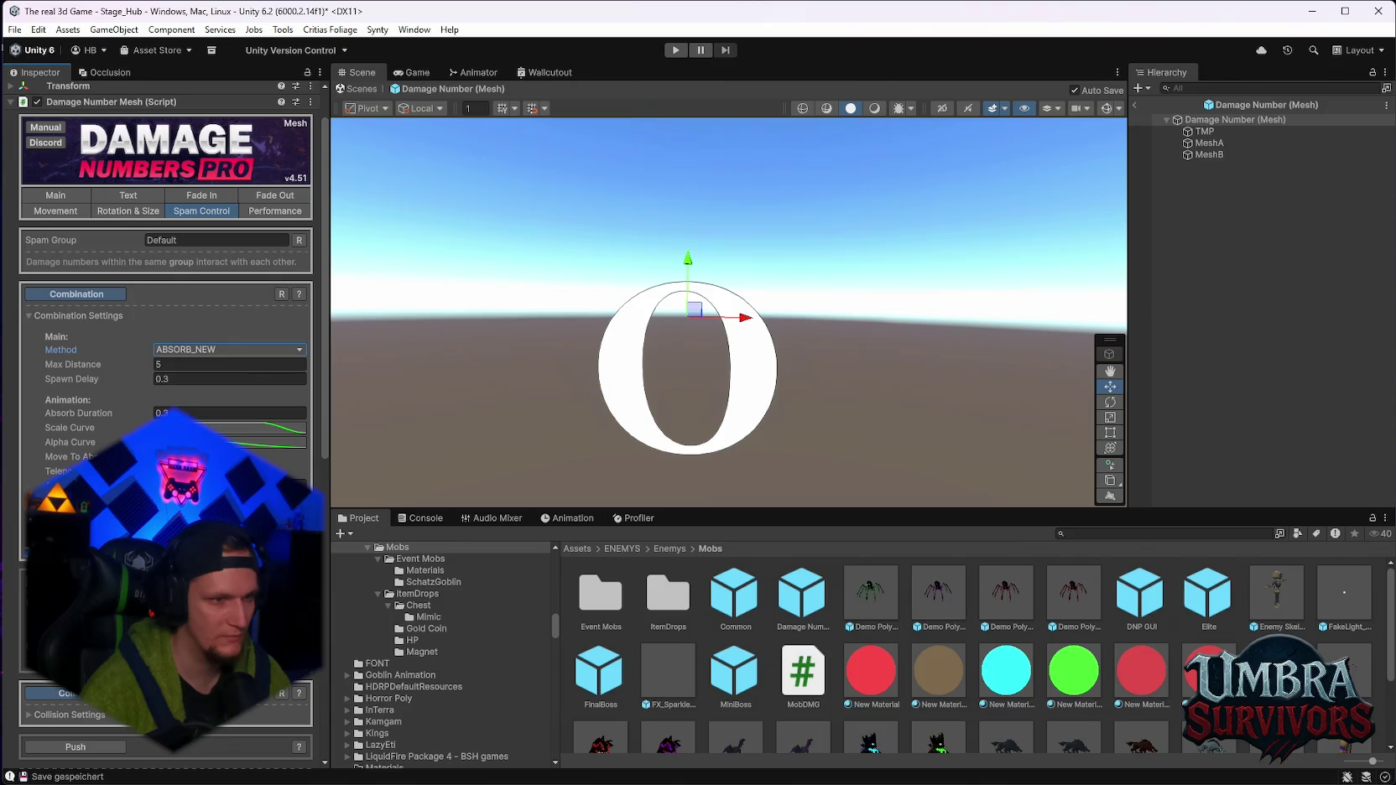
Drag the Combination curve's end key left so it drops off sooner, then enter Play mode
click(251, 427)
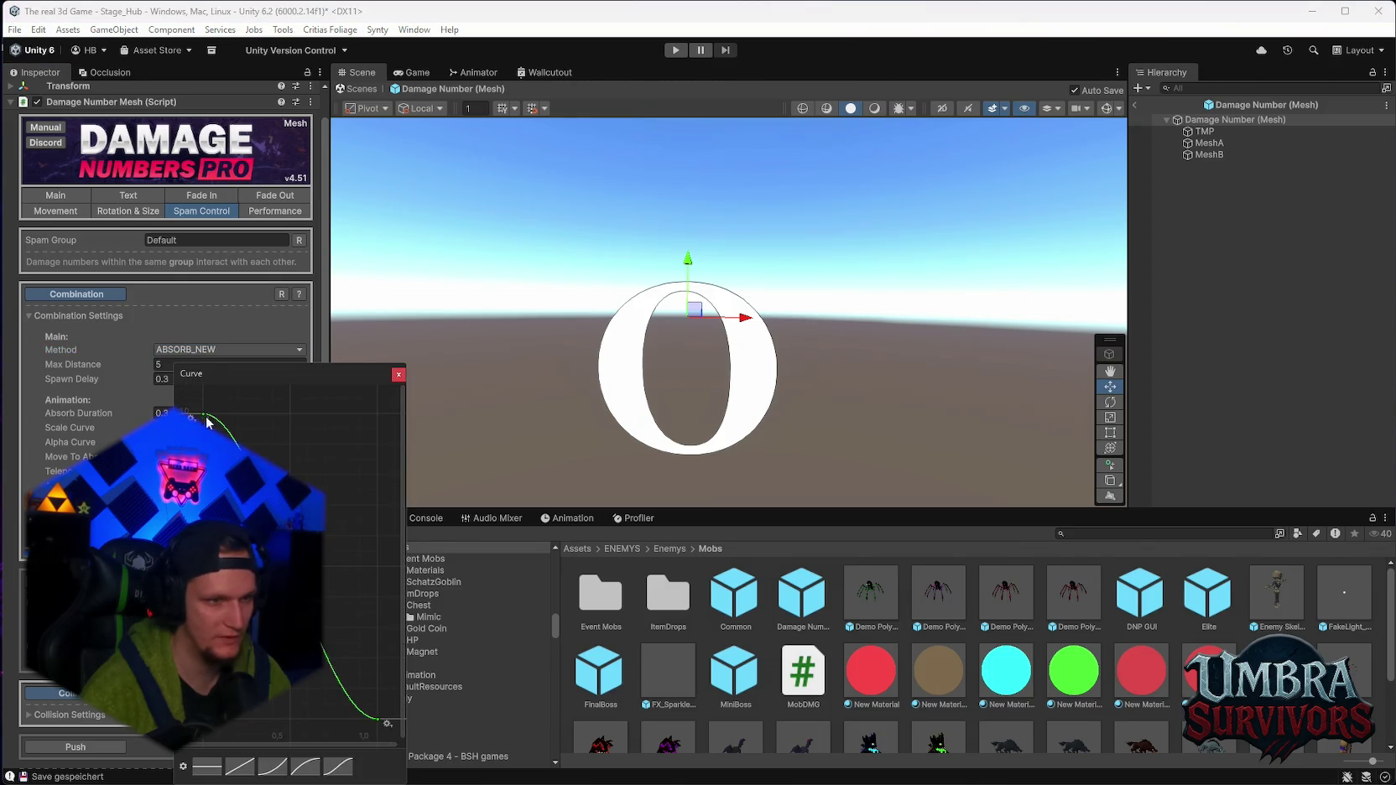
drag(382, 723, 234, 726)
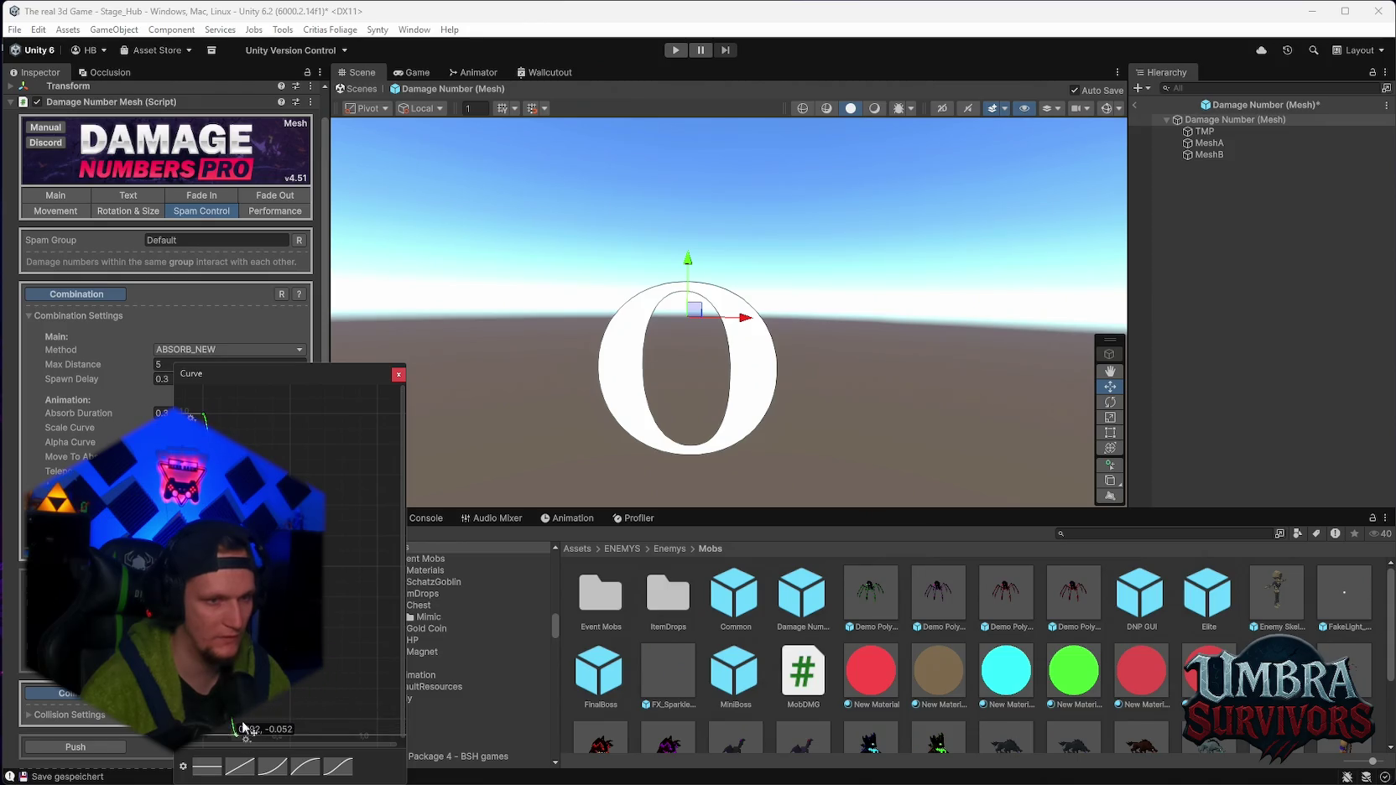
click(399, 374)
click(414, 72)
key(ctrl+p)
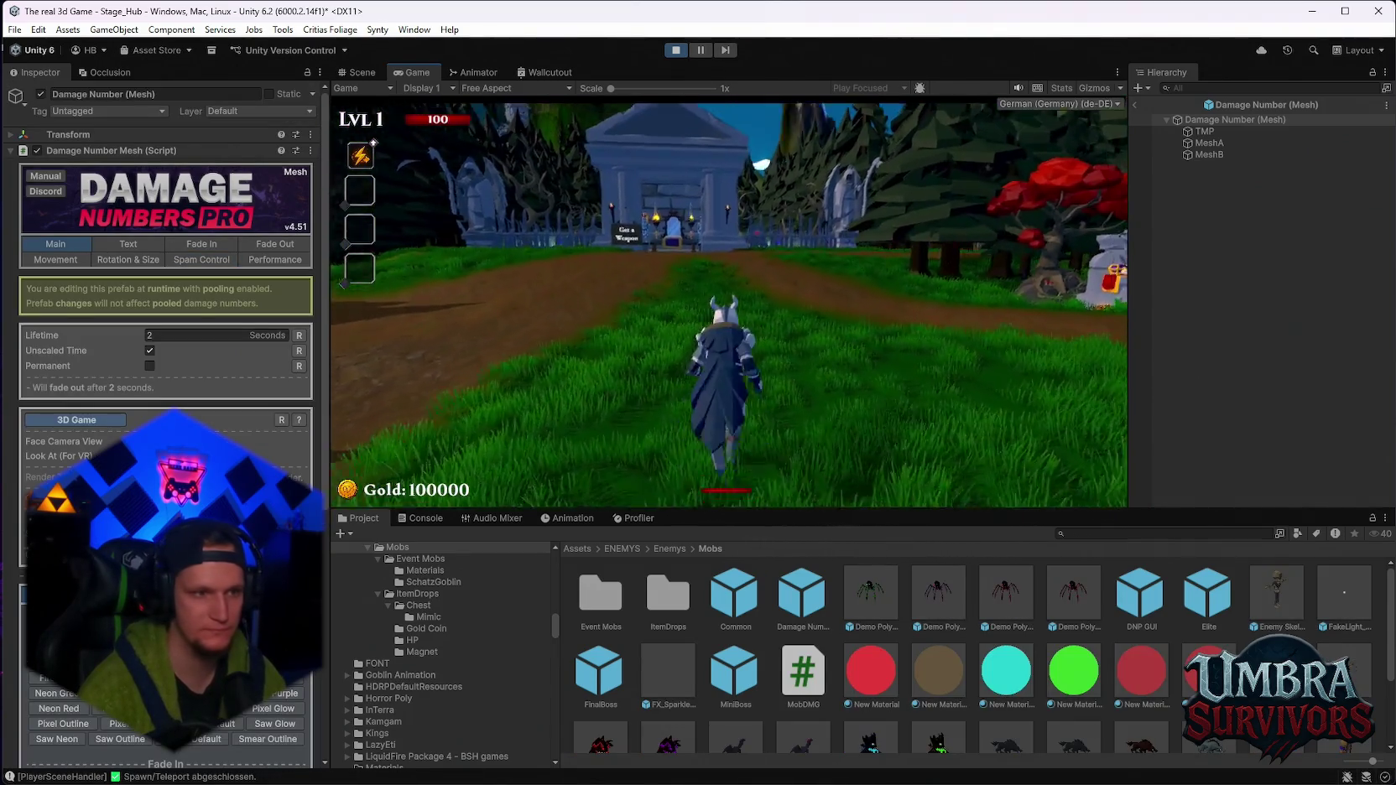
Run to the crypt's weapon selection, pick the Kunai, and close the weapon book
key(w)
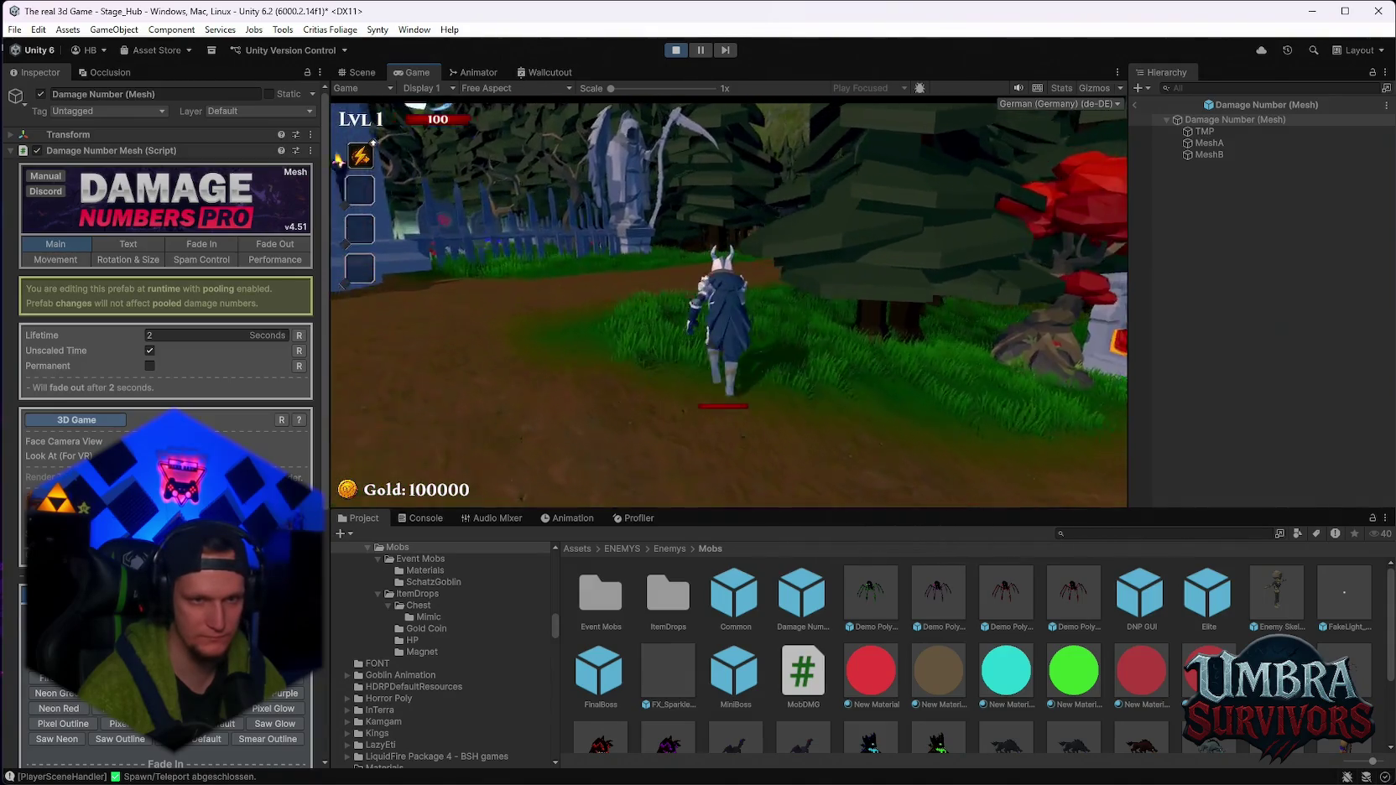
key(w)
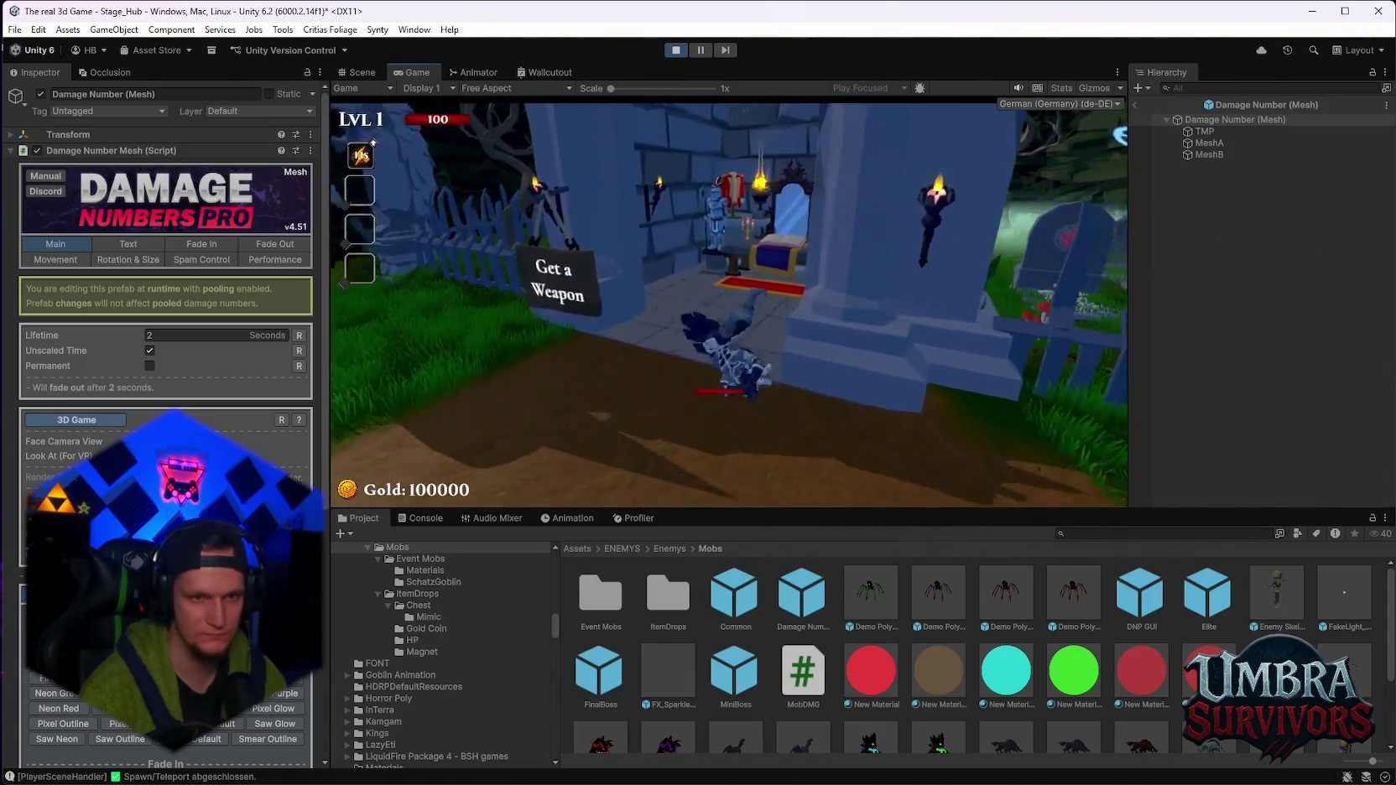
scroll(674, 279, down, 1)
click(624, 251)
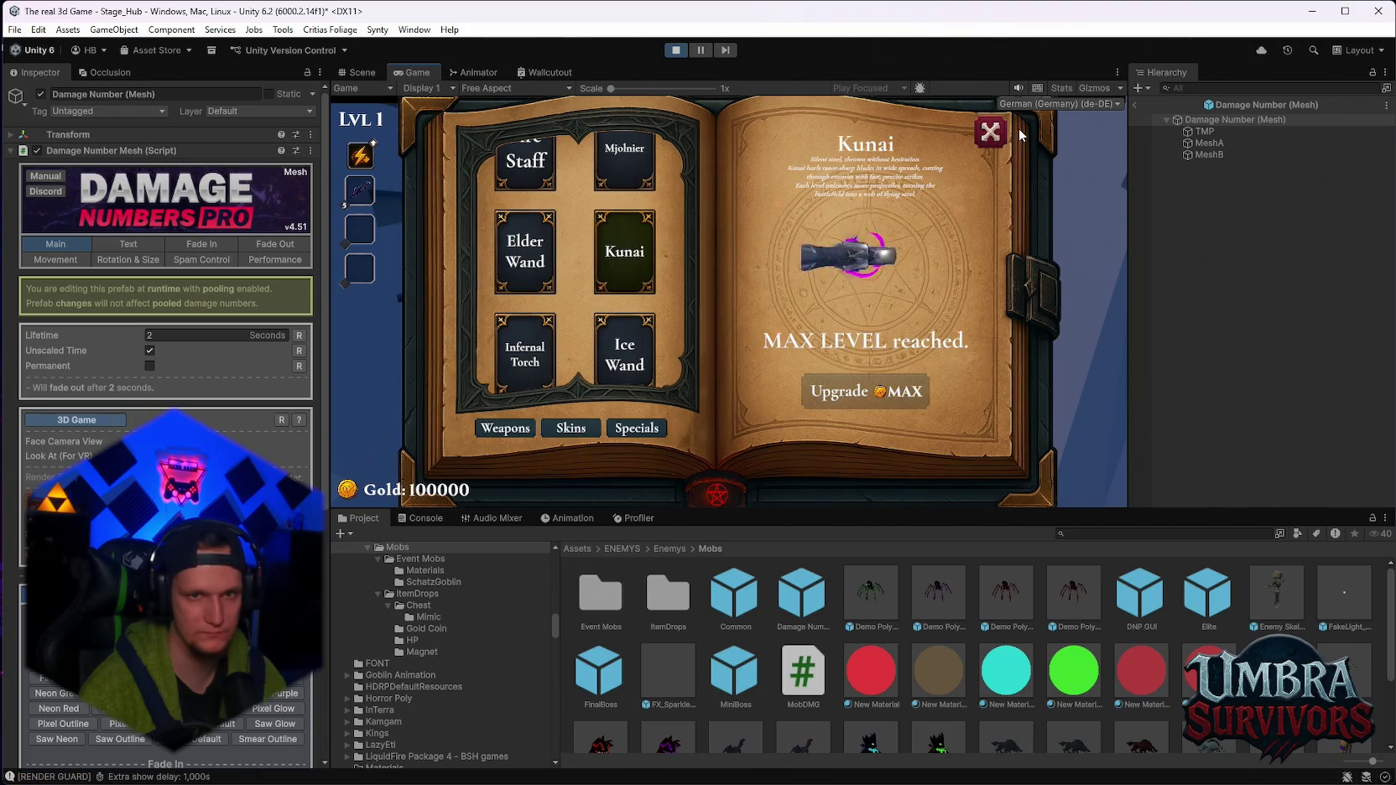
click(992, 132)
Run to the training dummies, attack them to show damage numbers, then pause
key(w)
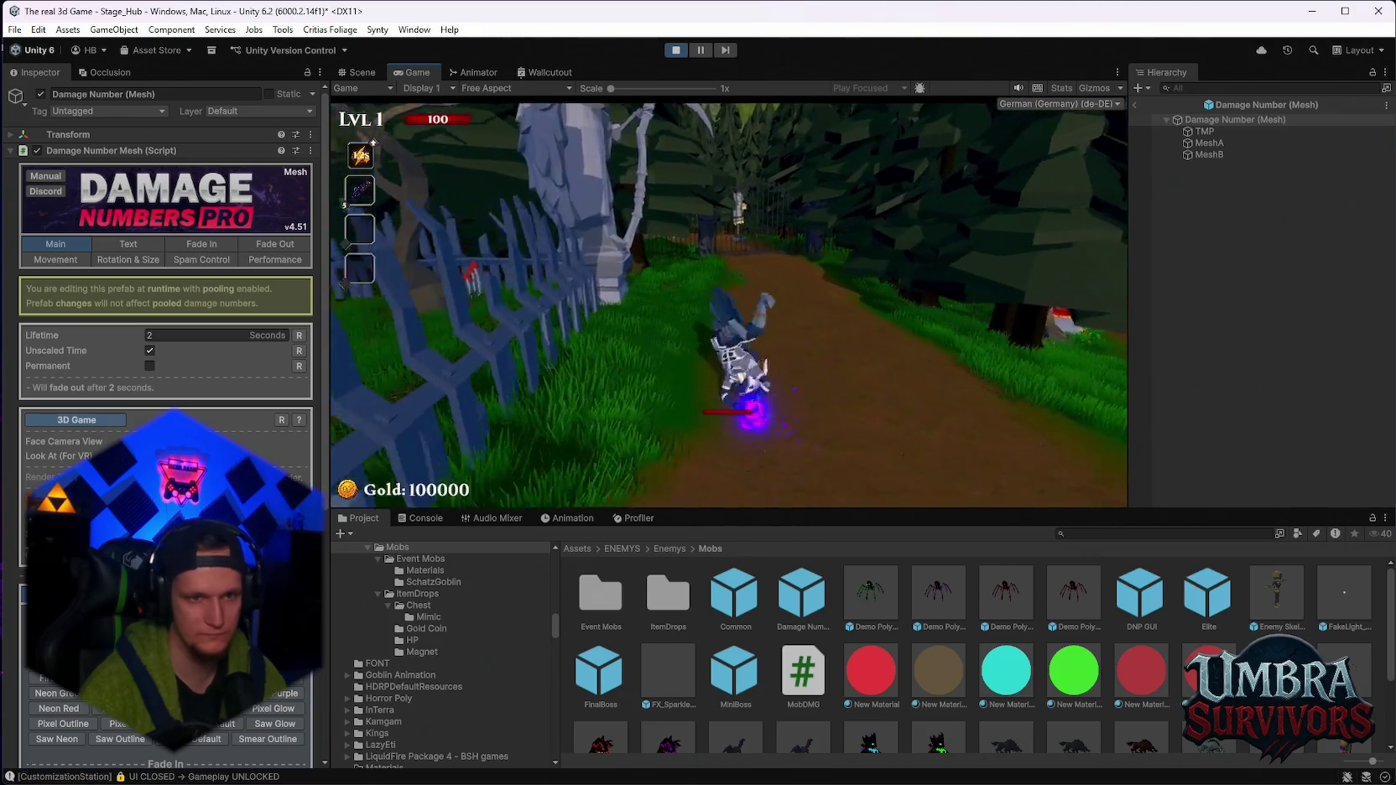
key(w)
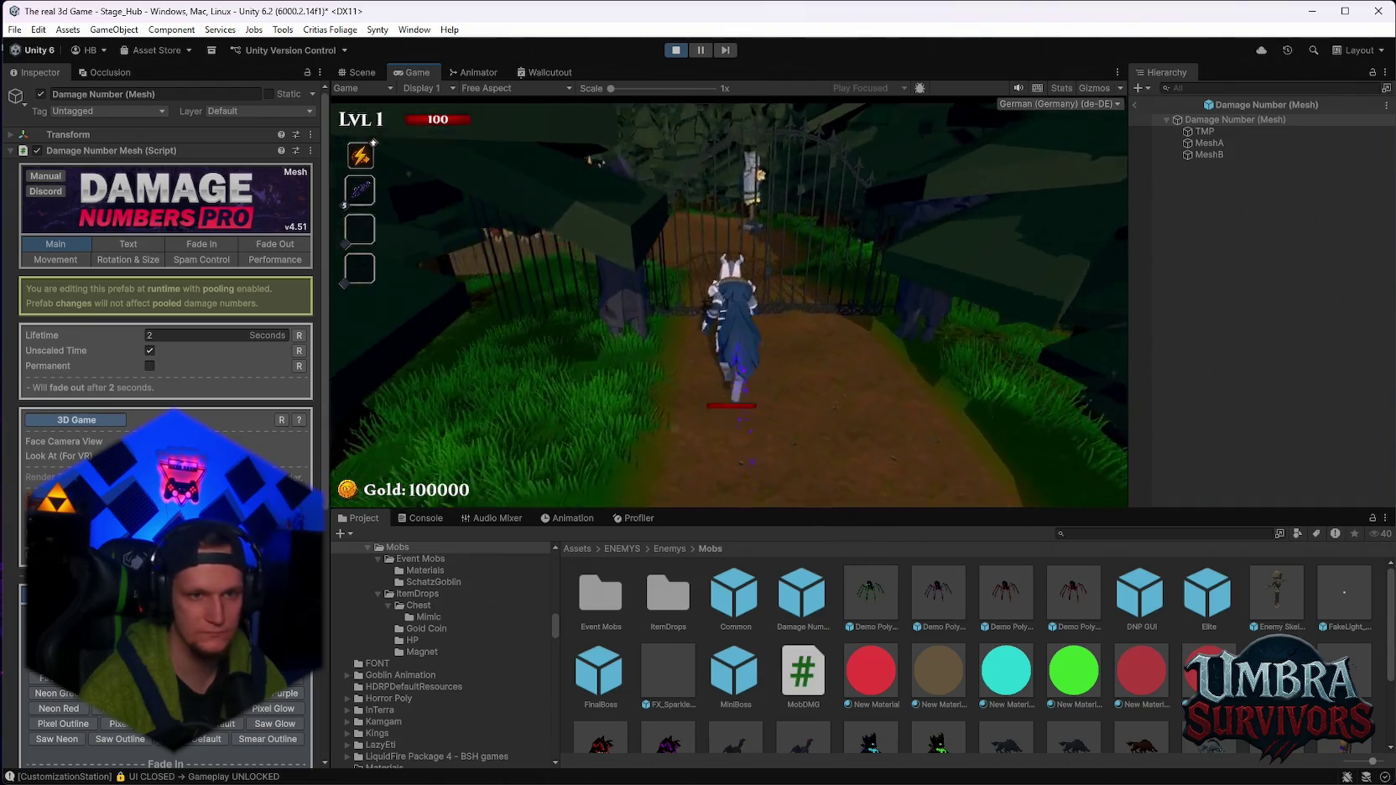
key(w)
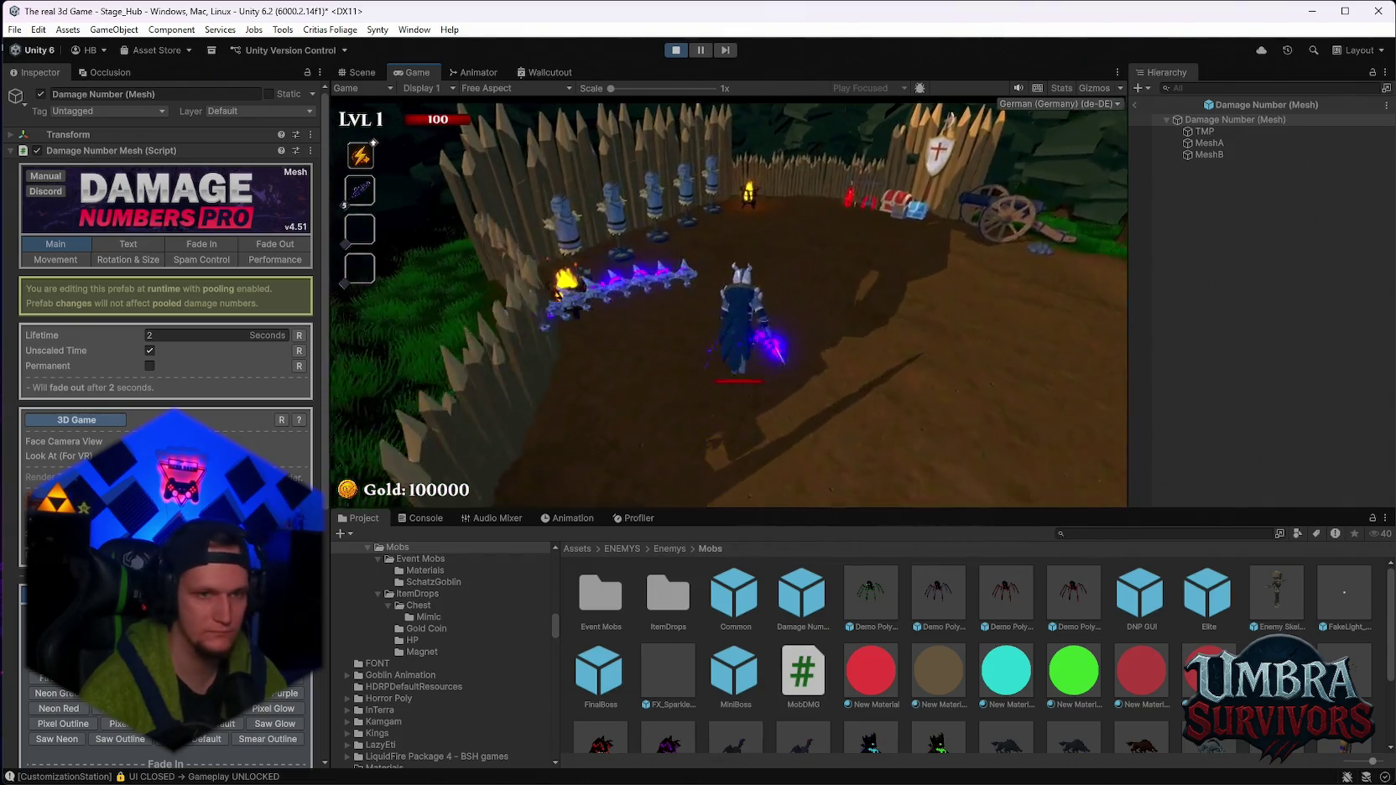
key(w)
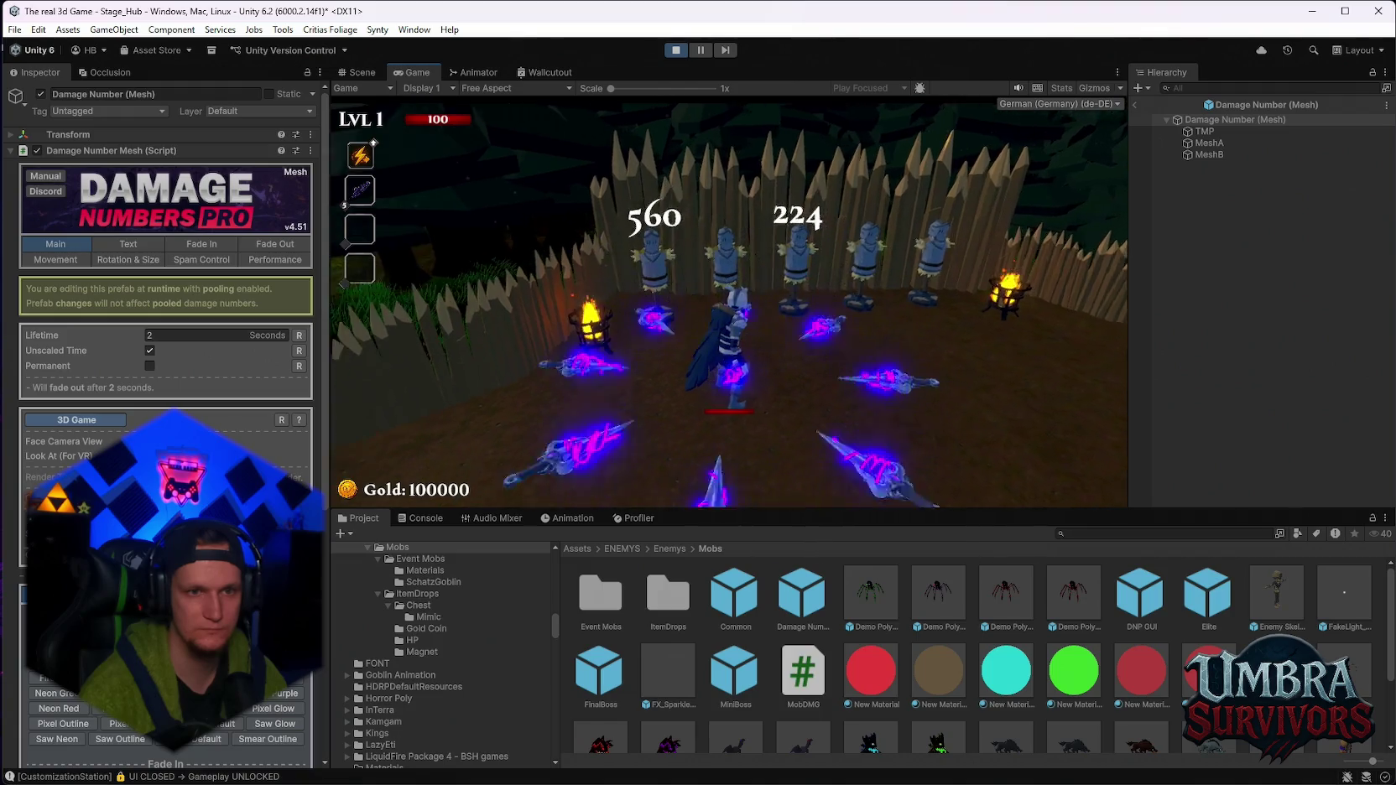
key(a)
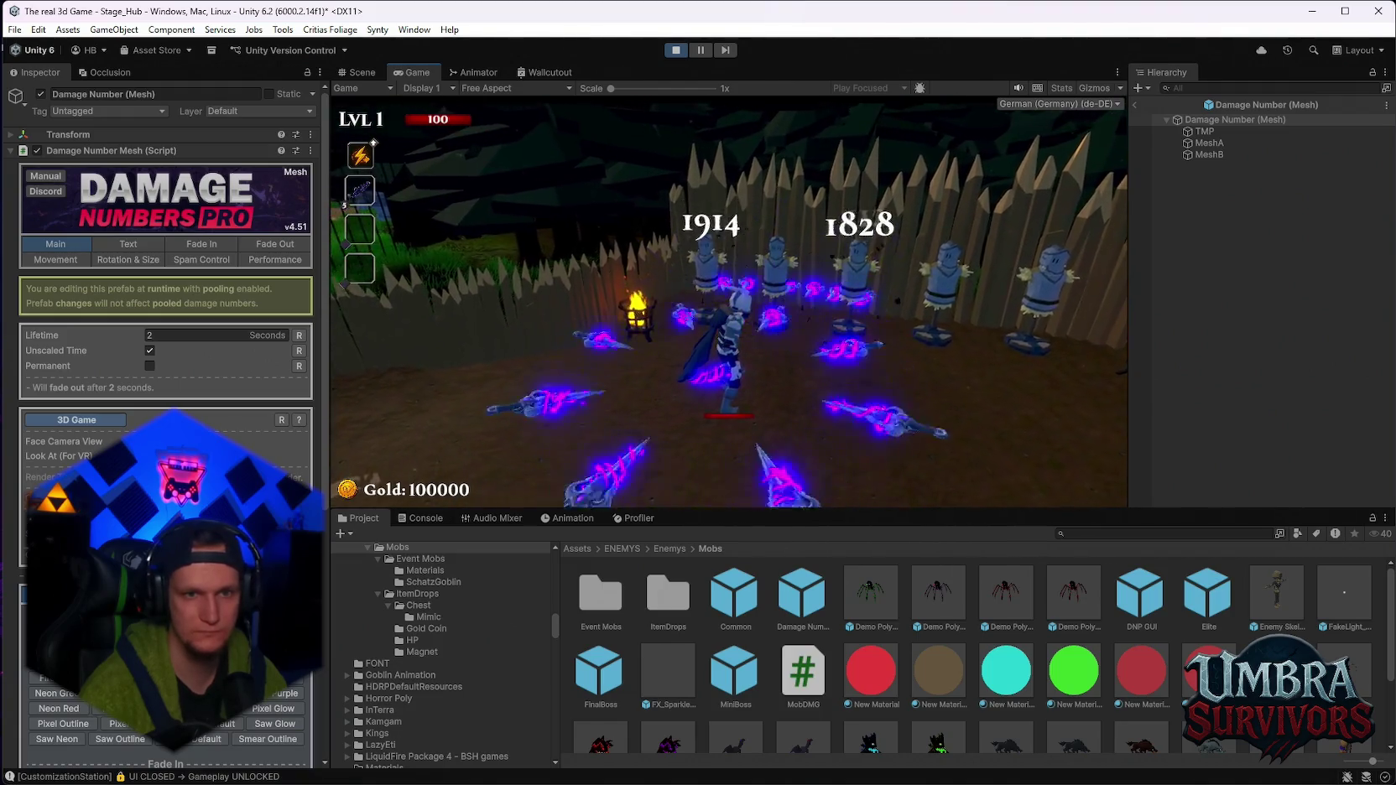
key(Escape)
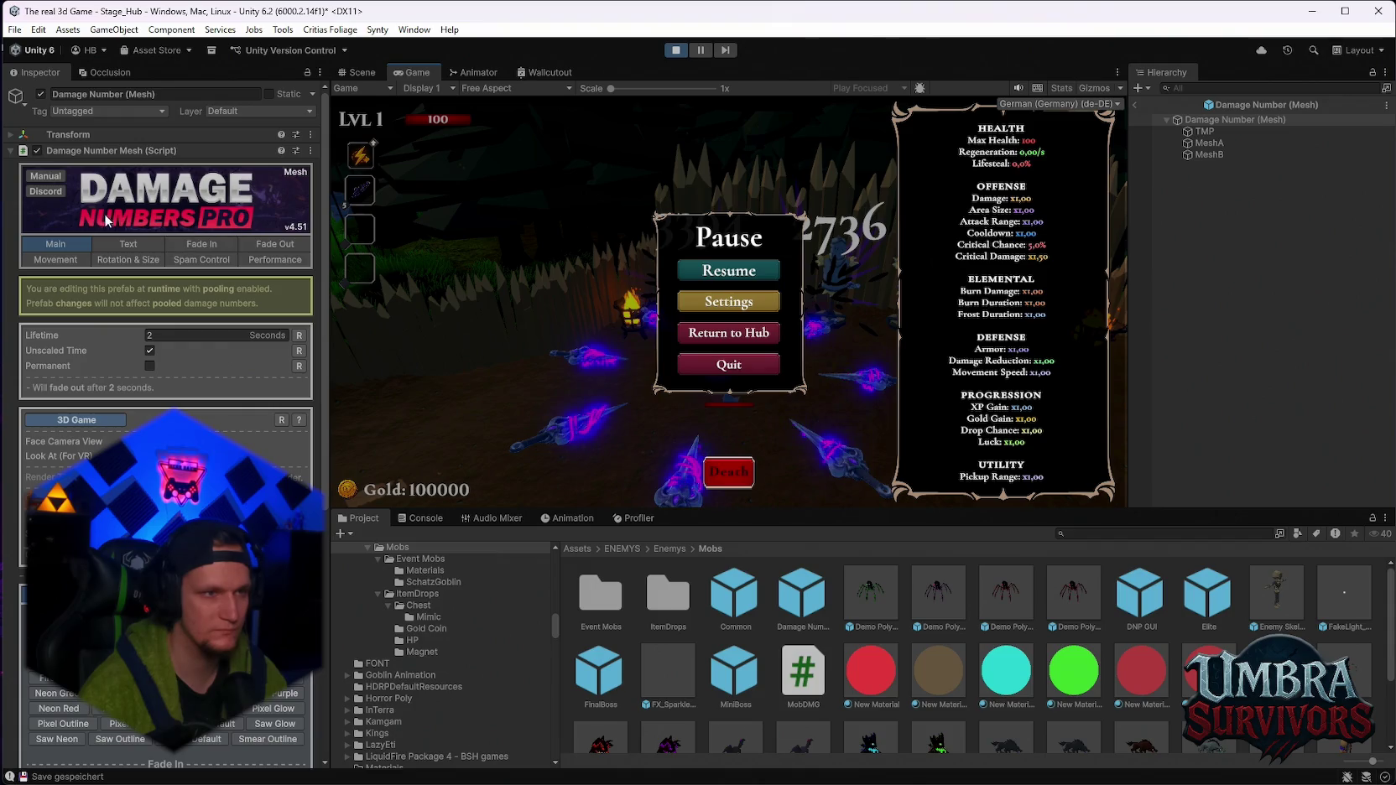
Review the Performance tab's pooling options while briefly resuming and re-pausing the game
click(267, 260)
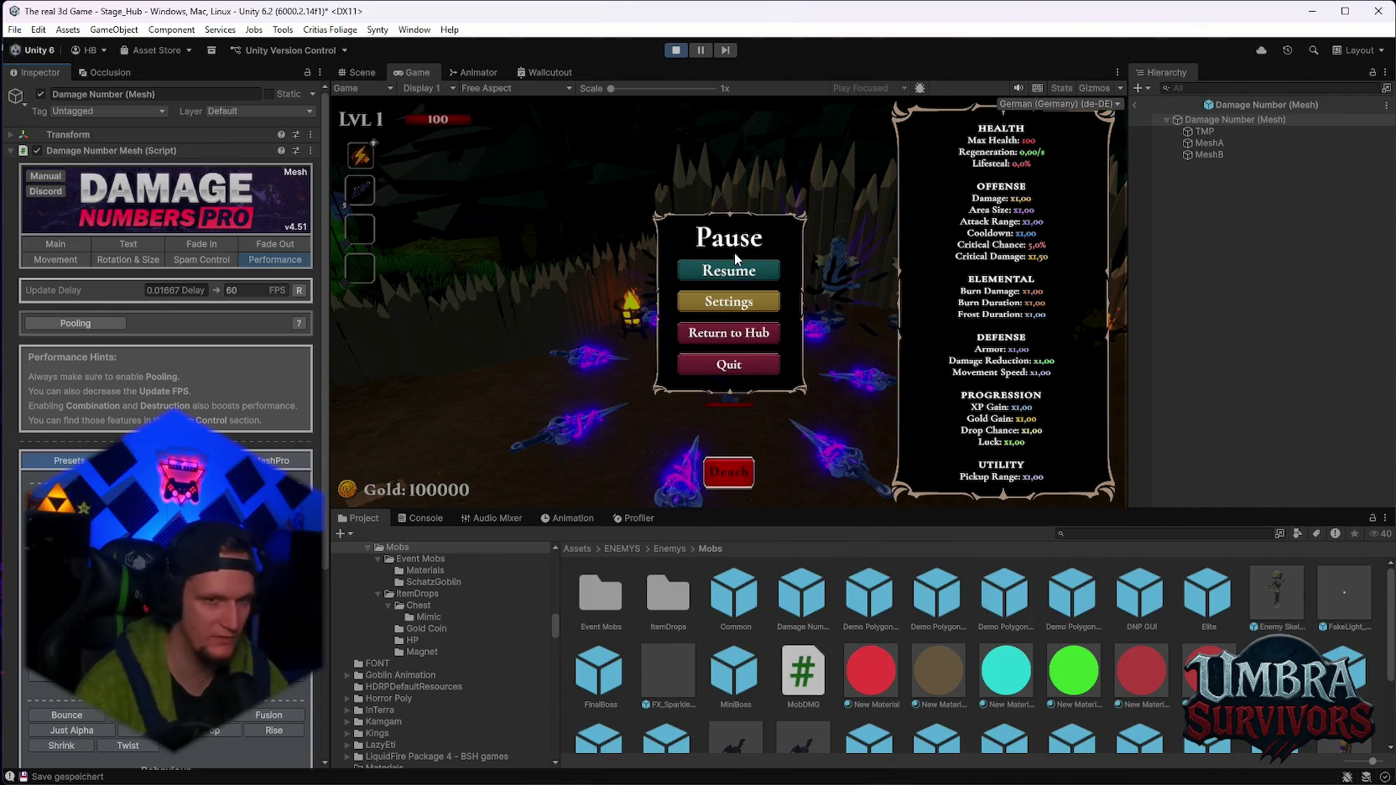
click(729, 269)
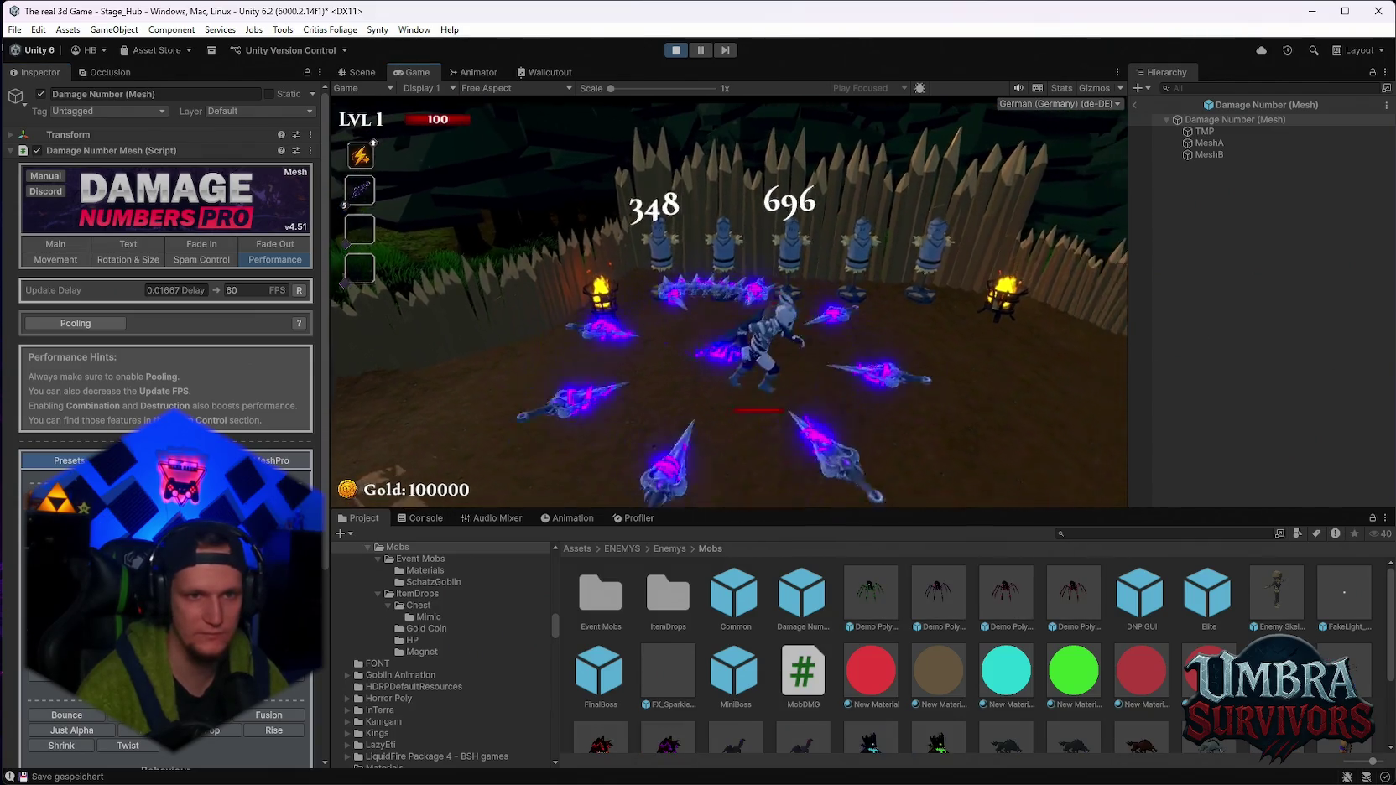
key(Escape)
Look over the rotation and size options, then return to the main damage-number options
click(143, 260)
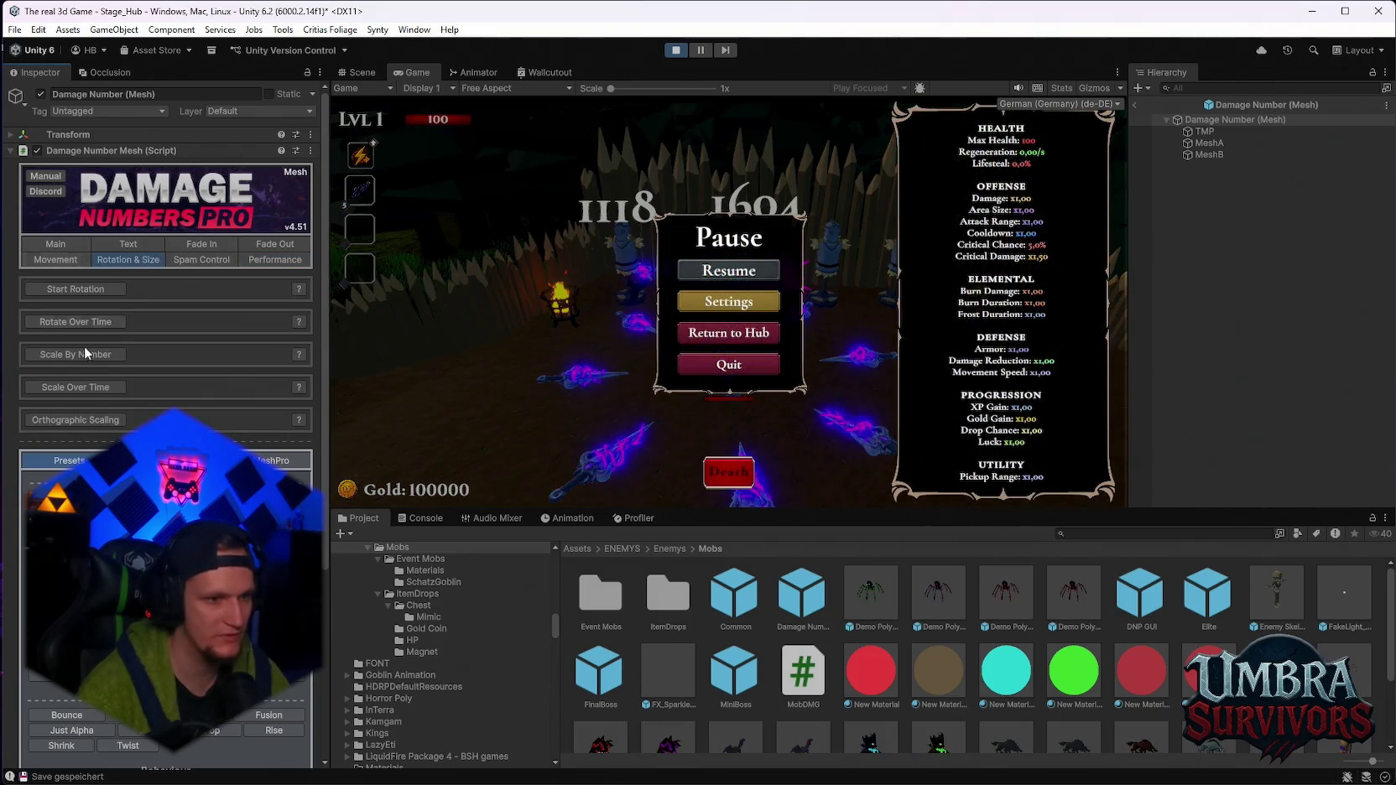
scroll(84, 345, down, 3)
scroll(165, 336, up, 3)
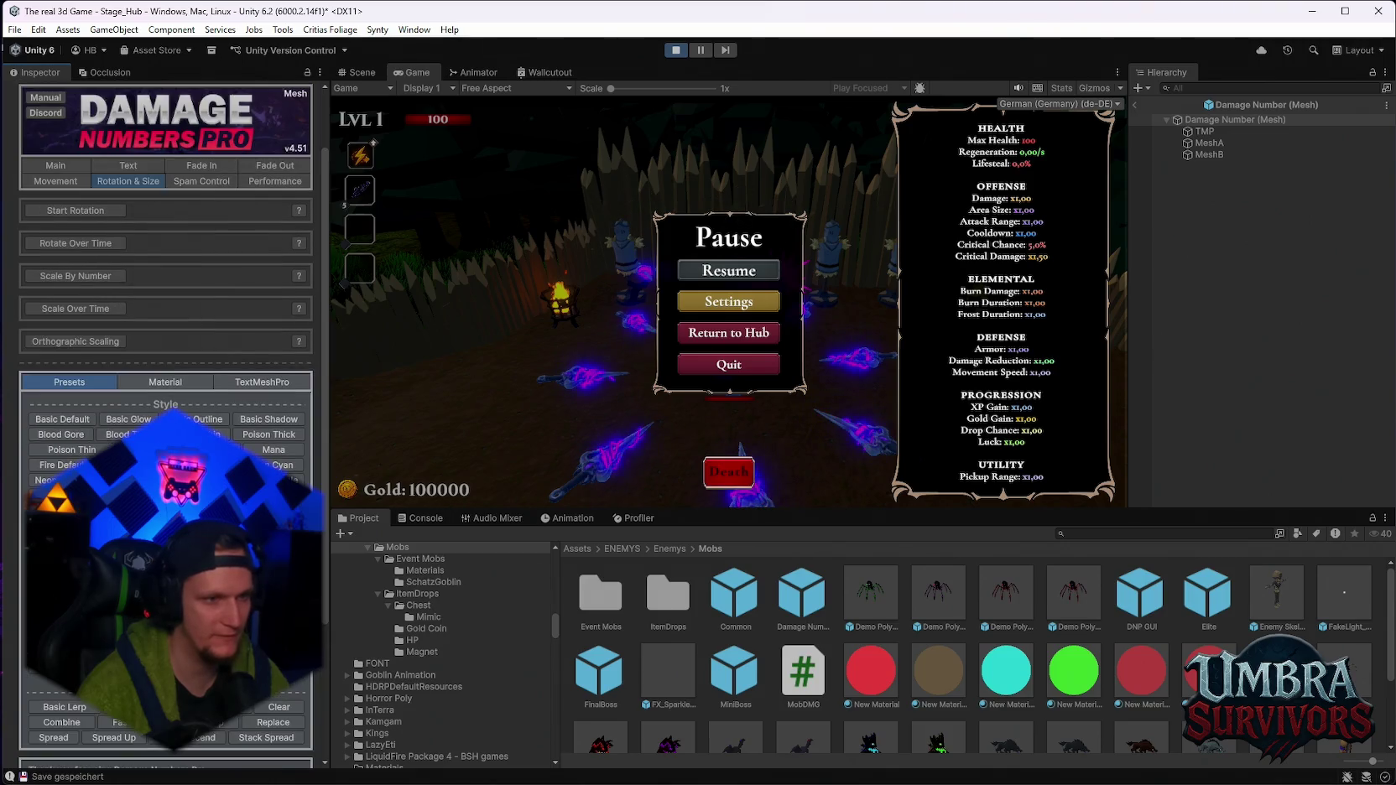
scroll(165, 335, down, 1)
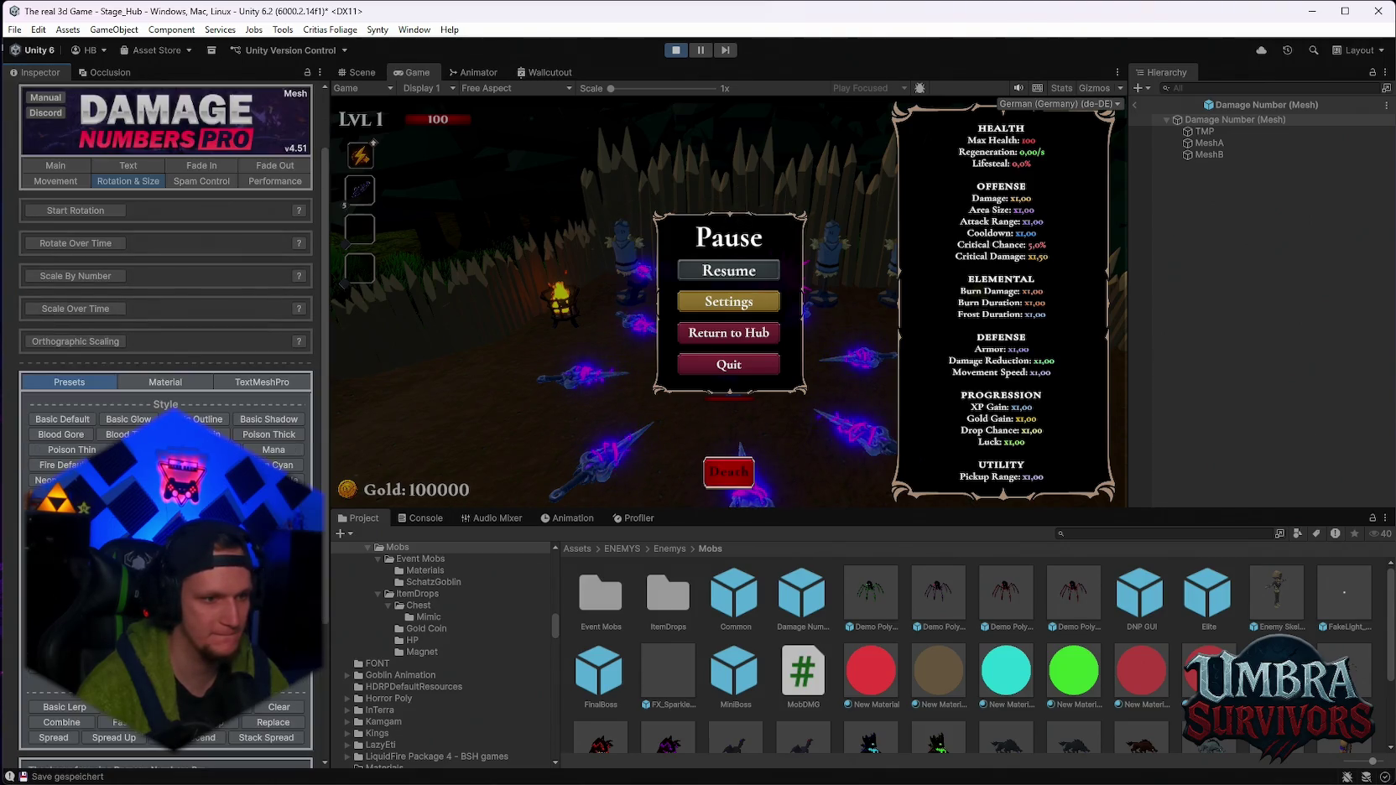
scroll(72, 255, up, 2)
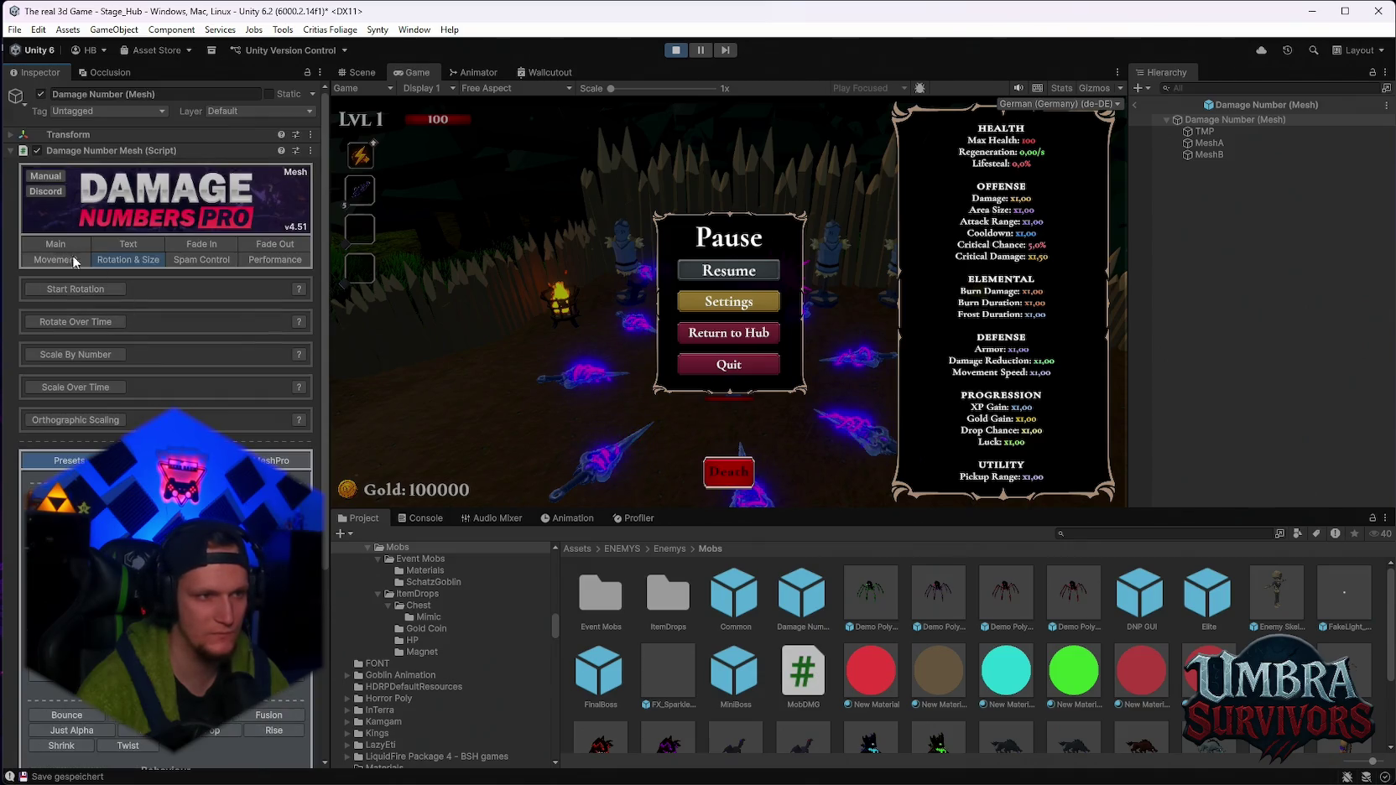
click(60, 243)
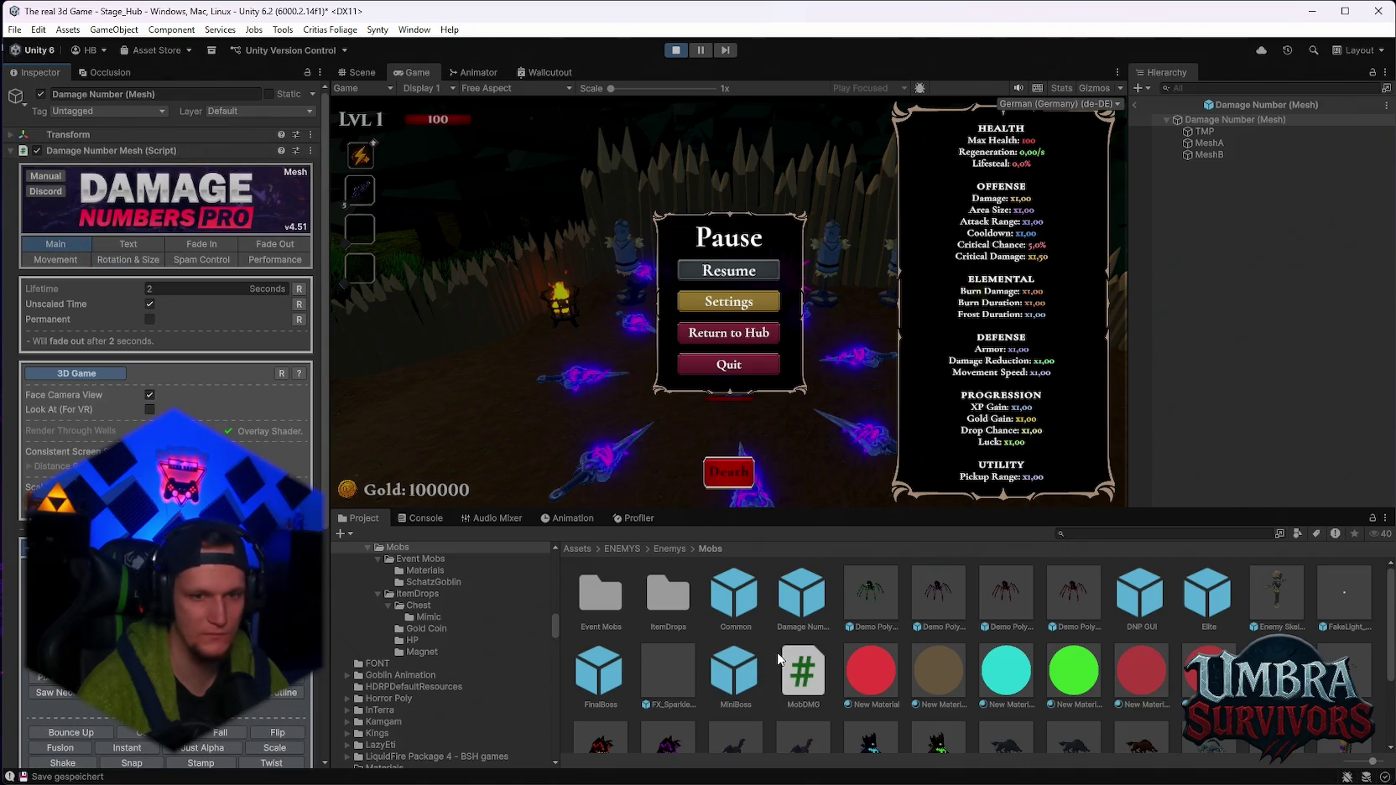
Select the Damage Number (Mesh) prefab asset in the Mobs folder
click(801, 596)
scroll(165, 252, down, 8)
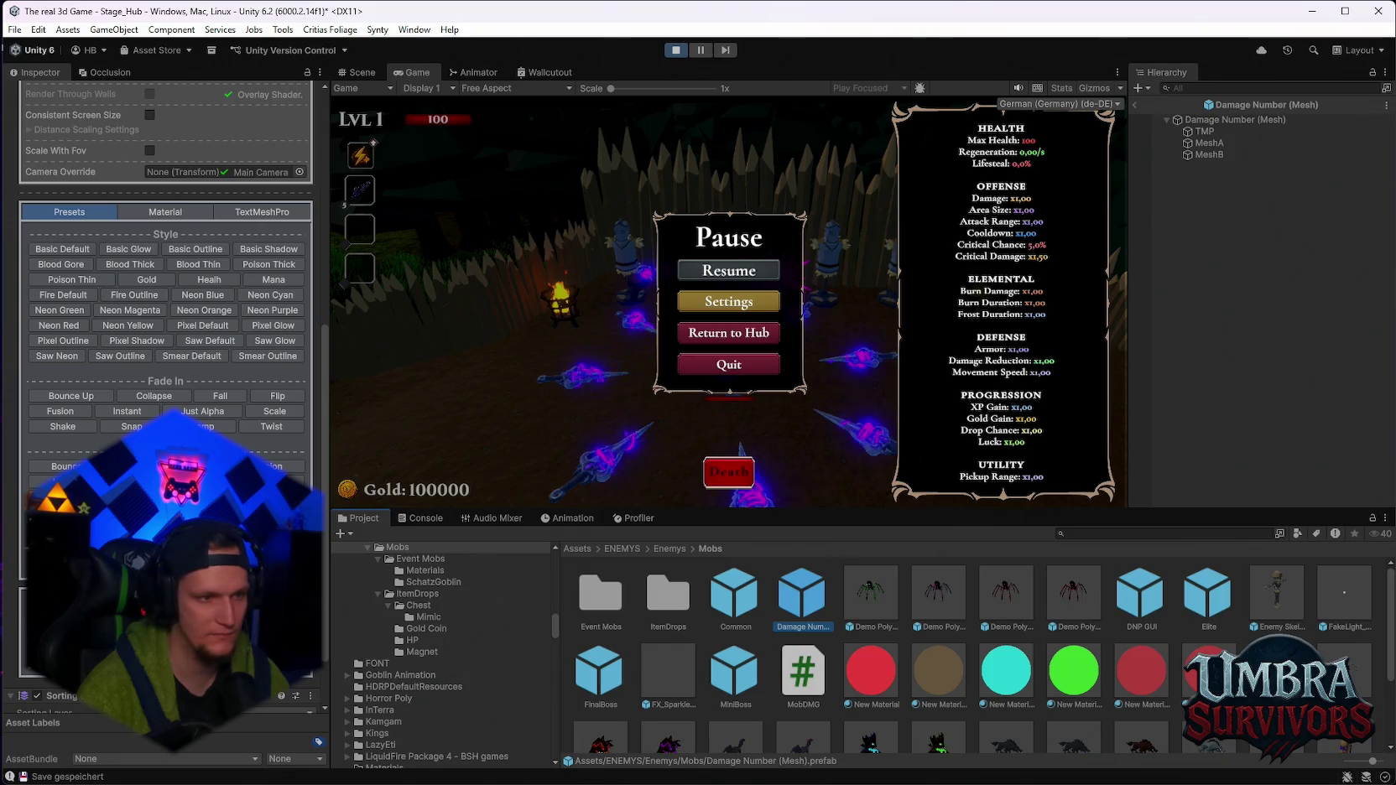
scroll(131, 285, up, 10)
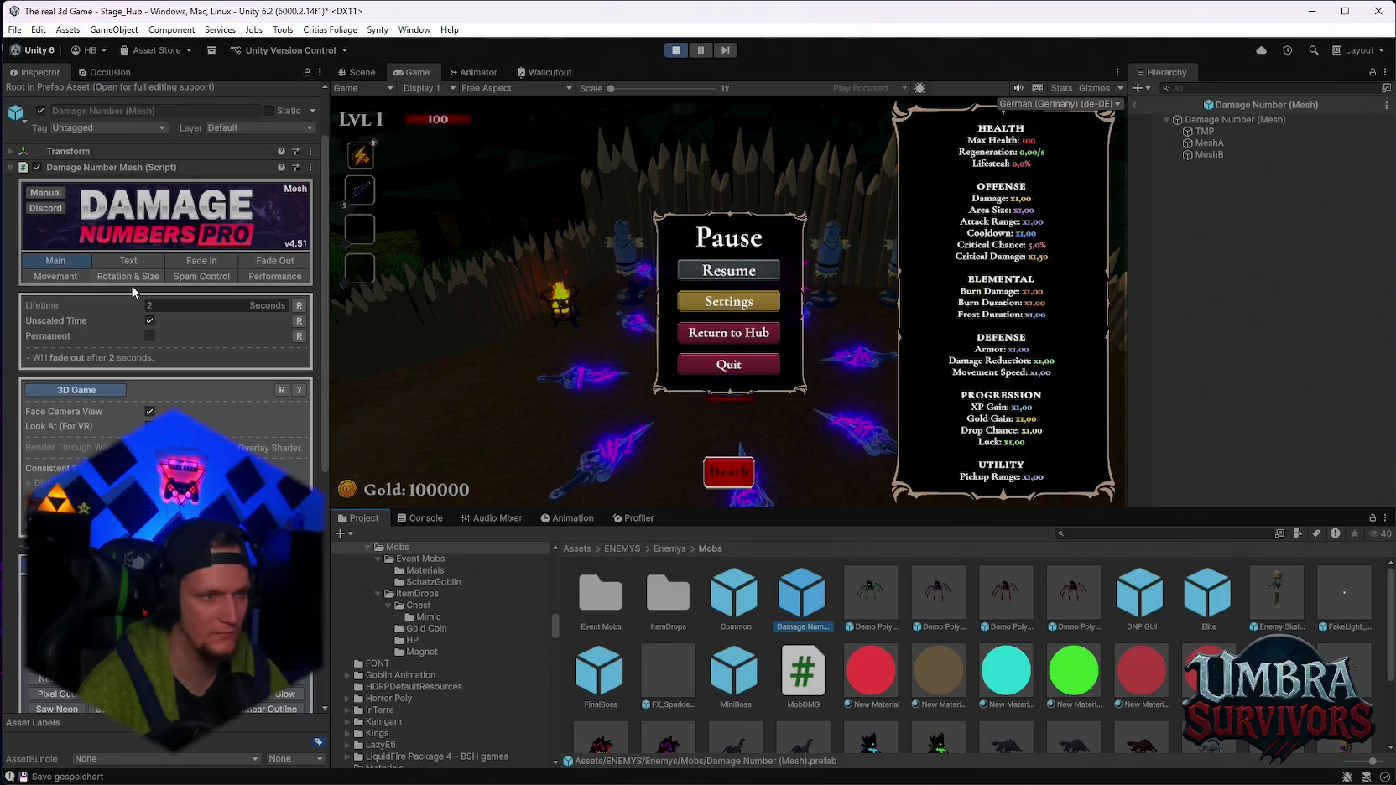
Turn off the Combination module in the Spam Control tab
click(69, 277)
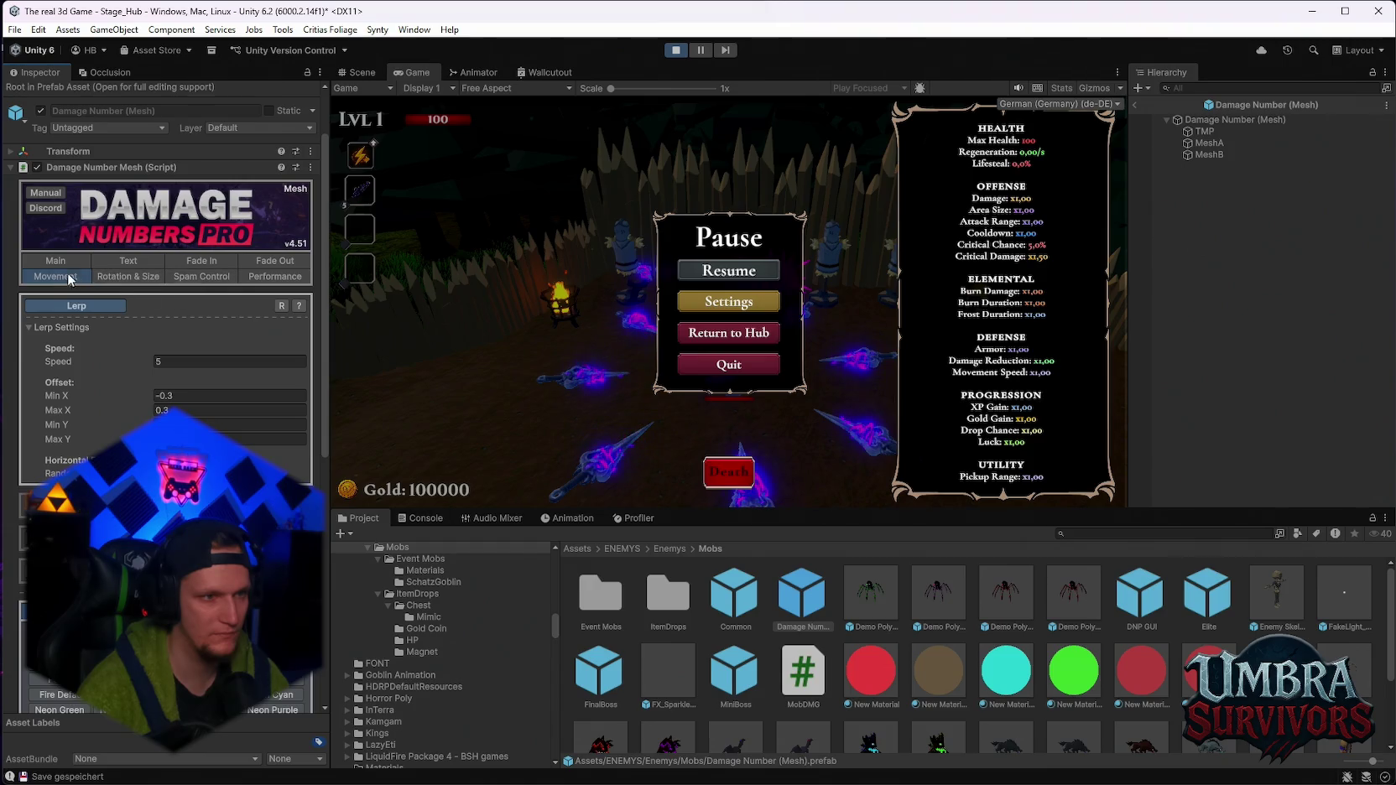
click(134, 280)
click(178, 280)
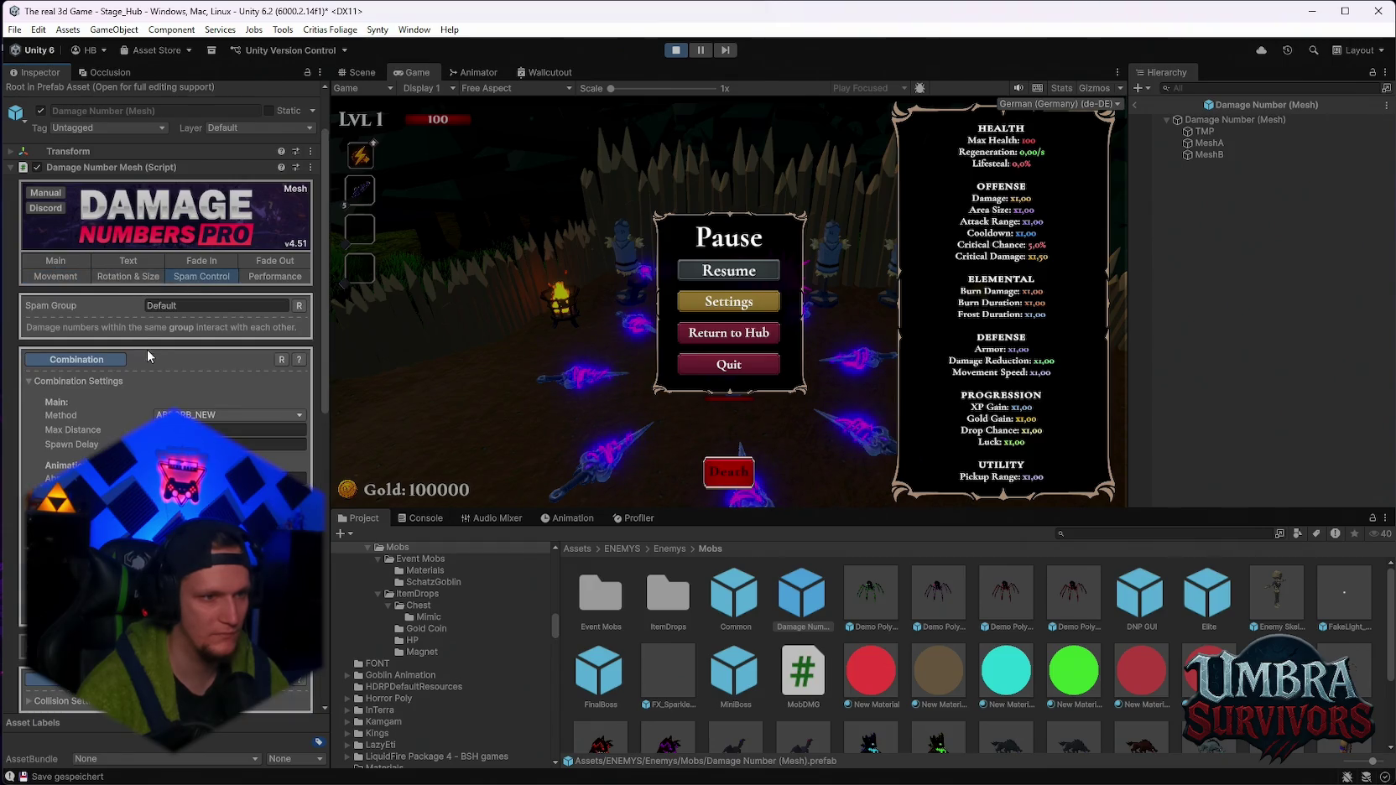
scroll(83, 309, down, 3)
click(75, 242)
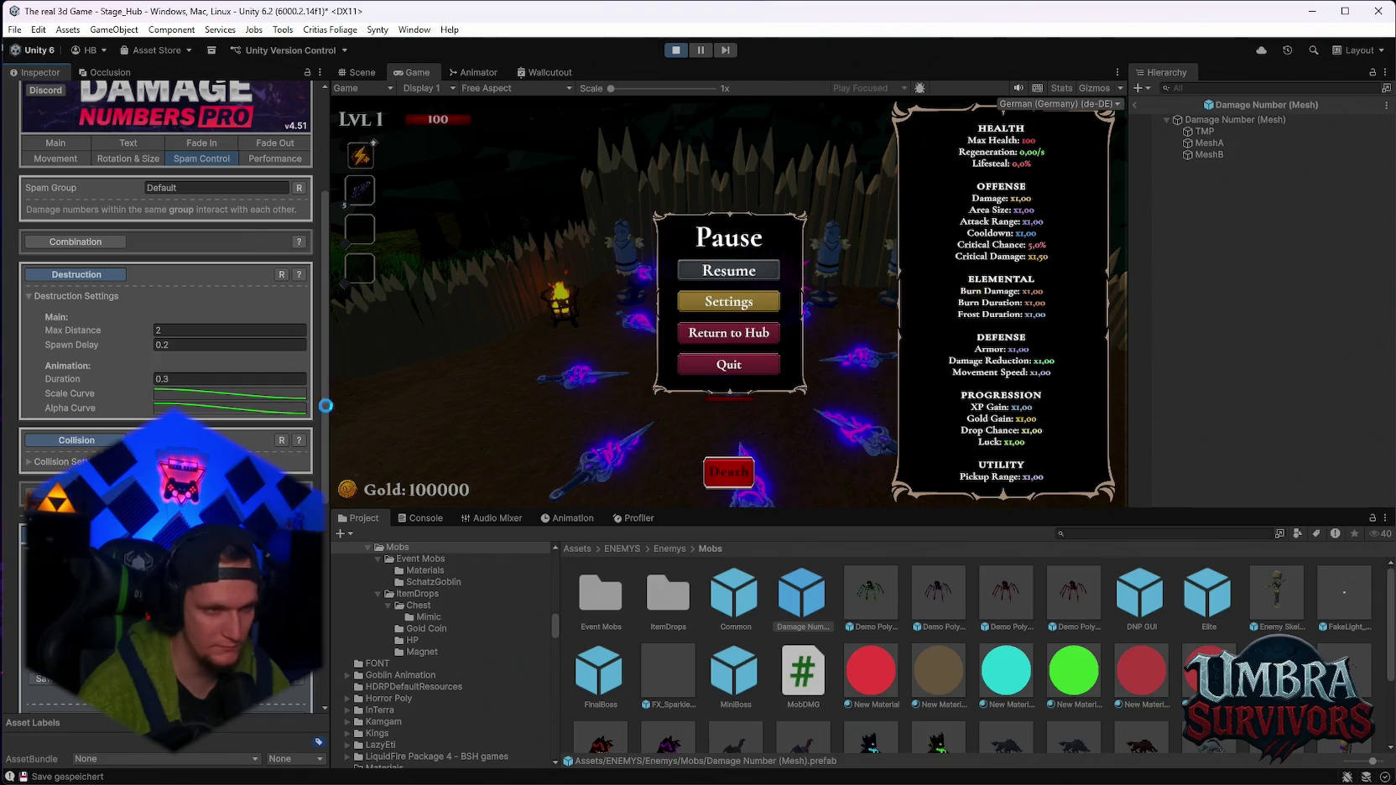
Test the game without combination, then pause and re-enable Combination
click(735, 273)
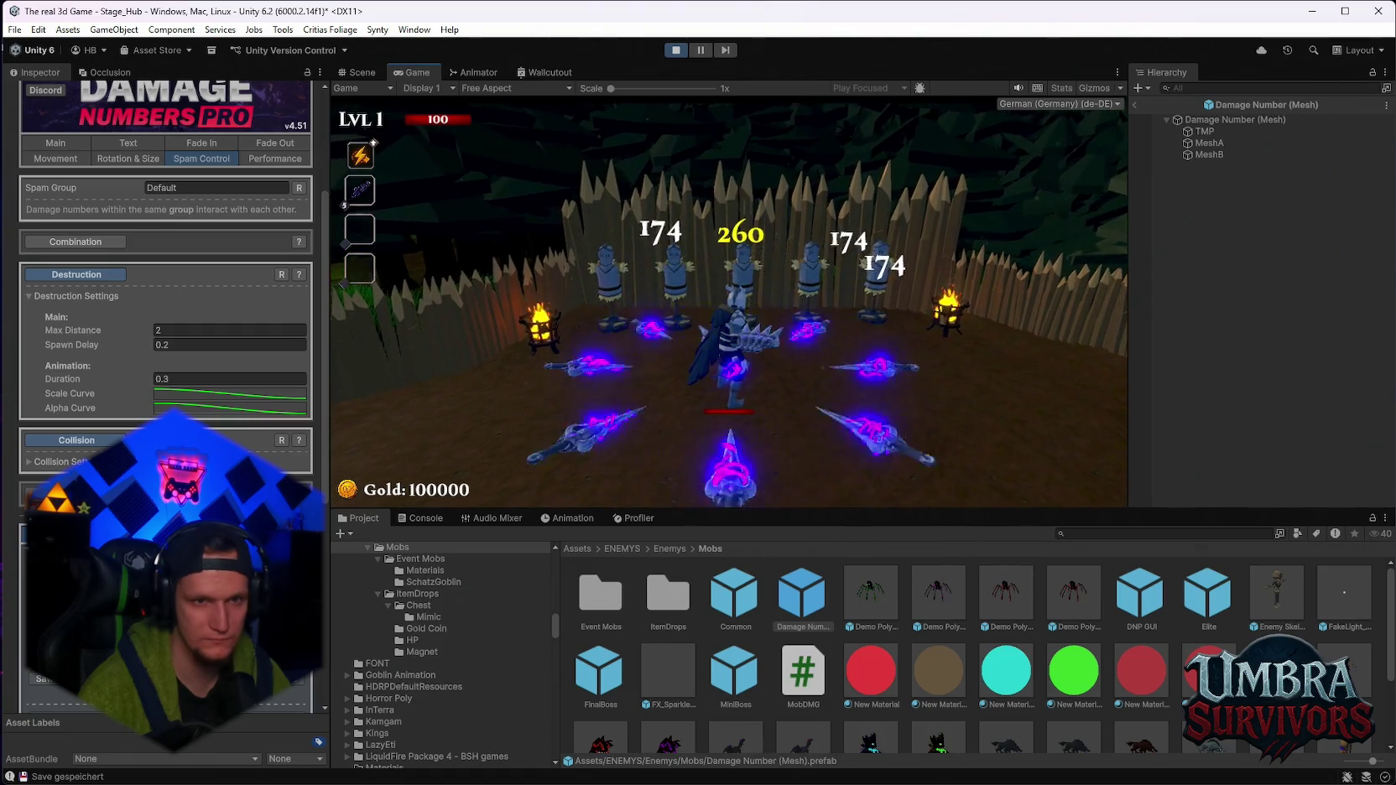
key(Escape)
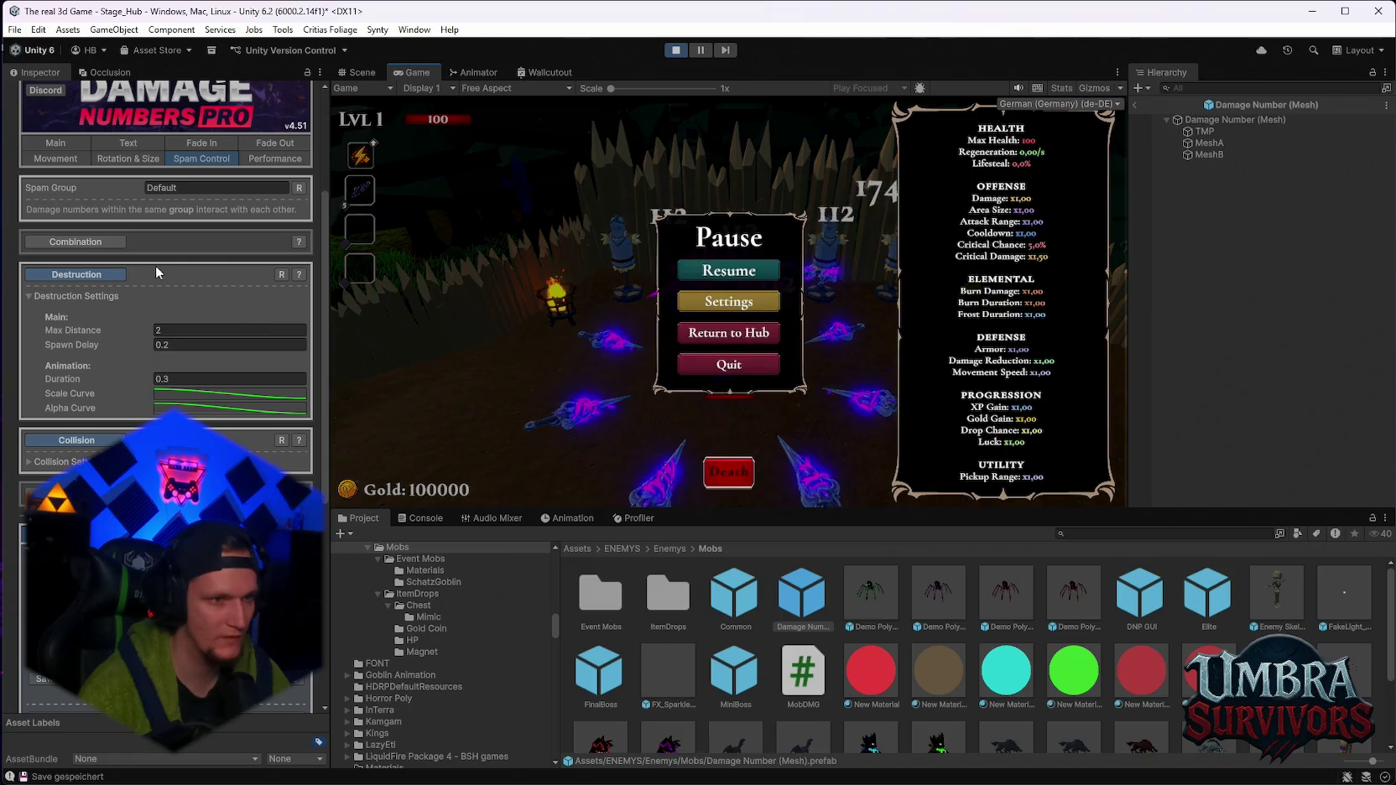
click(76, 241)
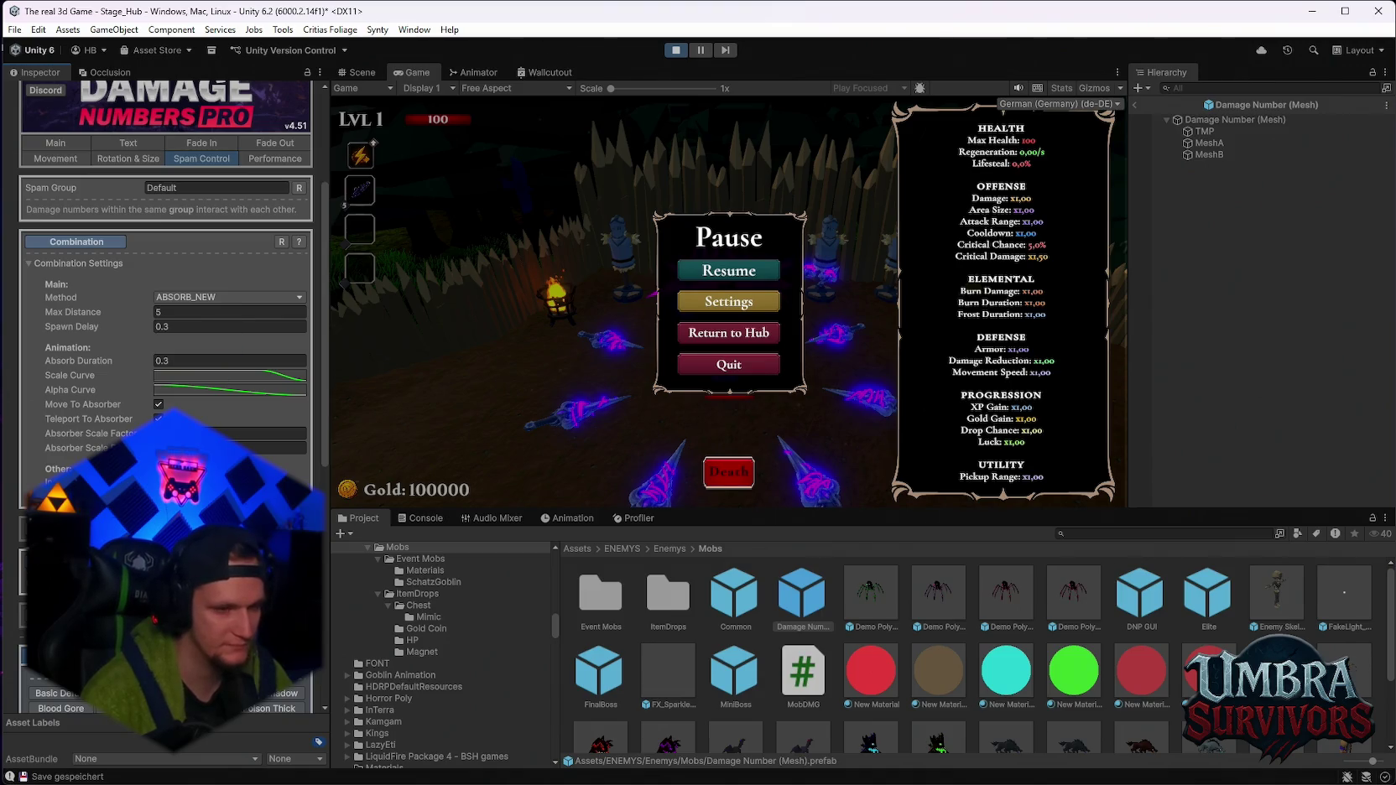
Play-test the damage numbers with ABSORB_NEW, pausing and resuming the game several times
scroll(166, 294, down, 15)
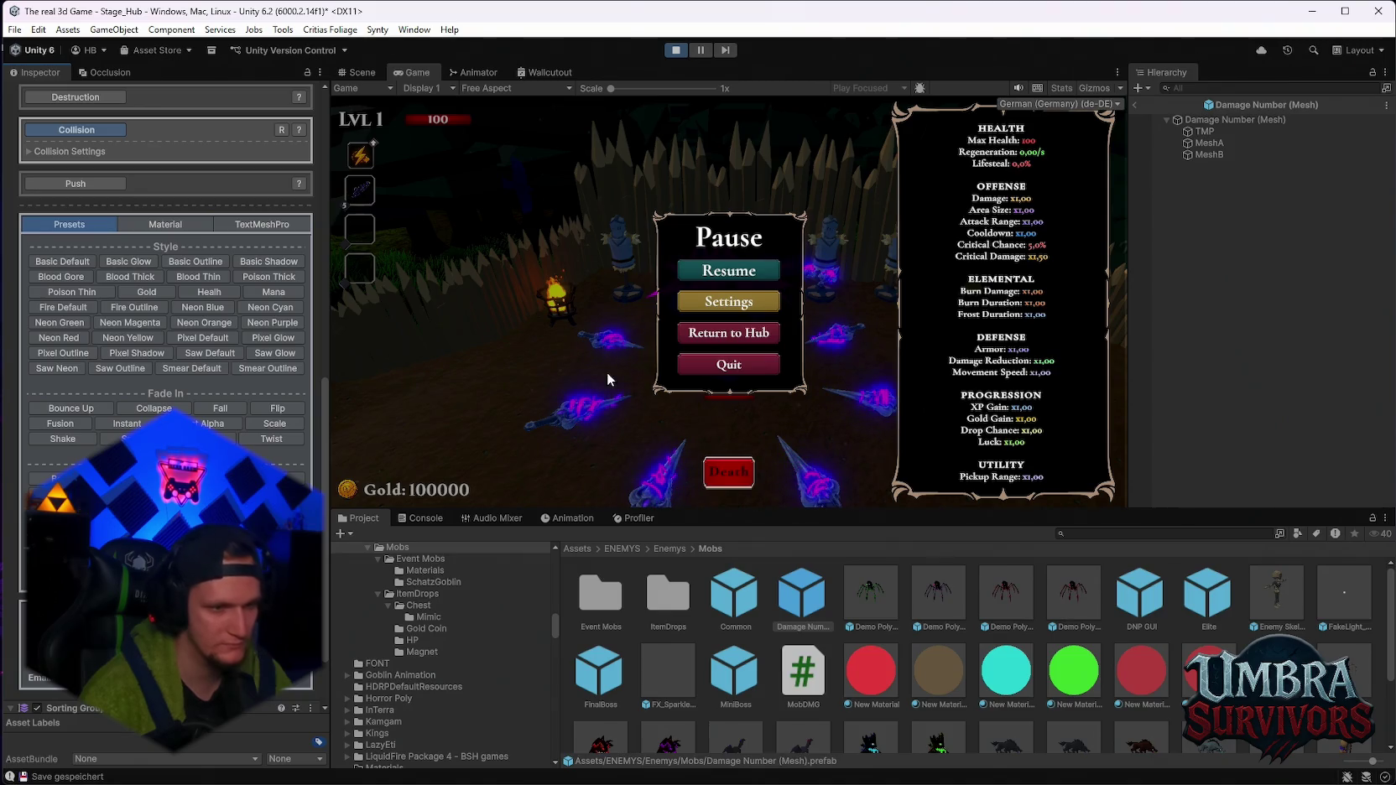
key(Escape)
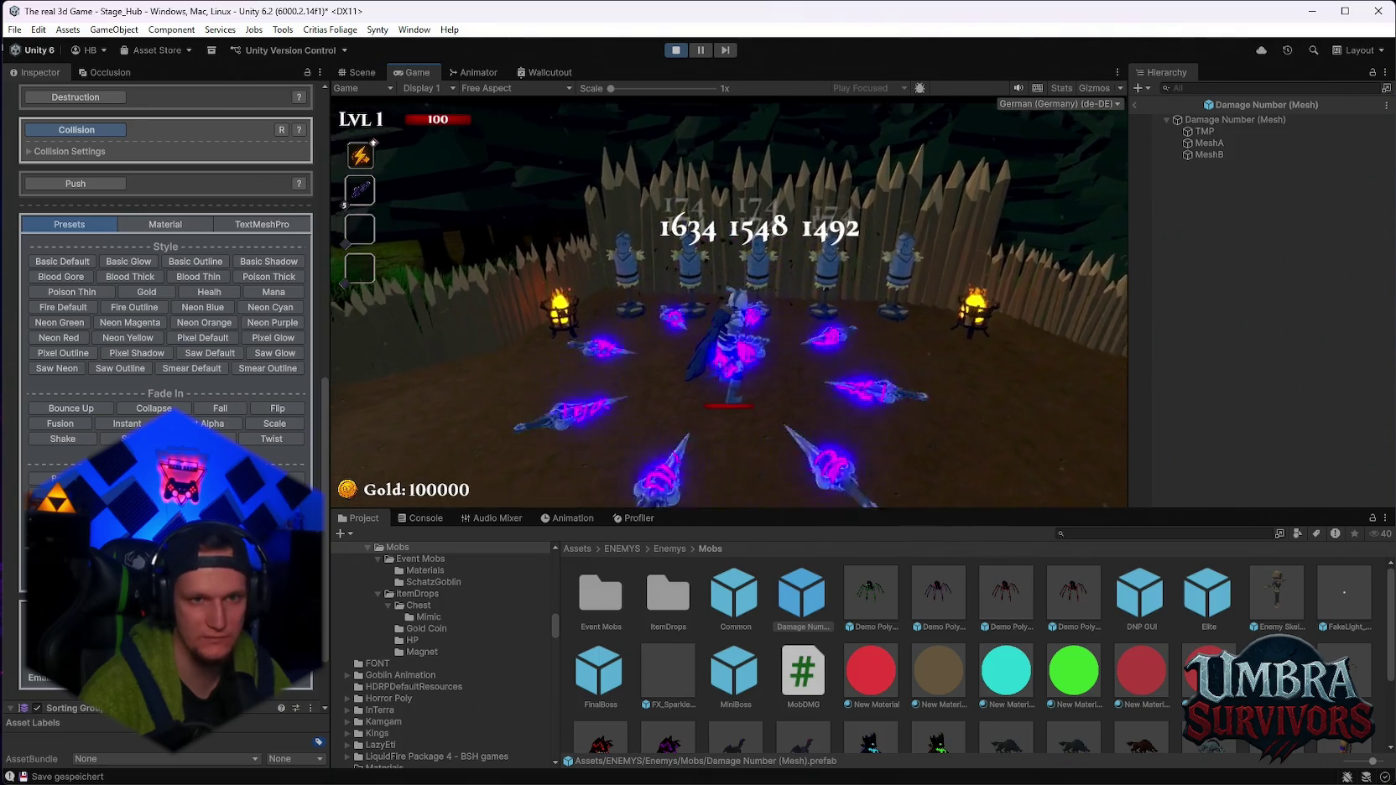
key(Escape)
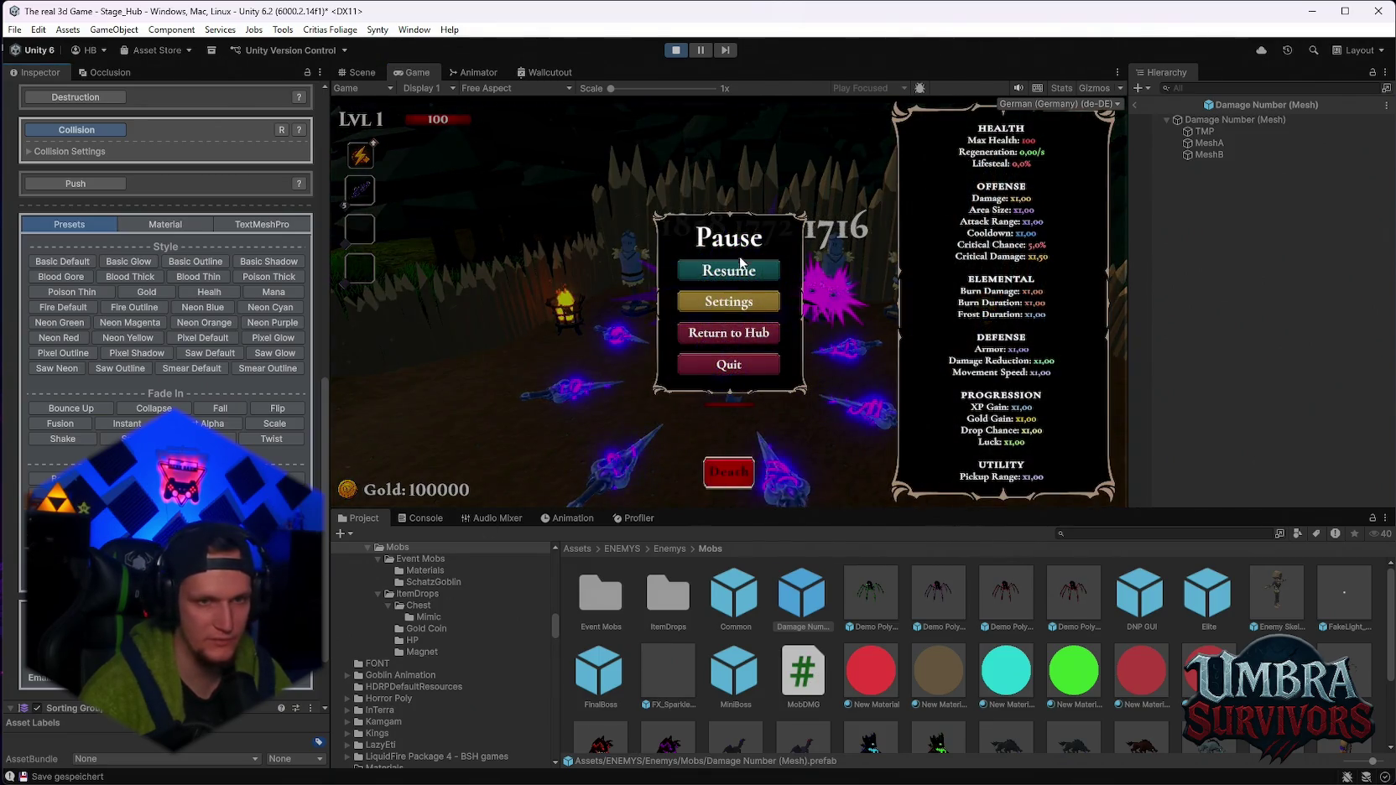
click(741, 265)
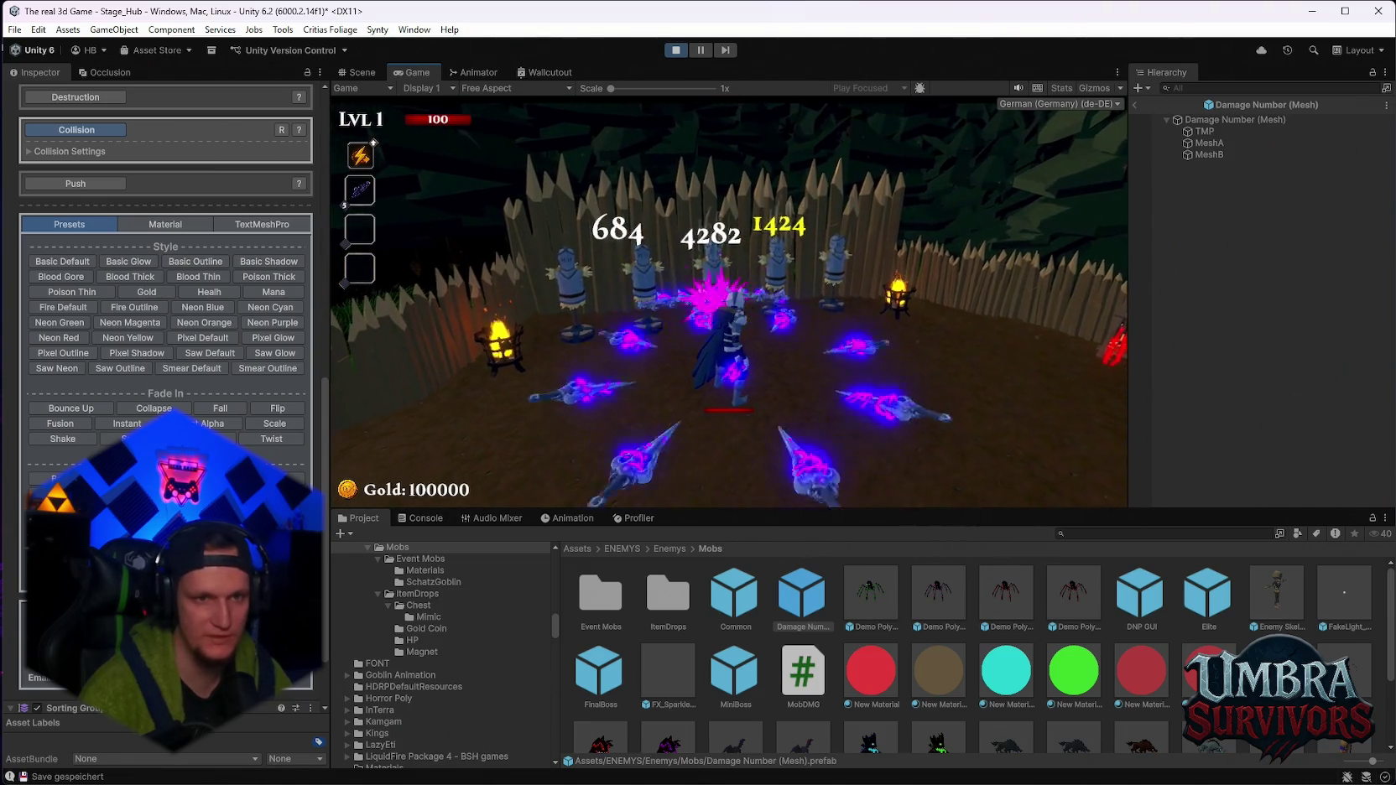
key(Escape)
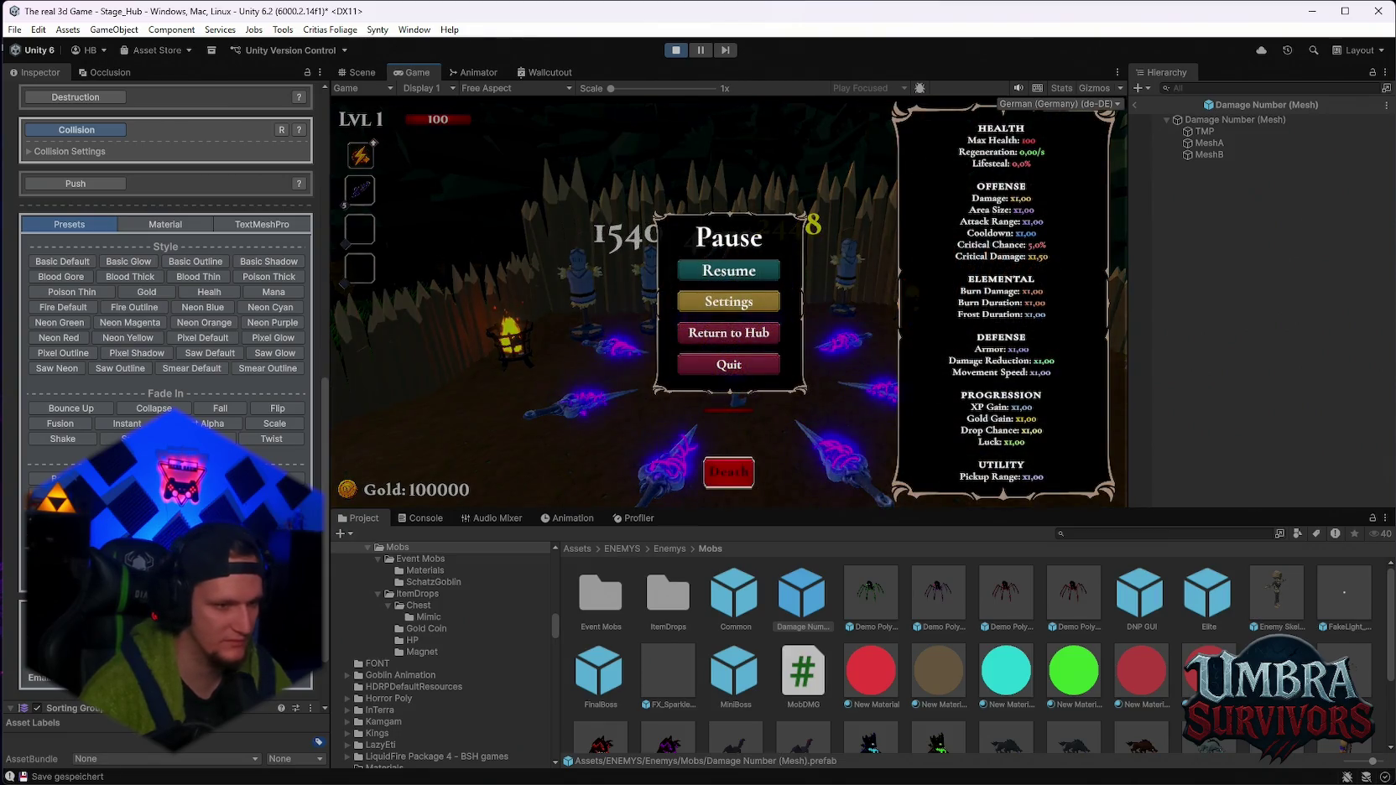
scroll(165, 294, down, 3)
key(Escape)
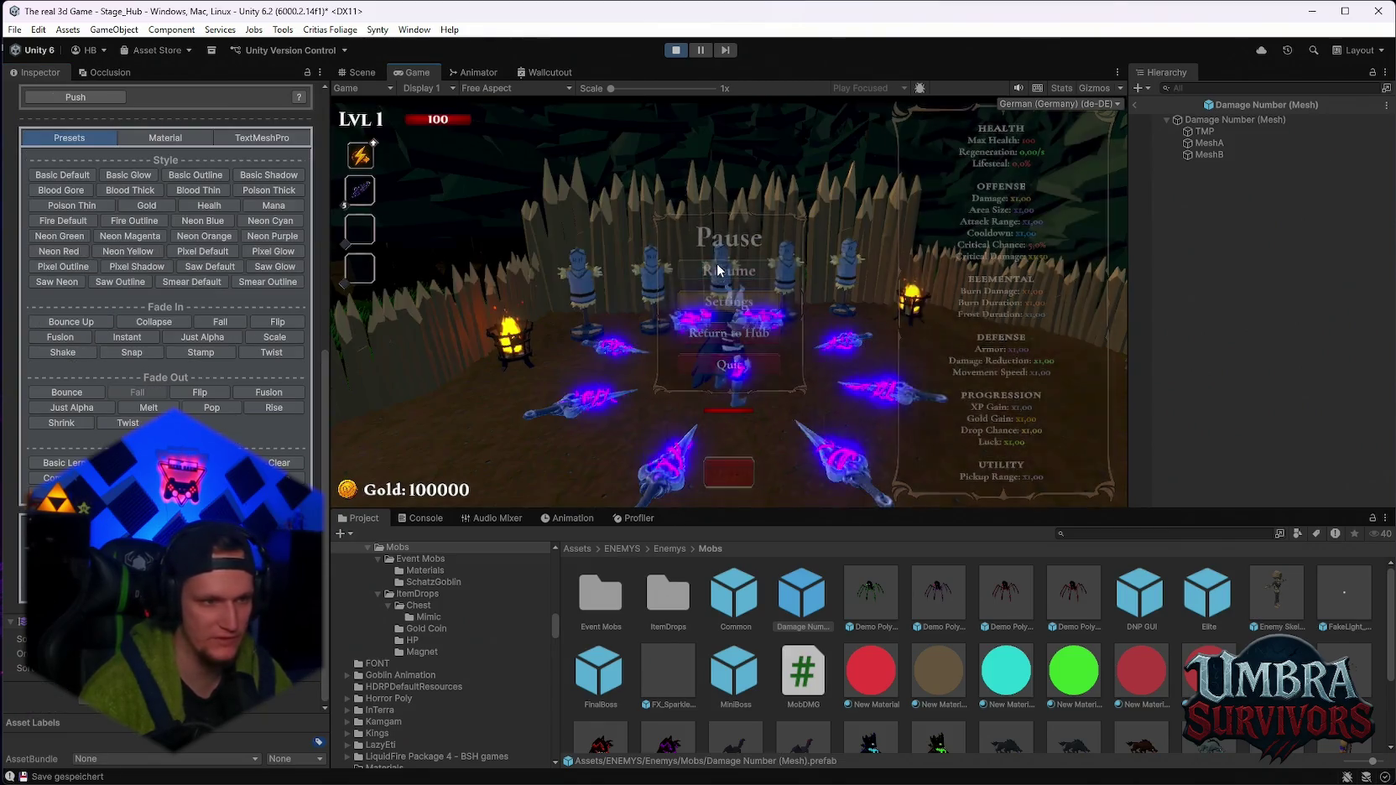
key(Escape)
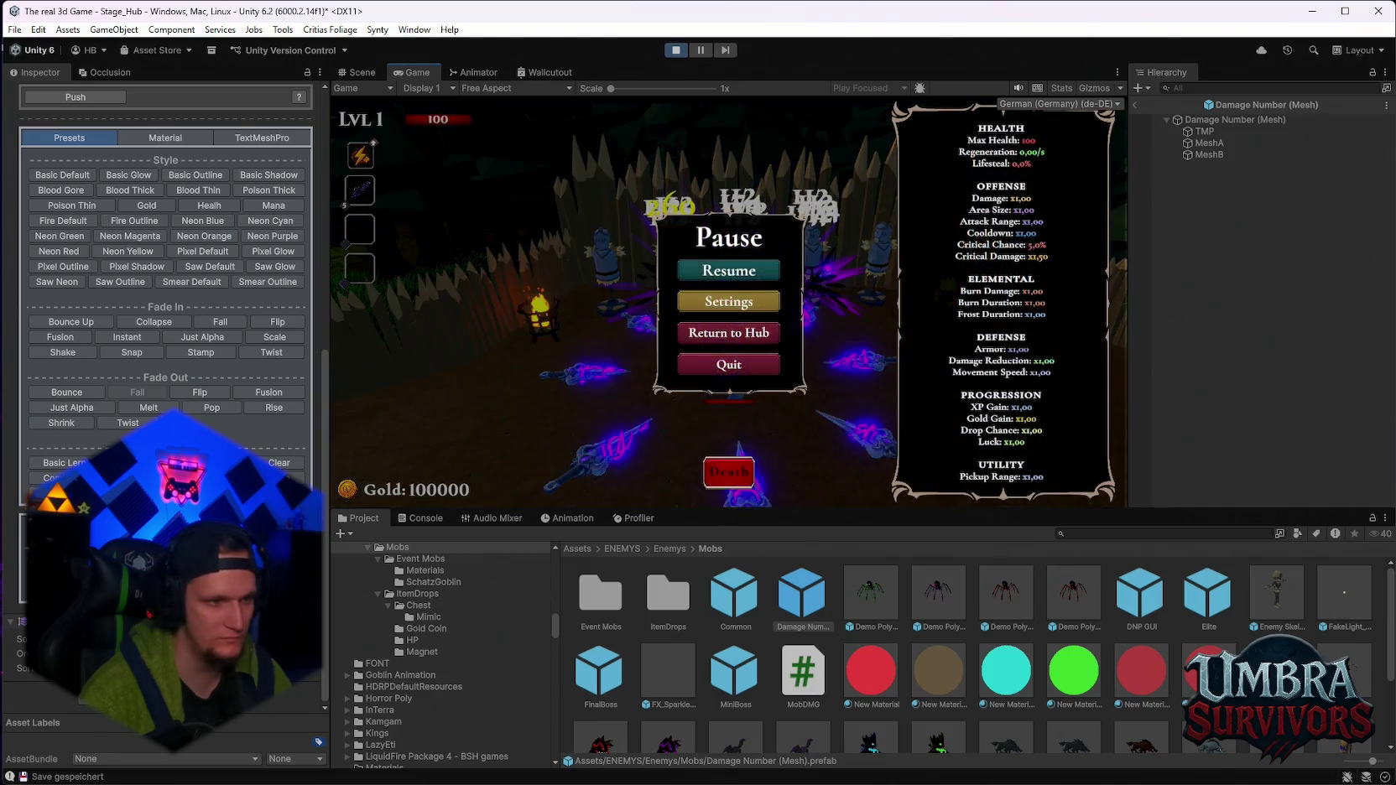
click(757, 268)
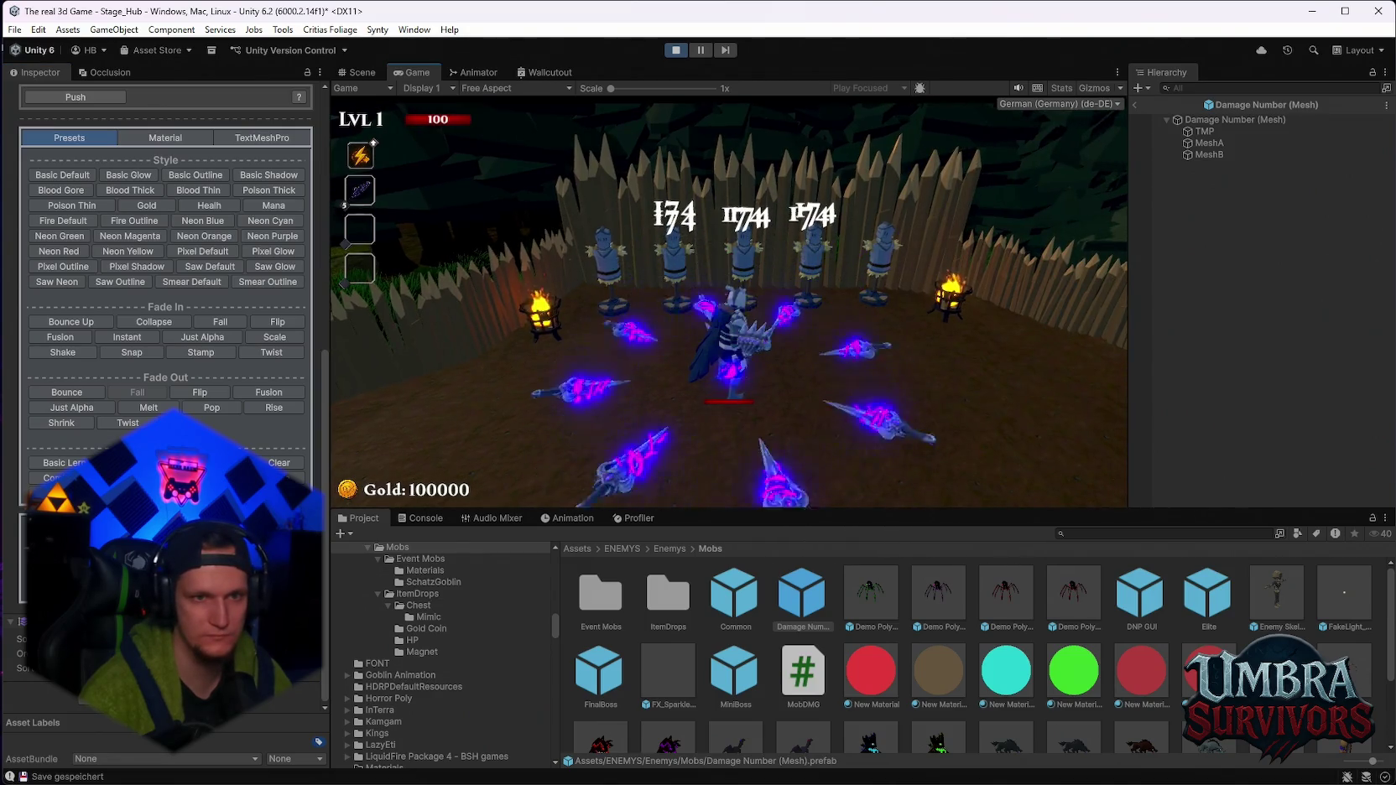
key(Escape)
Watch the damage numbers again, then pause and scroll up to the Spam Control Combination settings
scroll(165, 252, up, 5)
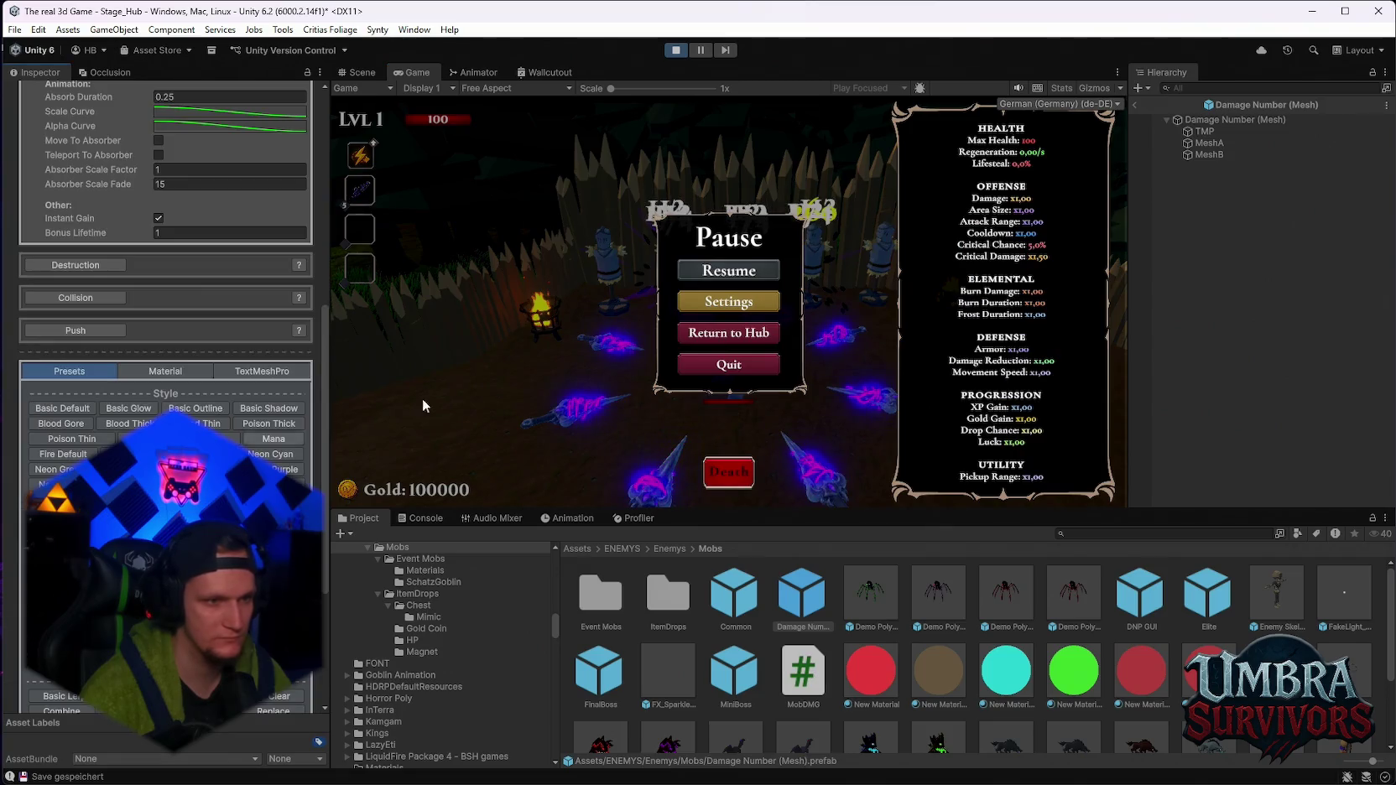
click(715, 273)
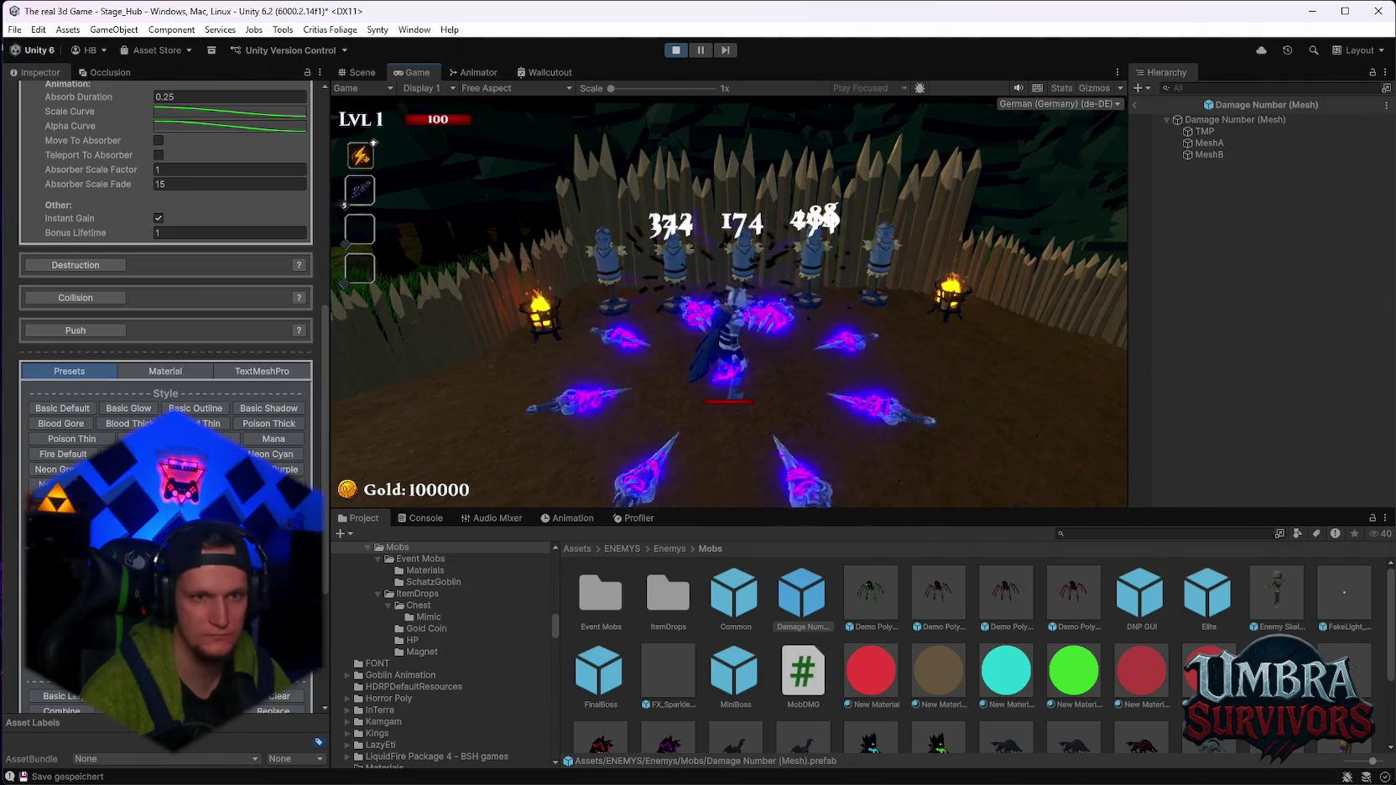
key(Escape)
scroll(165, 336, down, 4)
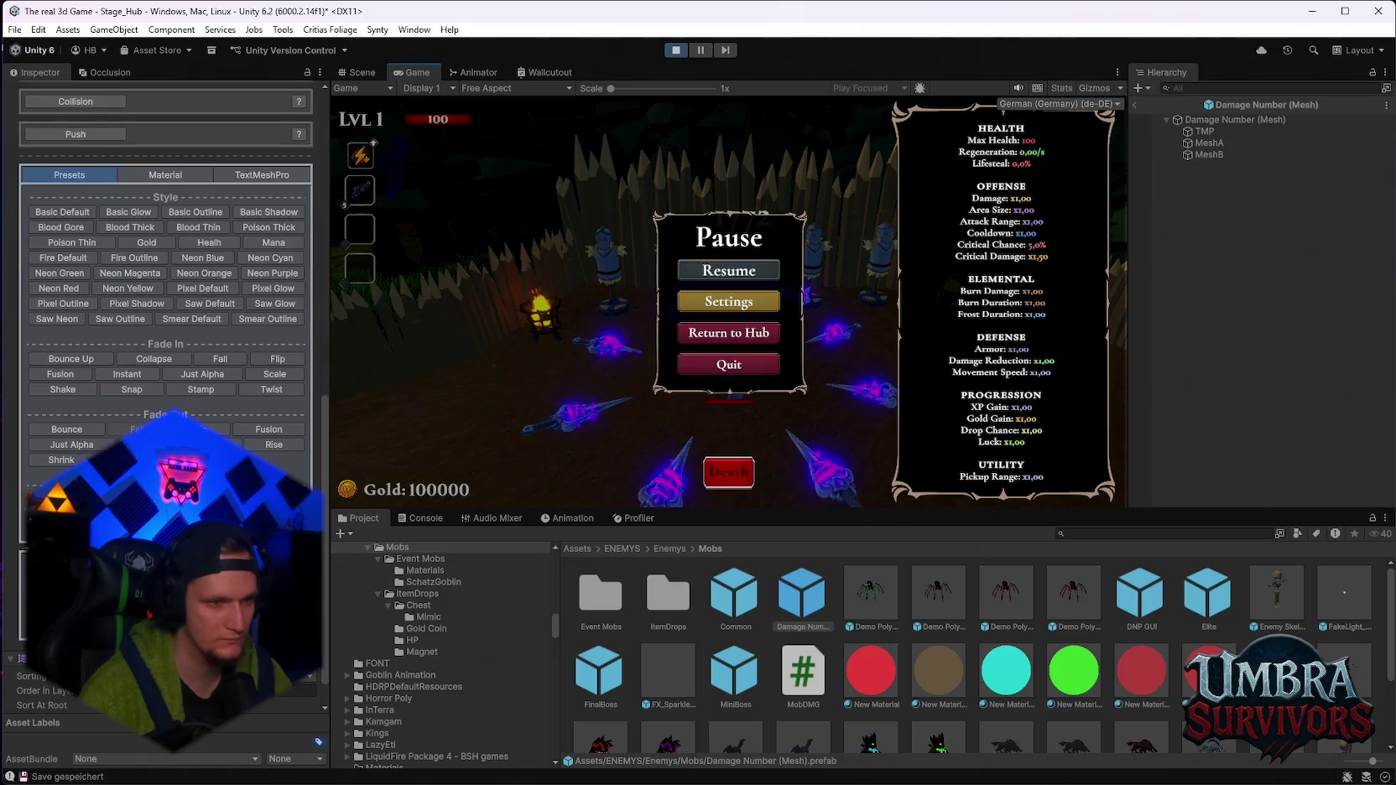
scroll(165, 335, down, 1)
key(Escape)
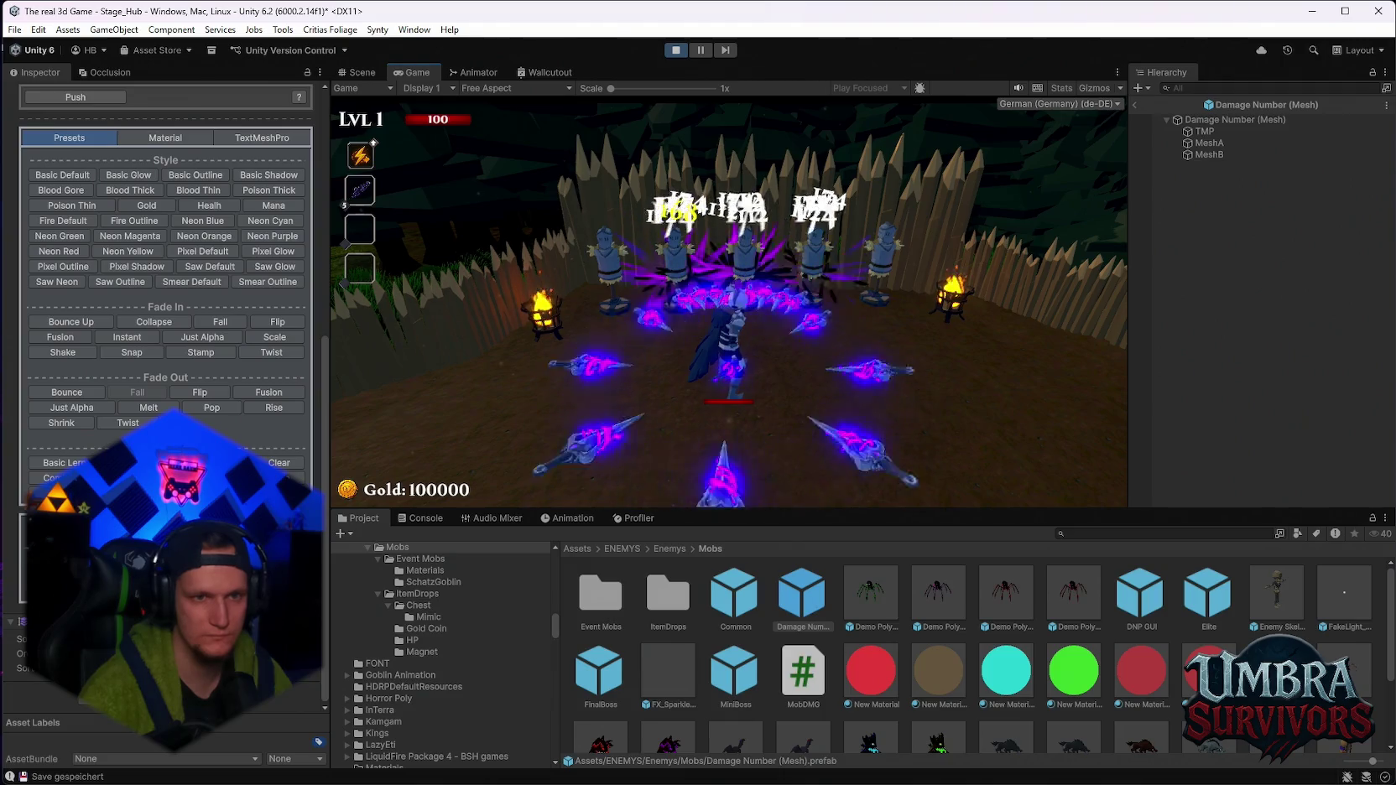
key(Escape)
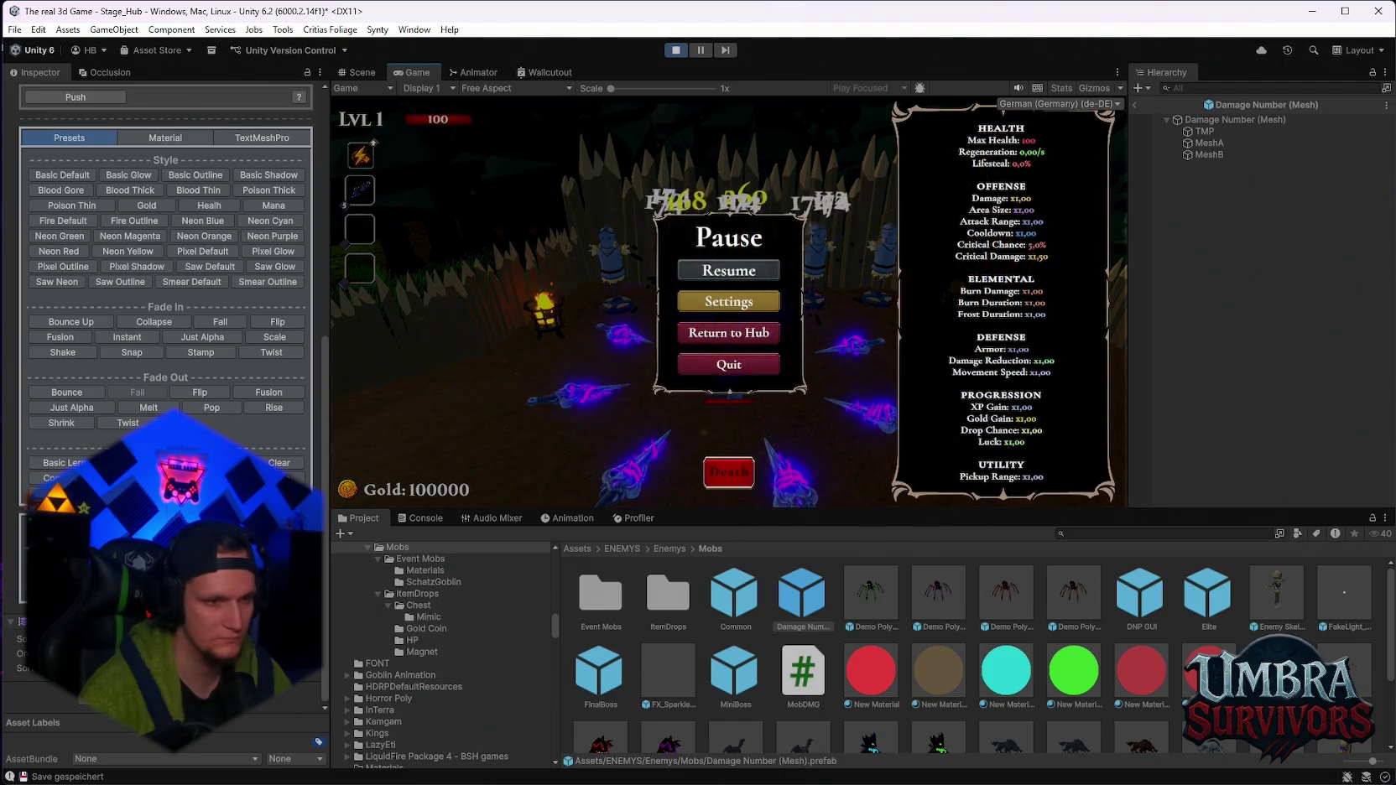
scroll(165, 336, up, 8)
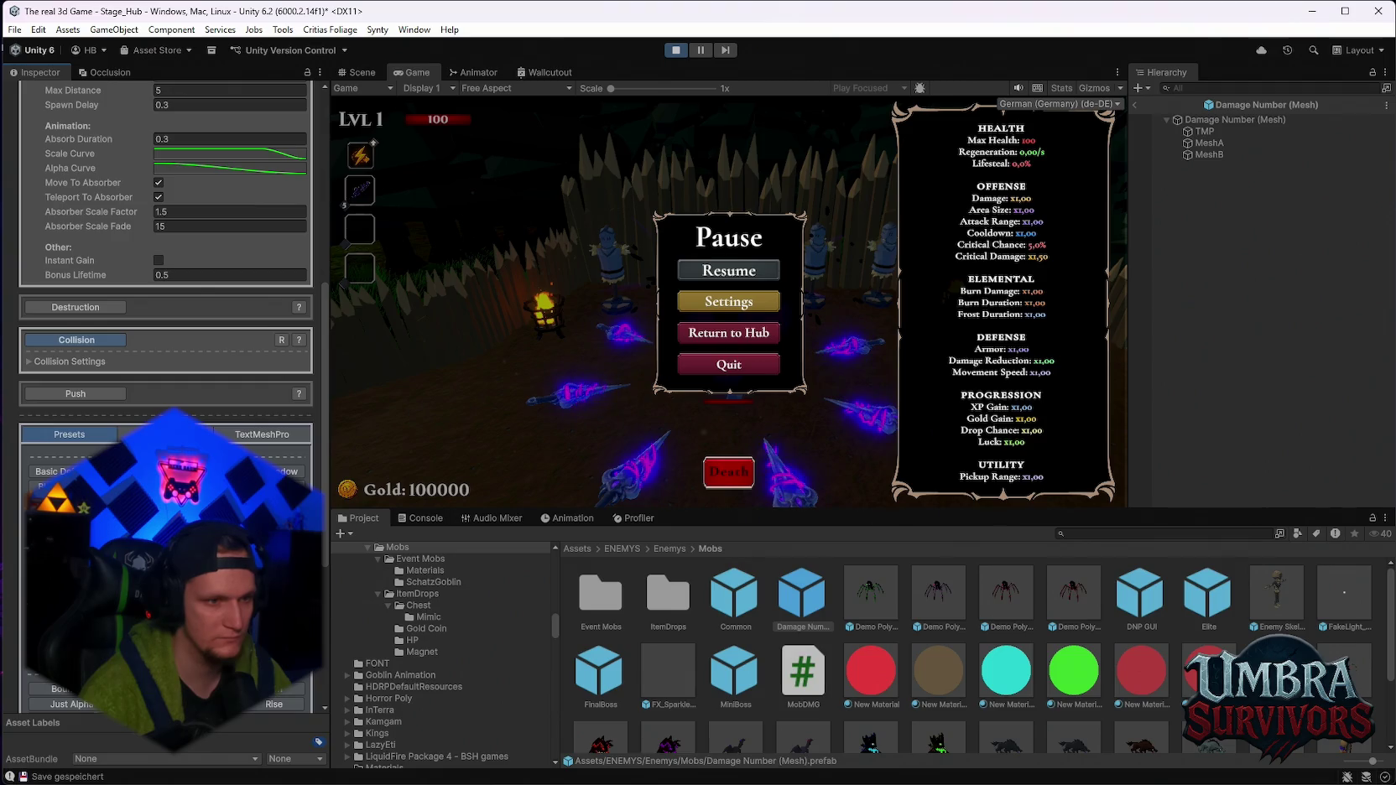
scroll(165, 336, up, 5)
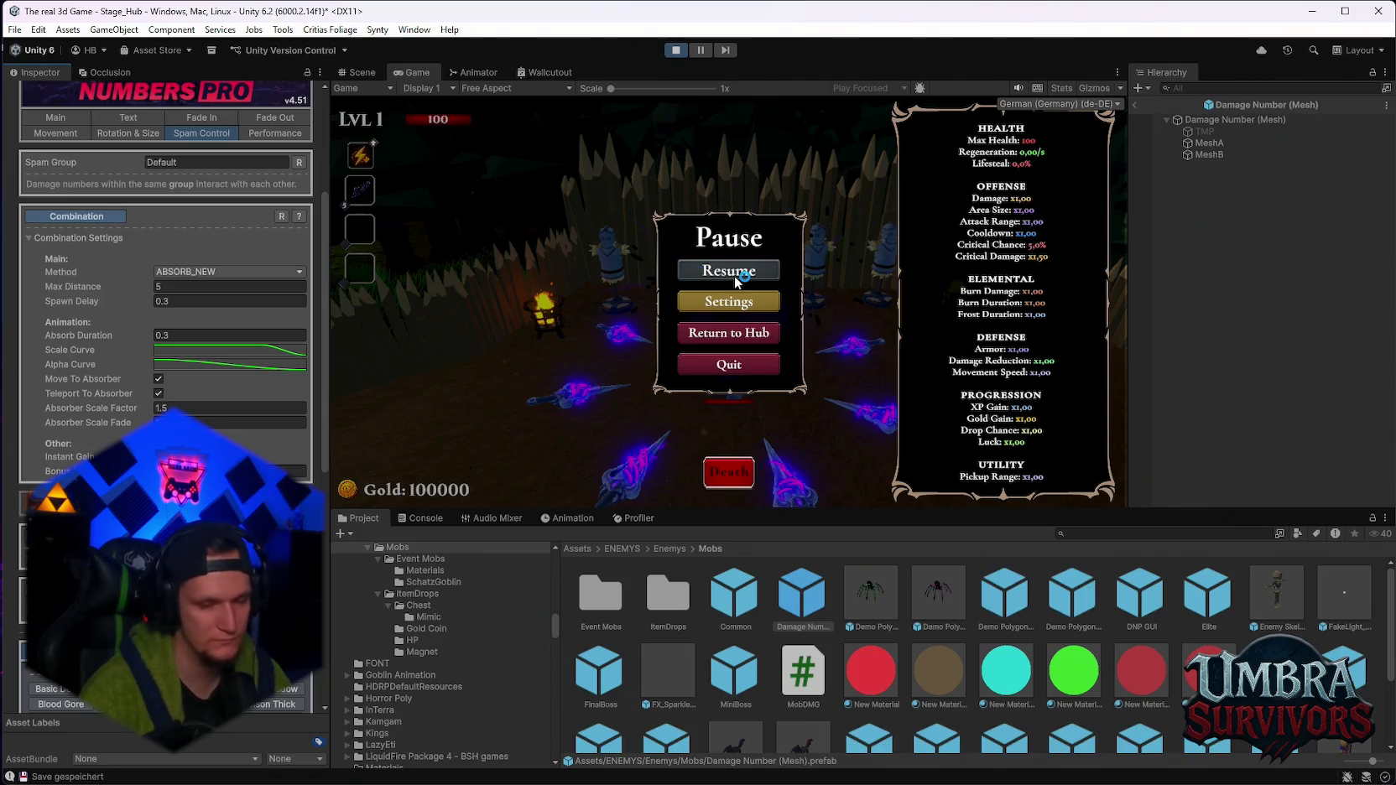
Pause the game and set the Combination Method to REPLACE_OLD
click(734, 275)
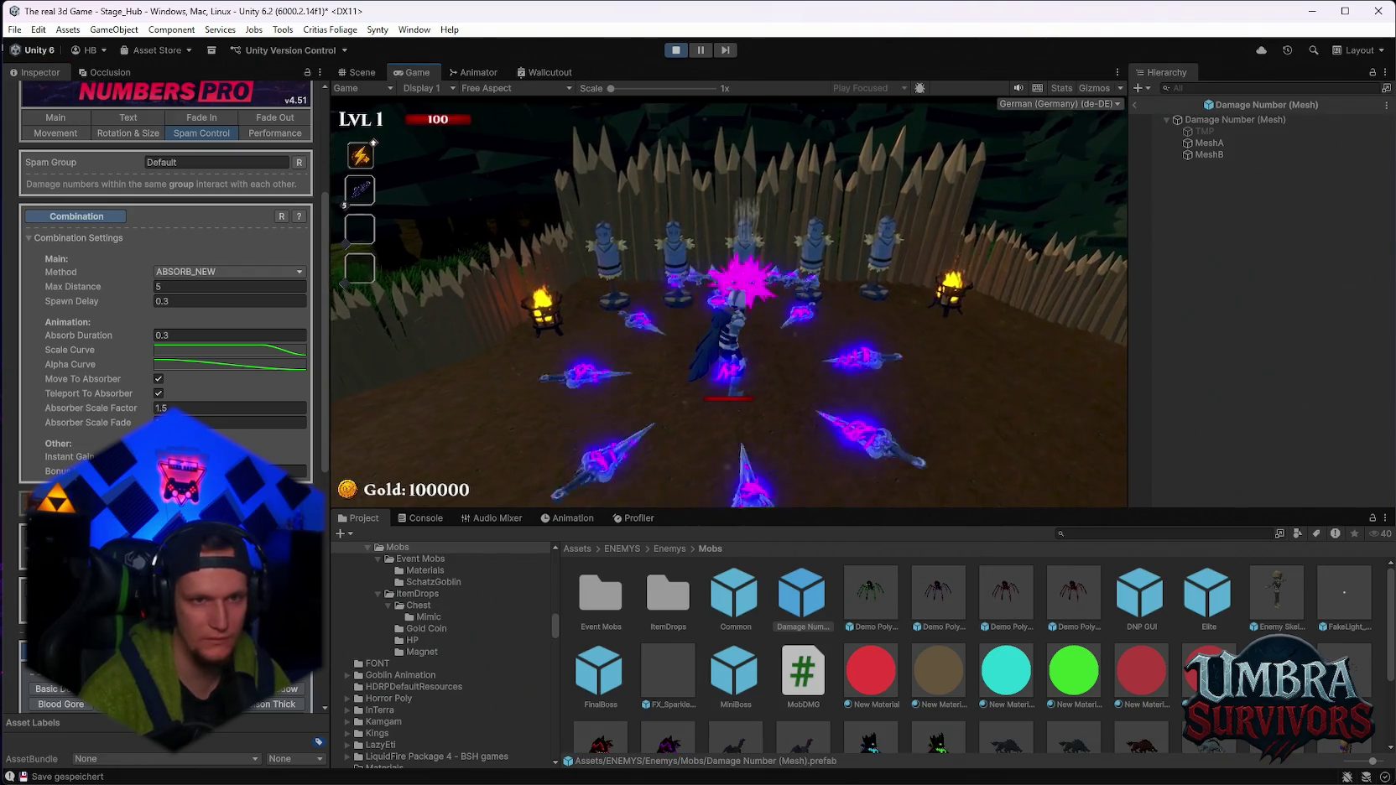
key(Escape)
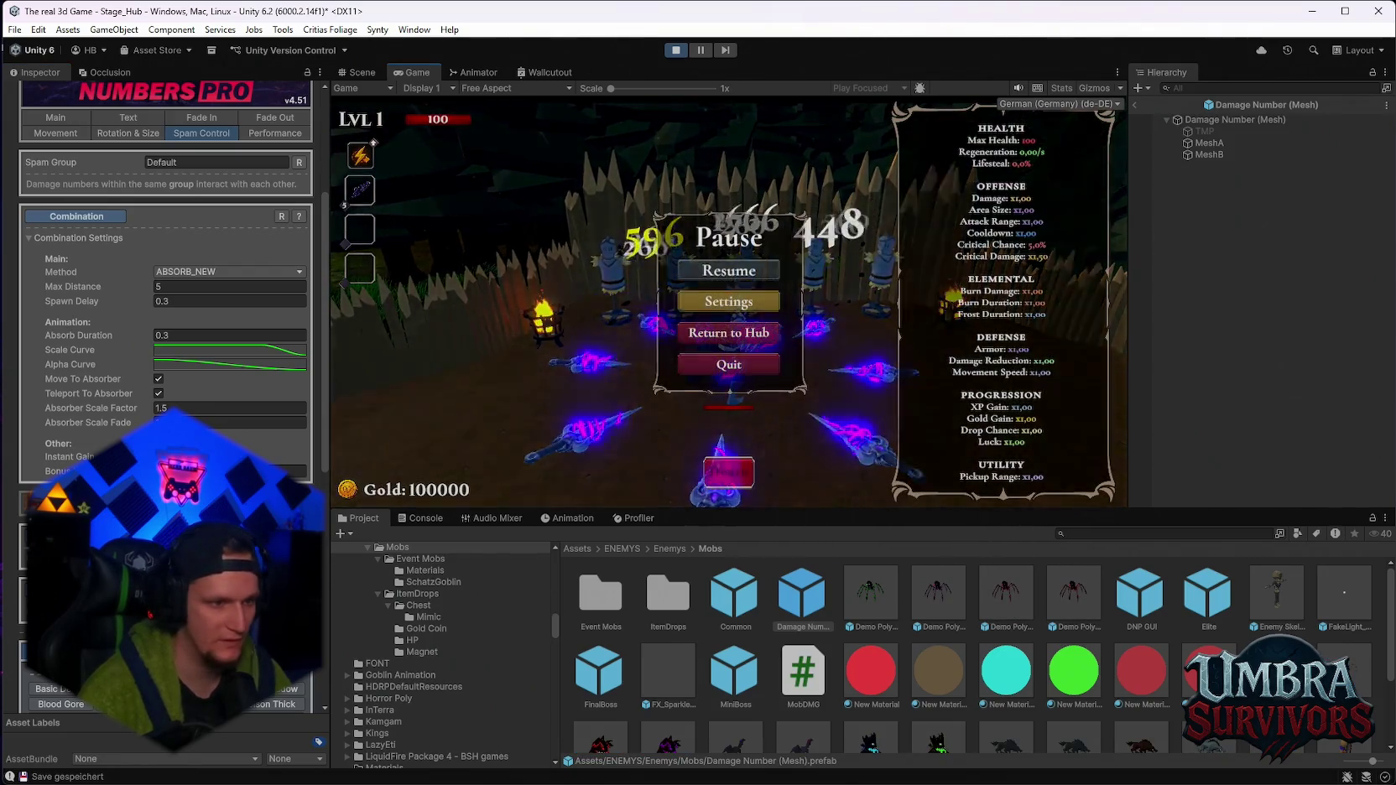
key(Escape)
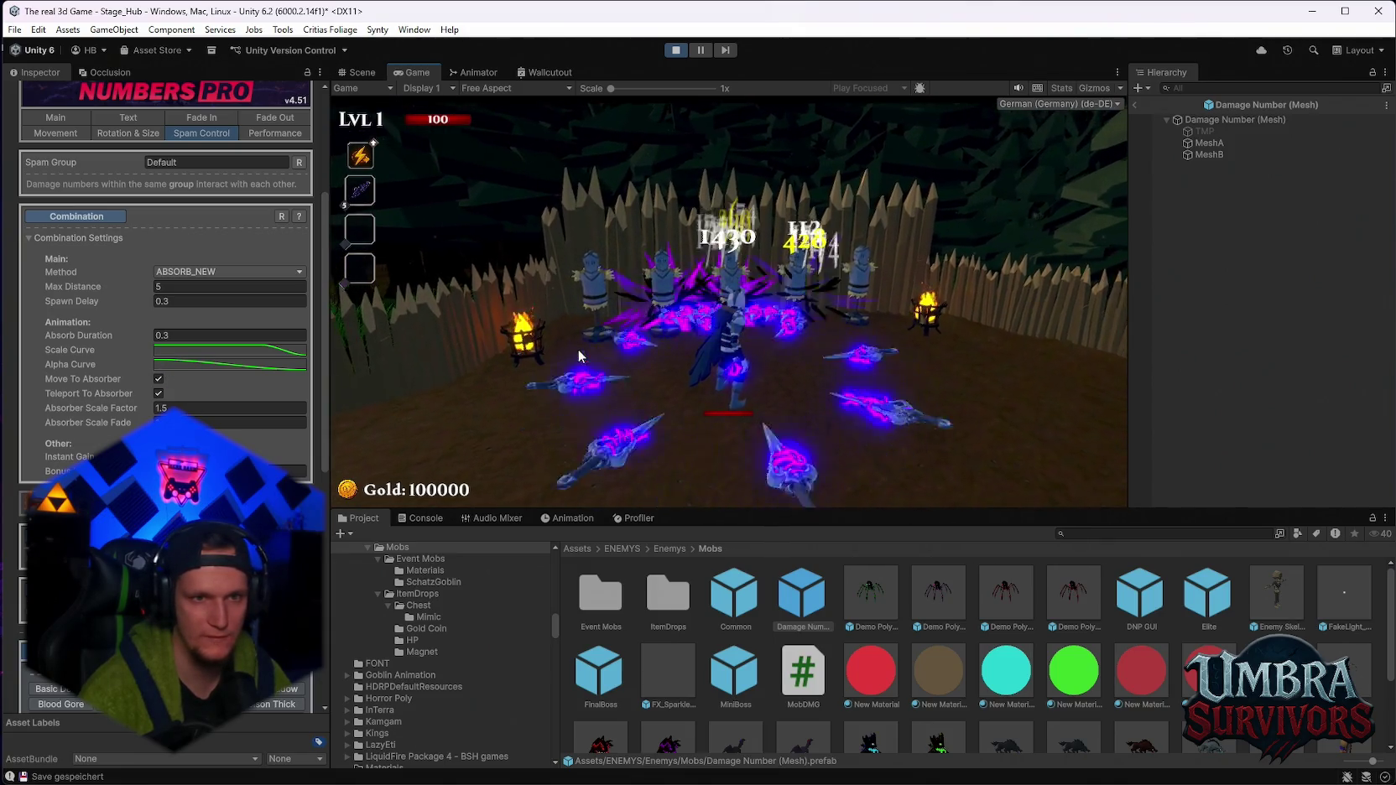
key(Escape)
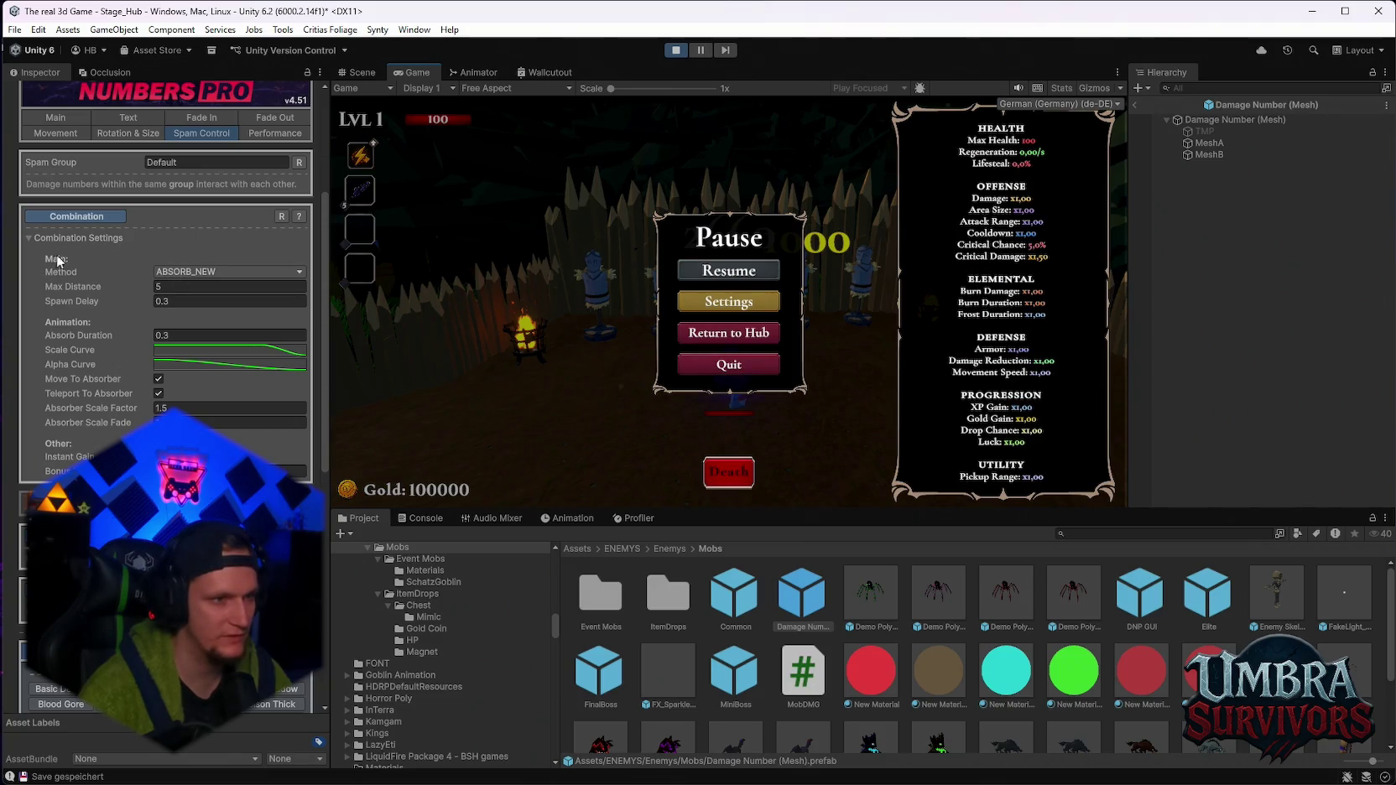
click(251, 272)
click(254, 303)
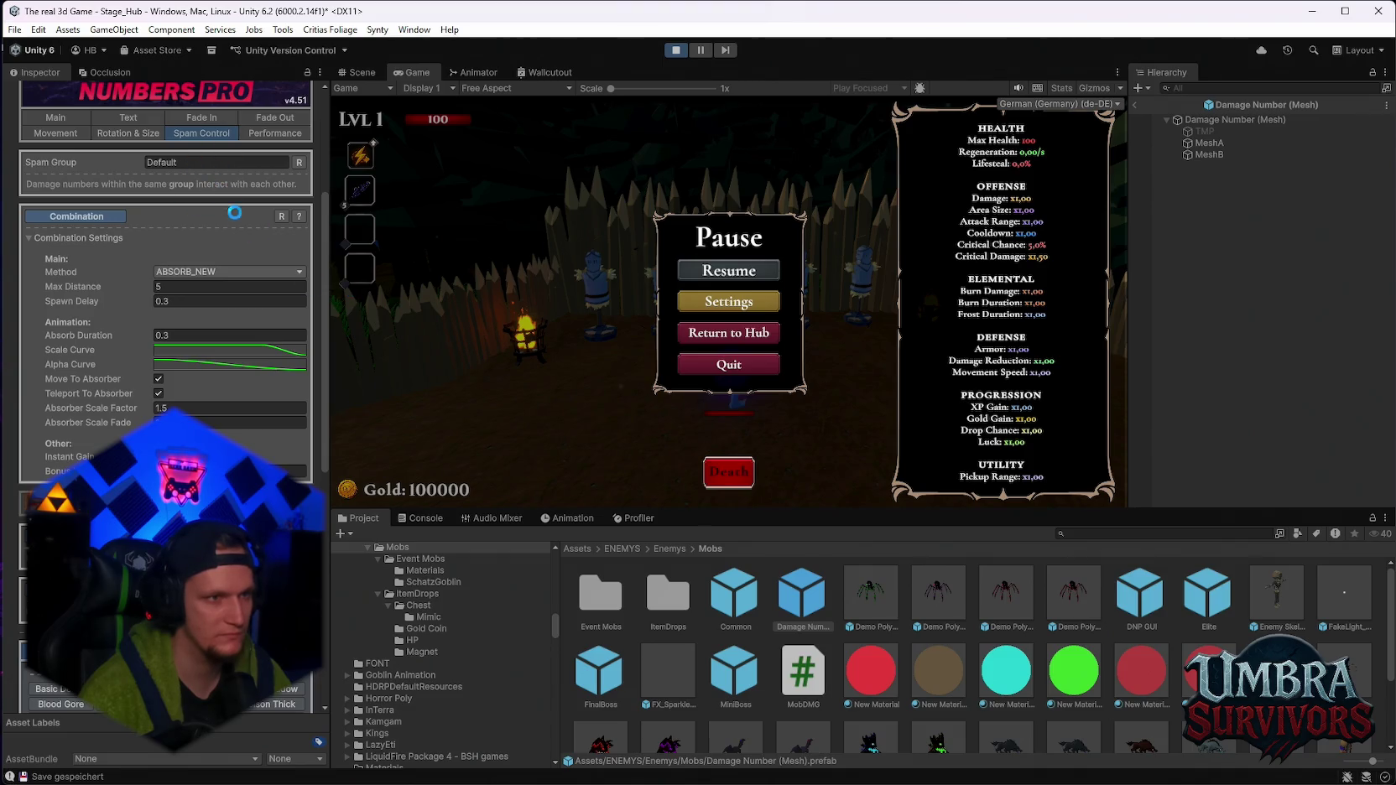
Resume play to test REPLACE_OLD, then pause to review the result
click(695, 270)
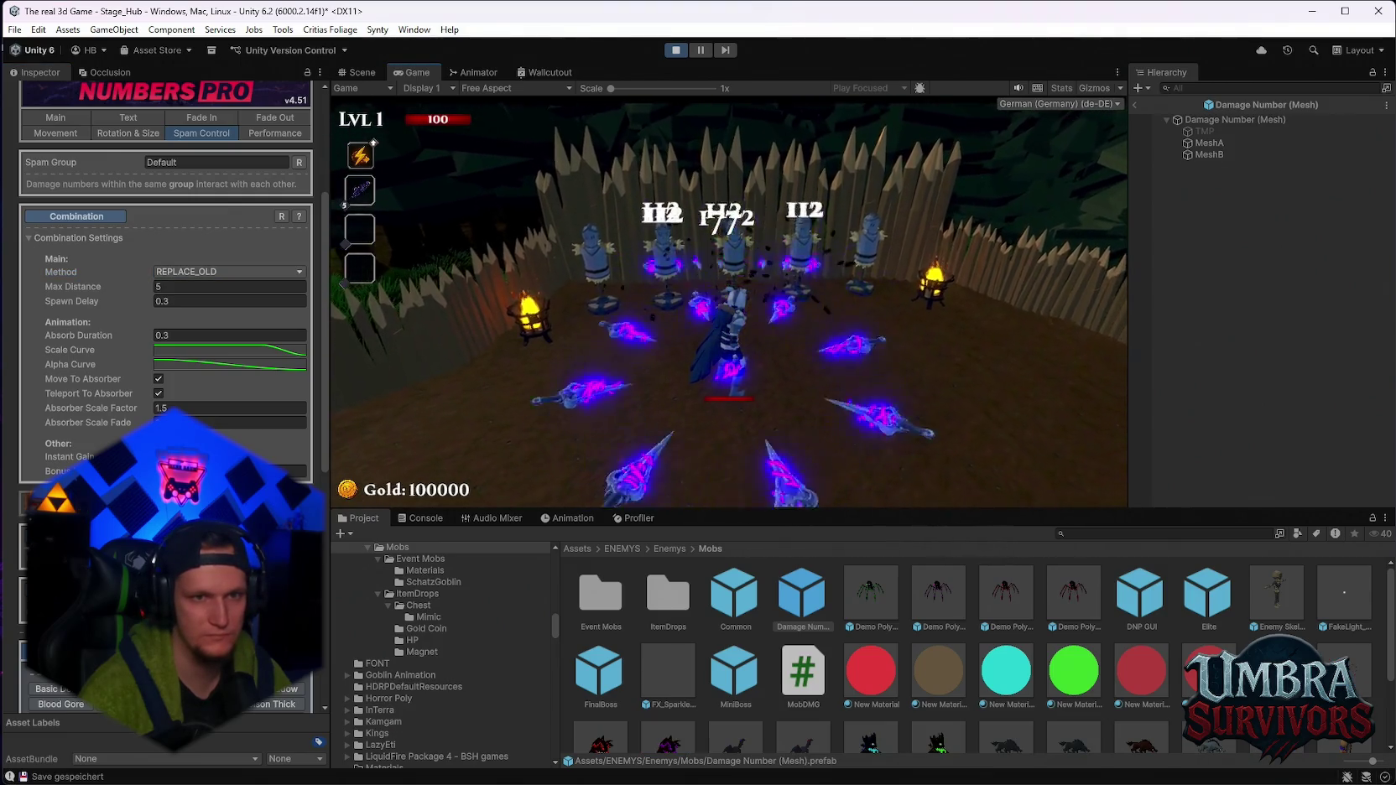
key(Escape)
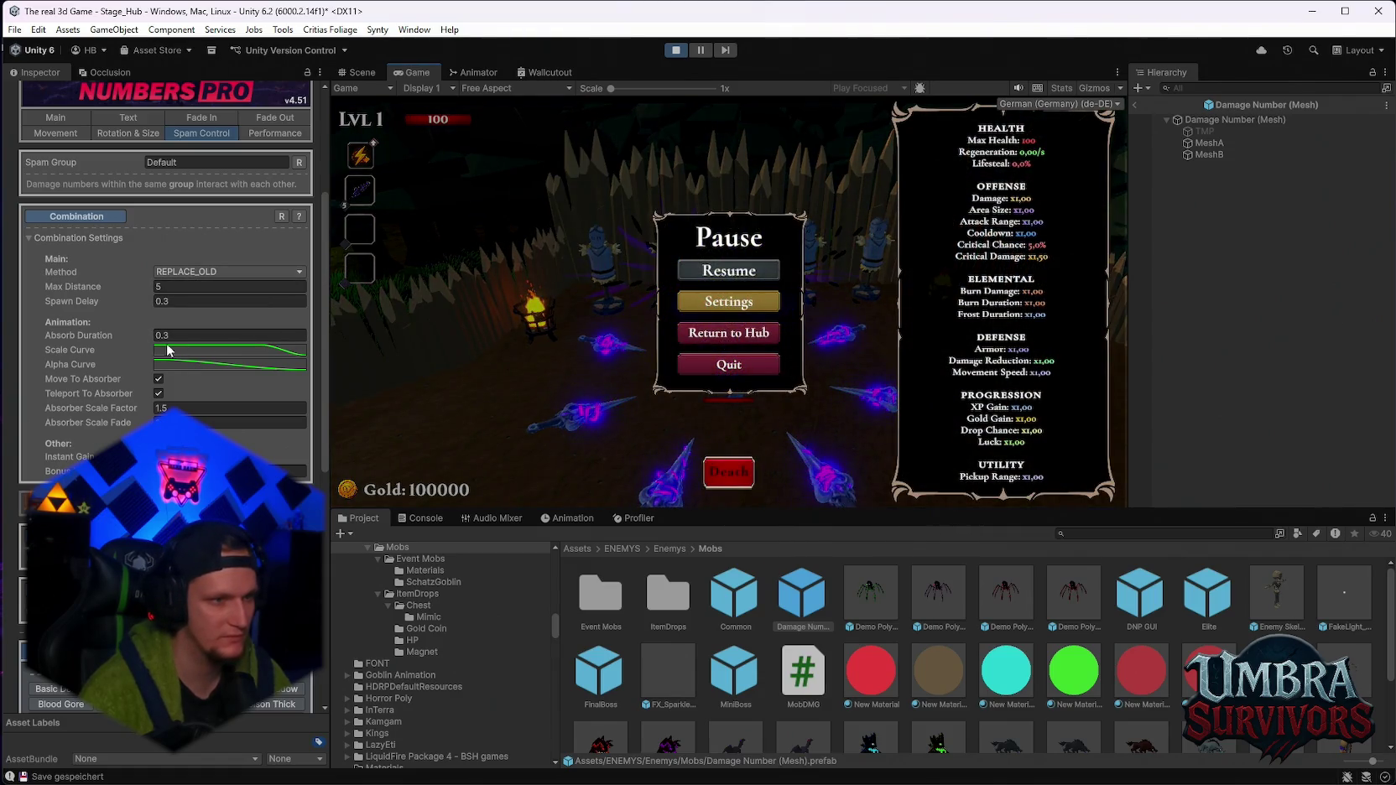
scroll(77, 243, down, 10)
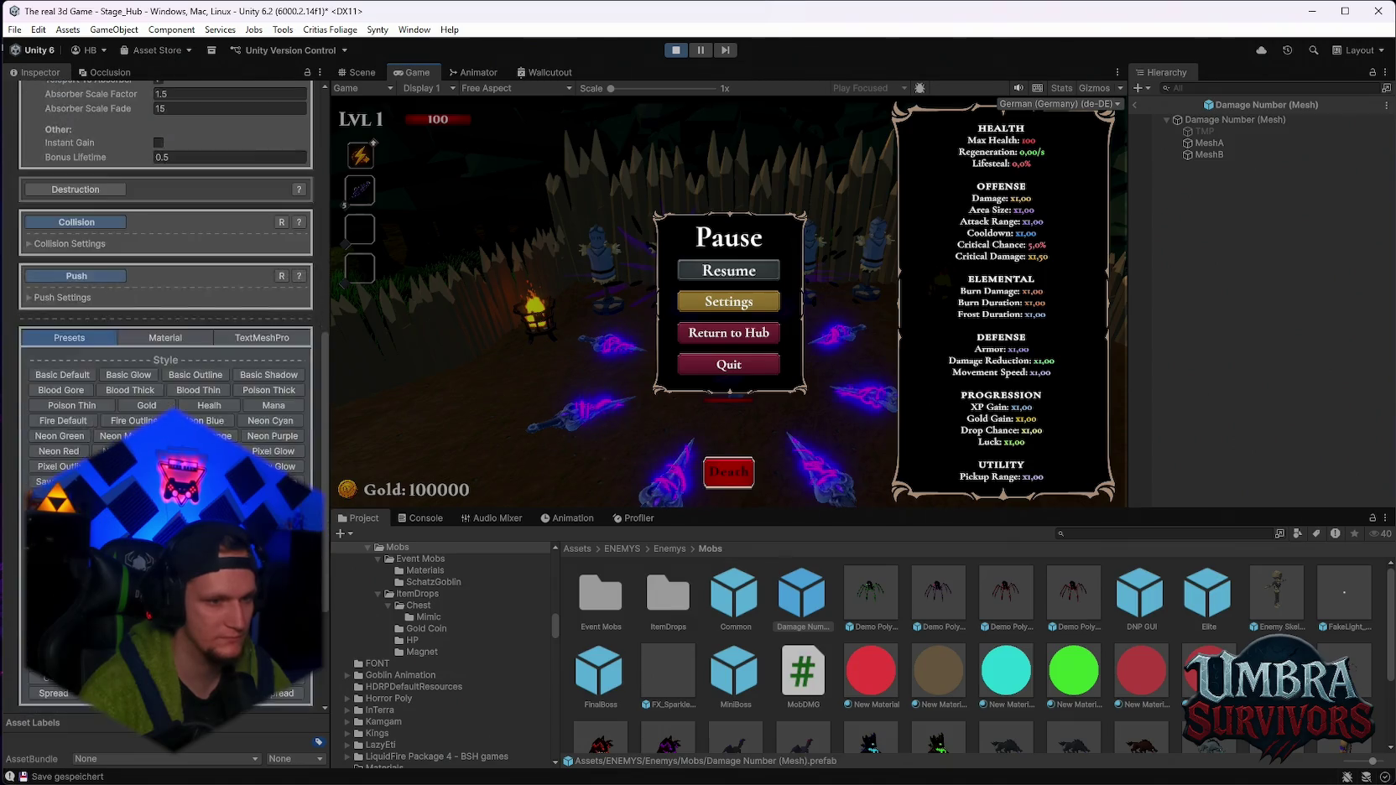
scroll(77, 243, up, 11)
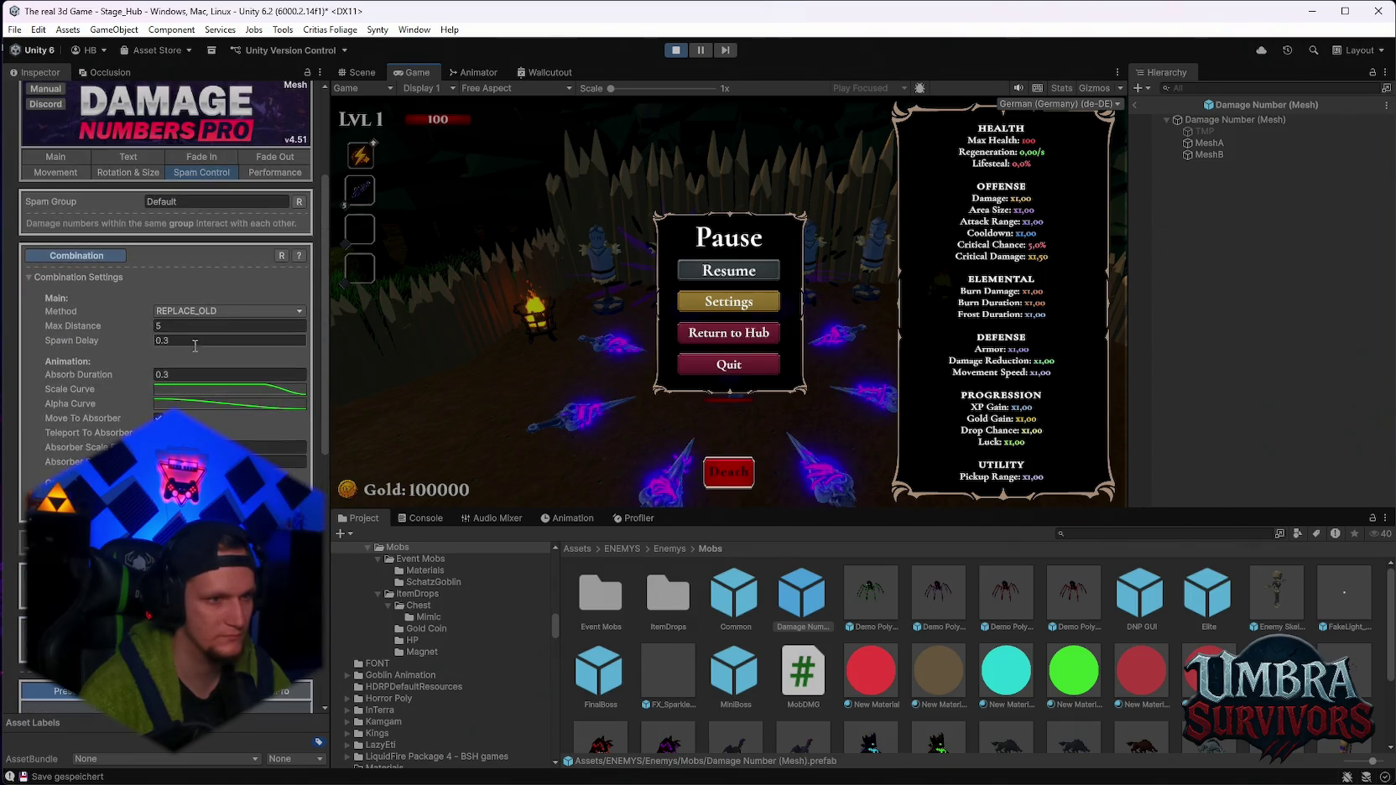
Turn damage-number combination off
click(226, 312)
click(84, 256)
click(83, 257)
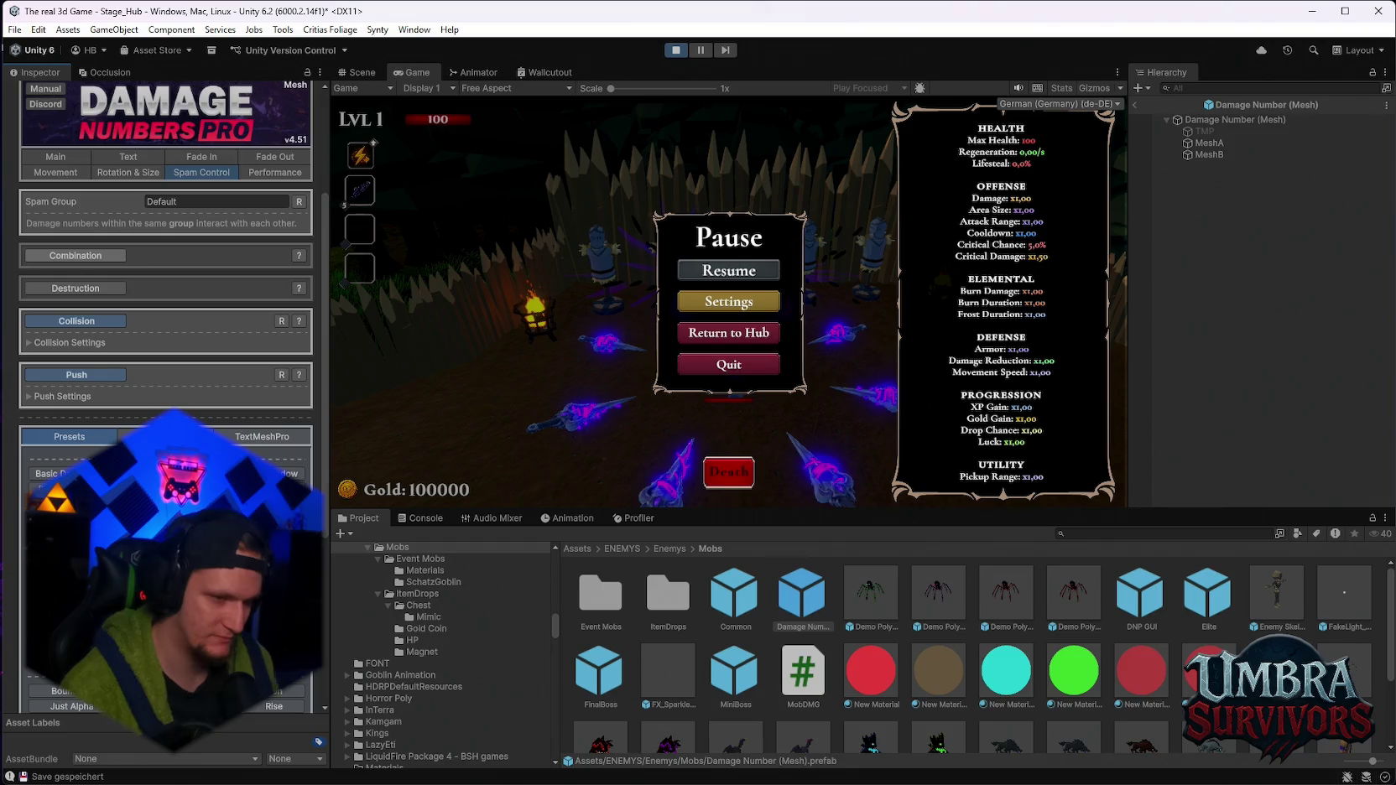
scroll(165, 336, down, 6)
scroll(165, 336, up, 1)
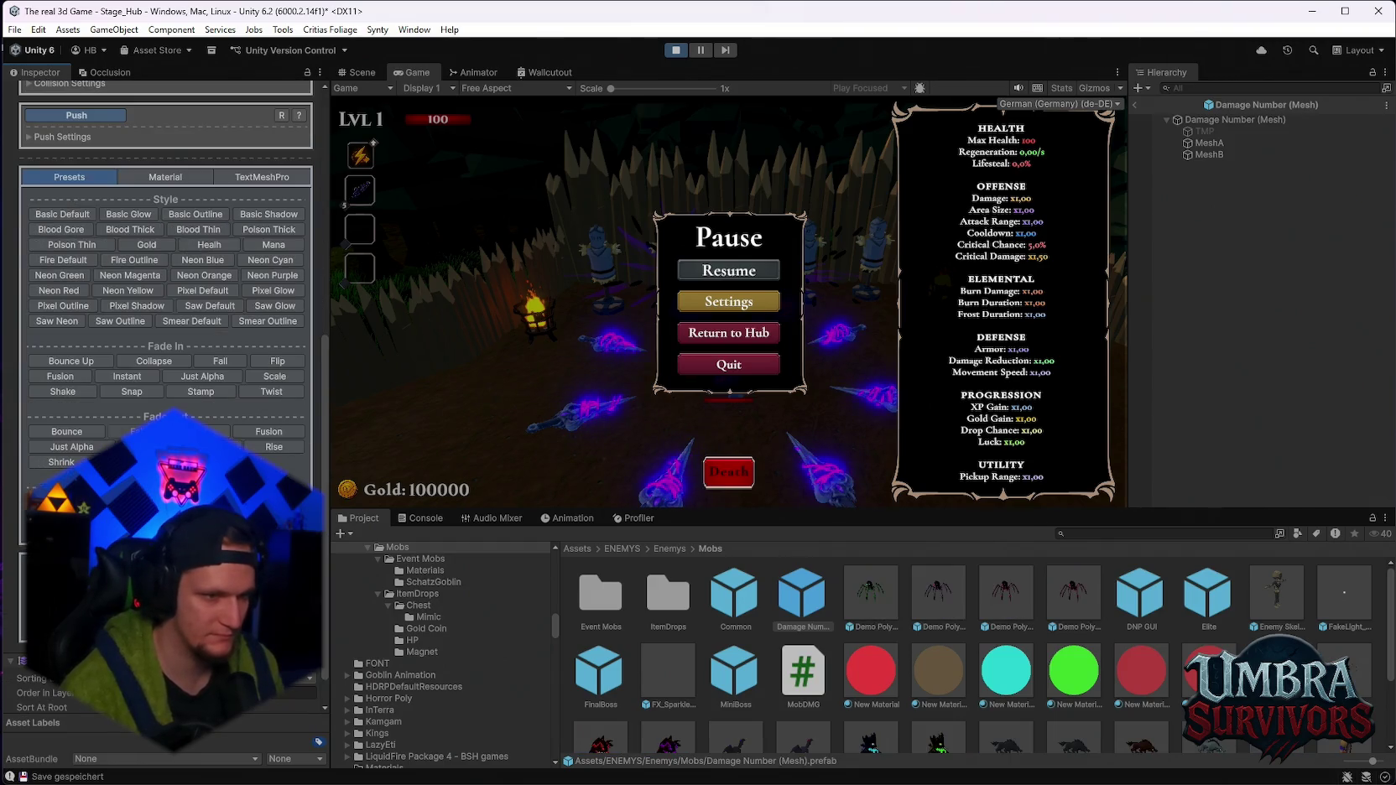
scroll(166, 252, up, 4)
Test the damage numbers without combination, then stop play mode
click(745, 272)
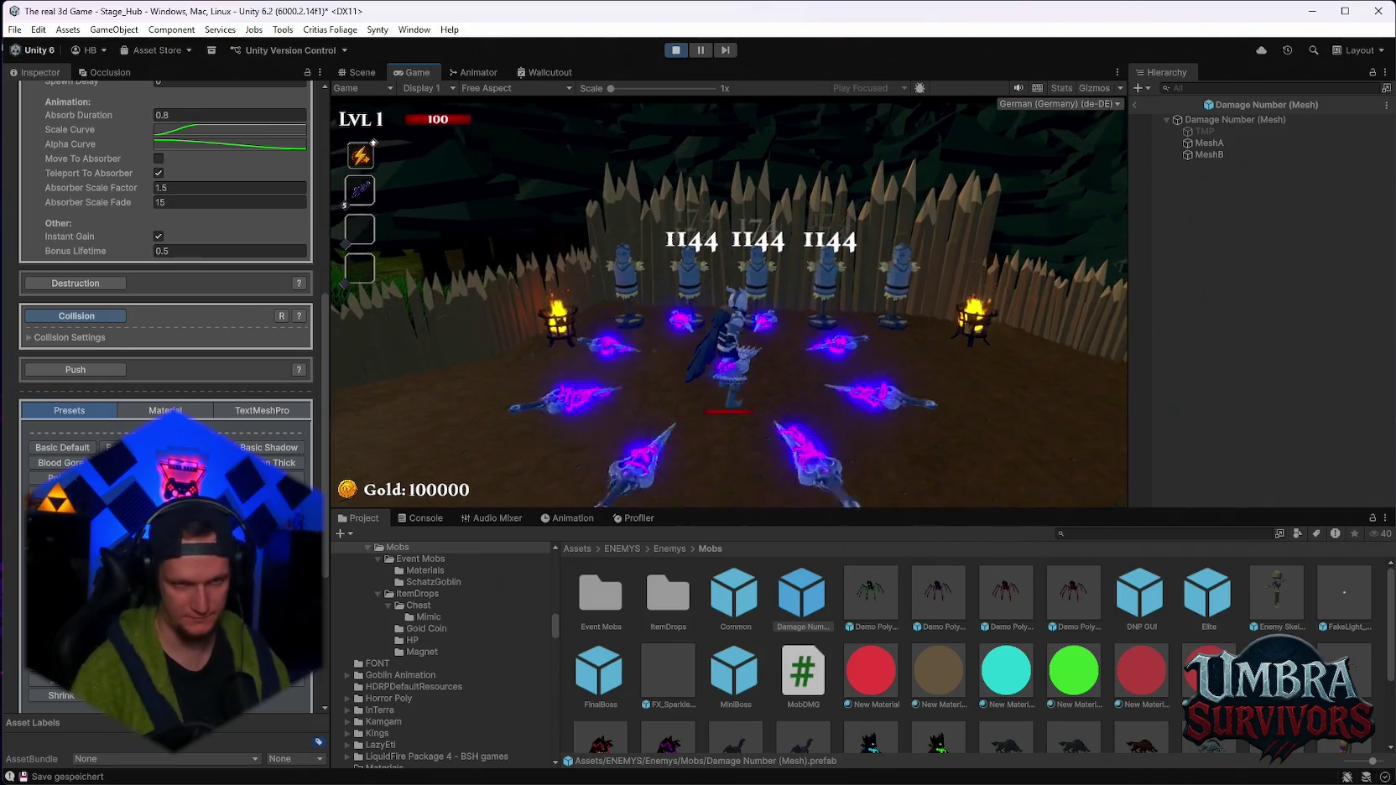
key(Escape)
scroll(165, 252, down, 4)
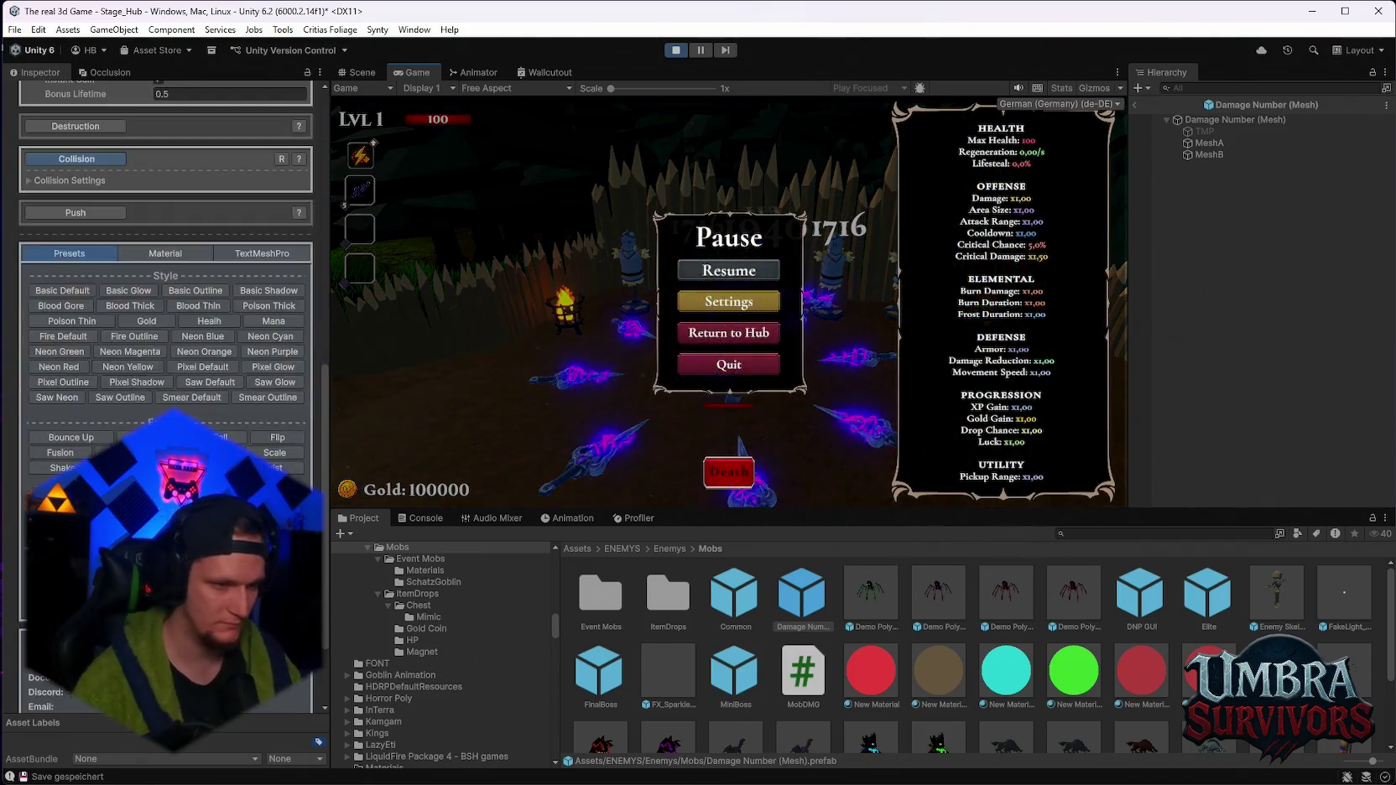
scroll(165, 252, down, 3)
key(Escape)
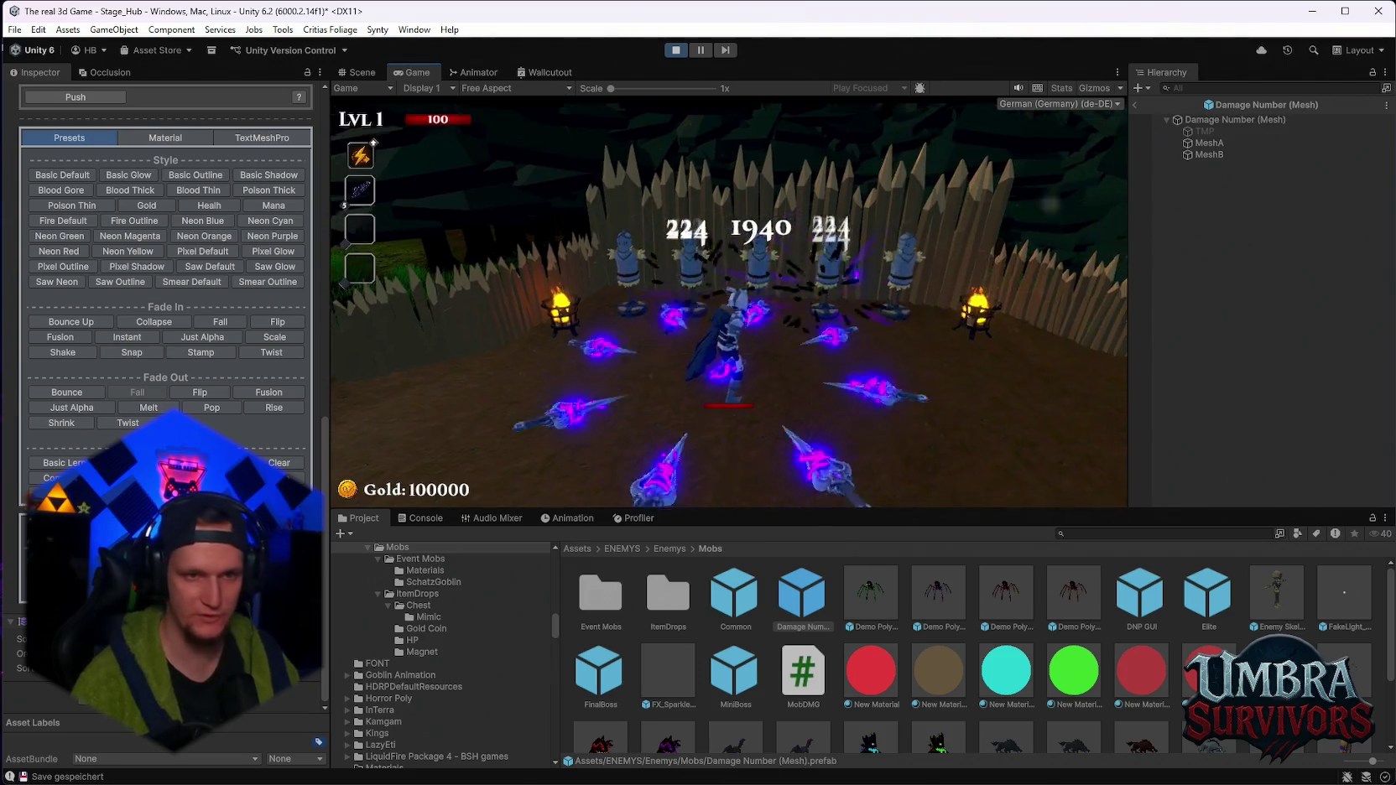
key(Escape)
click(675, 49)
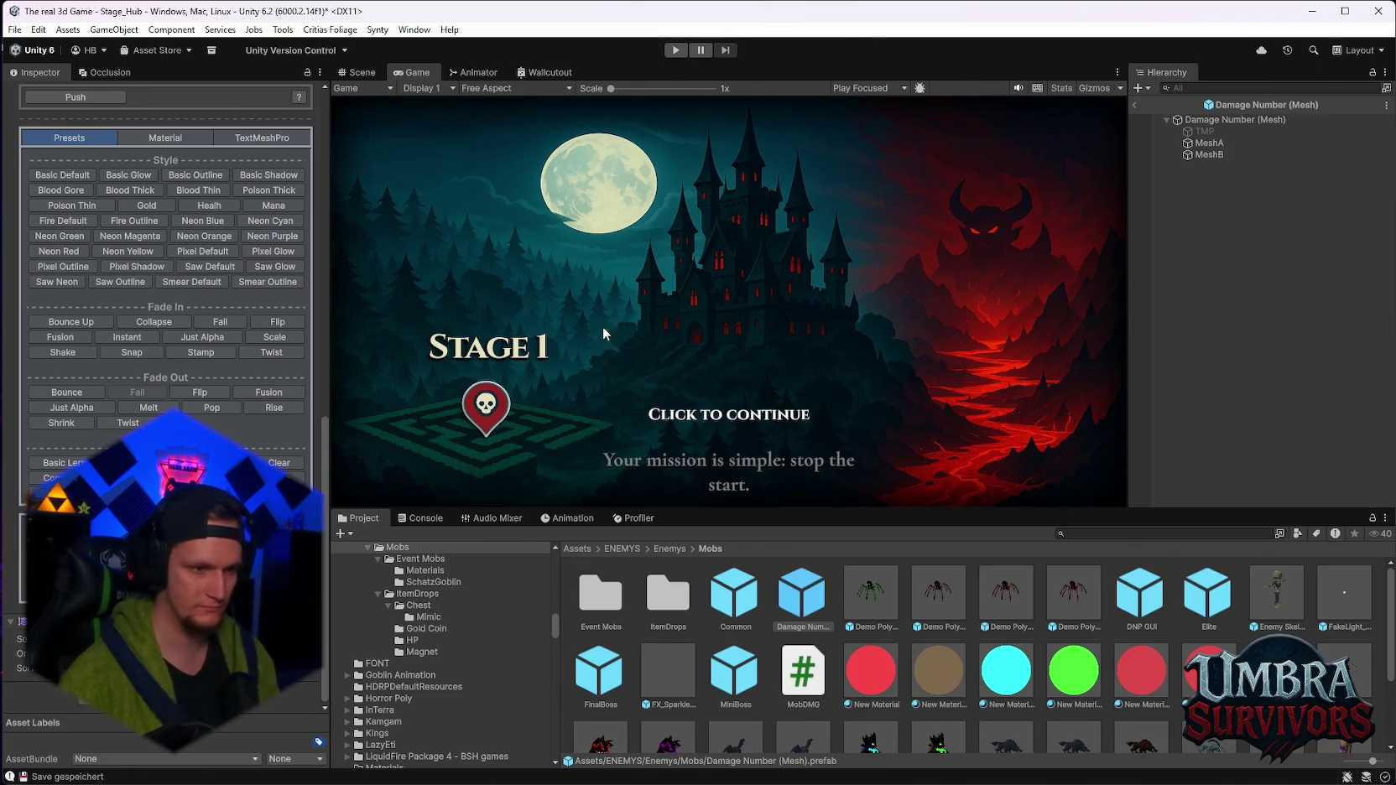
Select the Damage Number (Mesh) prefab and expand its Performance > Pooling settings
click(801, 596)
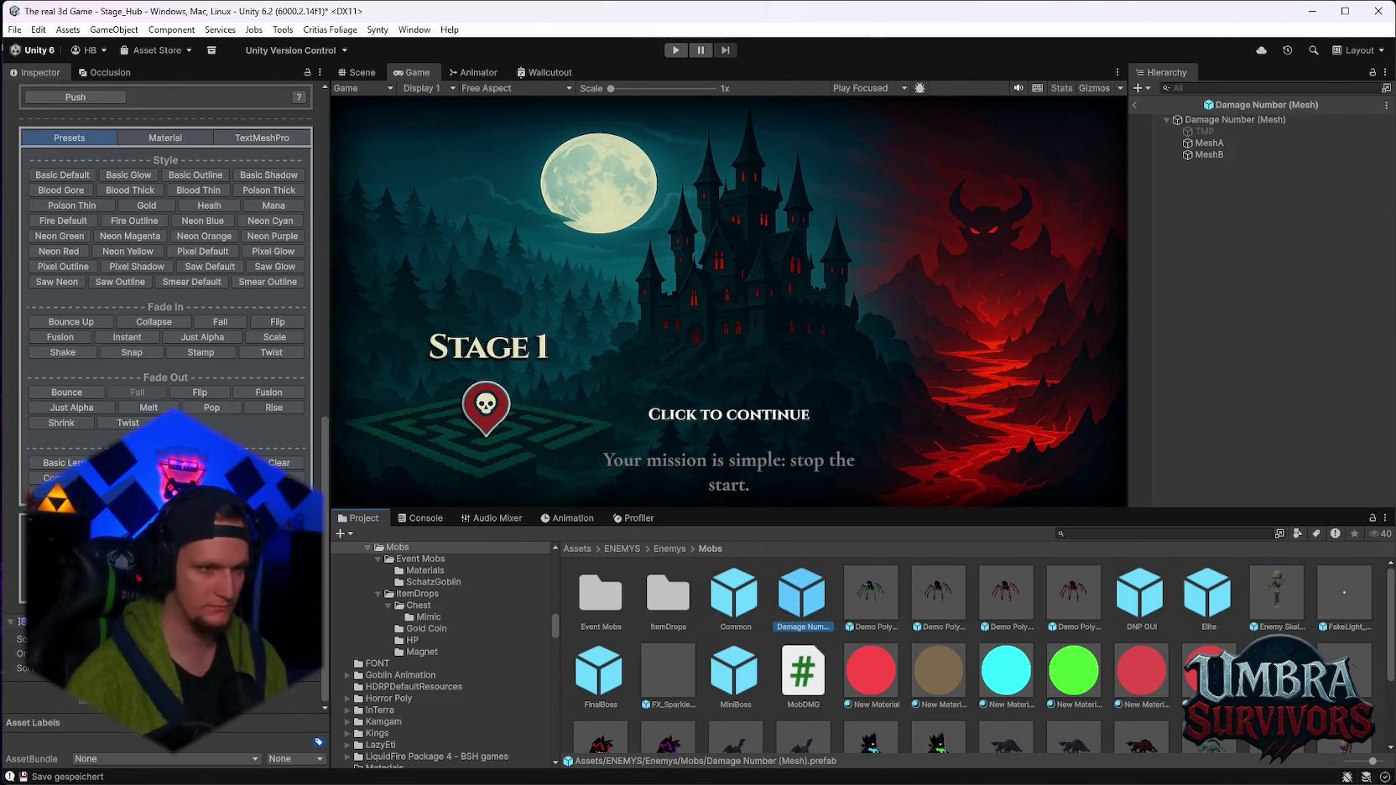
click(254, 315)
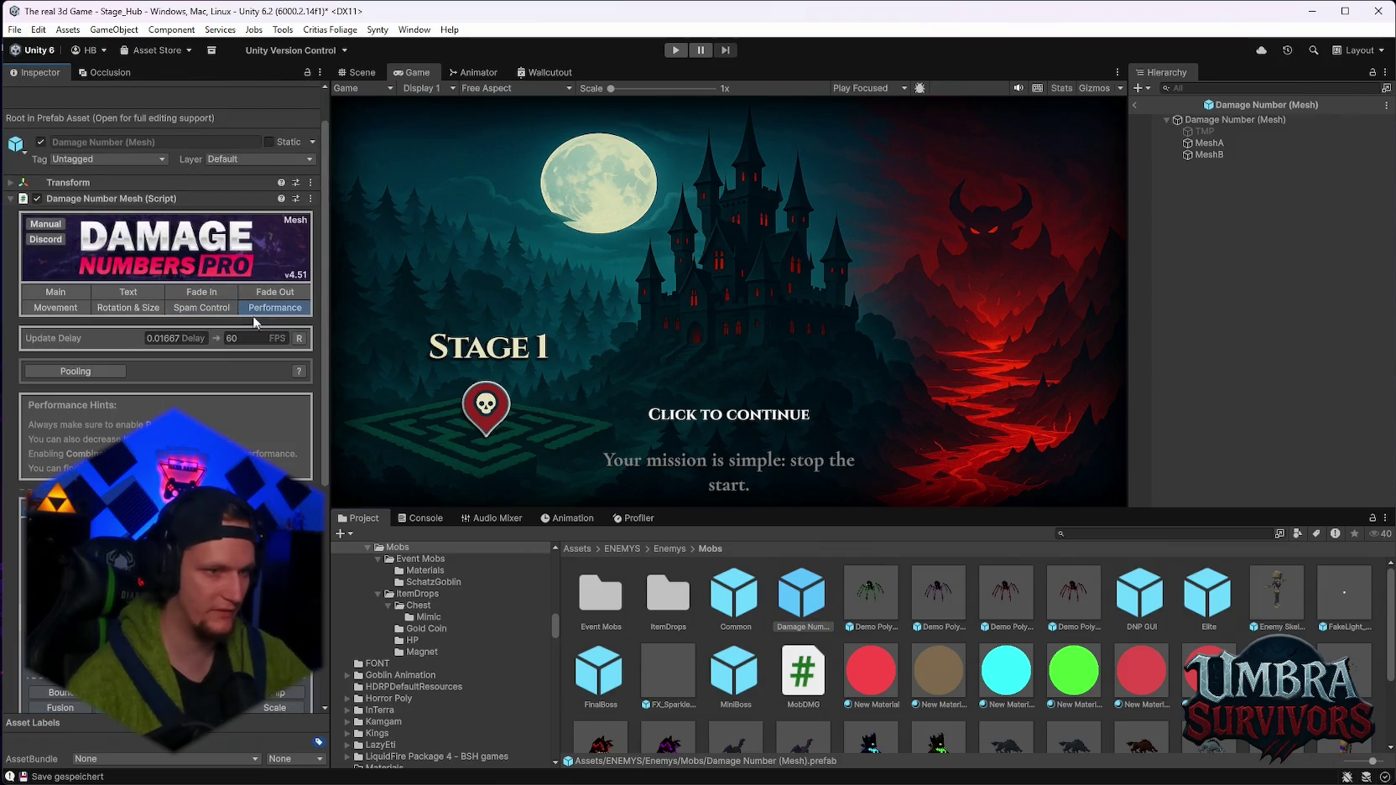
click(76, 371)
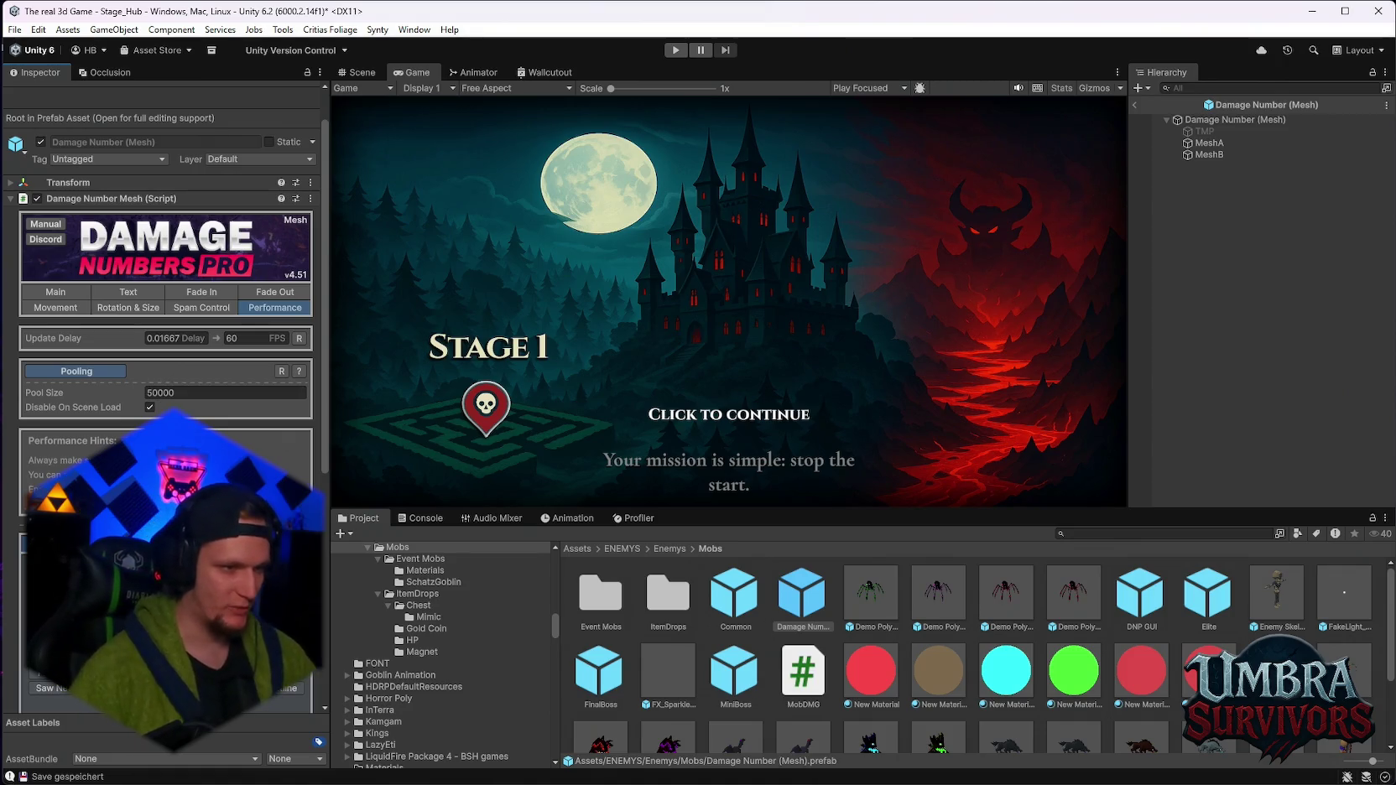
Raise Pool Size from 50000 to 500000, then bring up the Problem MONTAG notes
click(210, 393)
text(0)
scroll(802, 640, down, 3)
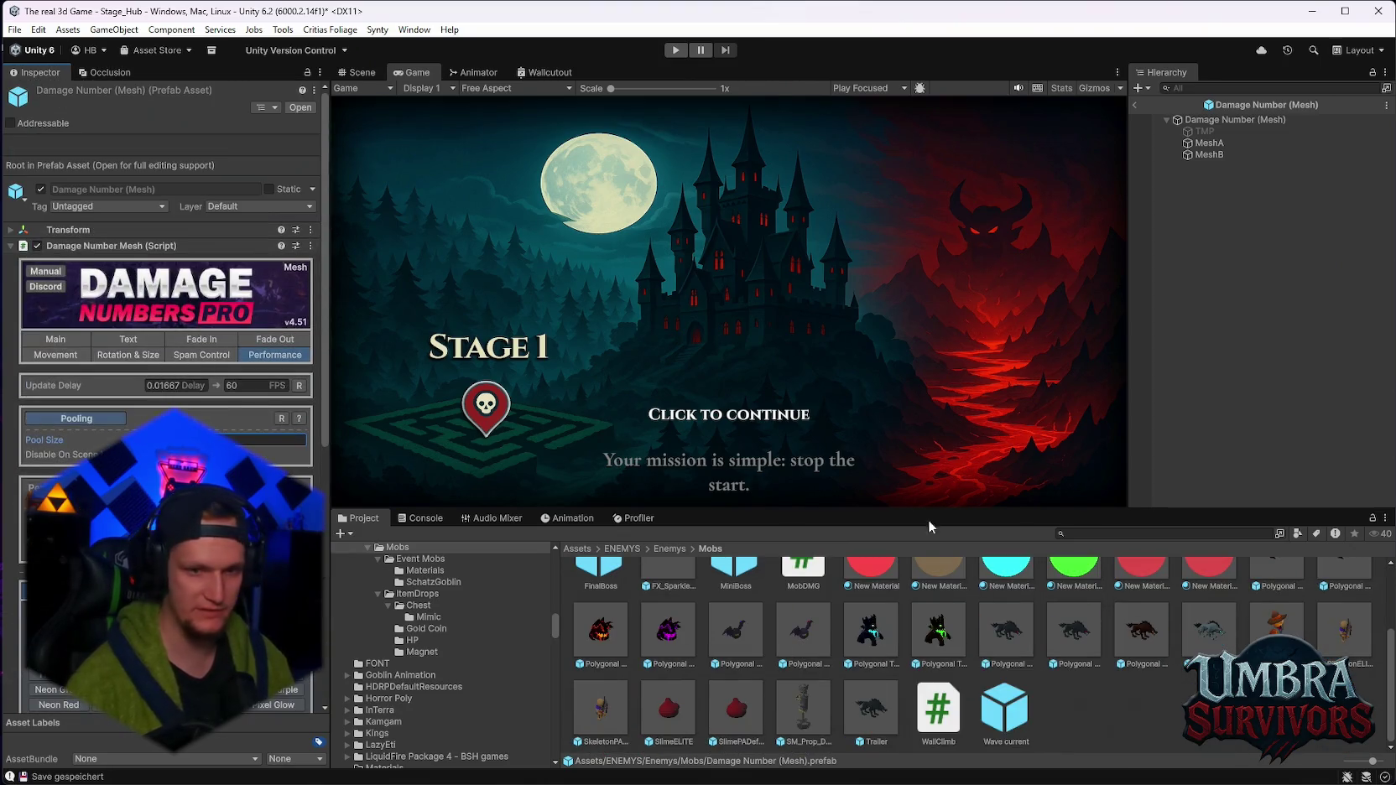
scroll(433, 688, down, 2)
scroll(433, 684, down, 10)
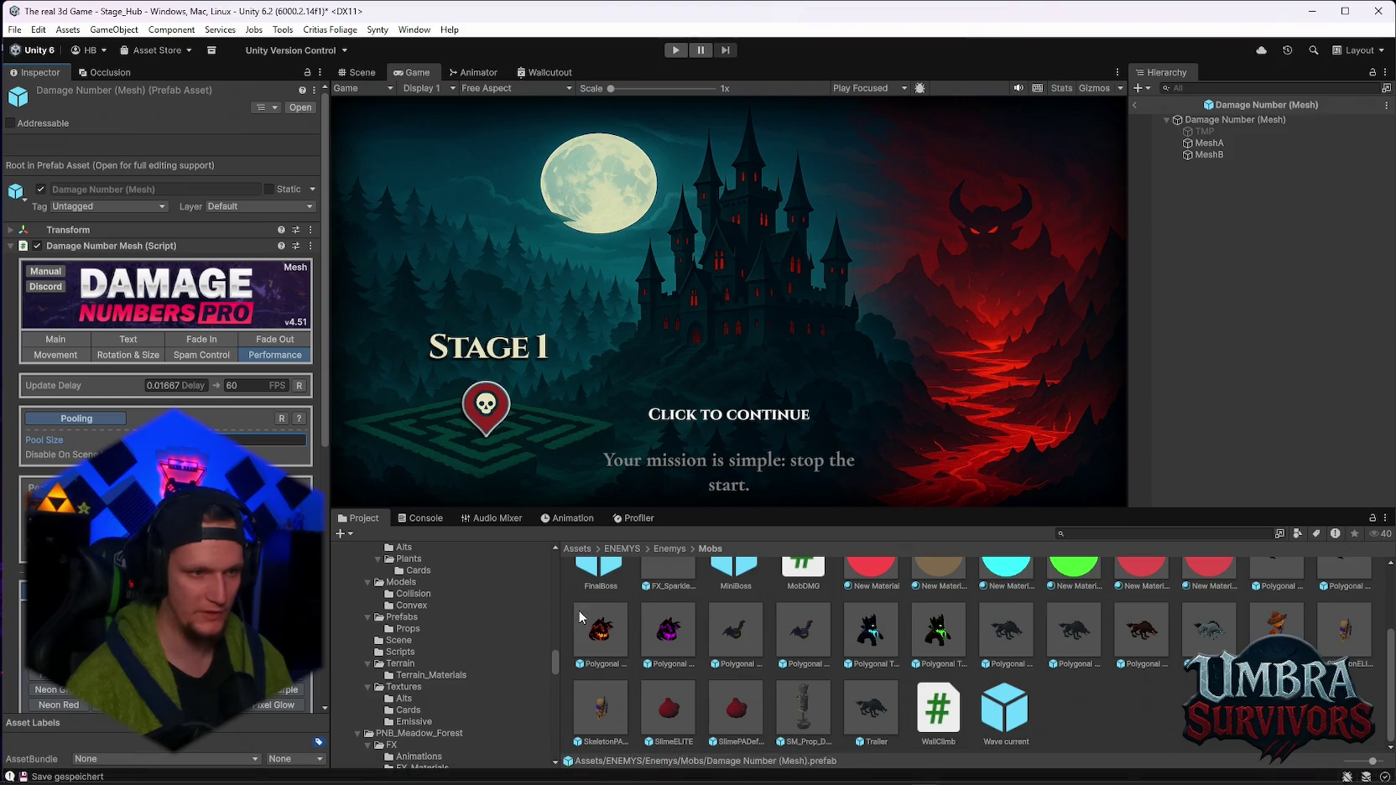
click(957, 768)
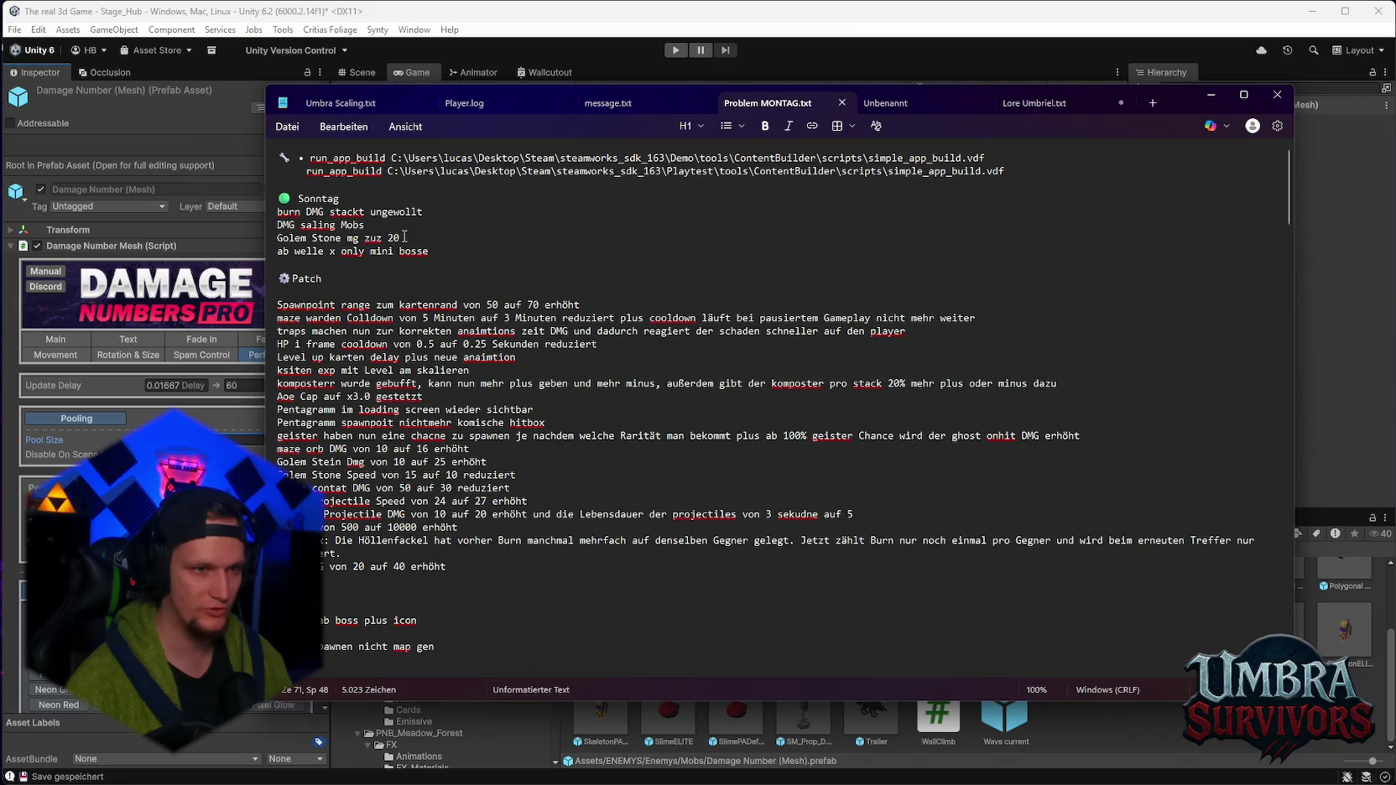
Delete the 'Golem Stone mg zuz 20' and 'burn DMG stackt ungewollt' lines, then return to Unity
drag(403, 238, 276, 238)
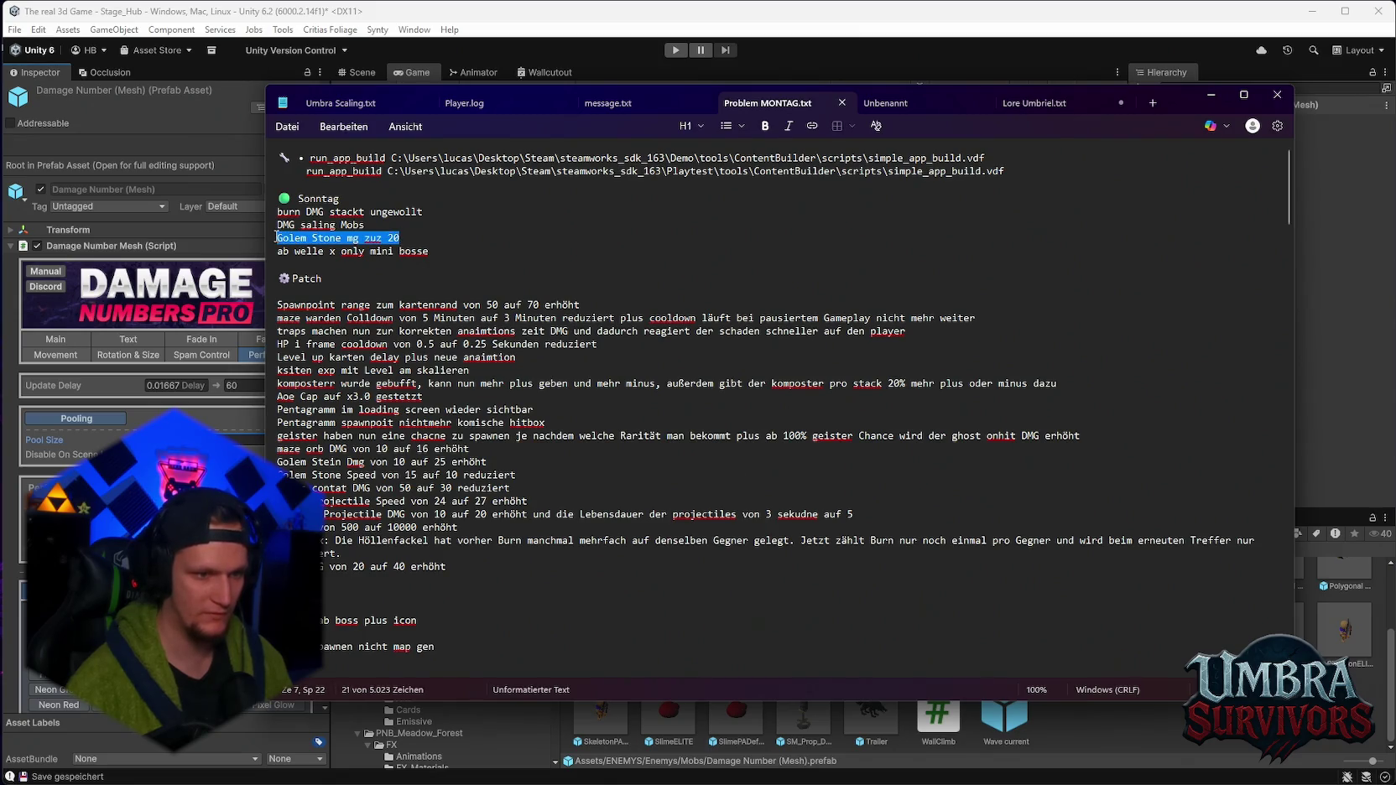
drag(401, 237, 279, 239)
key(BackSpace)
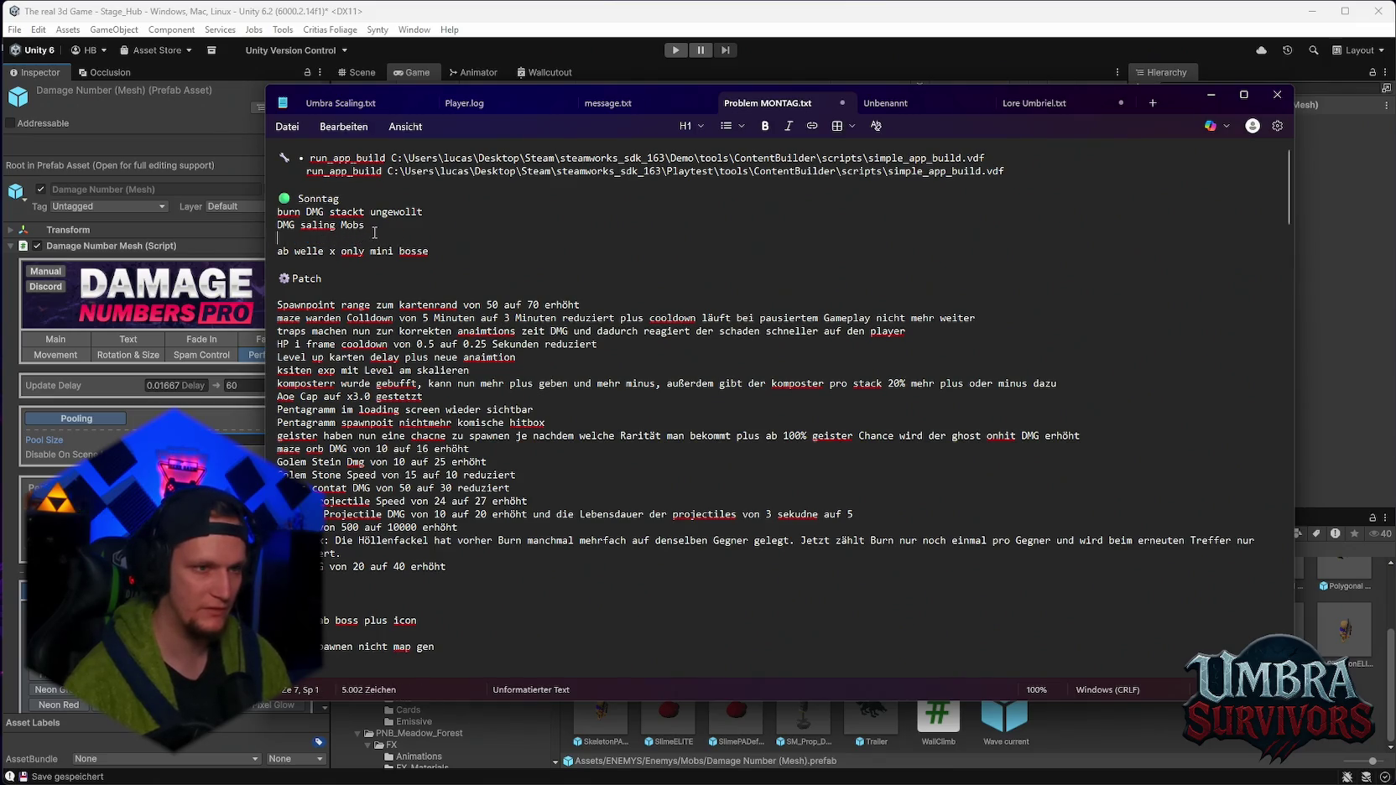
click(373, 226)
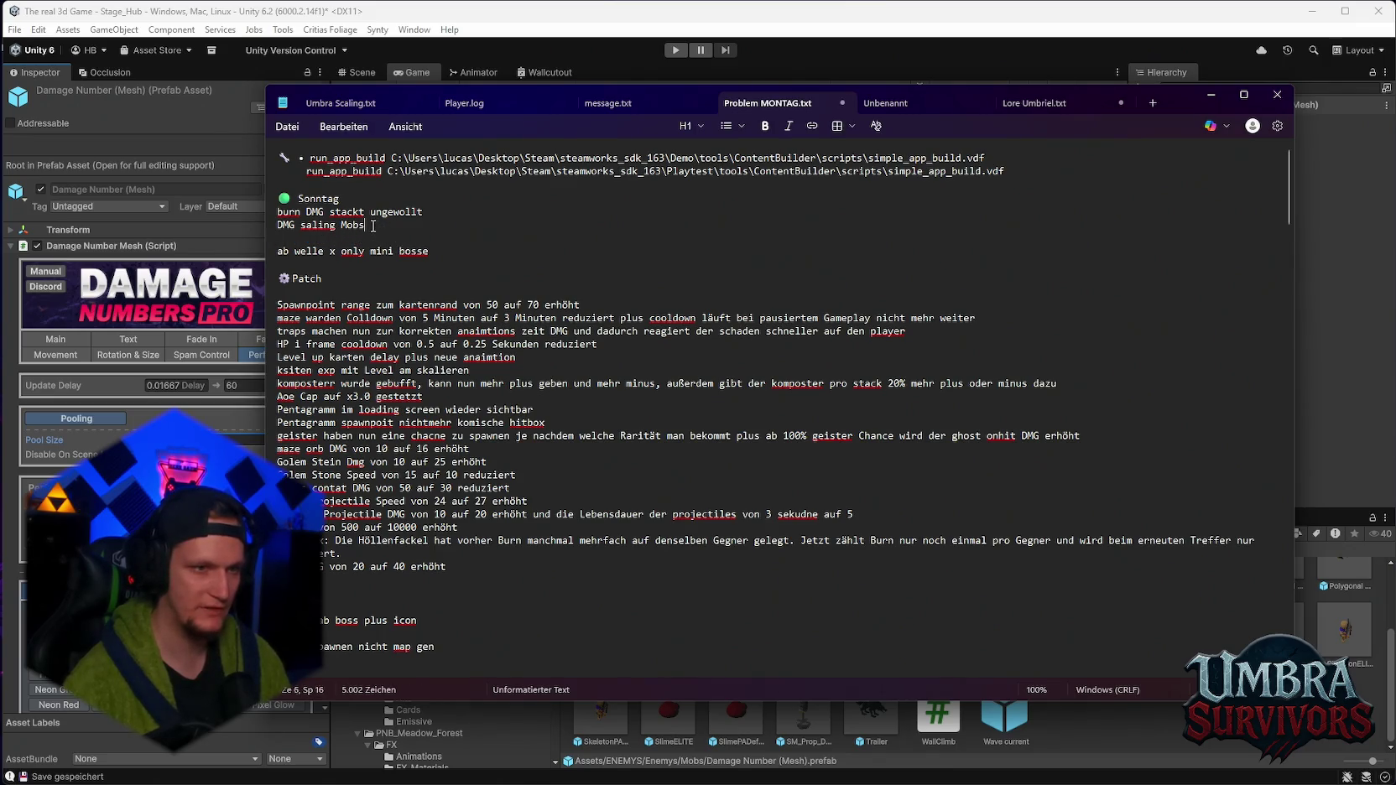
drag(422, 212, 277, 212)
key(BackSpace)
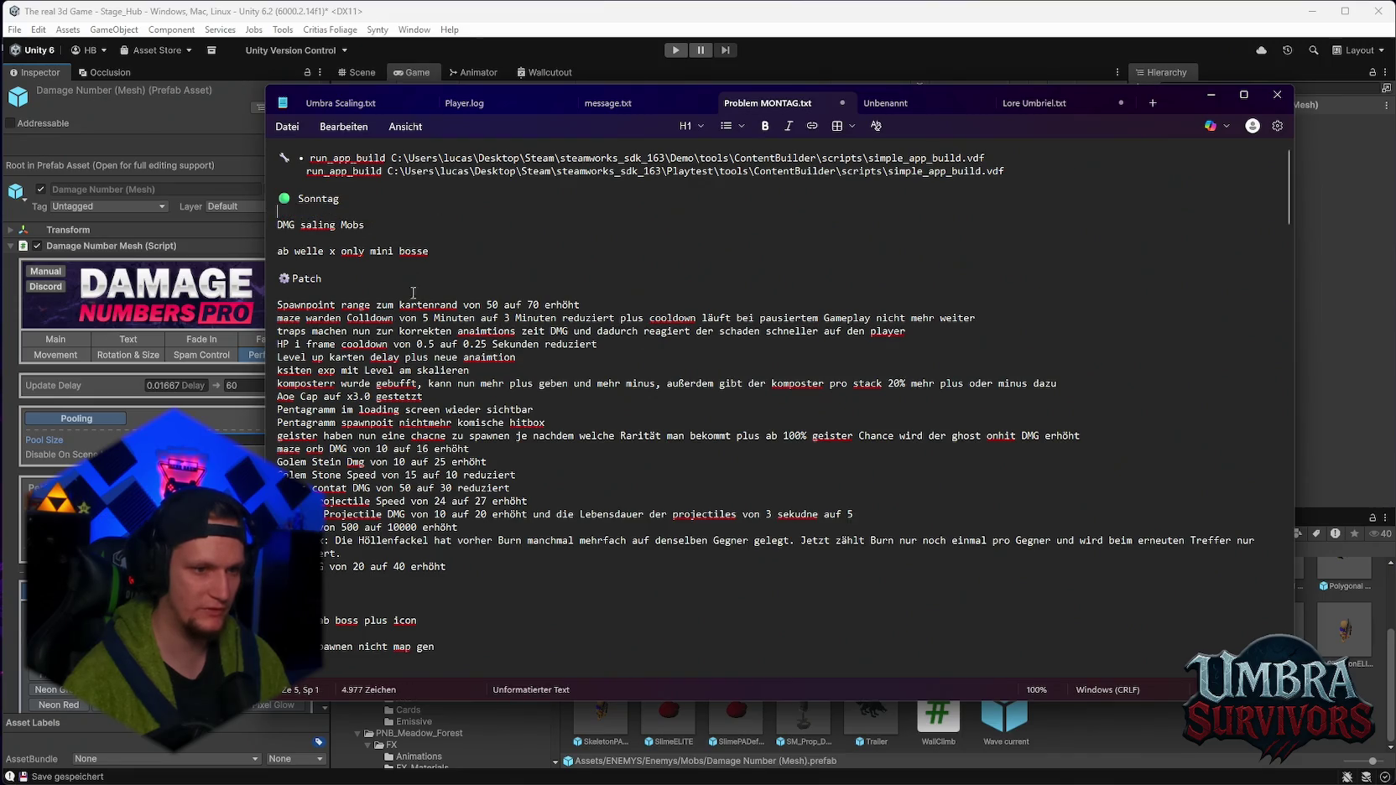
click(1213, 95)
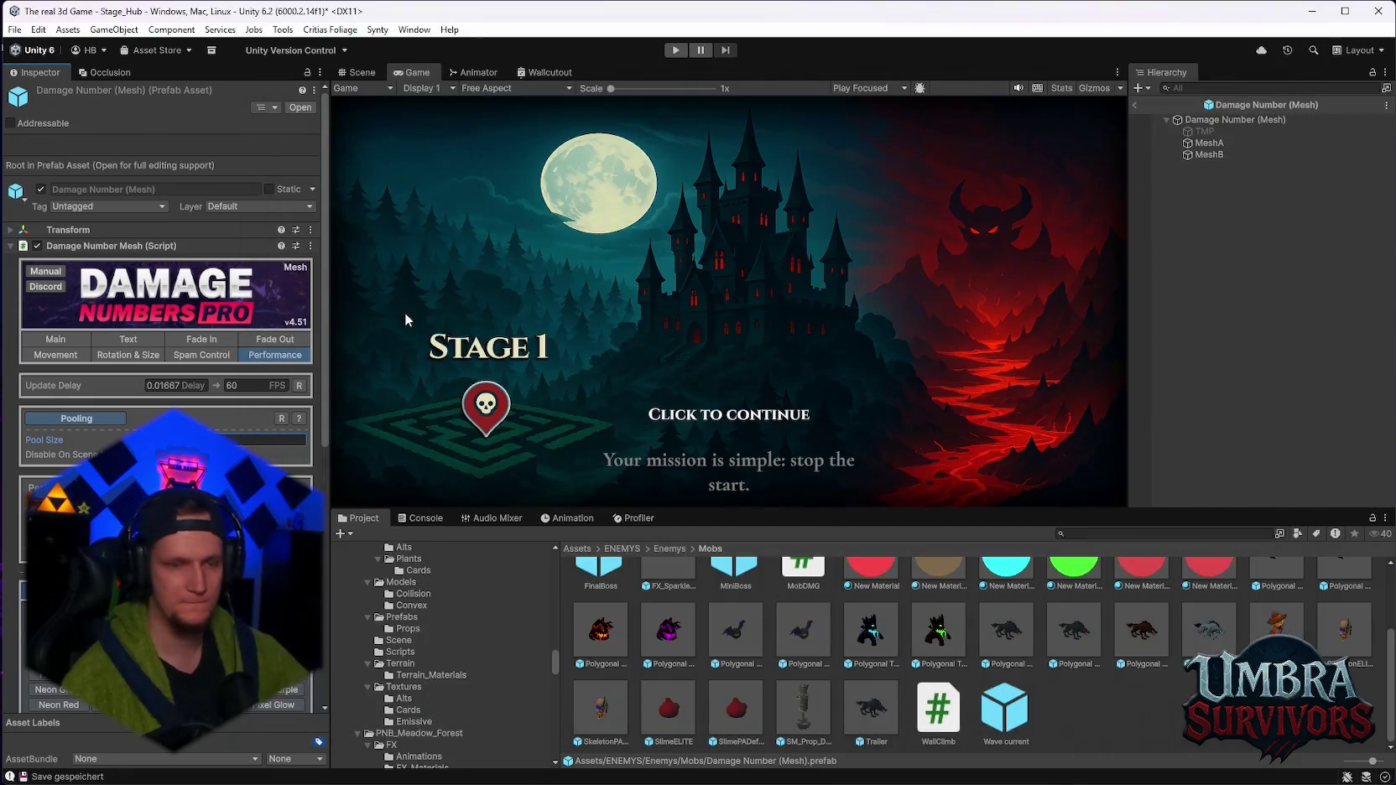
Open Stage_Forest from the recent scenes, answer the save prompt, and show the Scene view
click(15, 29)
click(59, 268)
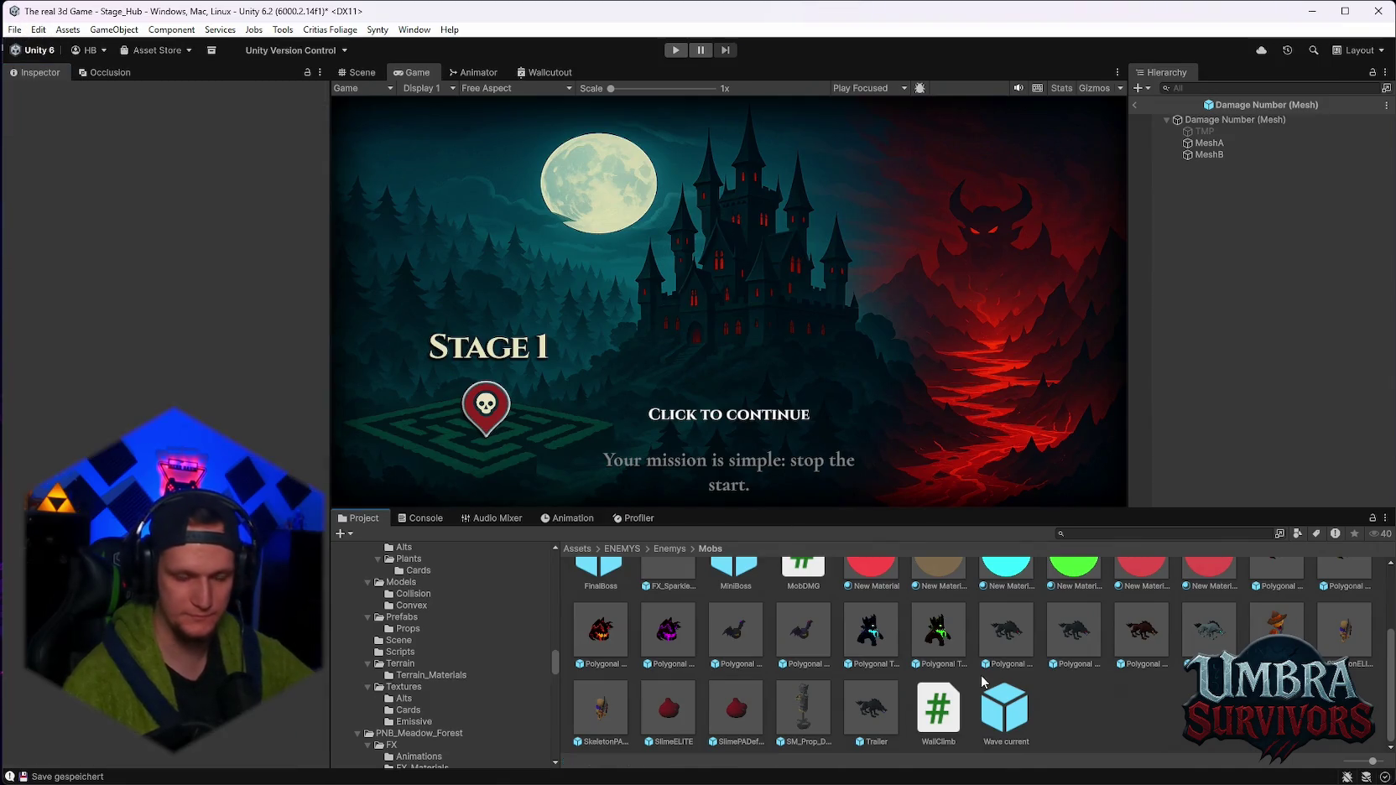
click(19, 30)
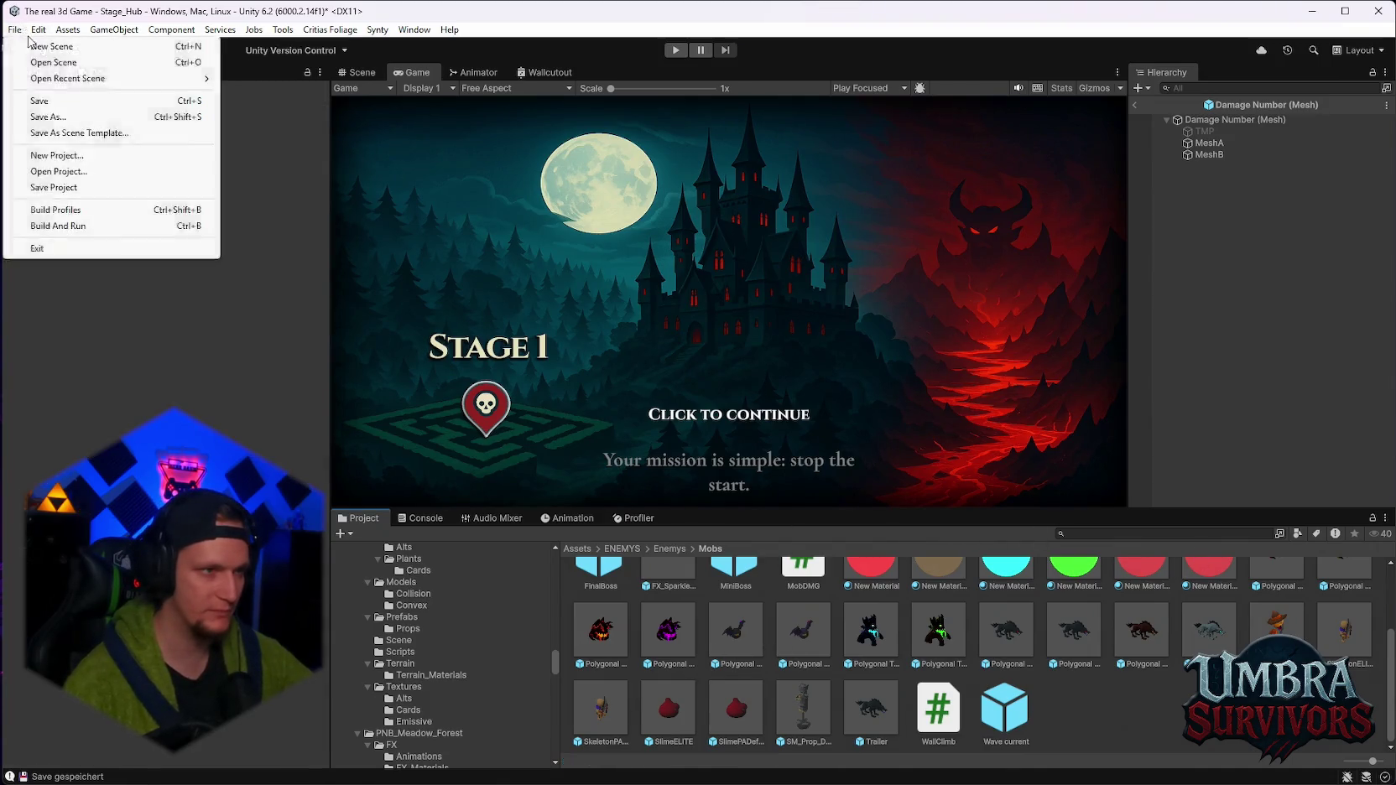
mouse_move(37, 83)
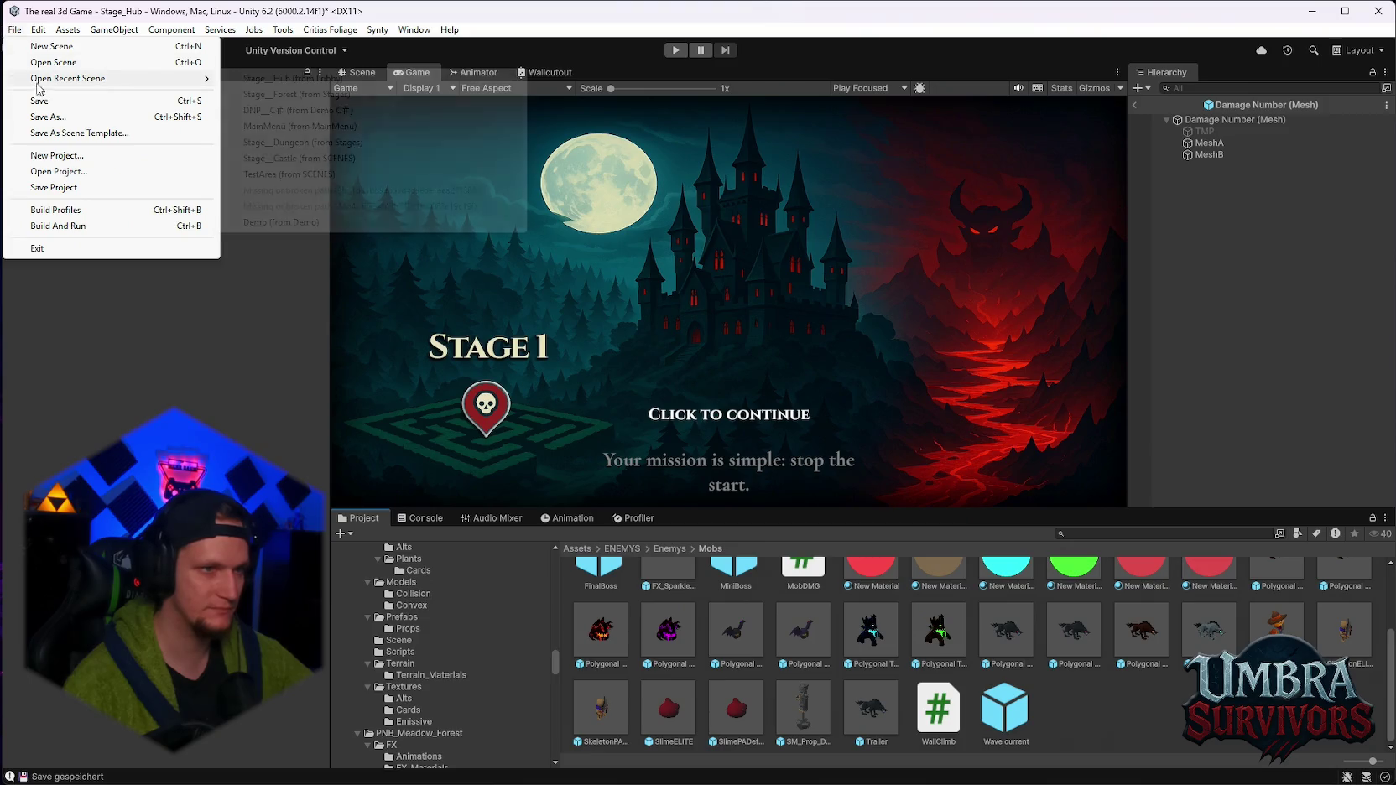
click(316, 94)
click(670, 433)
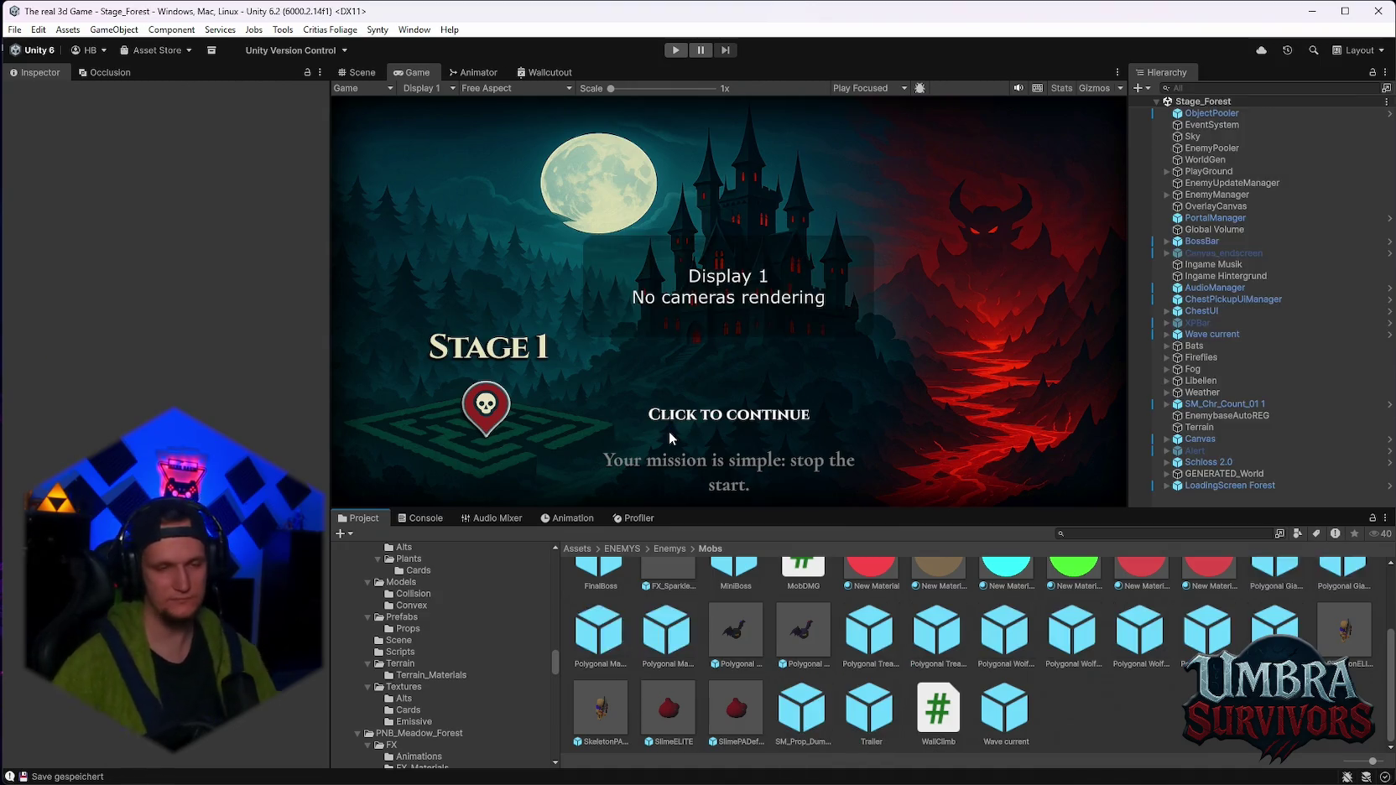
click(357, 73)
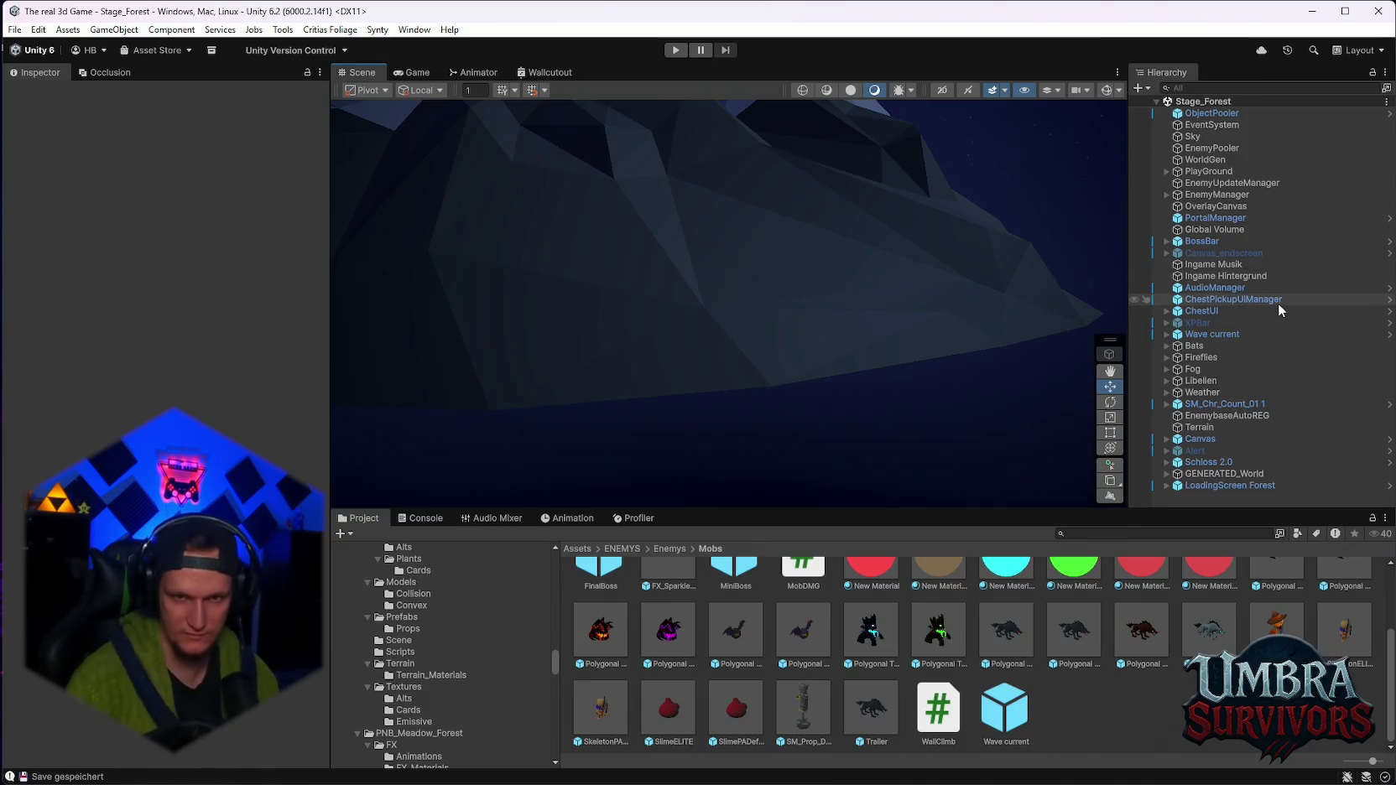
Select EnemyManager and review its wave and escalation settings, including the escalation start wave
click(1181, 194)
scroll(168, 251, down, 15)
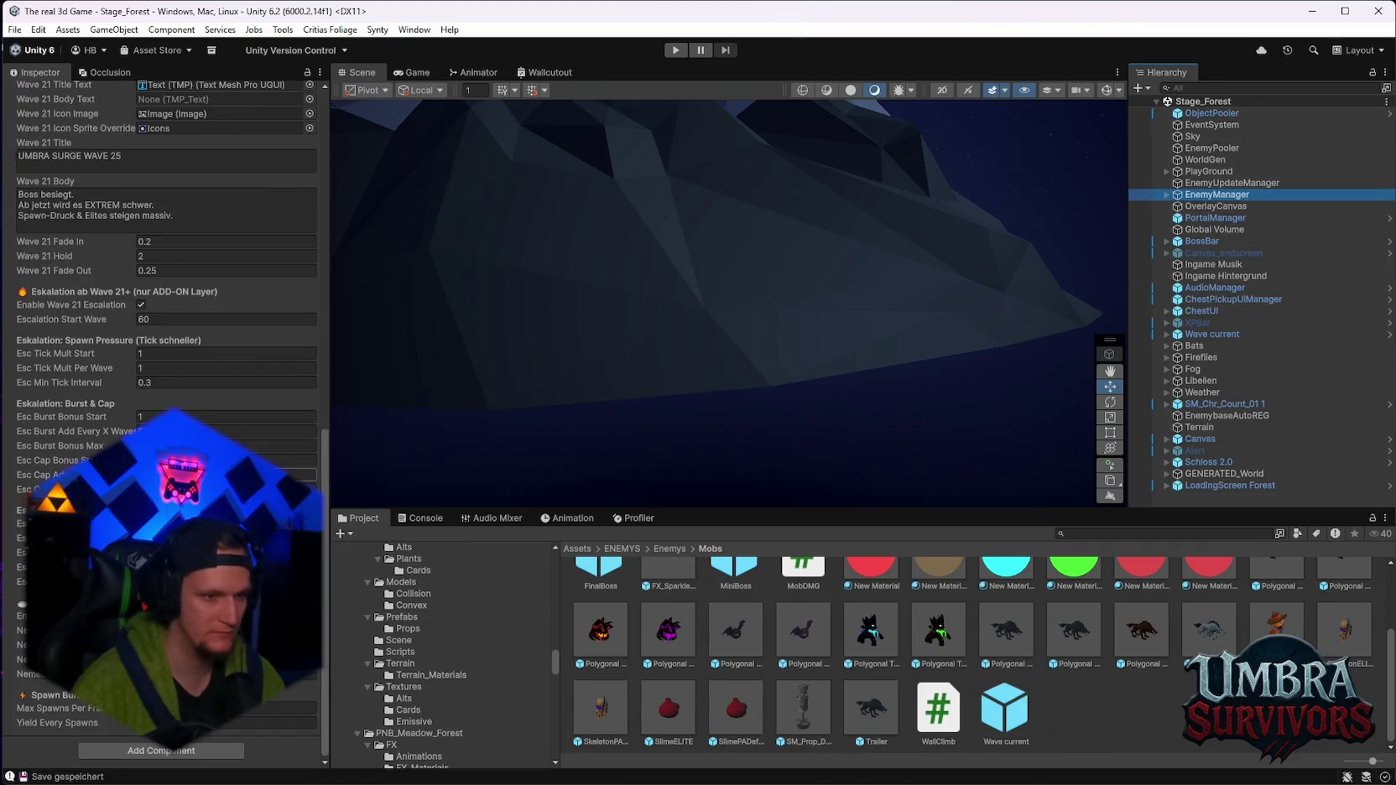
click(1221, 185)
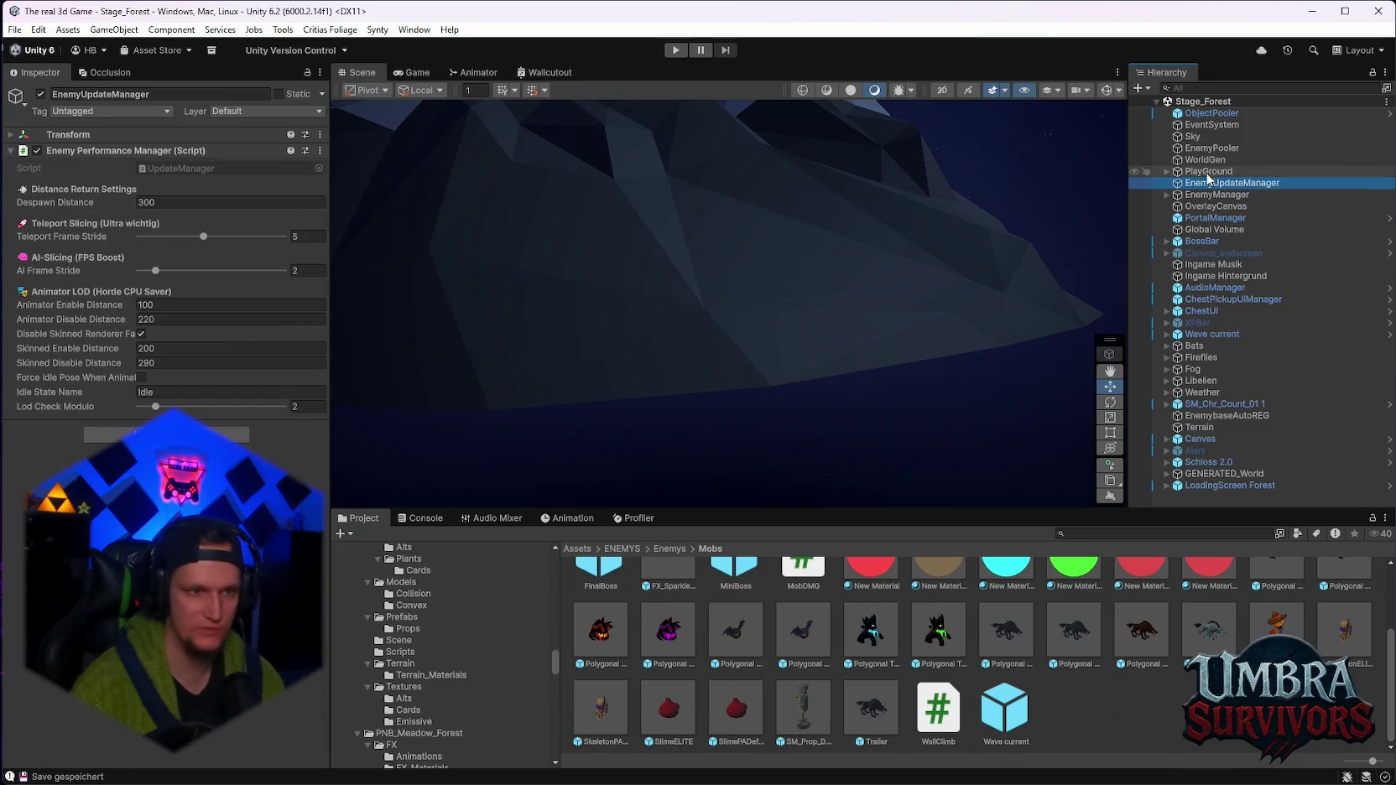
click(1218, 193)
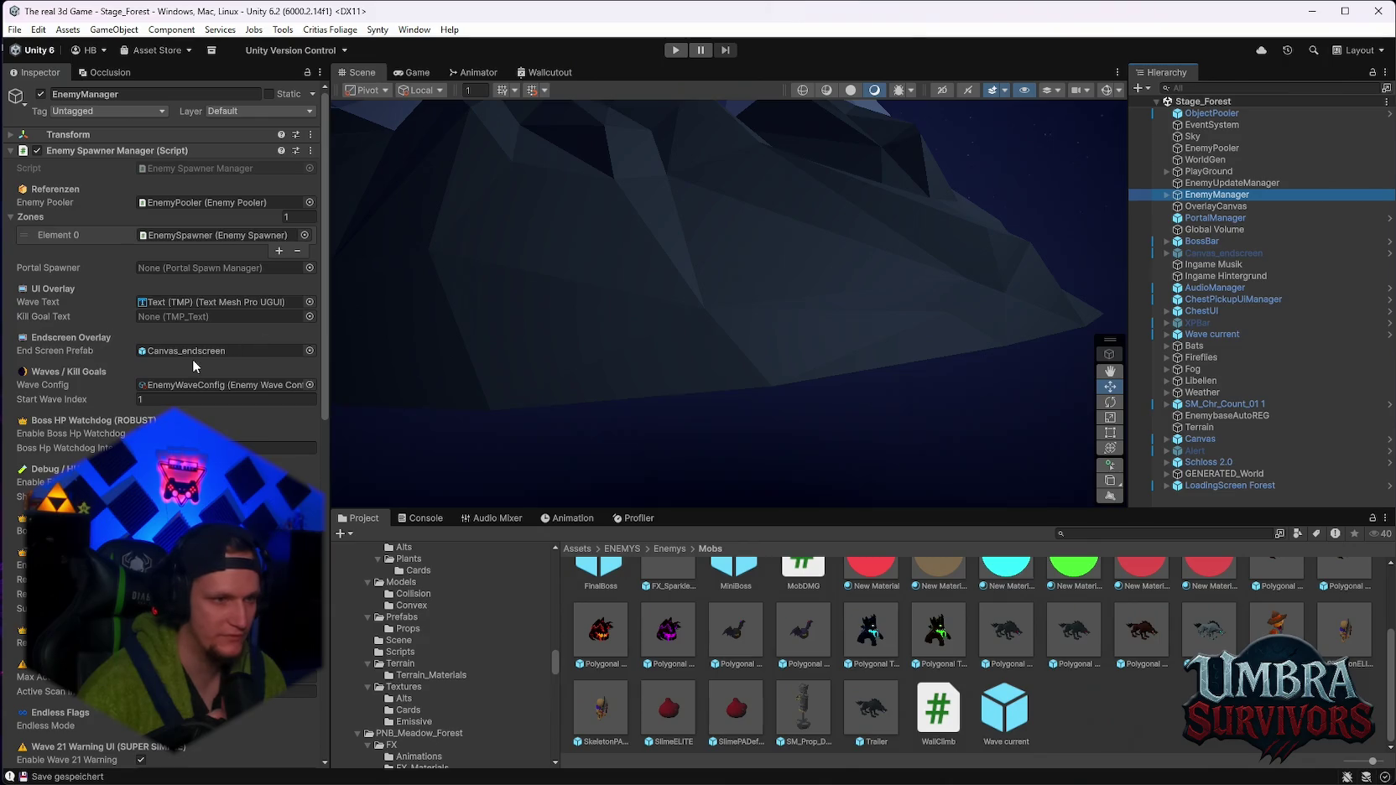
scroll(192, 360, down, 10)
click(293, 474)
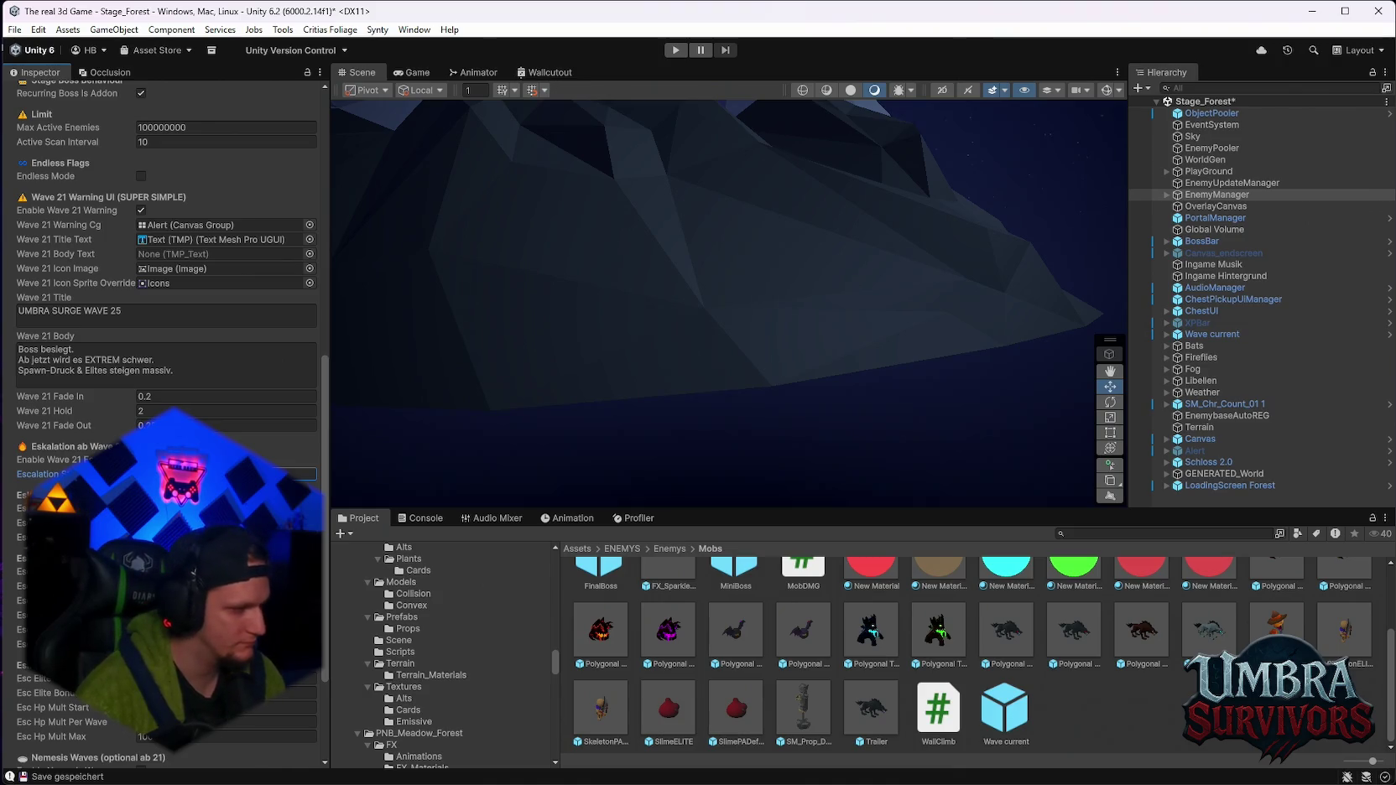
scroll(159, 251, up, 2)
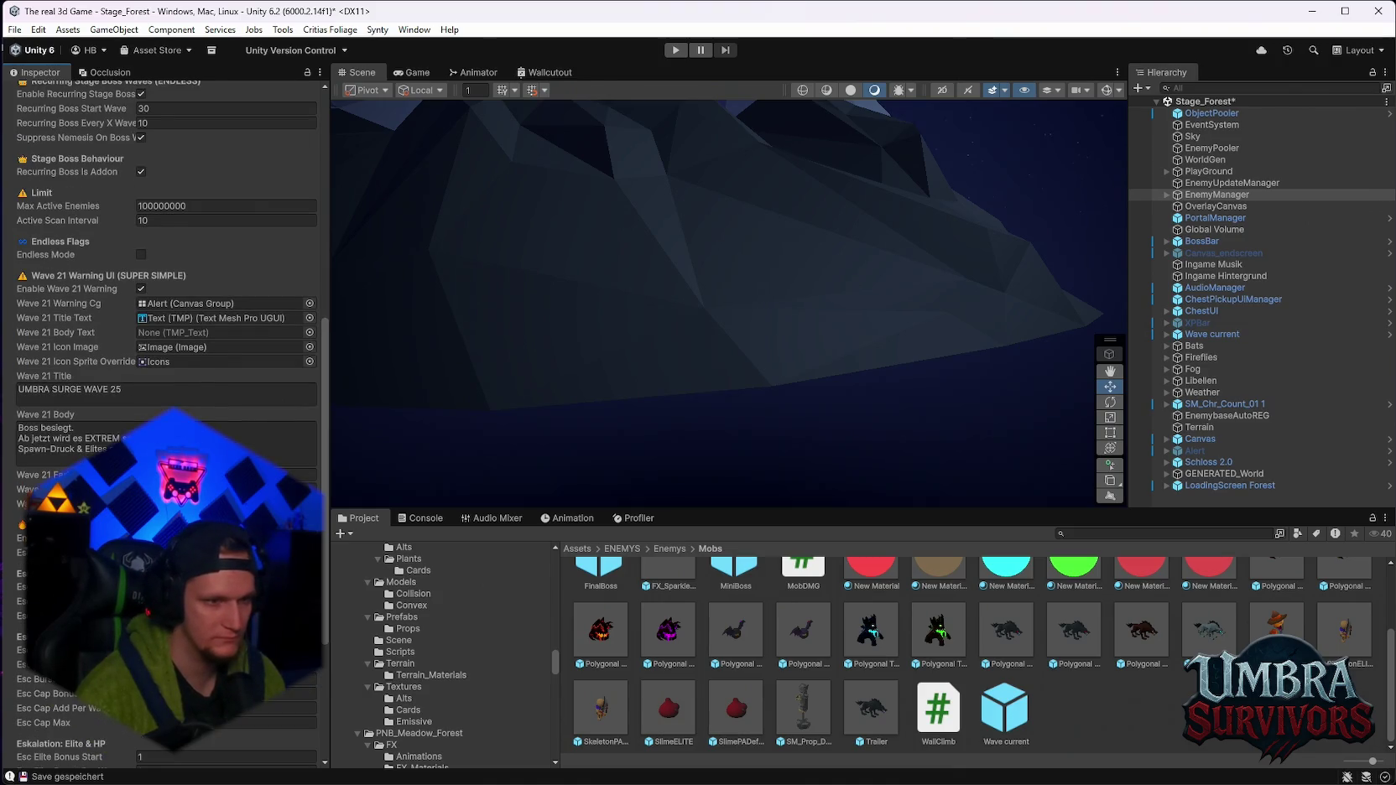
scroll(159, 251, up, 10)
Open the Enemy Spawner Manager script in the code editor via Edit Script
click(310, 151)
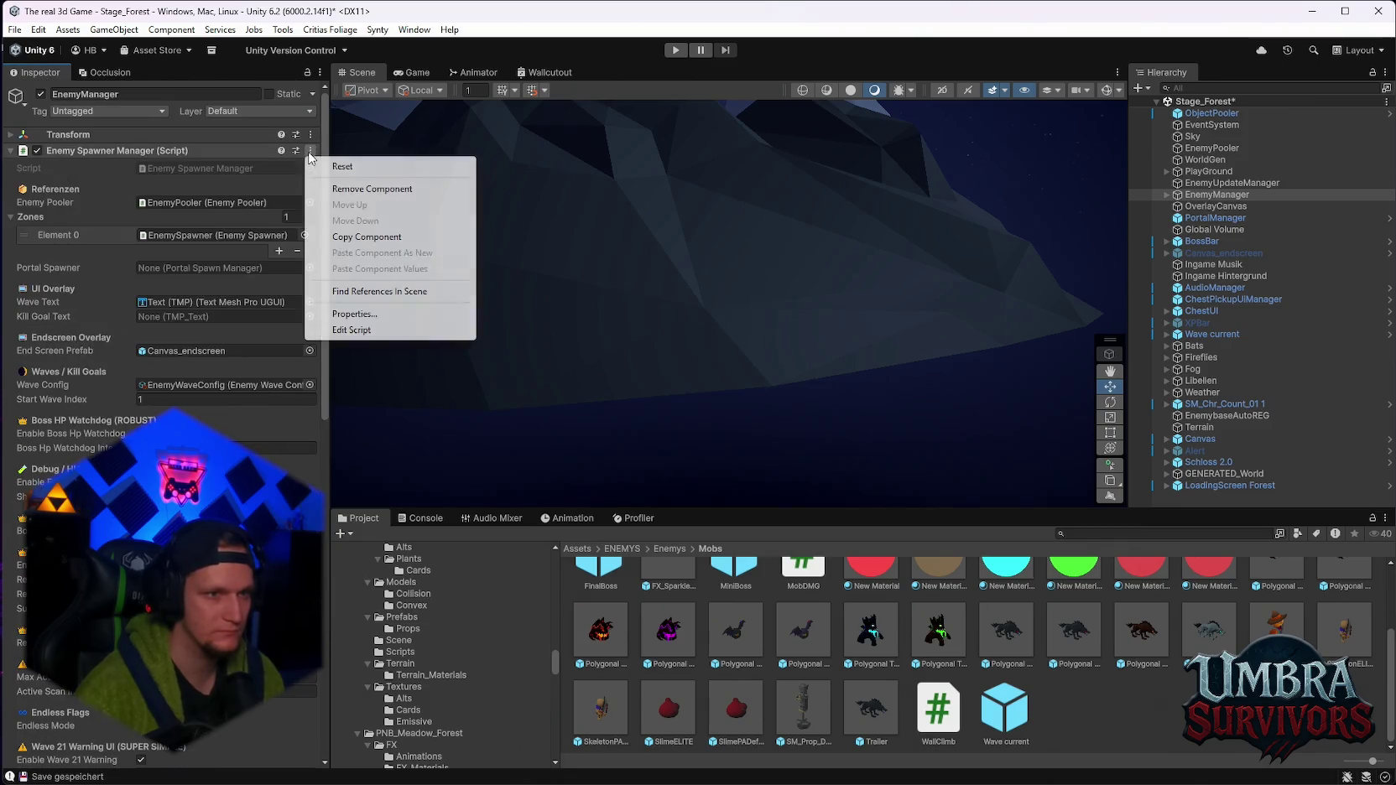
click(351, 330)
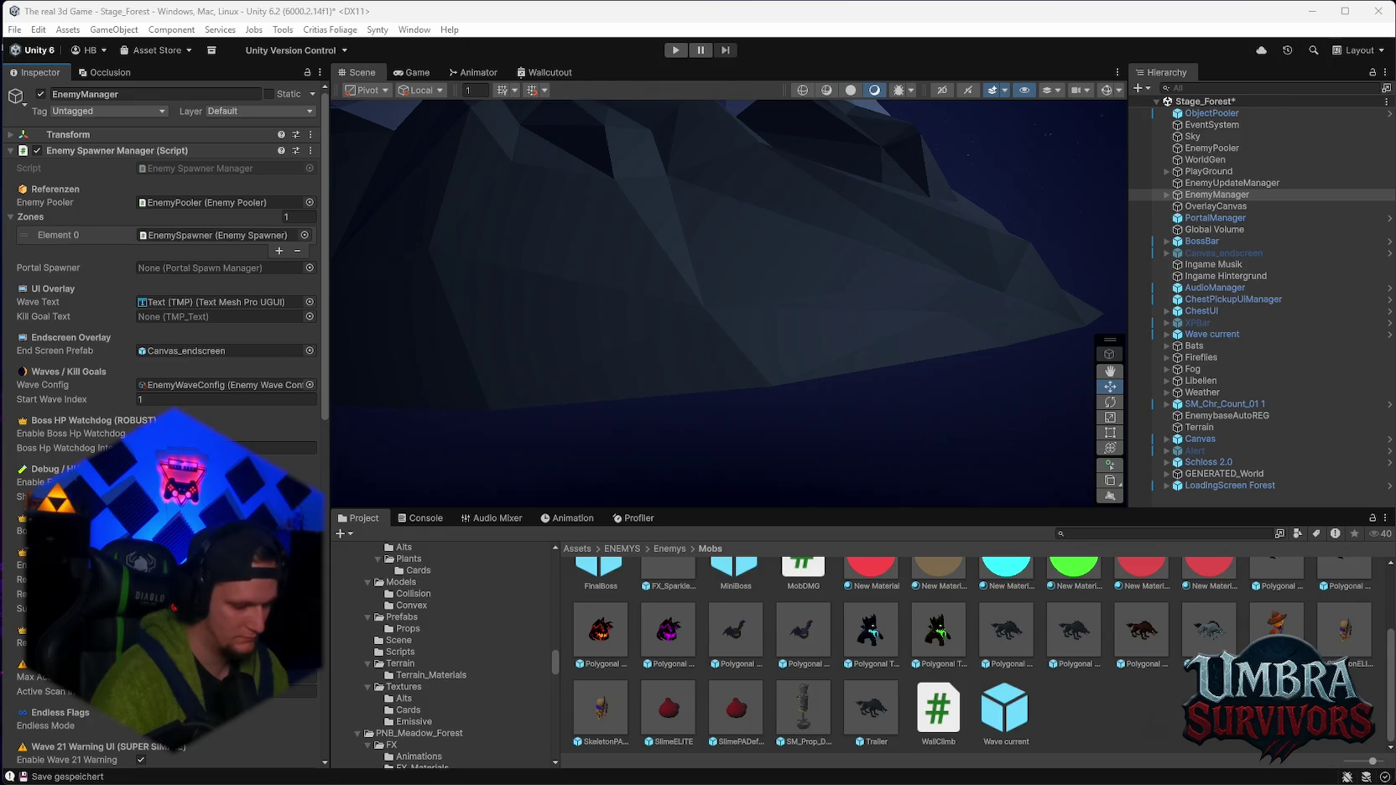
scroll(159, 336, down, 5)
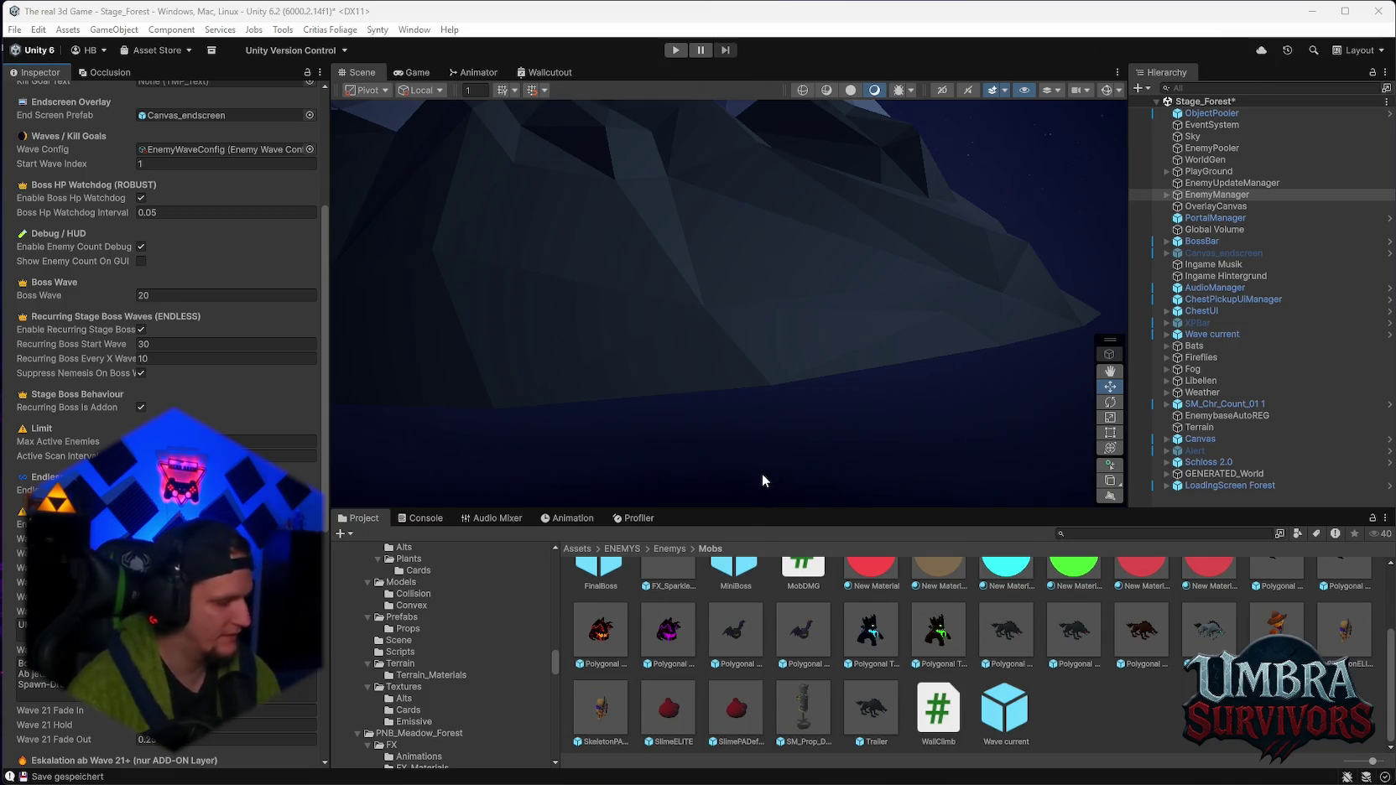
Under Eskalation: Burst & Cap, change Esc Burst Bonus Start from 1 to 2
scroll(160, 587, down, 5)
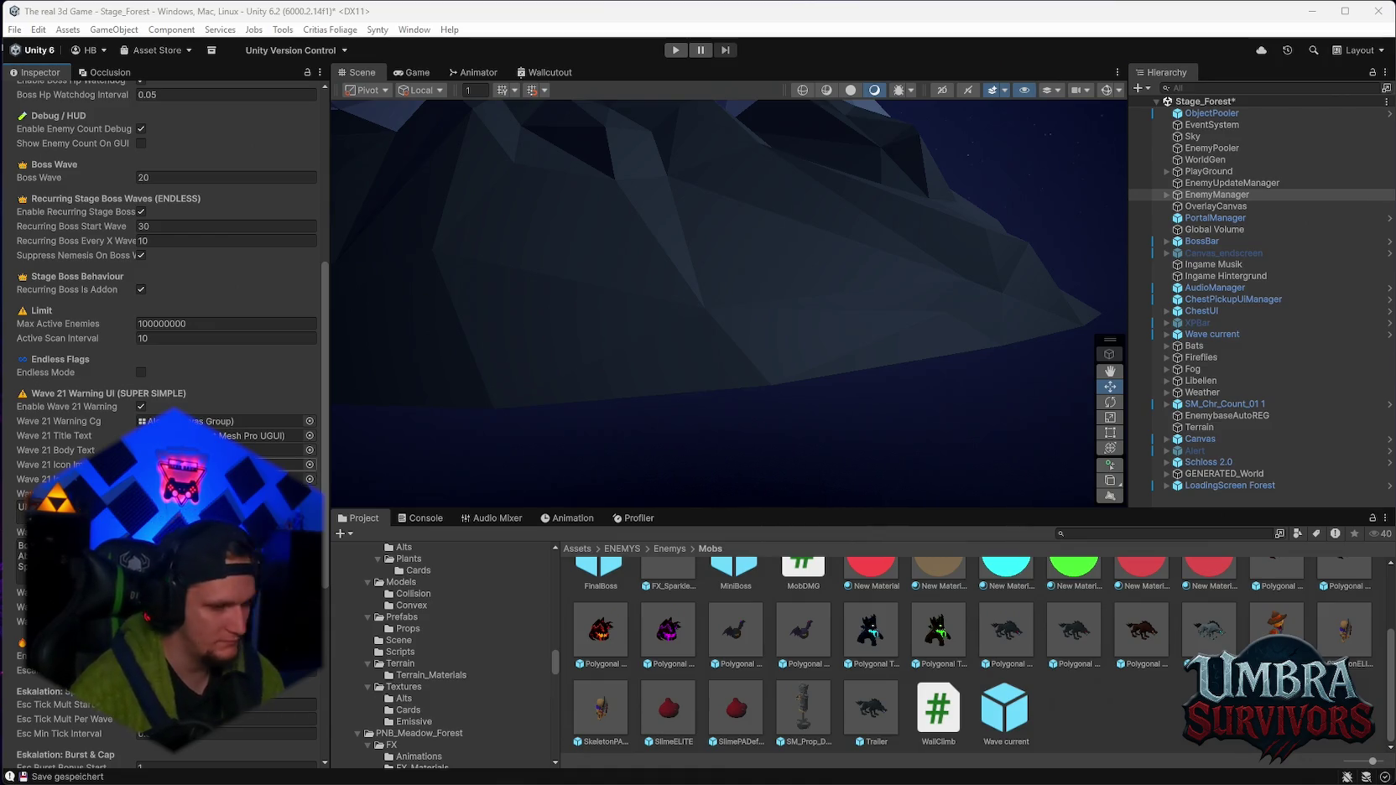
scroll(159, 420, down, 5)
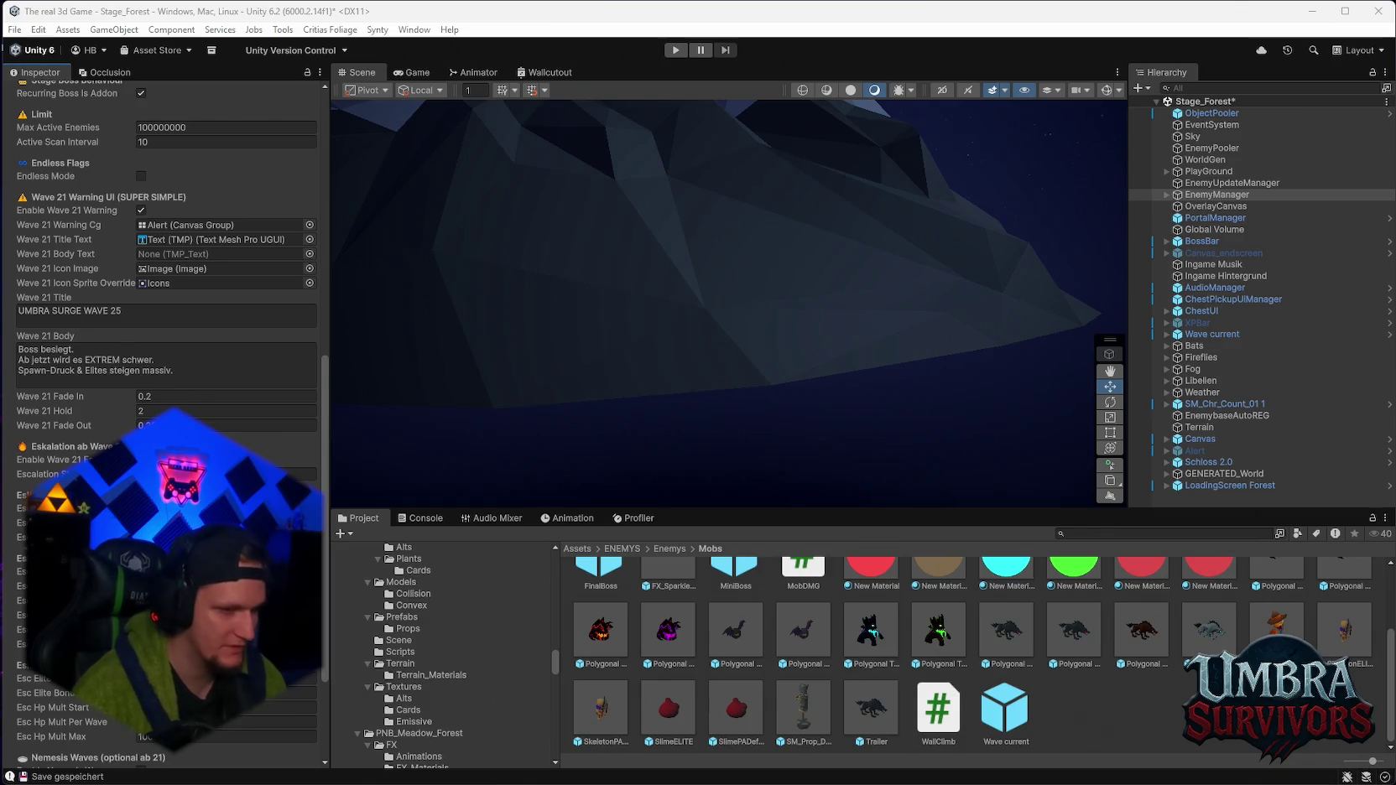
scroll(159, 420, down, 1)
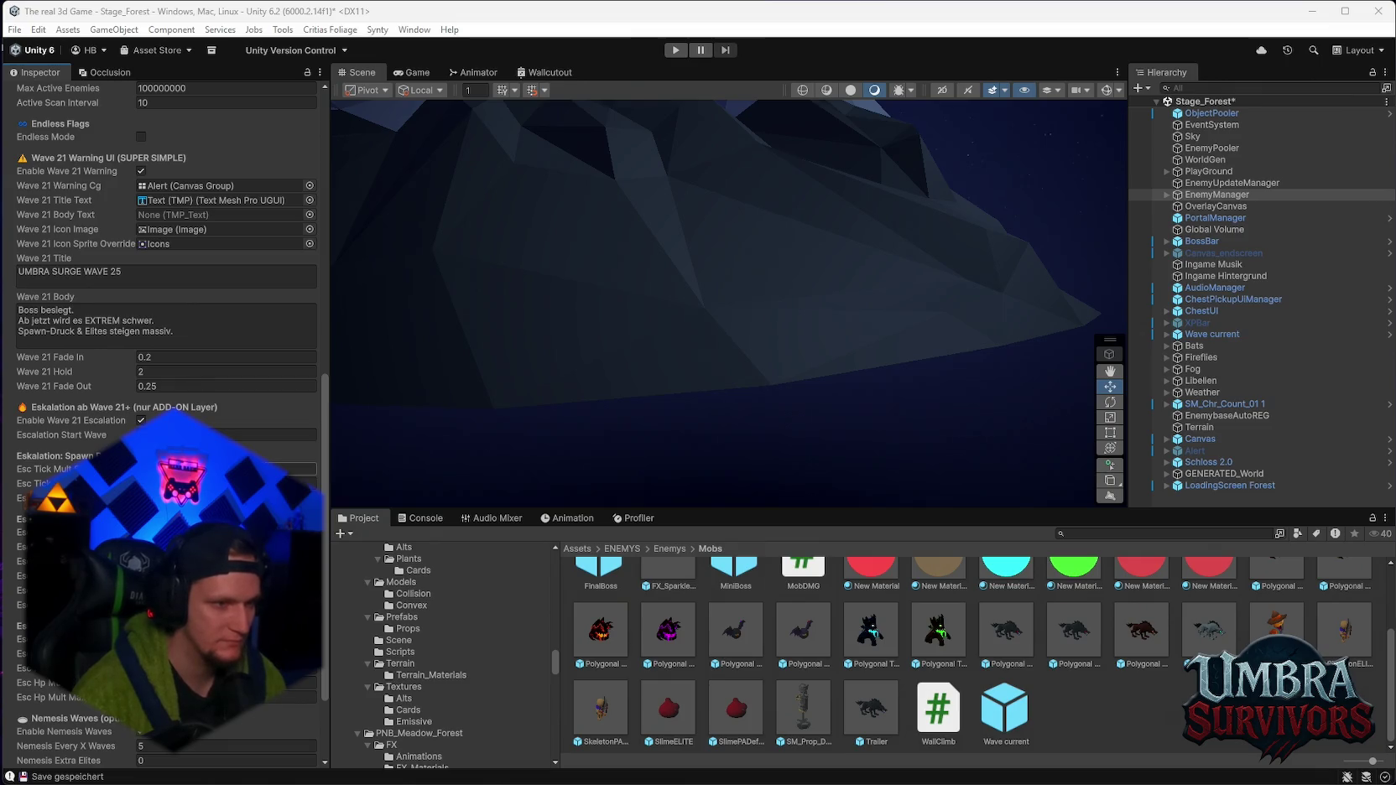
scroll(159, 419, down, 3)
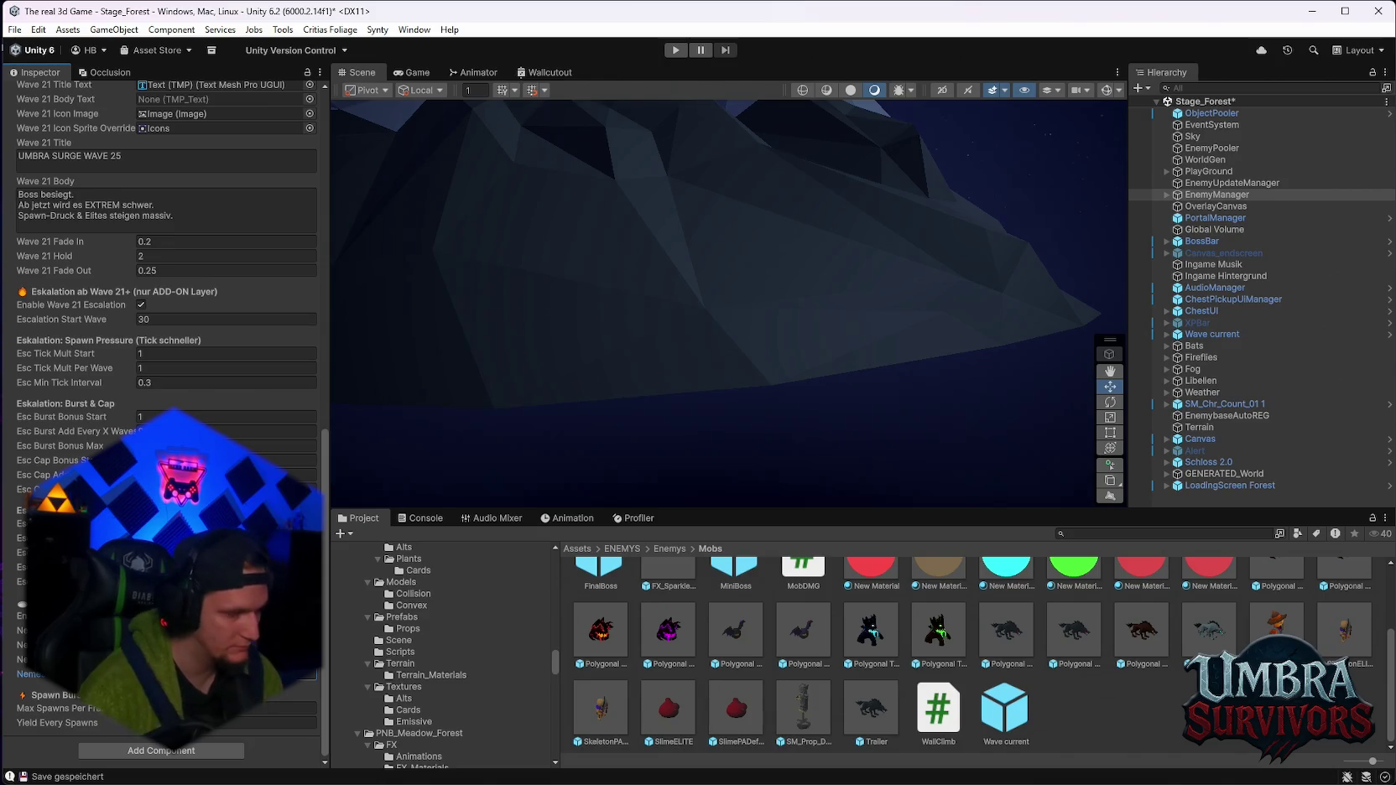
click(285, 445)
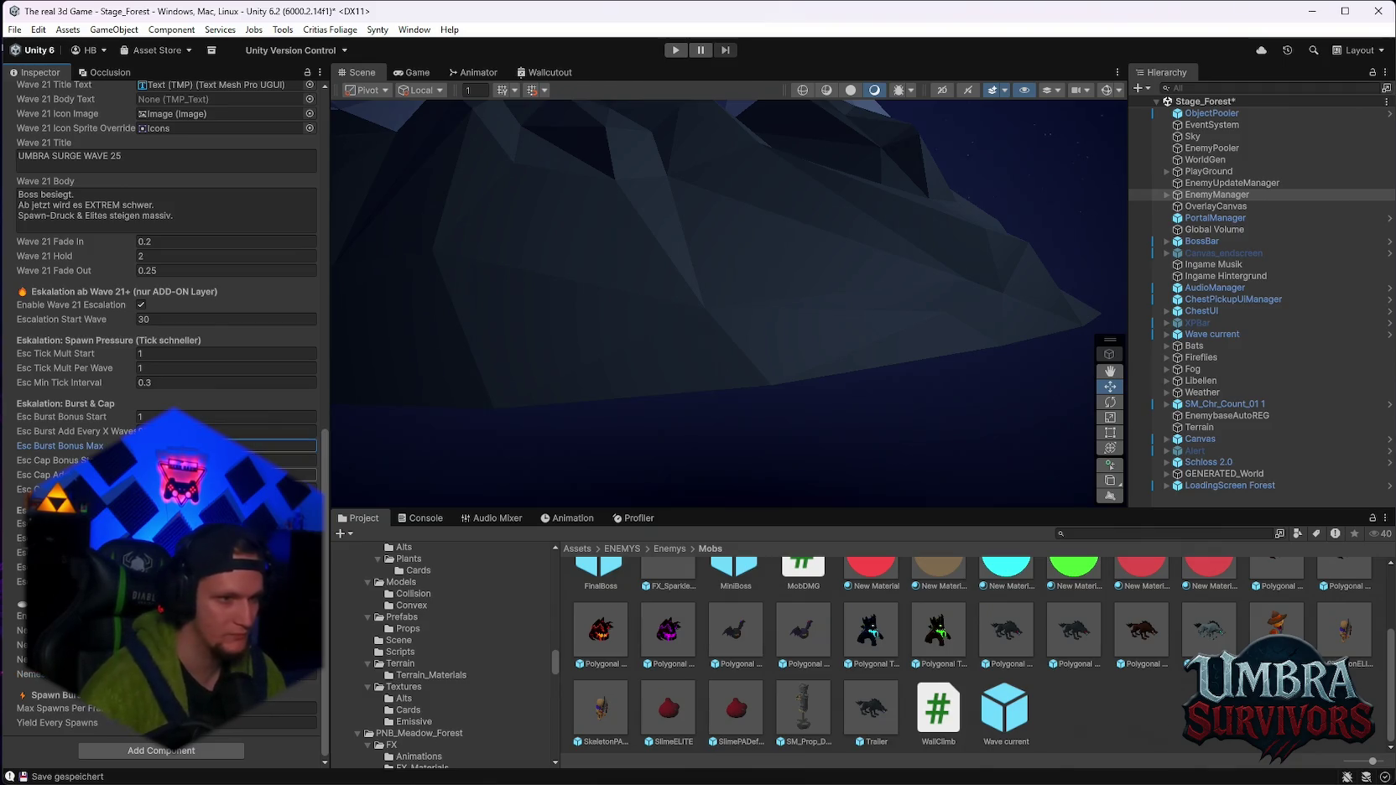
click(159, 414)
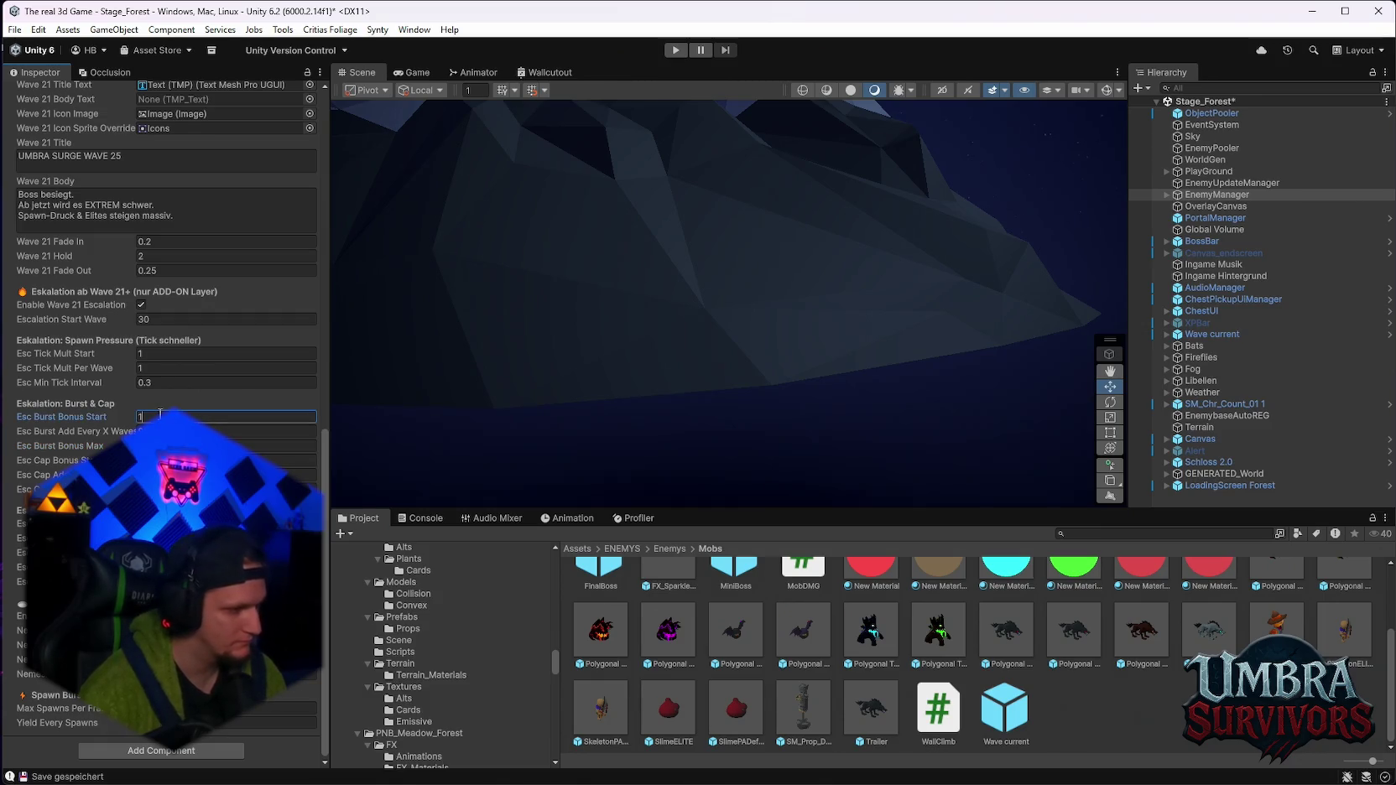
key(Return)
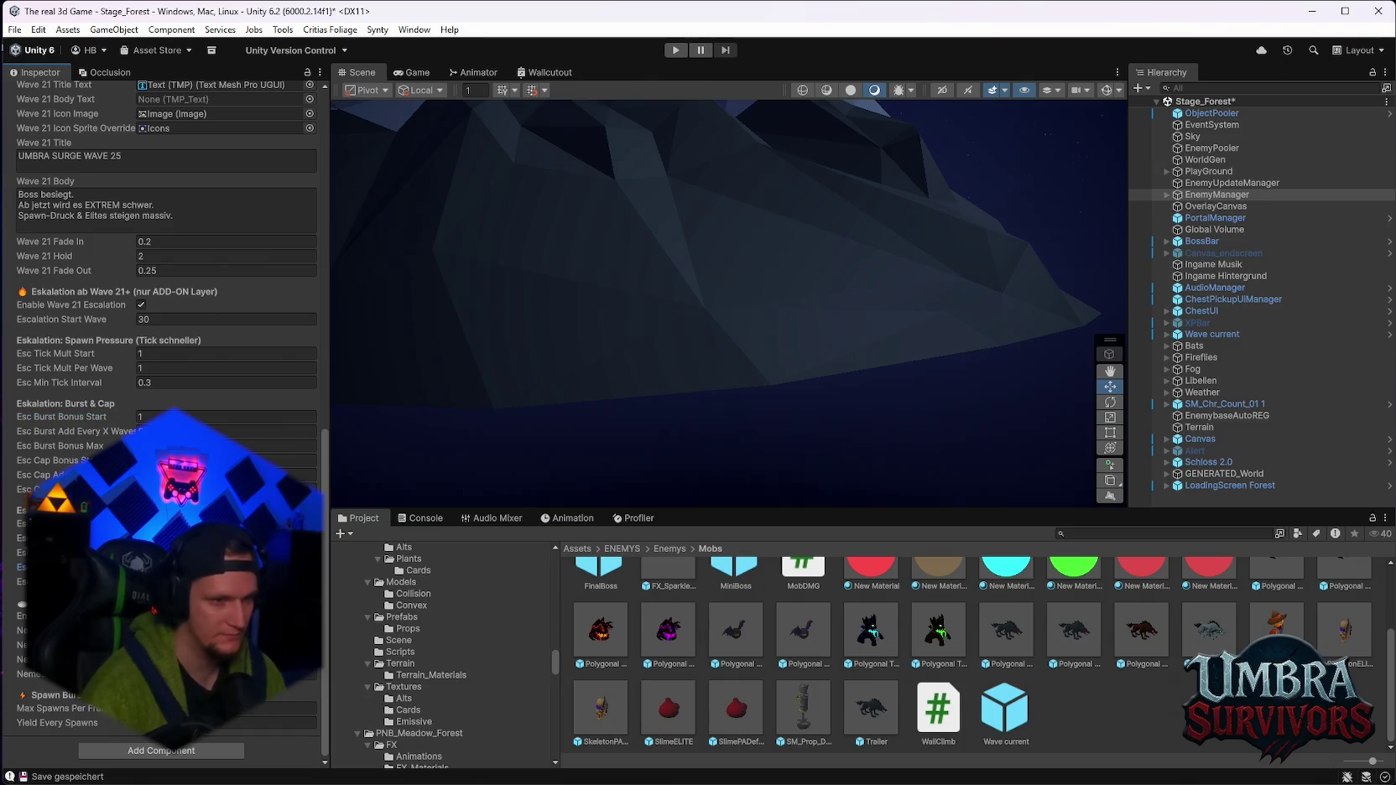
click(226, 567)
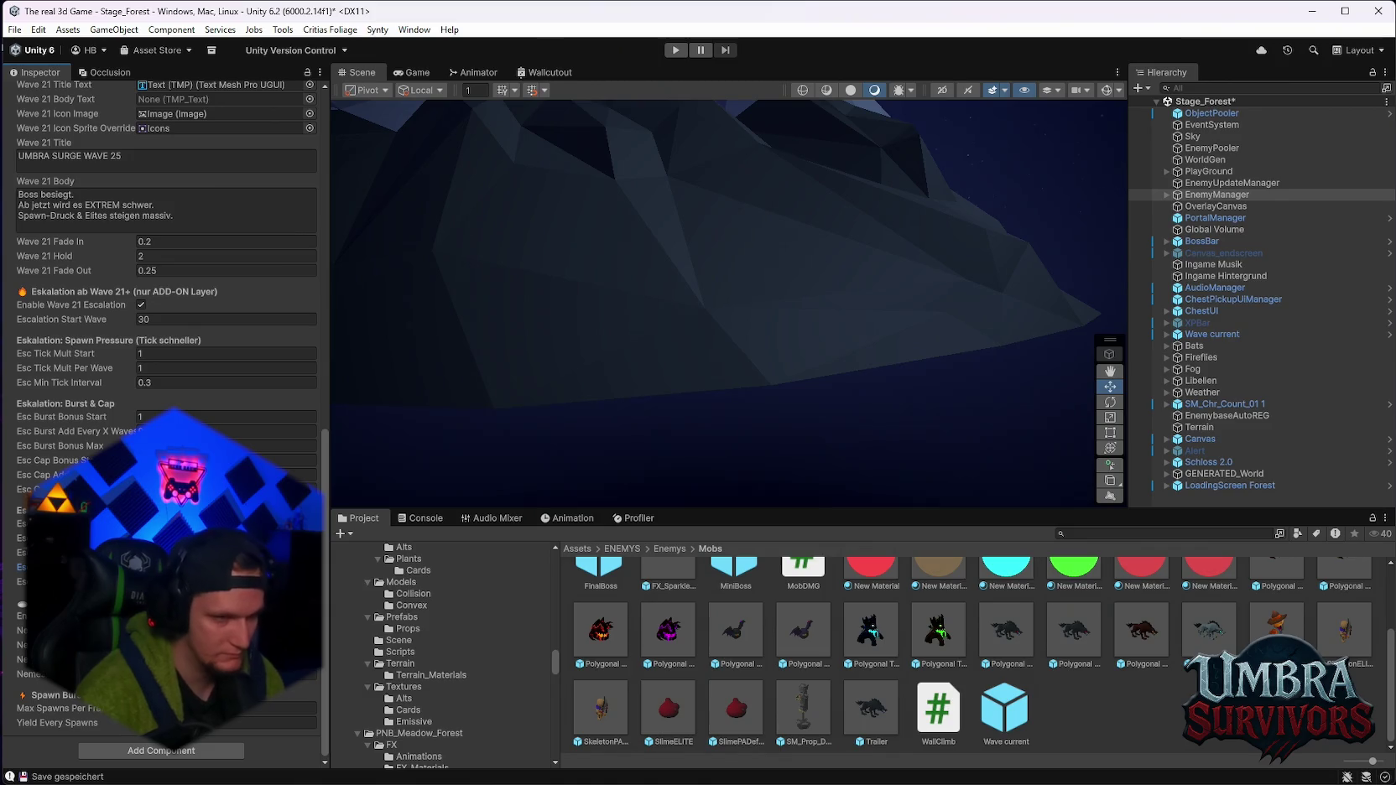
click(151, 417)
text(2)
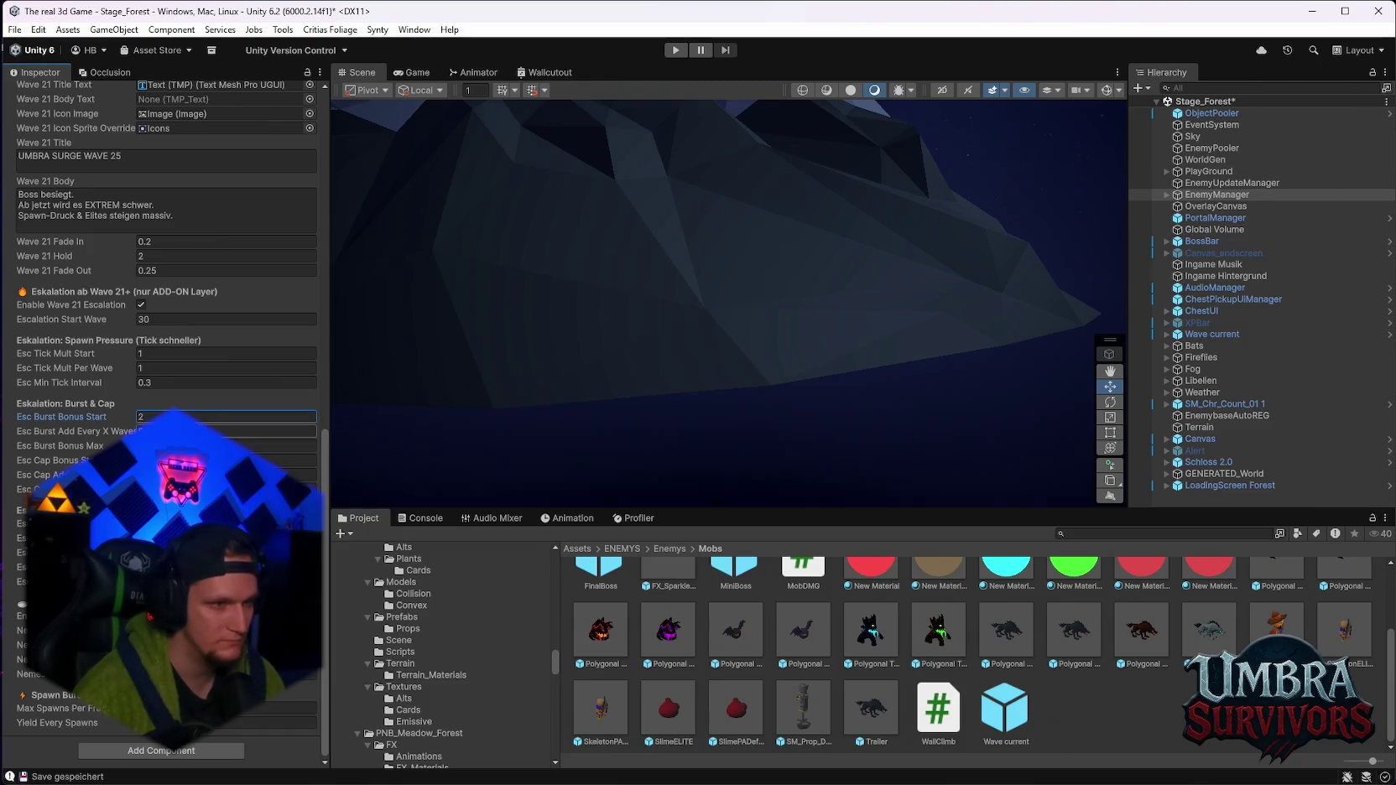
mouse_move(52, 369)
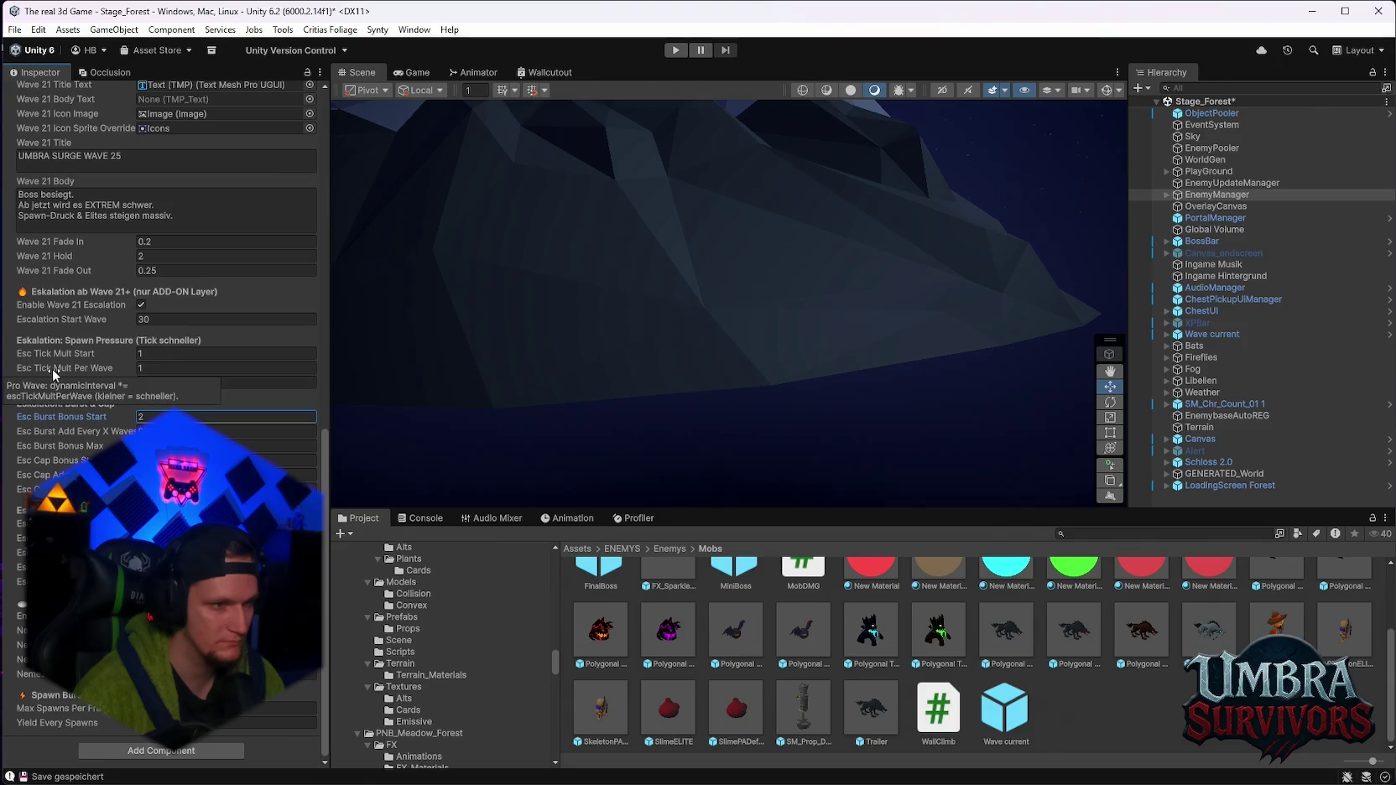
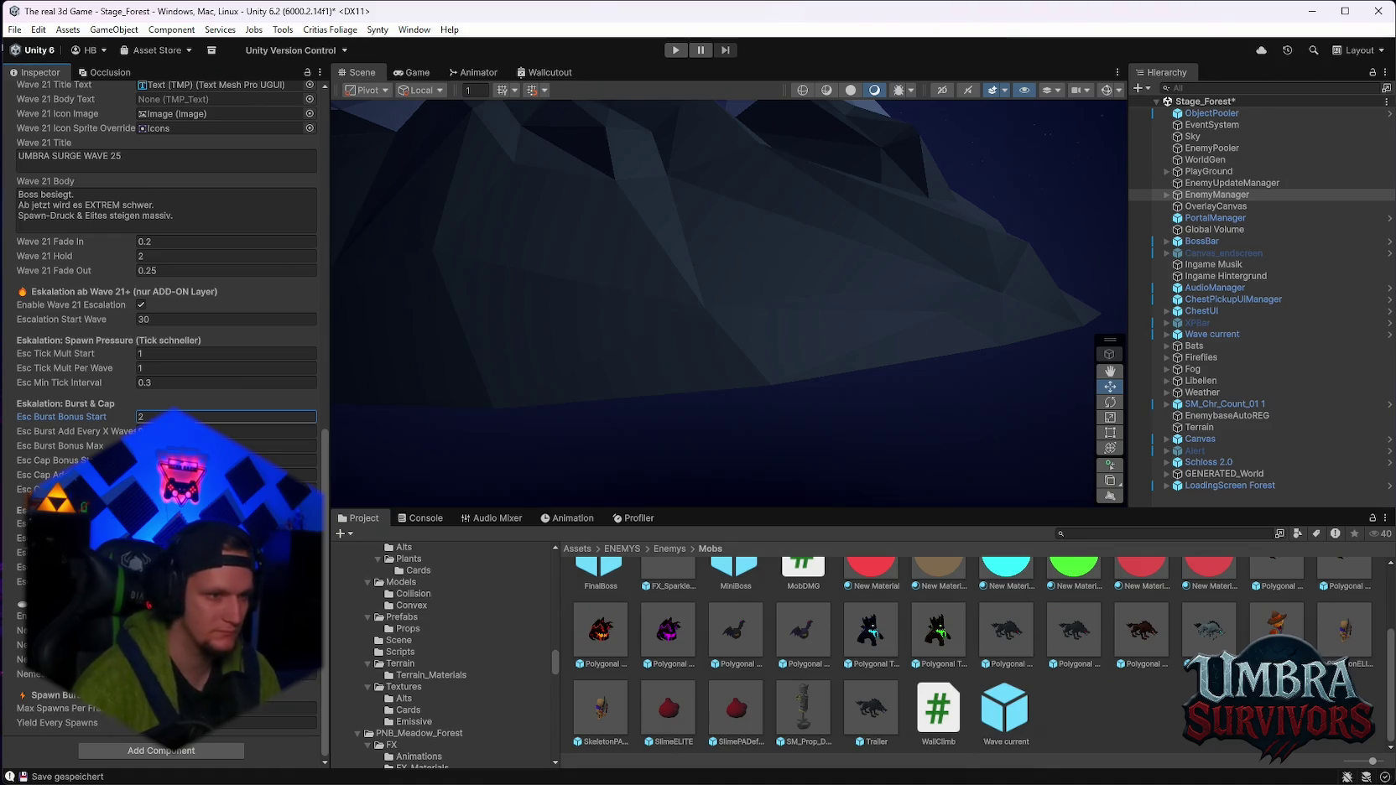
Ping the Alert warning prefab from the Wave 21 Warning Cg field and open it for editing
scroll(164, 335, up, 3)
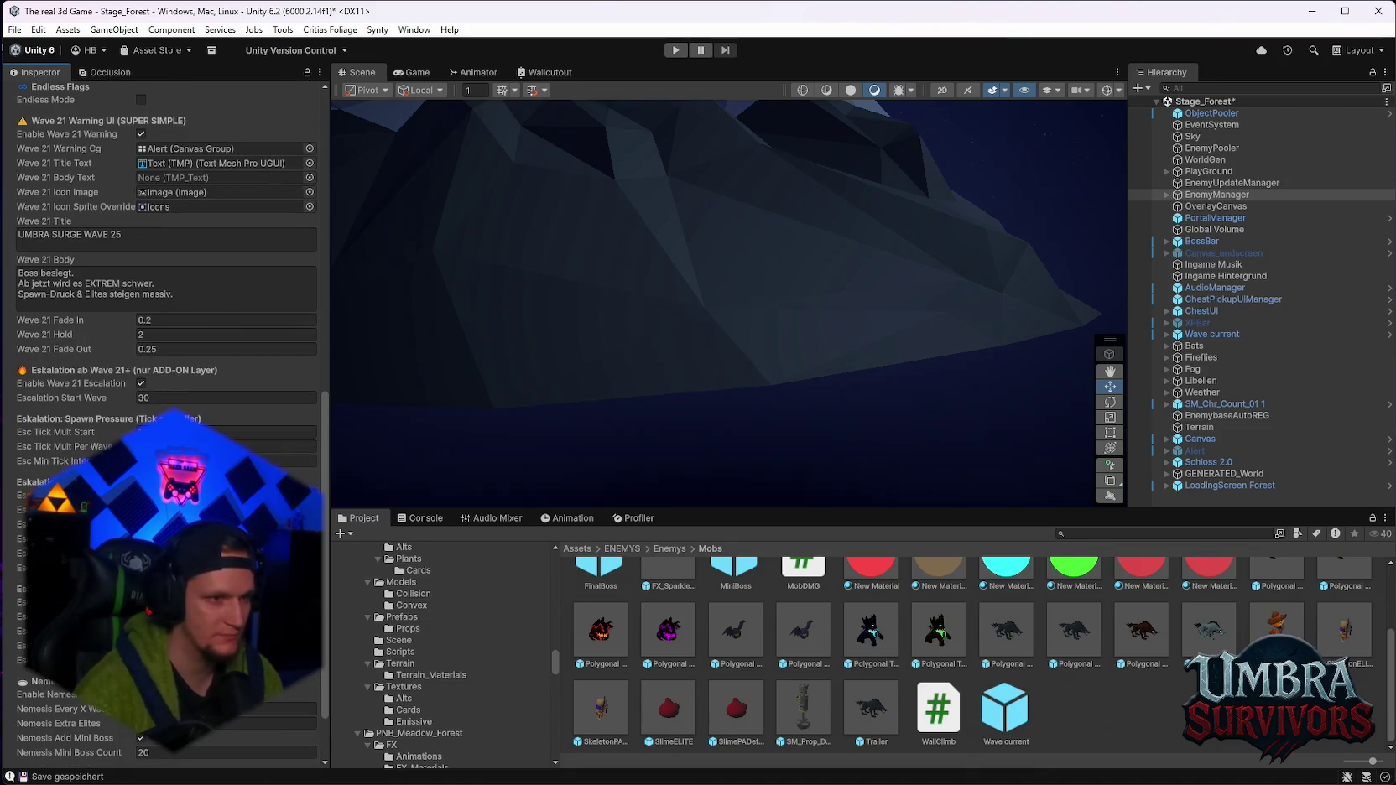
scroll(192, 272, up, 4)
click(192, 269)
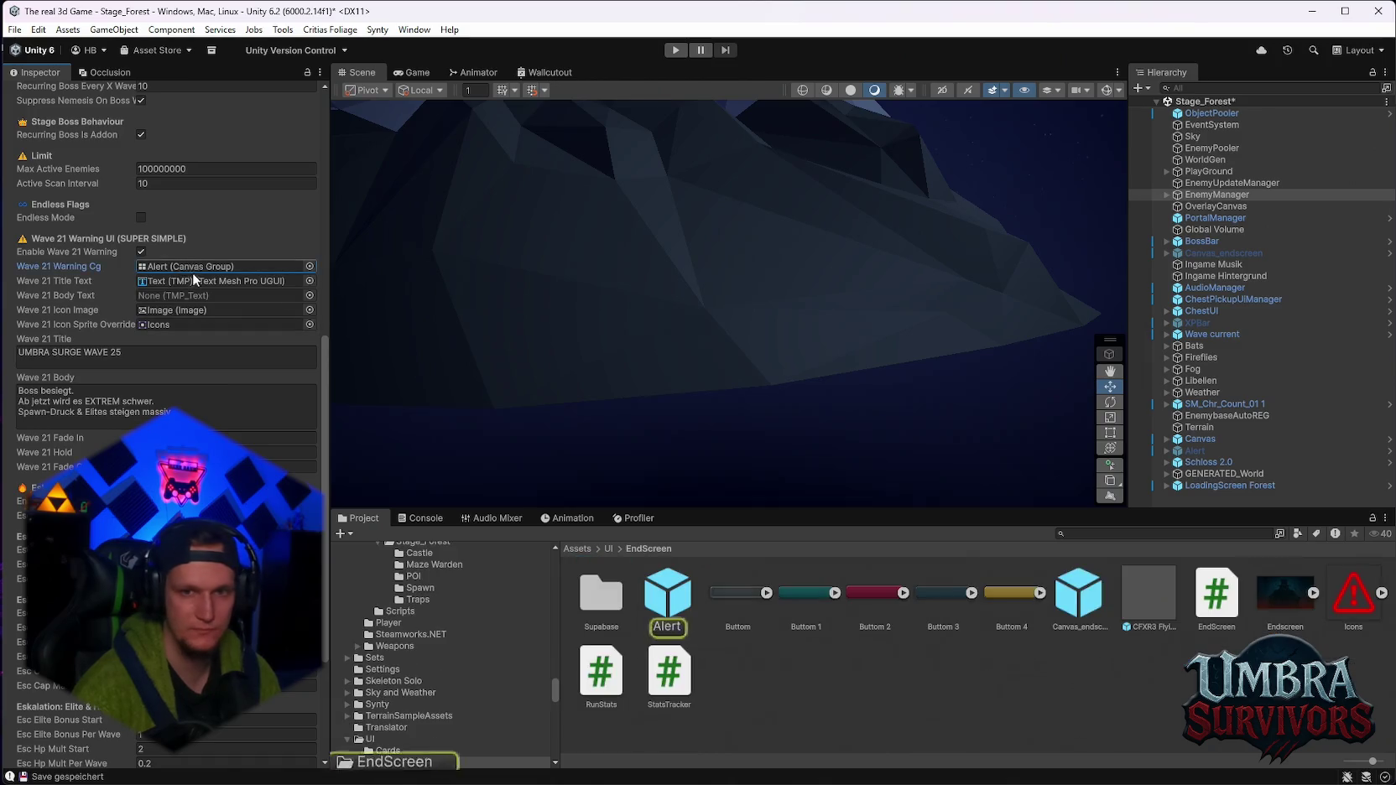
click(673, 614)
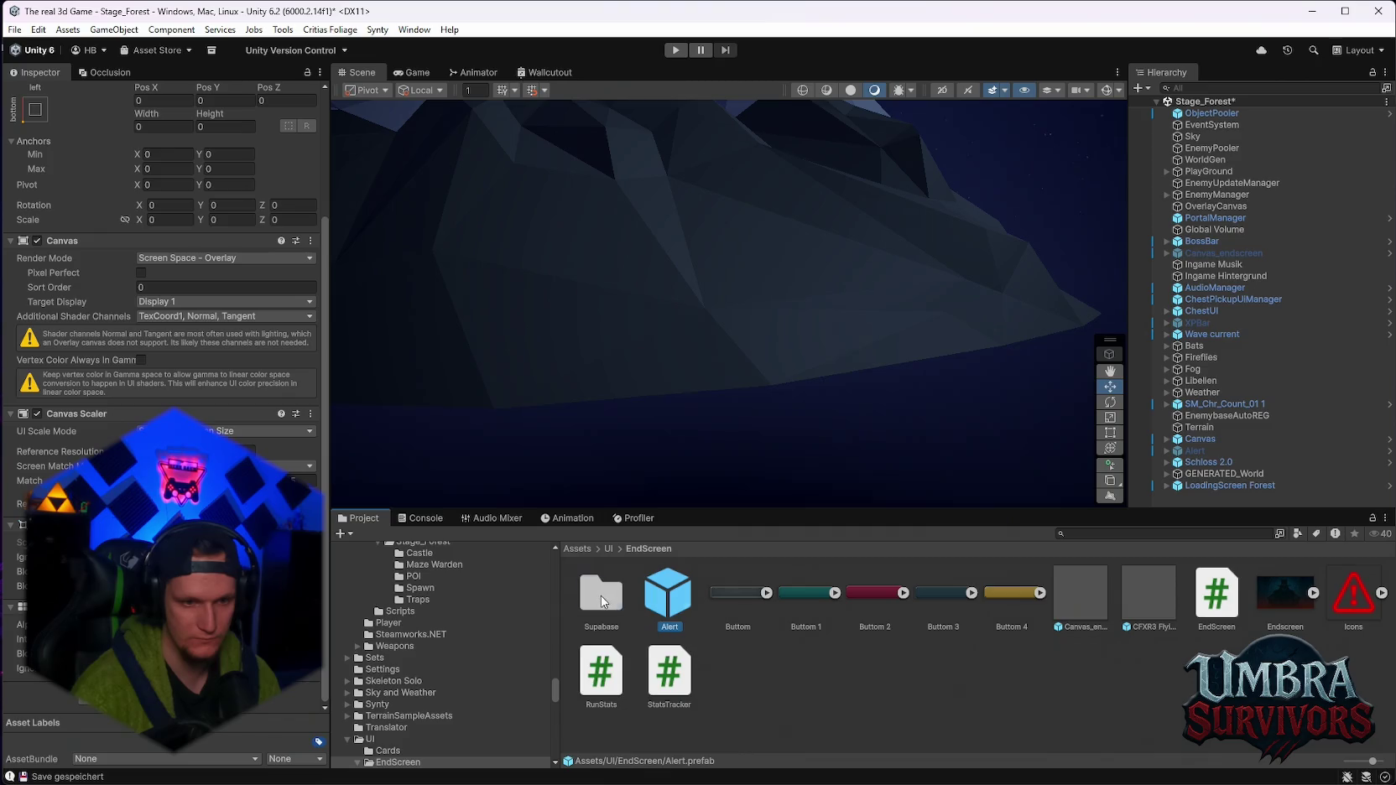
double_click(669, 595)
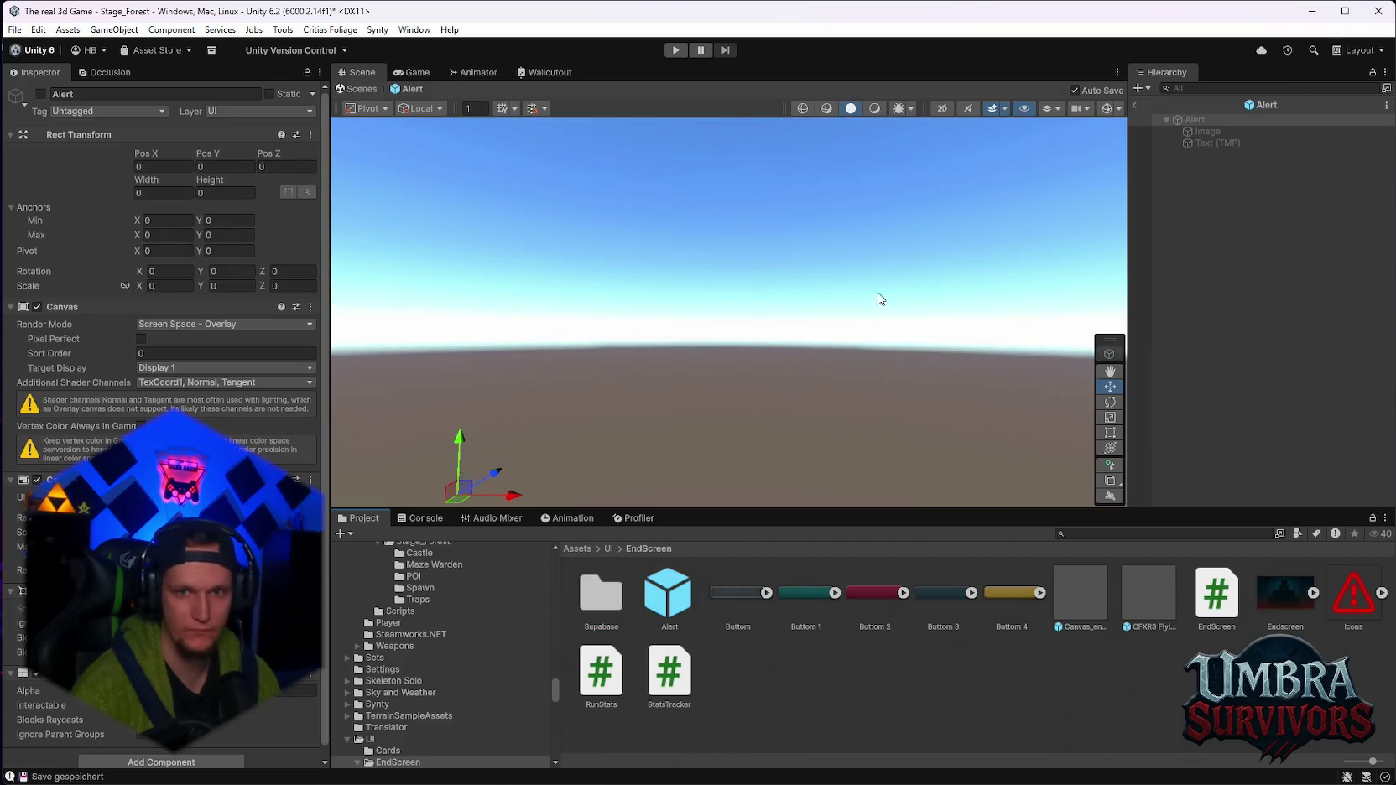
Check Alert's Image child and root, then exit prefab mode and bring up recent scenes
click(1208, 131)
click(1193, 119)
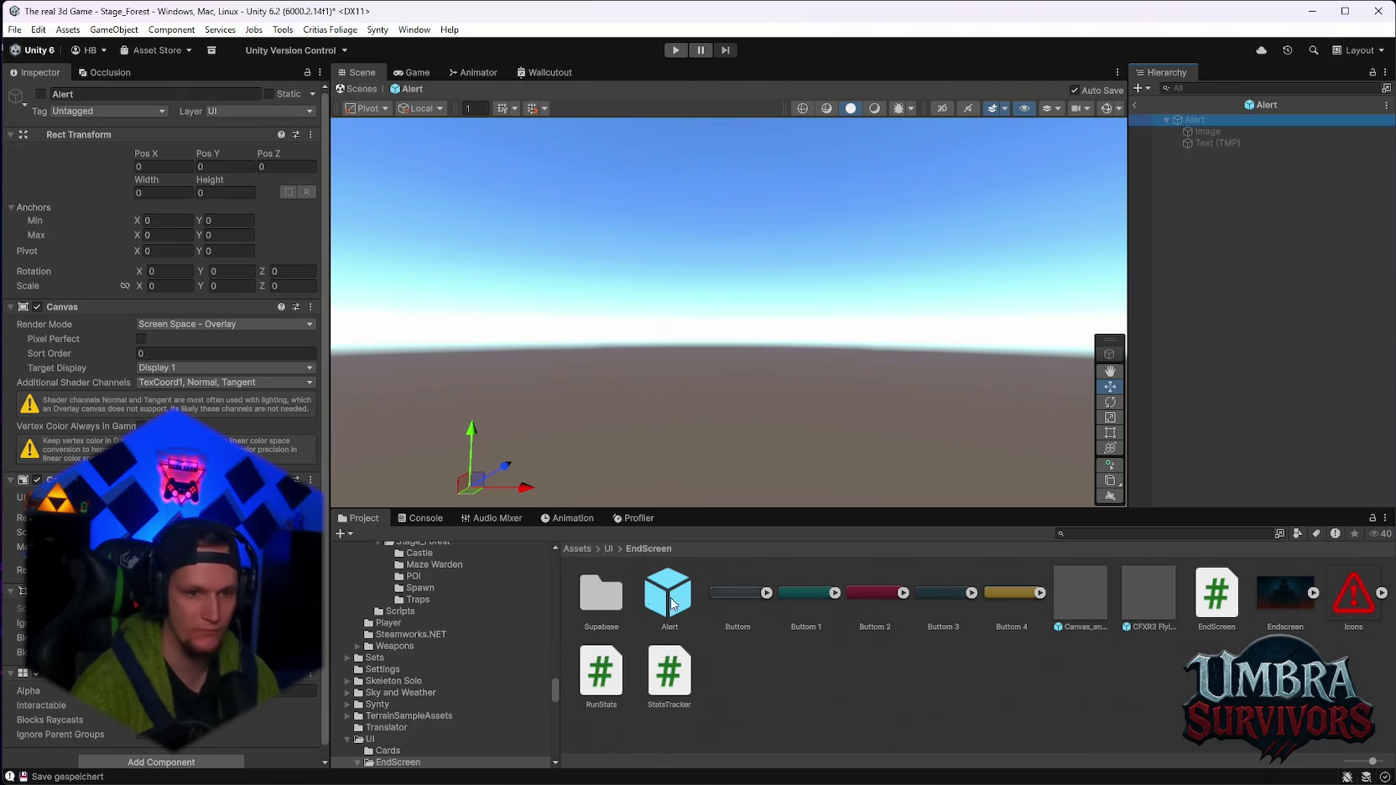
click(1134, 107)
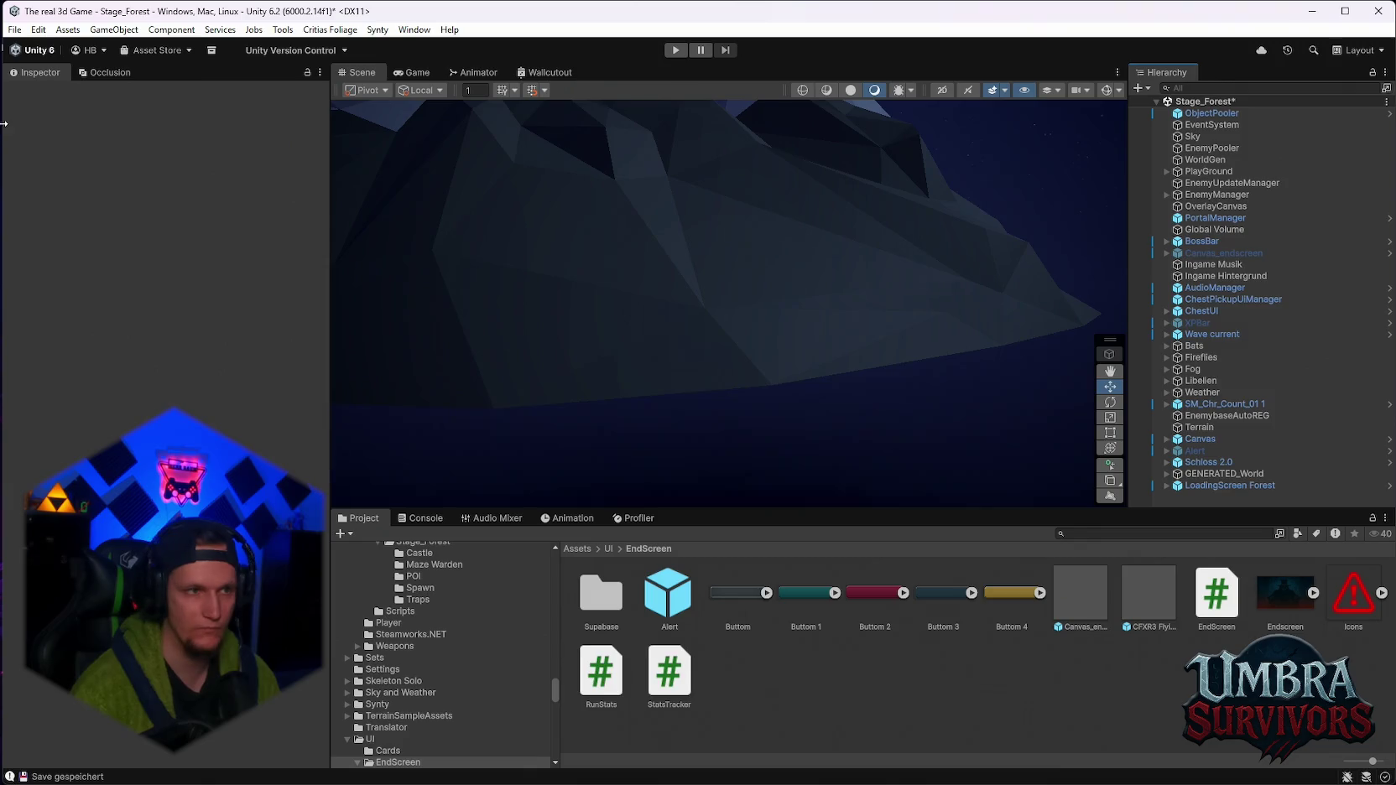
click(15, 30)
Open the recent Stage_Hub scene, saving the current scene first
mouse_move(85, 87)
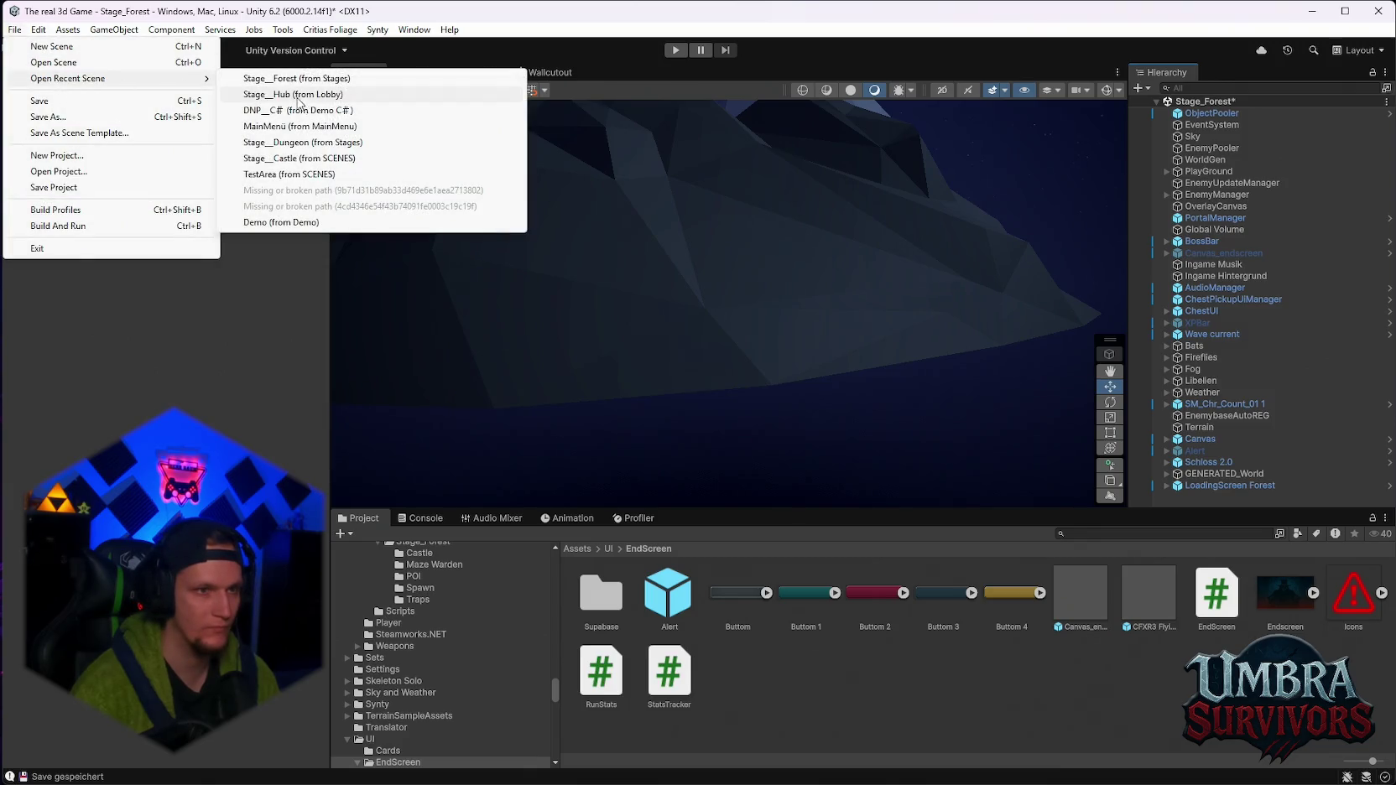
click(295, 95)
click(683, 431)
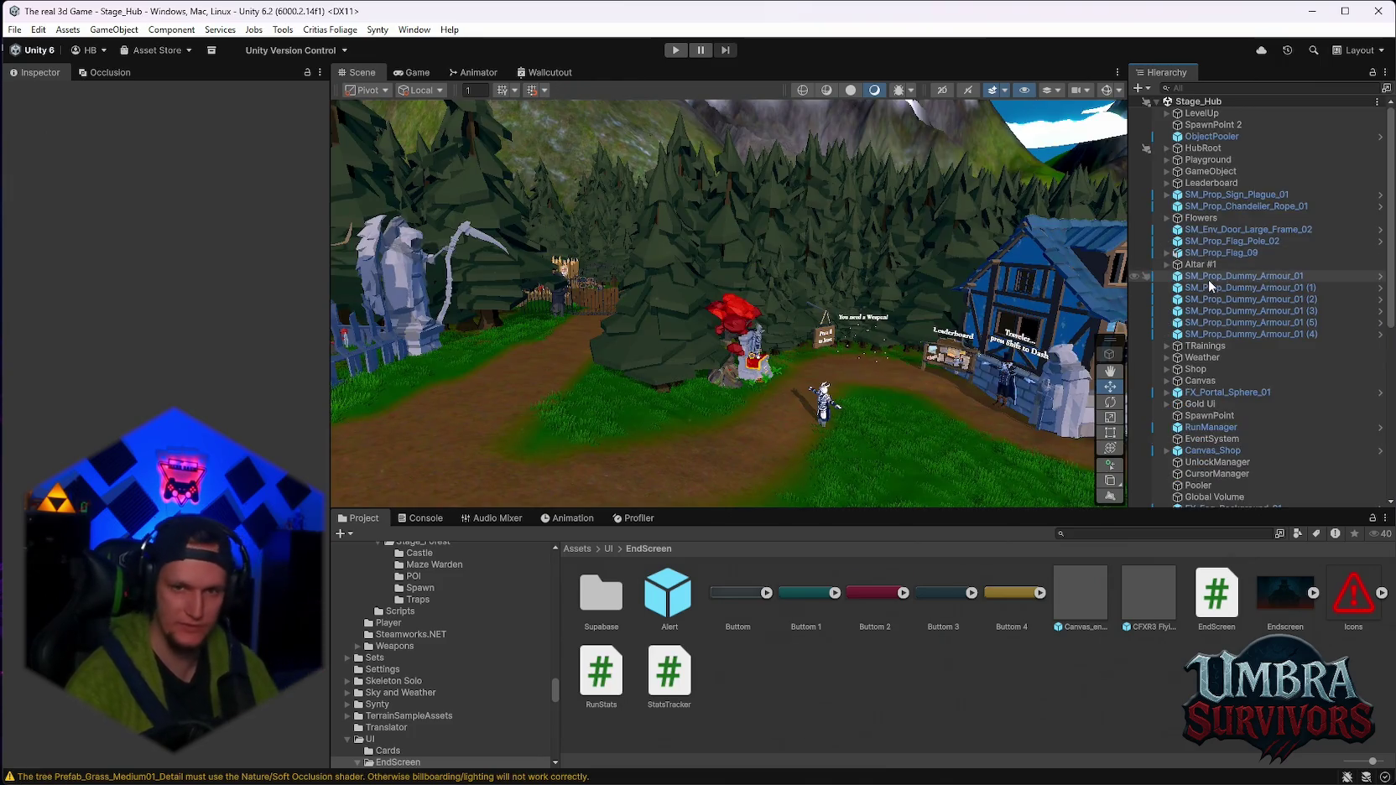
Apply all of XPBar's pending overrides to its prefab
scroll(1235, 327, down, 9)
scroll(1238, 391, down, 1)
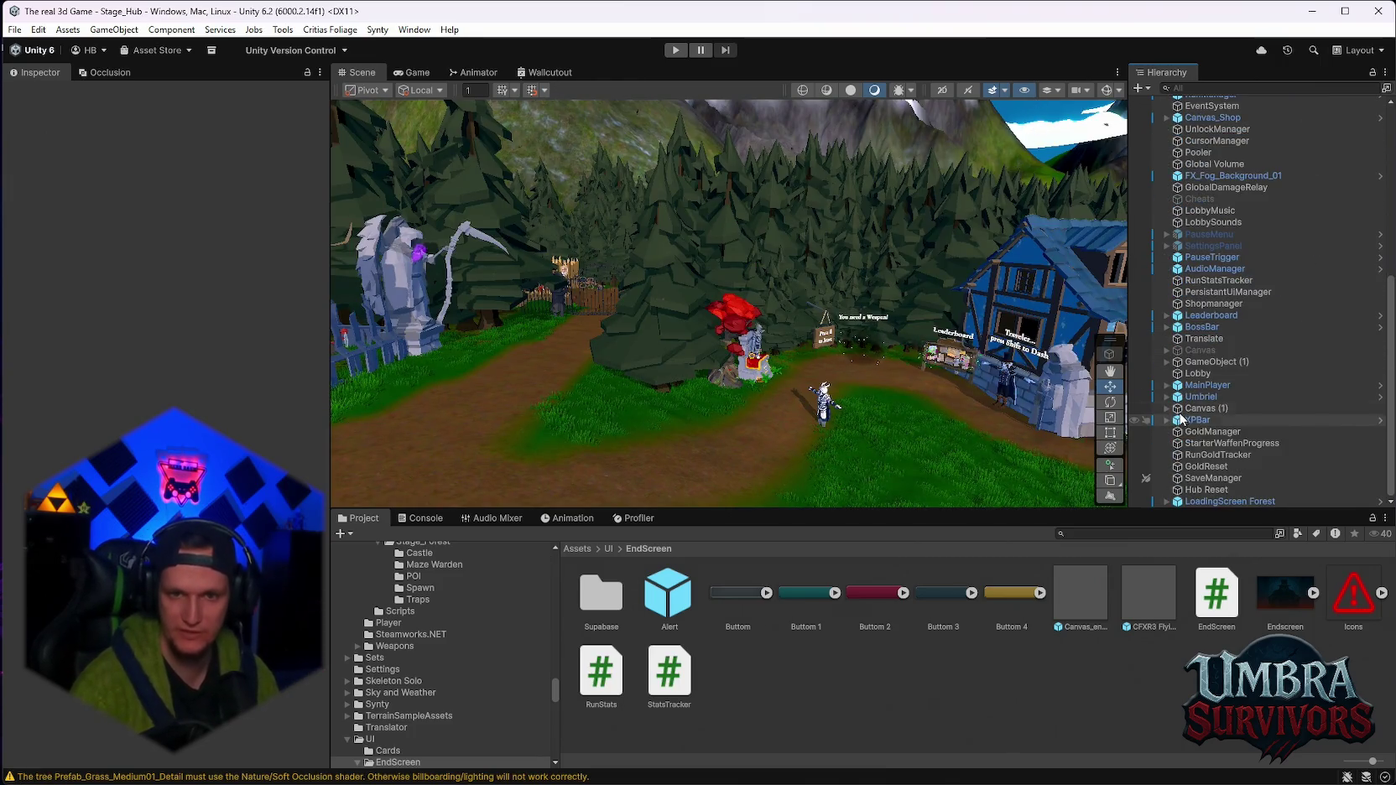
click(1198, 419)
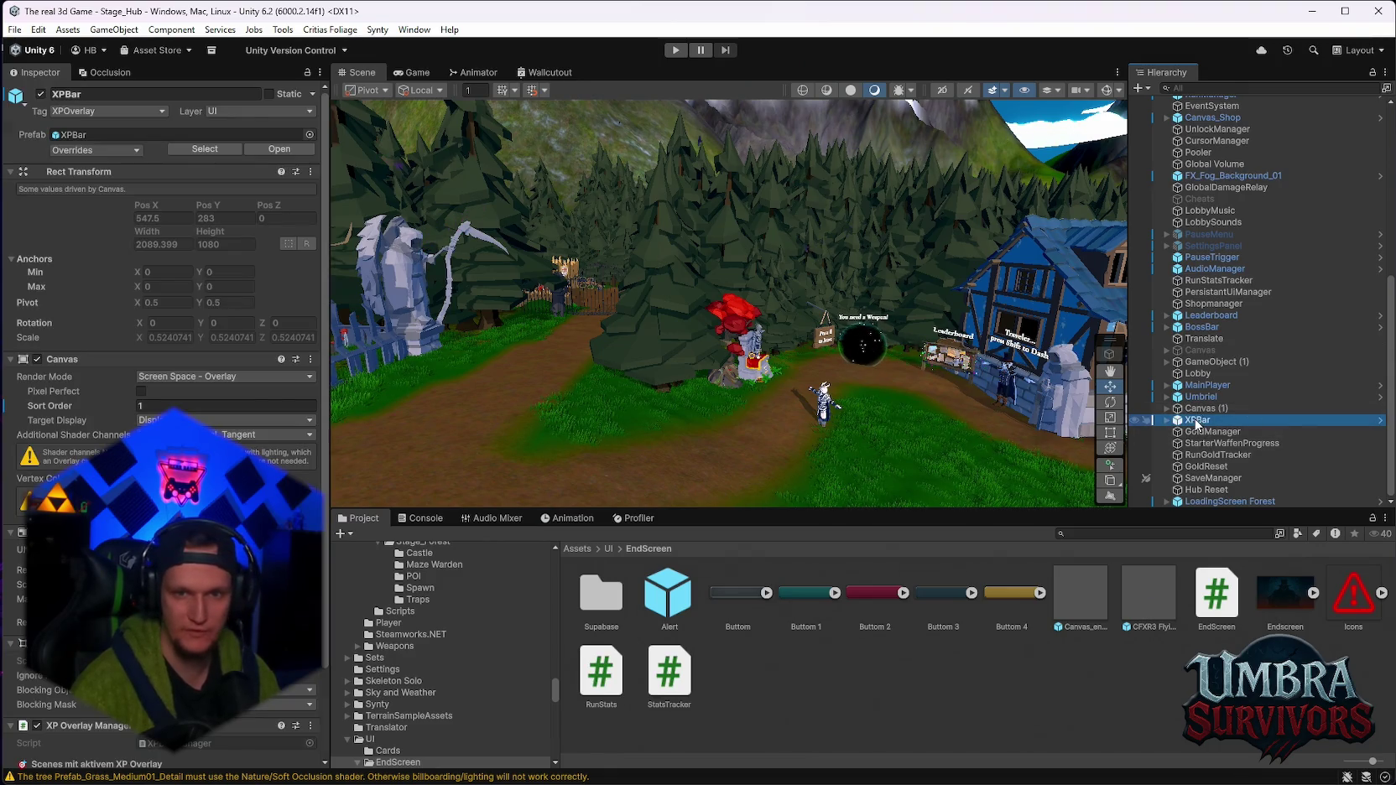
right_click(1238, 417)
click(95, 150)
click(316, 774)
Open XPBar in isolation, add Alert as an active child anchored middle-center
right_click(1209, 417)
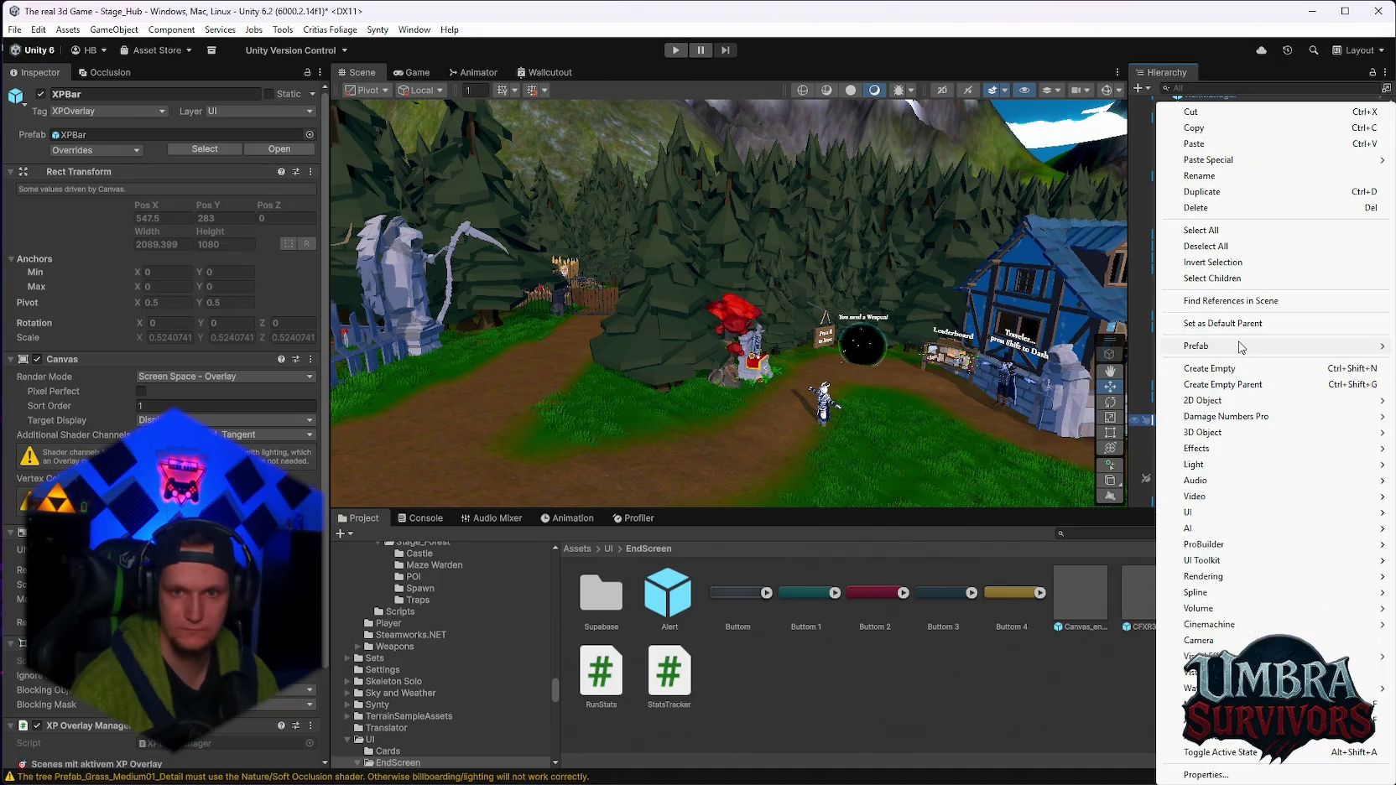
mouse_move(1199, 347)
click(1040, 361)
drag(669, 596, 1200, 126)
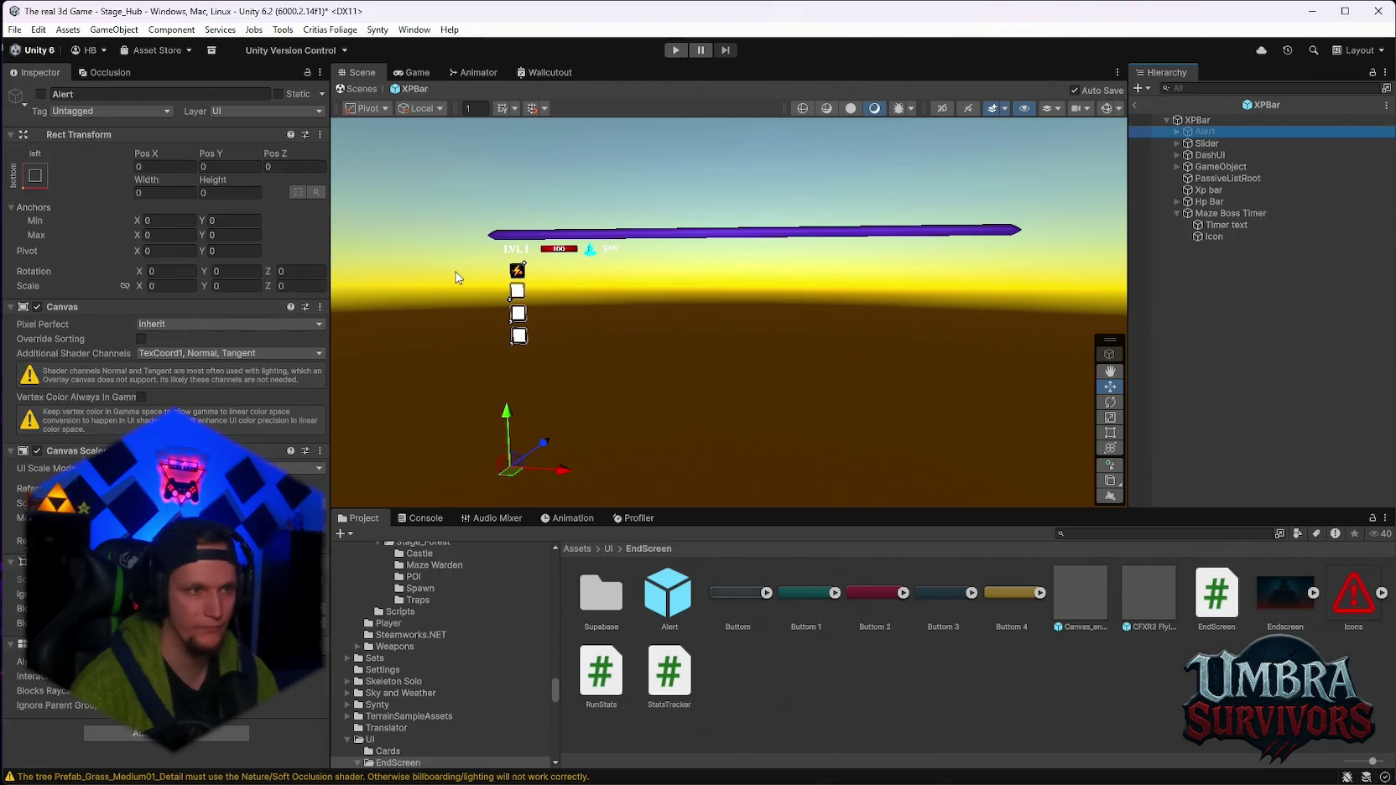
click(41, 94)
click(35, 175)
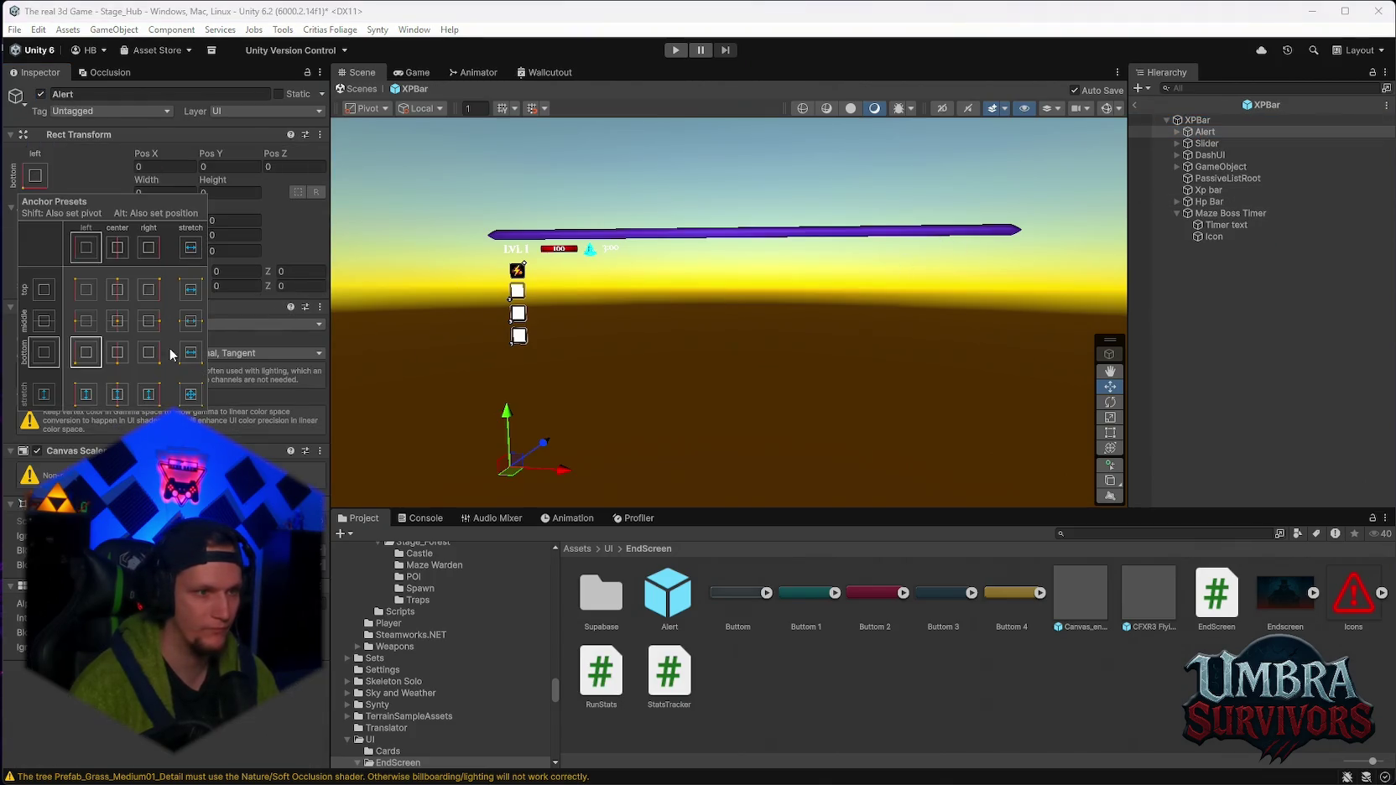
click(124, 323)
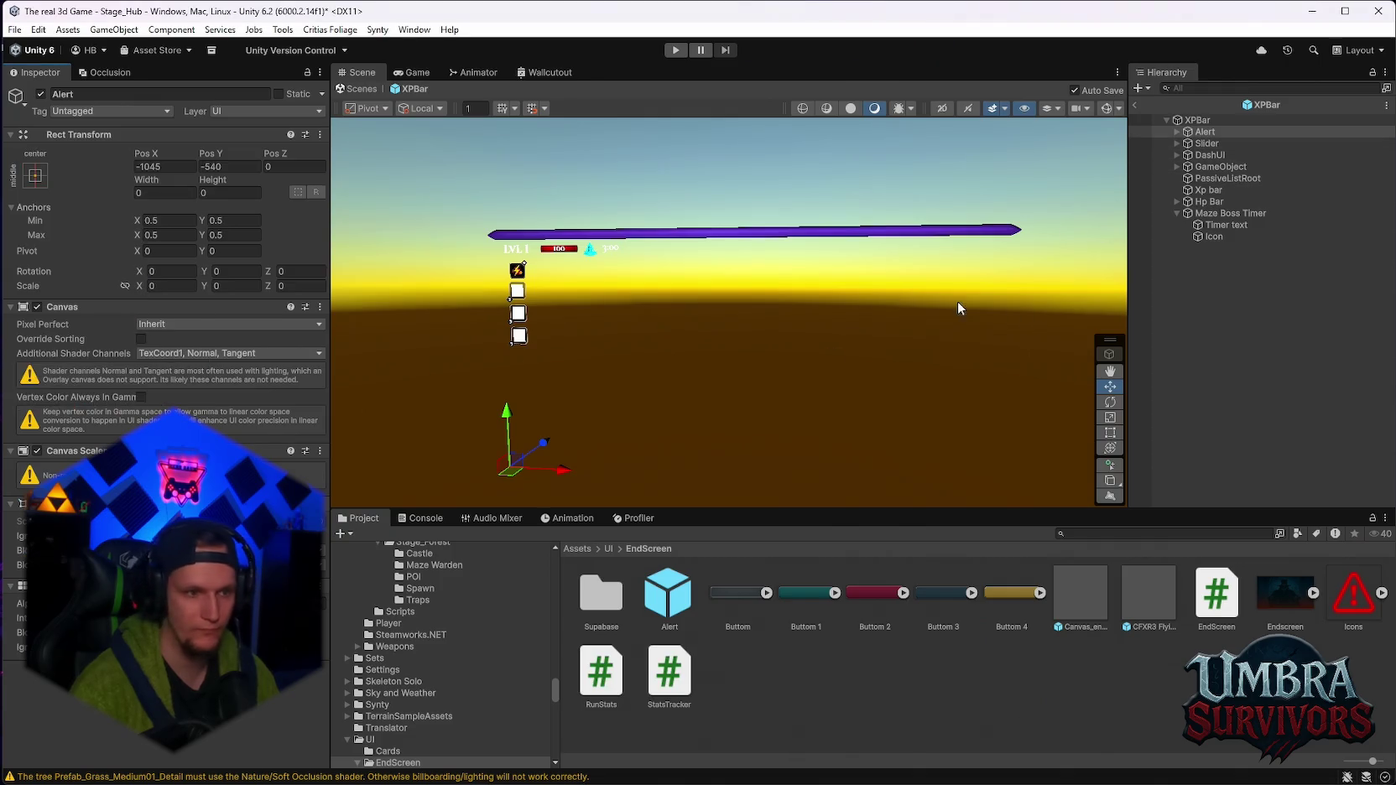
Set the X scale of Alert's Image child to 100
click(1177, 131)
click(1216, 144)
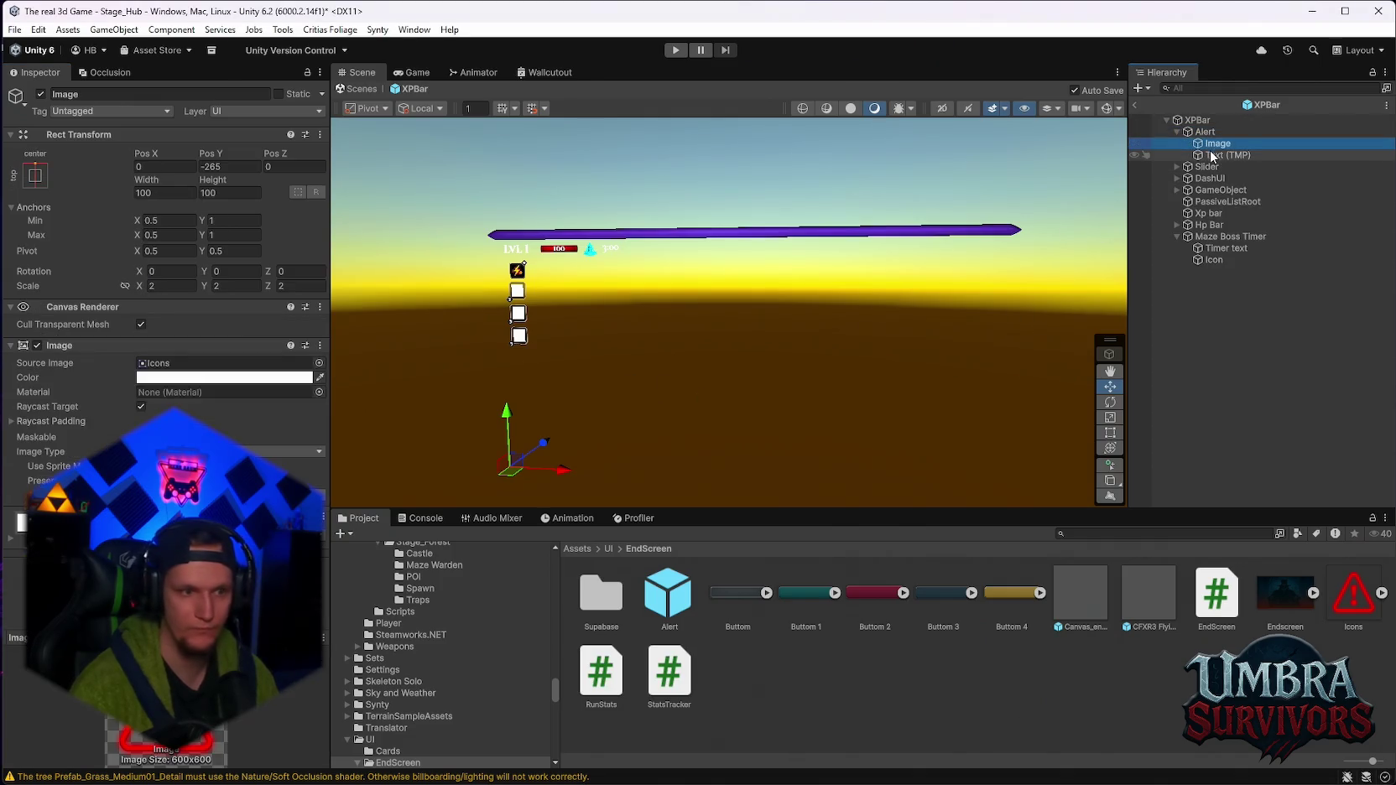
mouse_move(550, 469)
mouse_down()
mouse_move(564, 371)
mouse_move(646, 377)
mouse_move(684, 352)
mouse_move(629, 348)
mouse_up()
click(181, 286)
text(100)
key(Tab)
key(Tab)
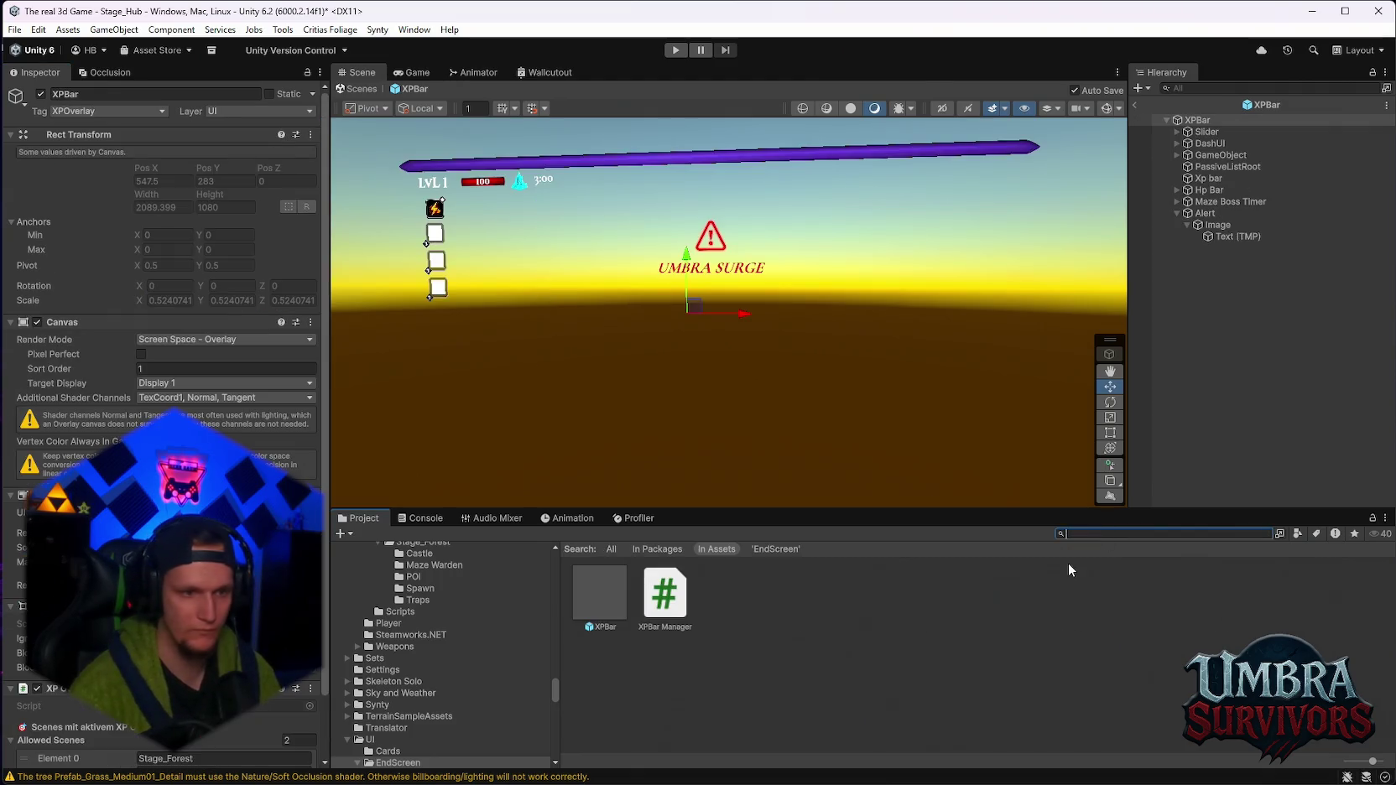
Search the project for the PLAYER folder, open it, and select the XPBar prefab asset
scroll(440, 663, up, 5)
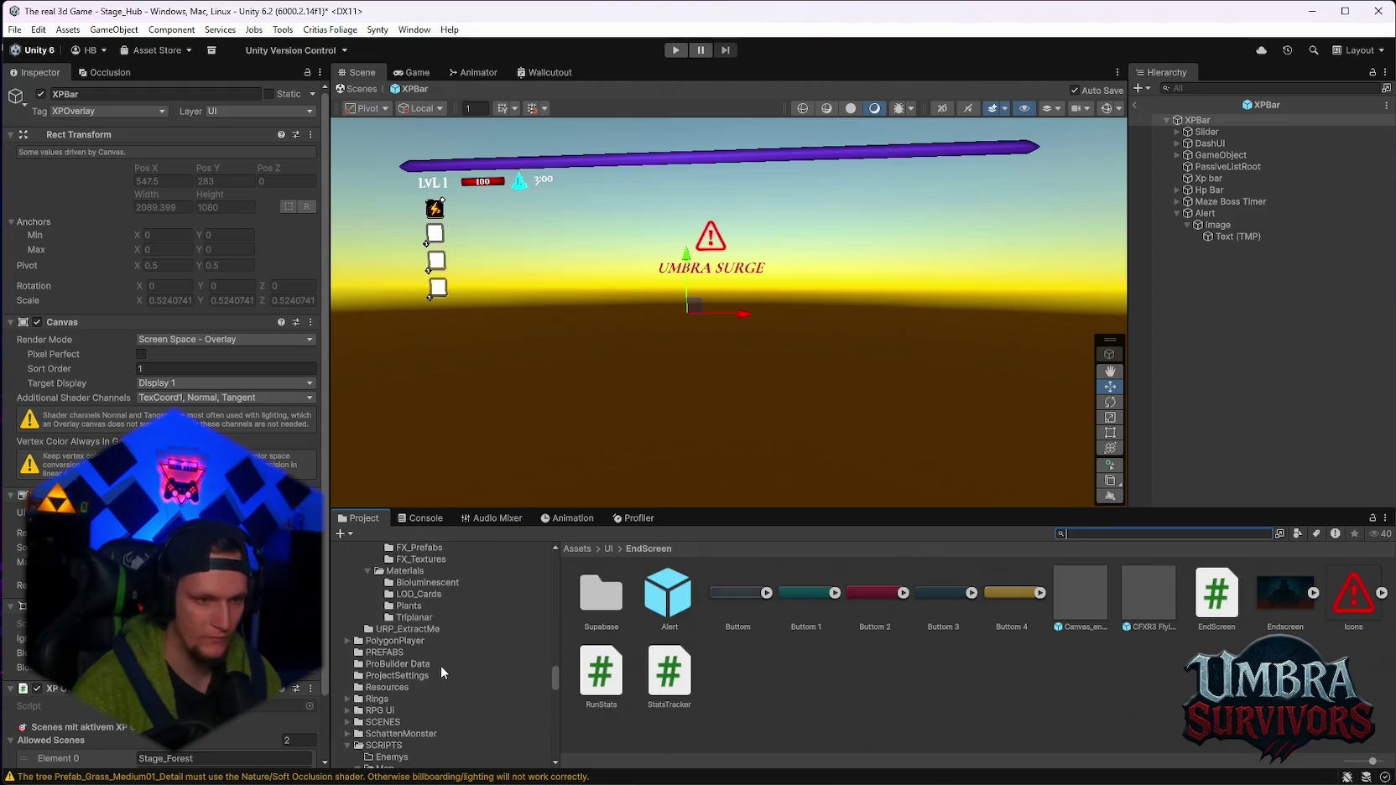
click(1079, 534)
text(plane)
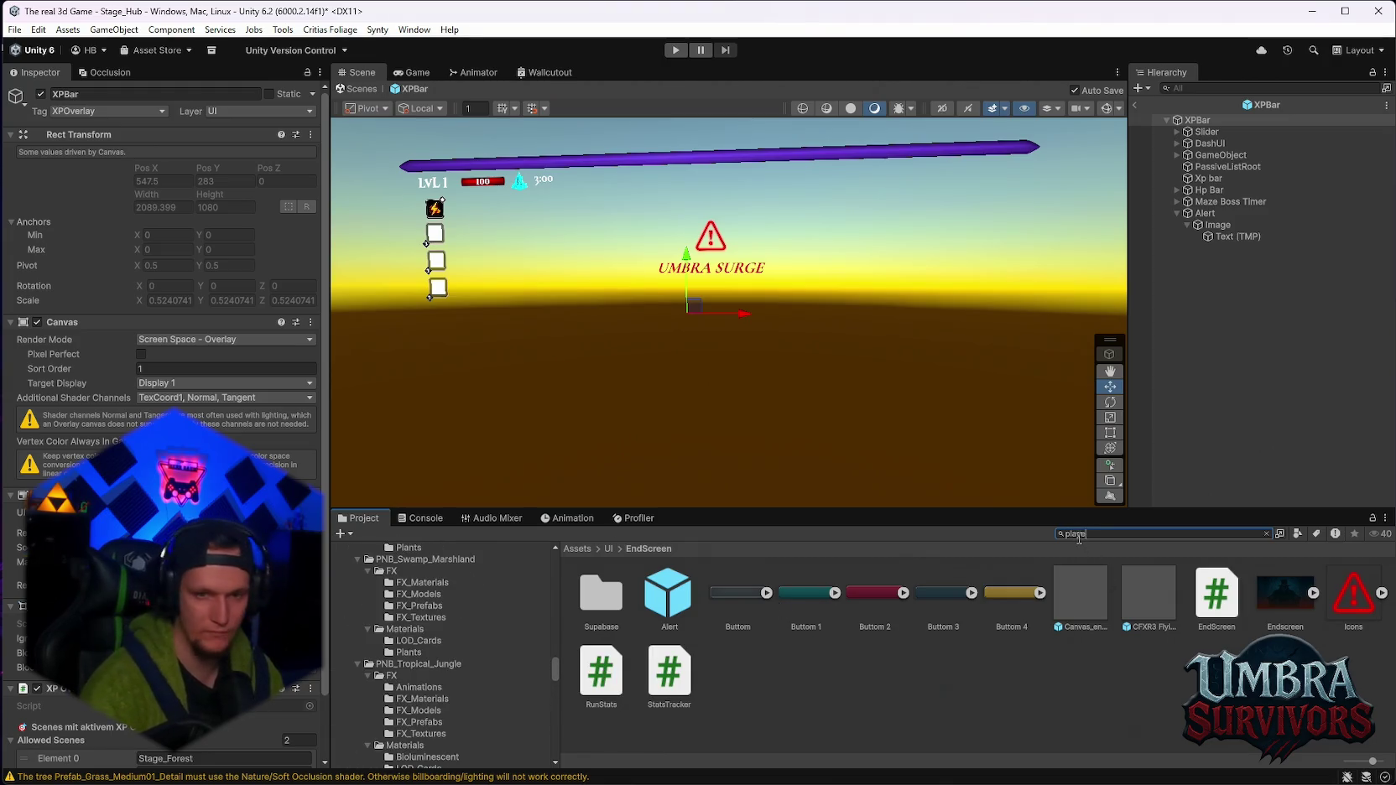
double_click(783, 604)
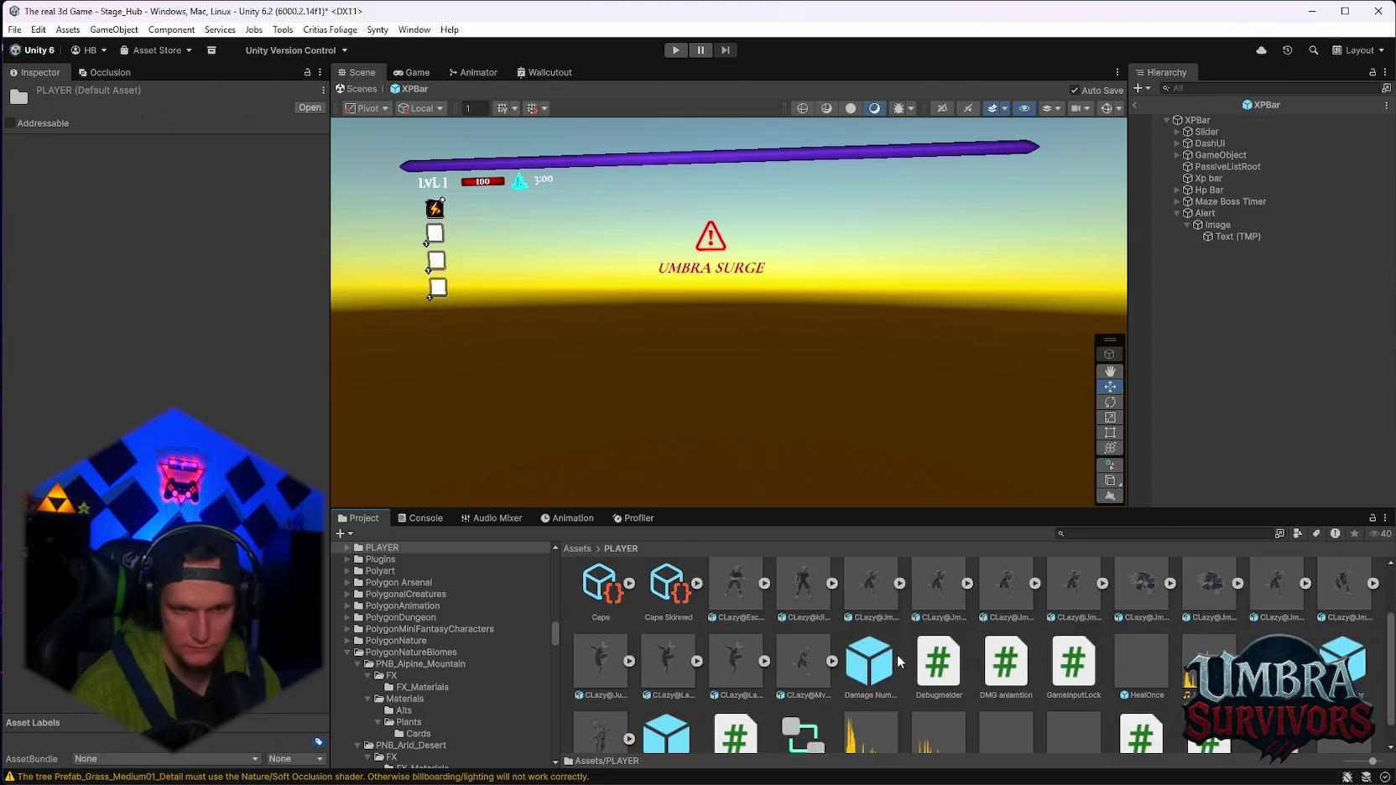
scroll(896, 657, down, 1)
scroll(848, 679, up, 1)
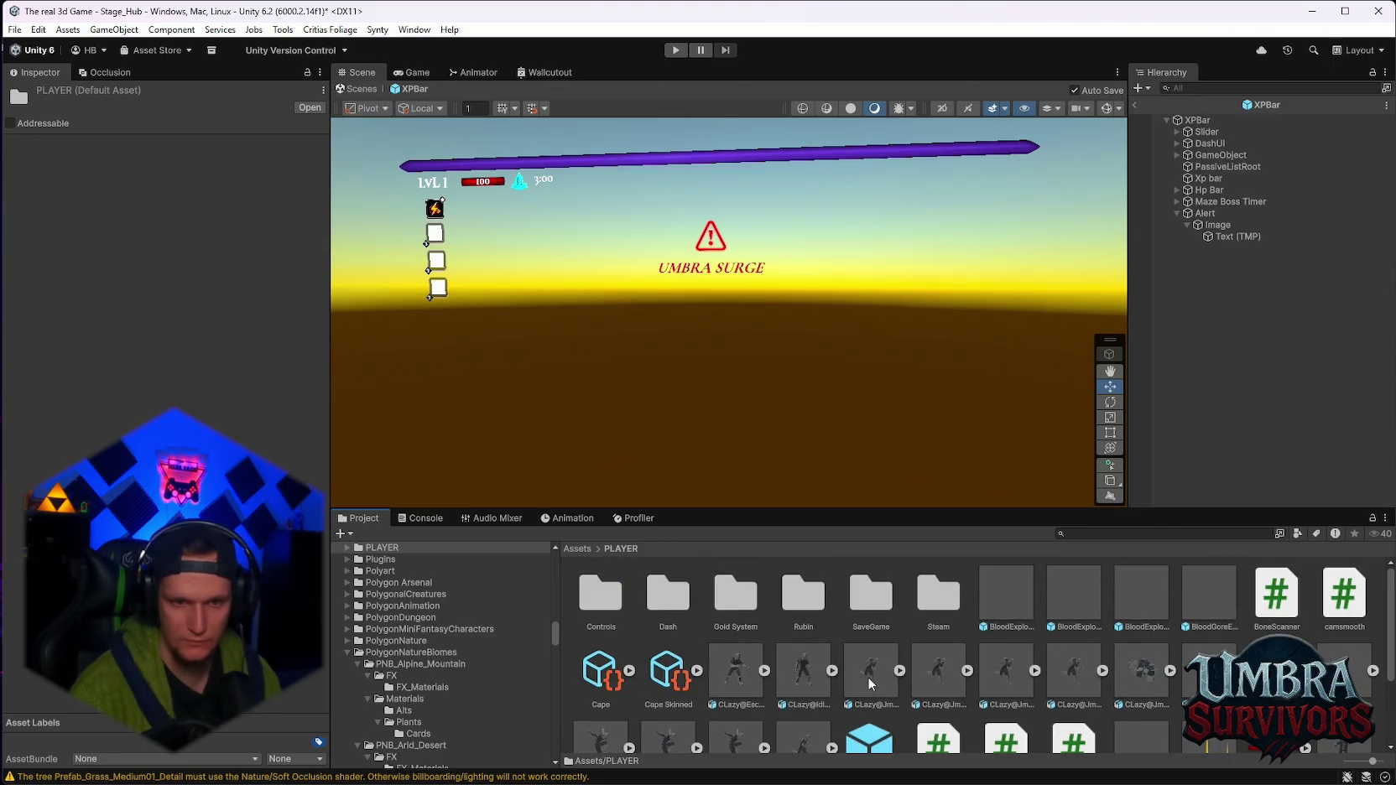
scroll(957, 624, down, 3)
scroll(958, 638, up, 3)
scroll(1007, 663, down, 4)
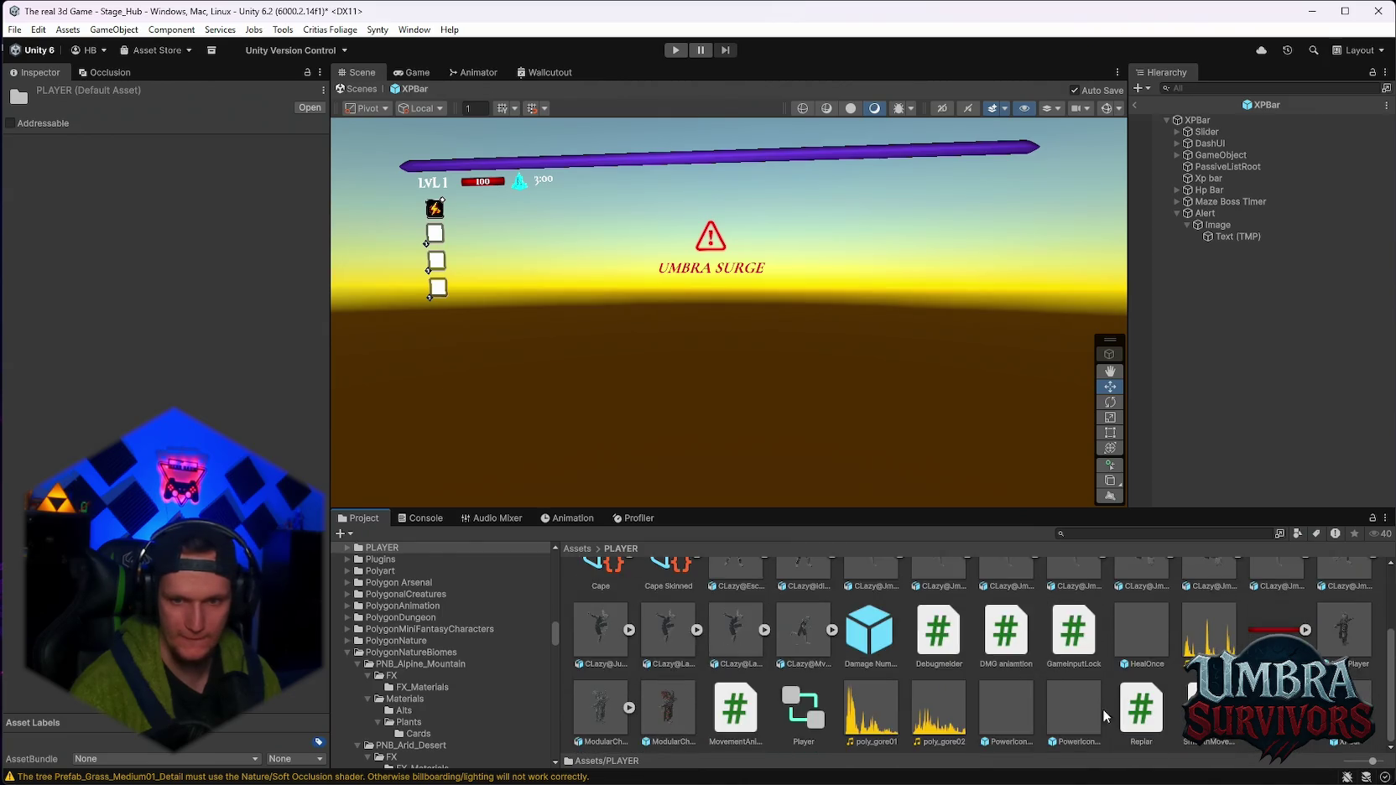
click(1359, 690)
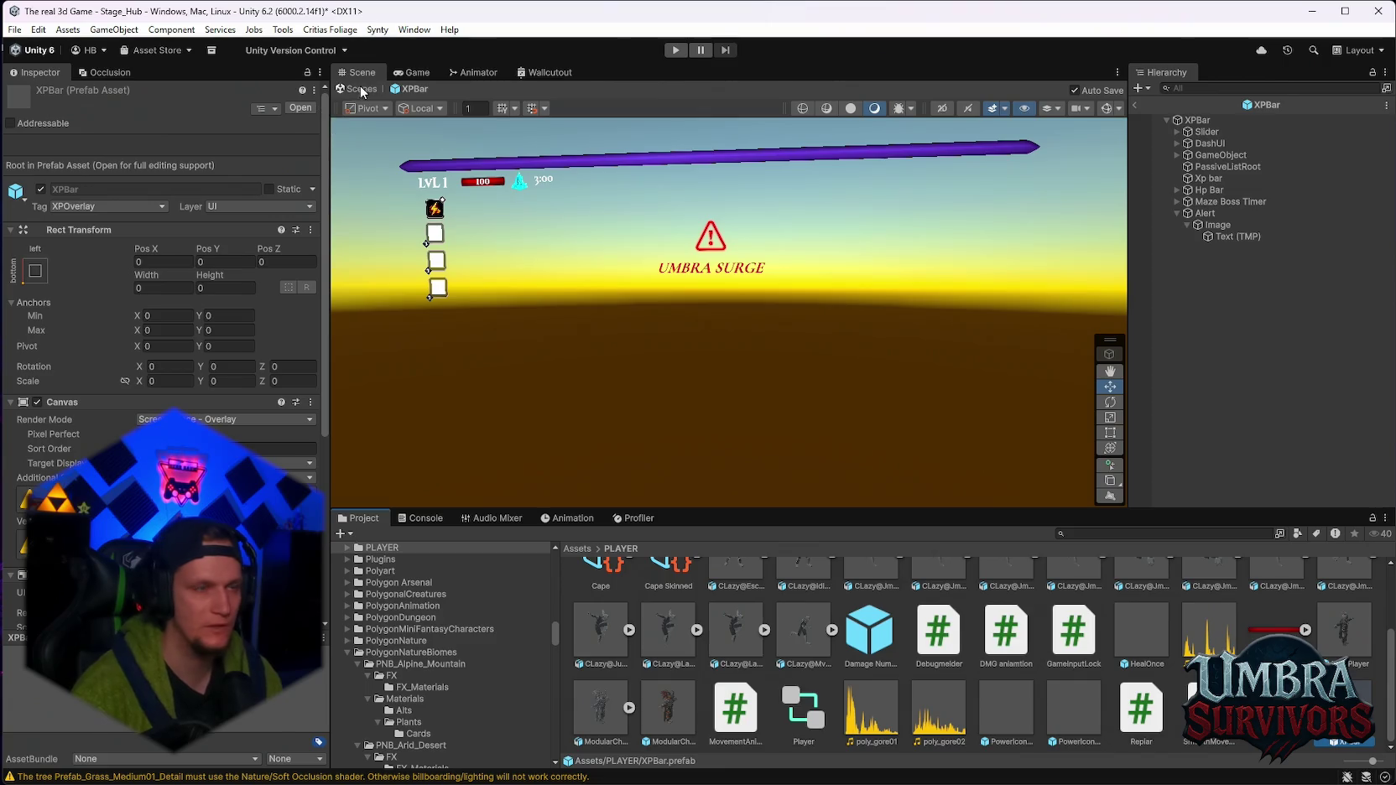
Switch to the recent Stage_Forest scene, saving Stage_Hub changes first
click(19, 31)
mouse_move(63, 80)
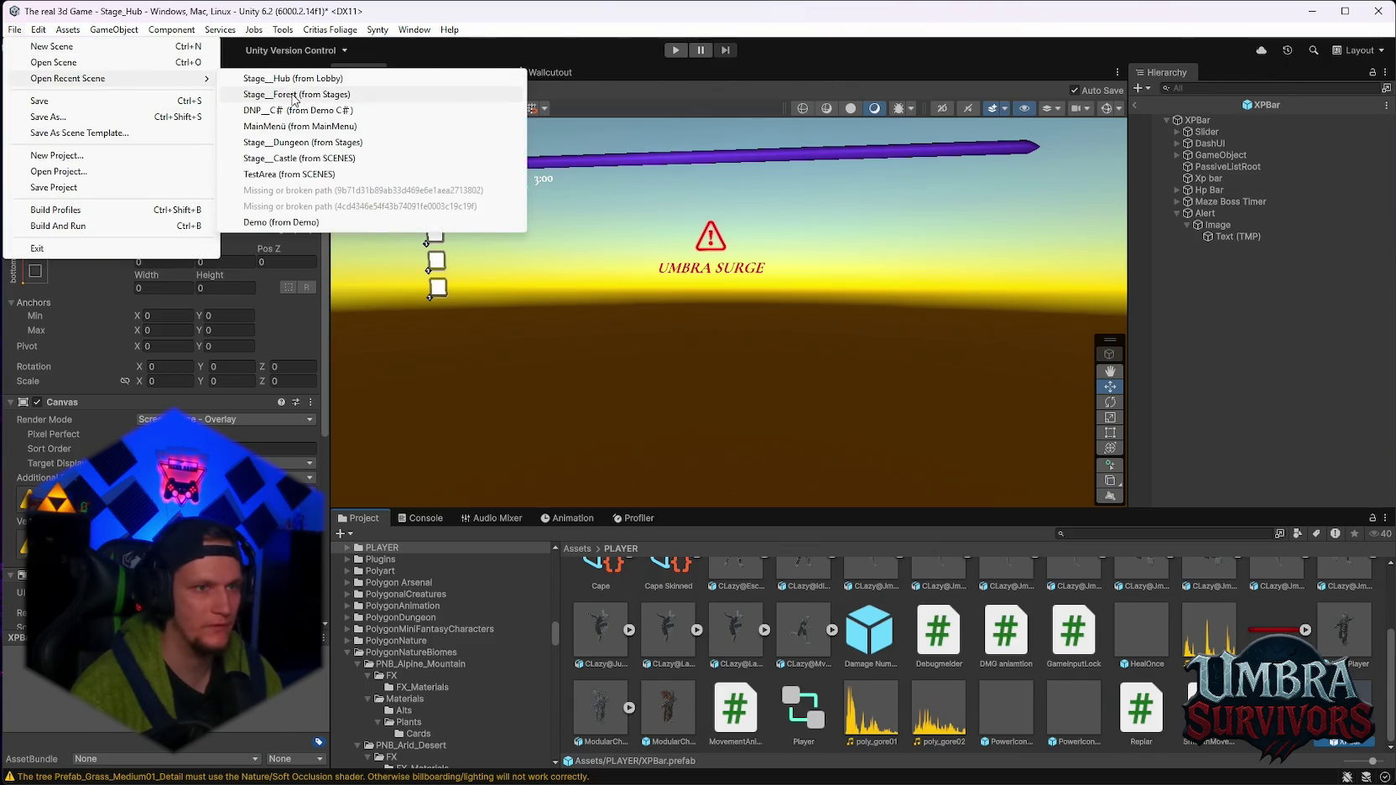
click(293, 97)
click(682, 430)
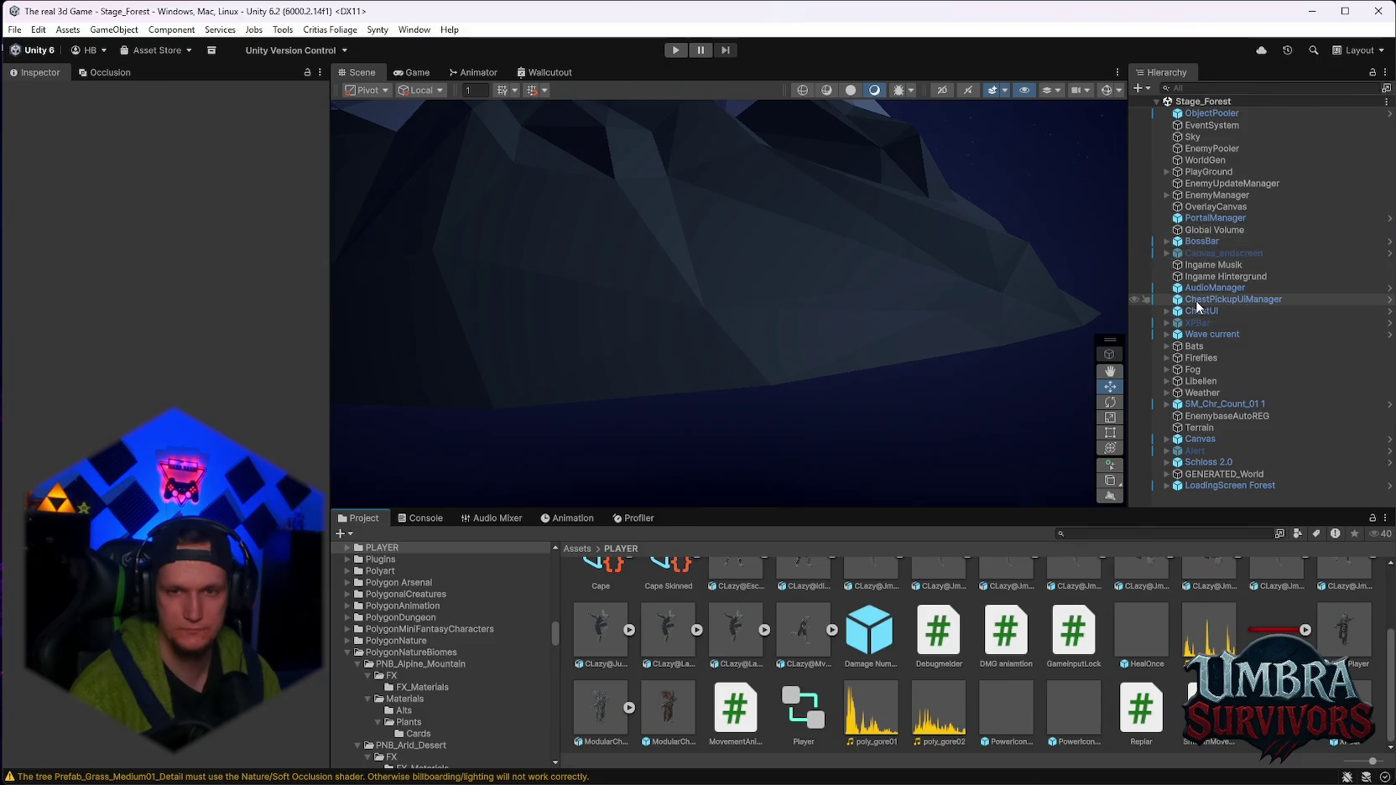
Review EnemyManager's wave settings and the Alert inside XPBar, then leave XPBar prefab editing
click(1185, 197)
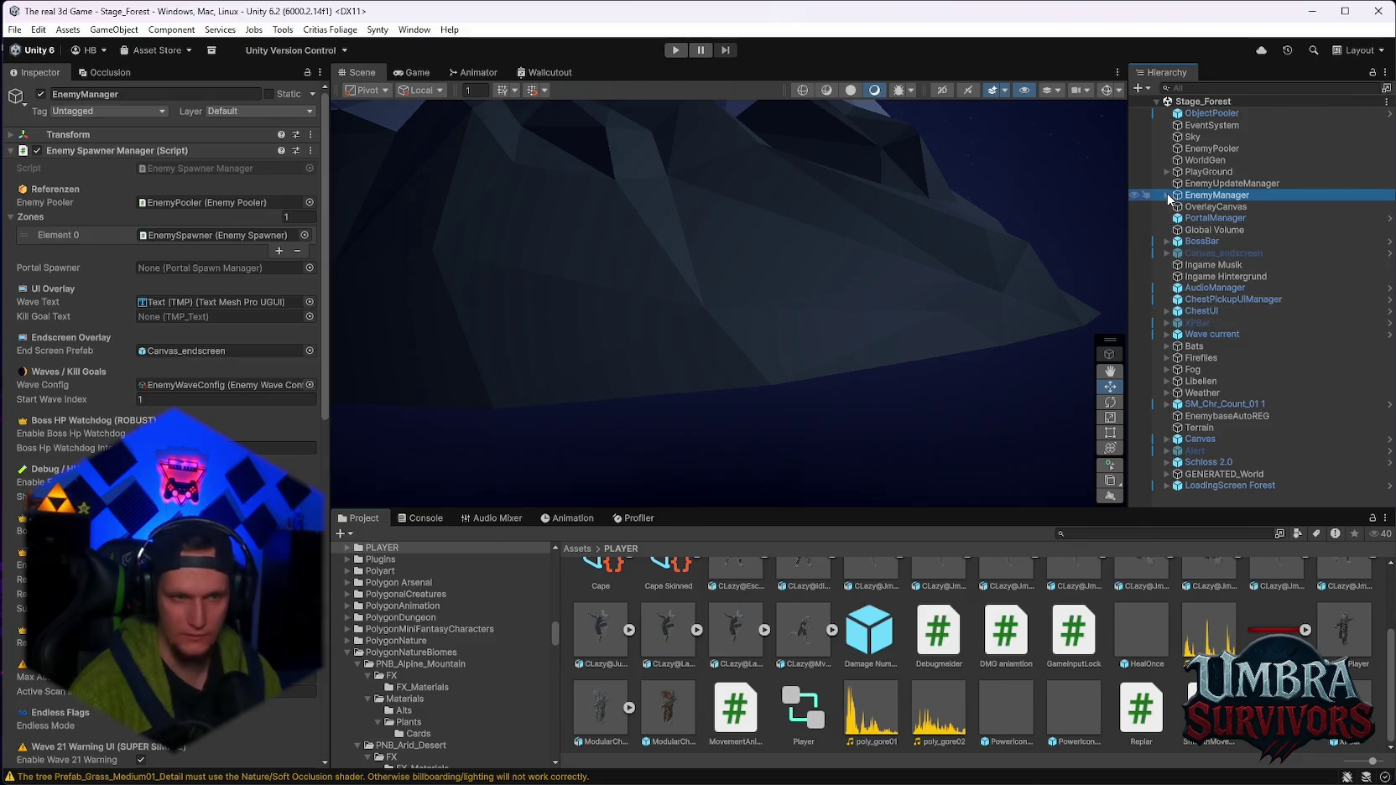
scroll(168, 336, down, 10)
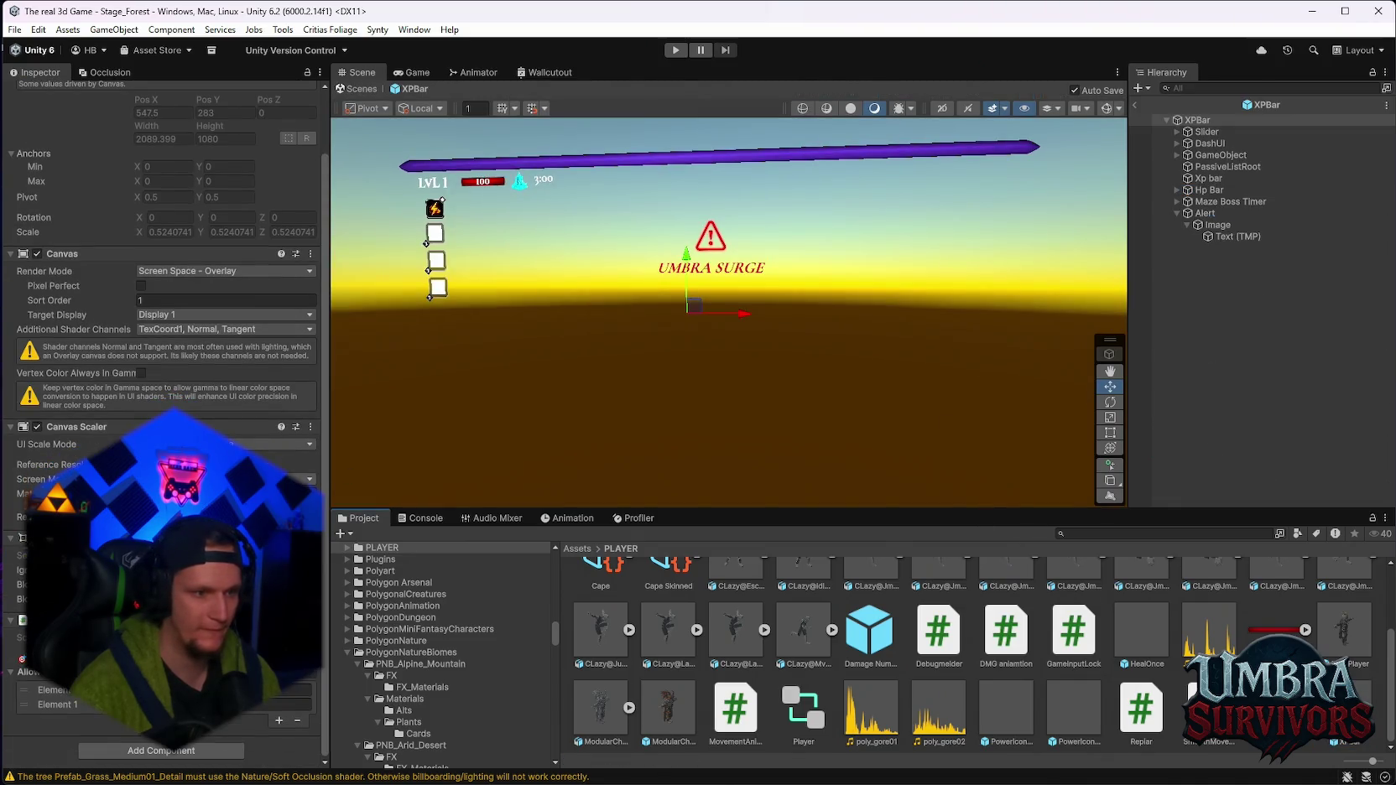
click(1205, 213)
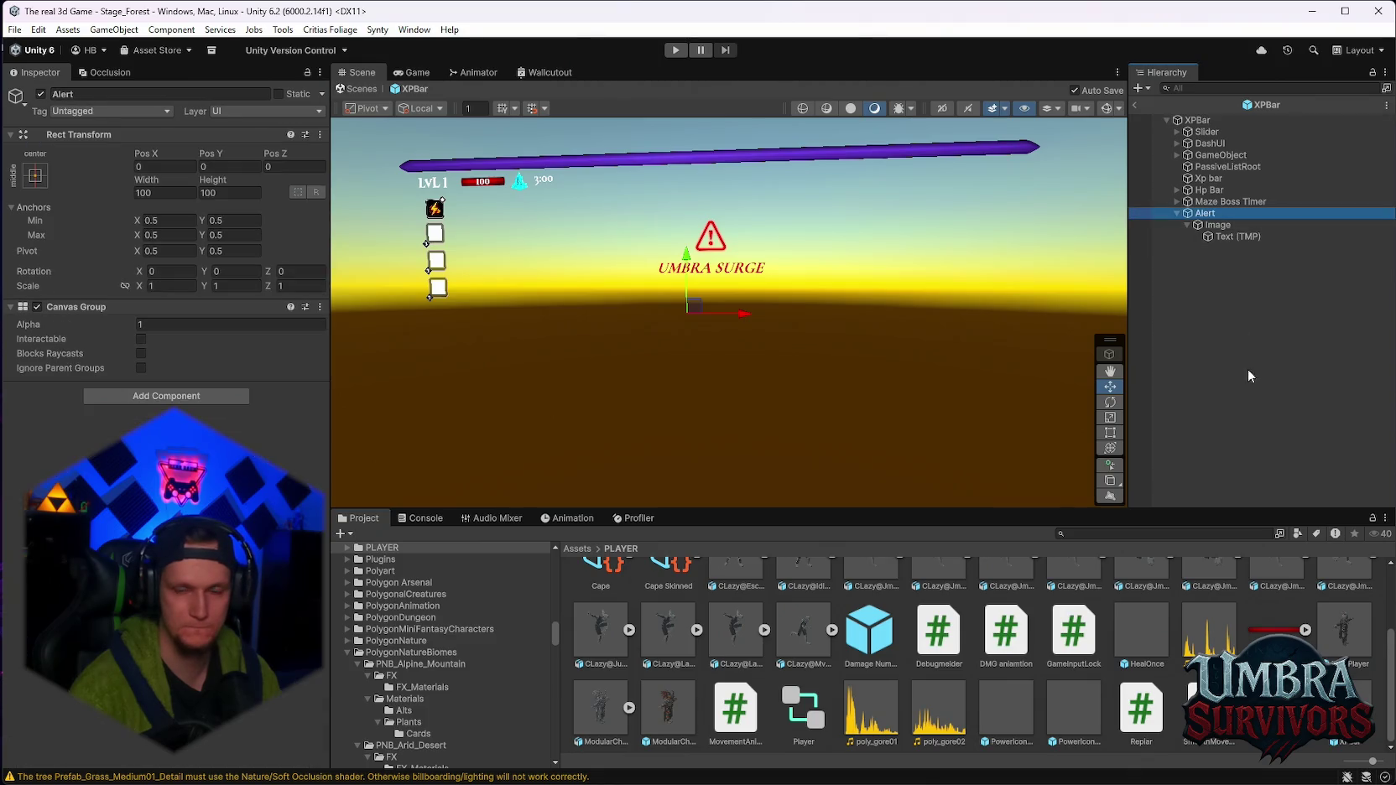
scroll(1191, 640, up, 1)
scroll(1191, 640, down, 1)
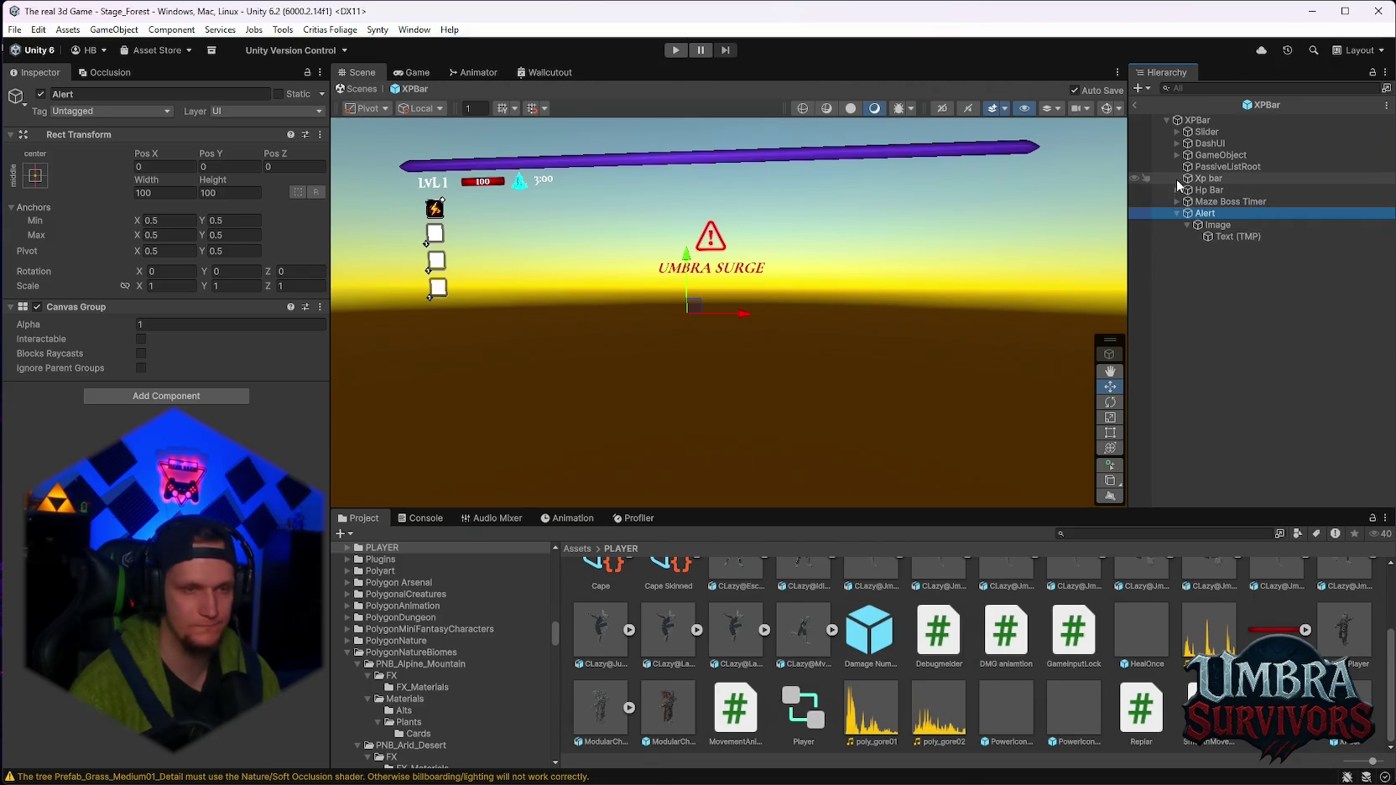
click(1135, 105)
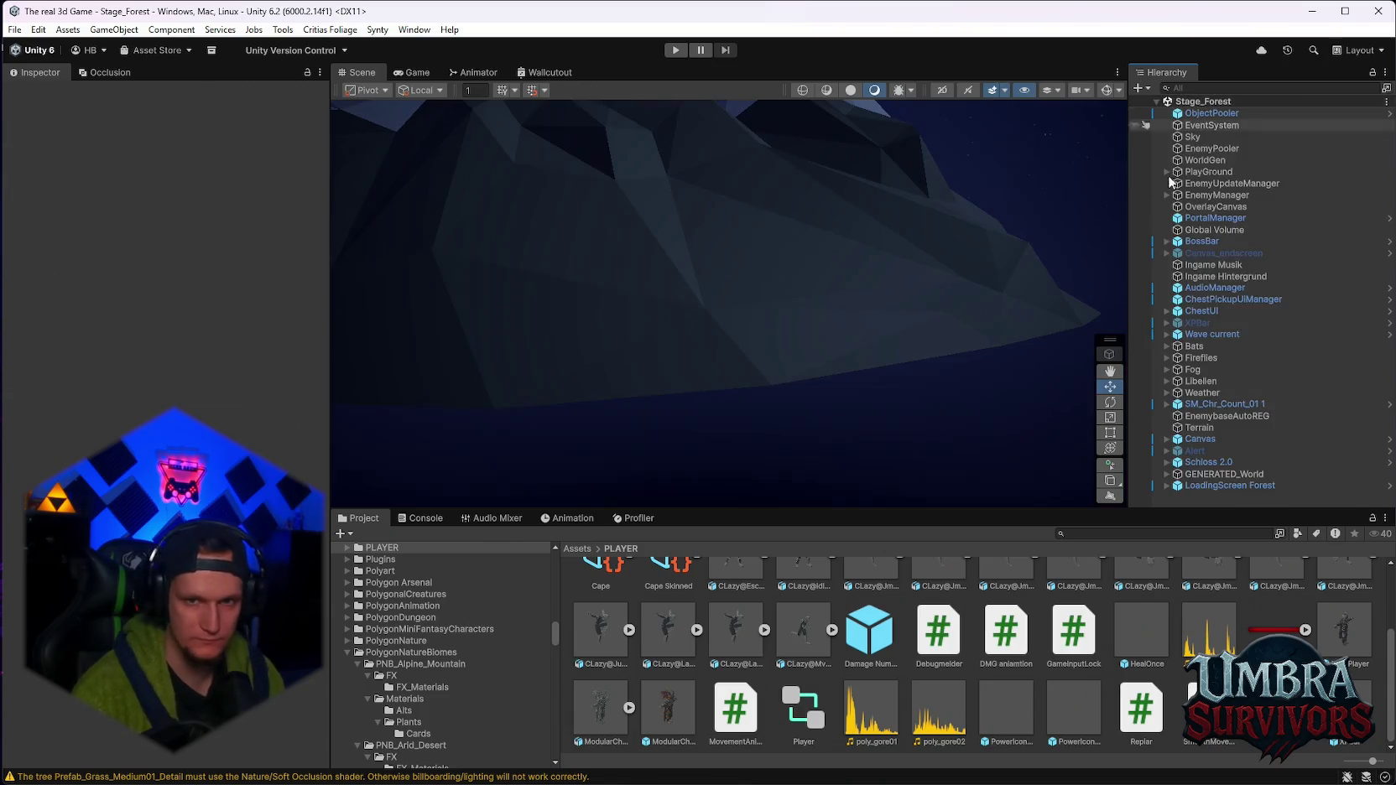
Drag EnemyManager into the PLAYER folder to create EnemyManager.prefab
click(1228, 182)
click(1216, 194)
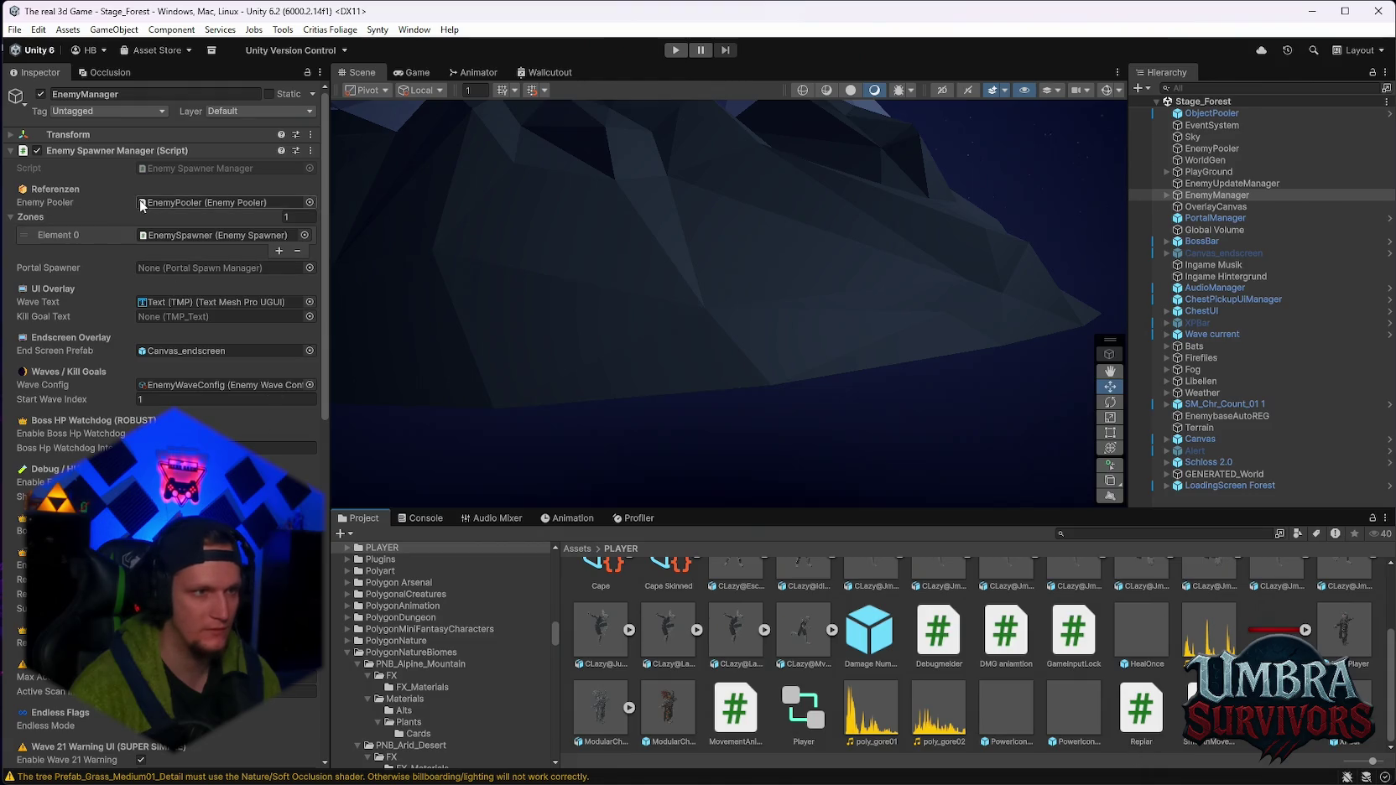
mouse_move(1216, 195)
mouse_down()
mouse_move(1007, 746)
mouse_move(1045, 750)
mouse_up()
scroll(923, 663, down, 1)
scroll(1025, 699, up, 1)
click(1124, 665)
click(1072, 654)
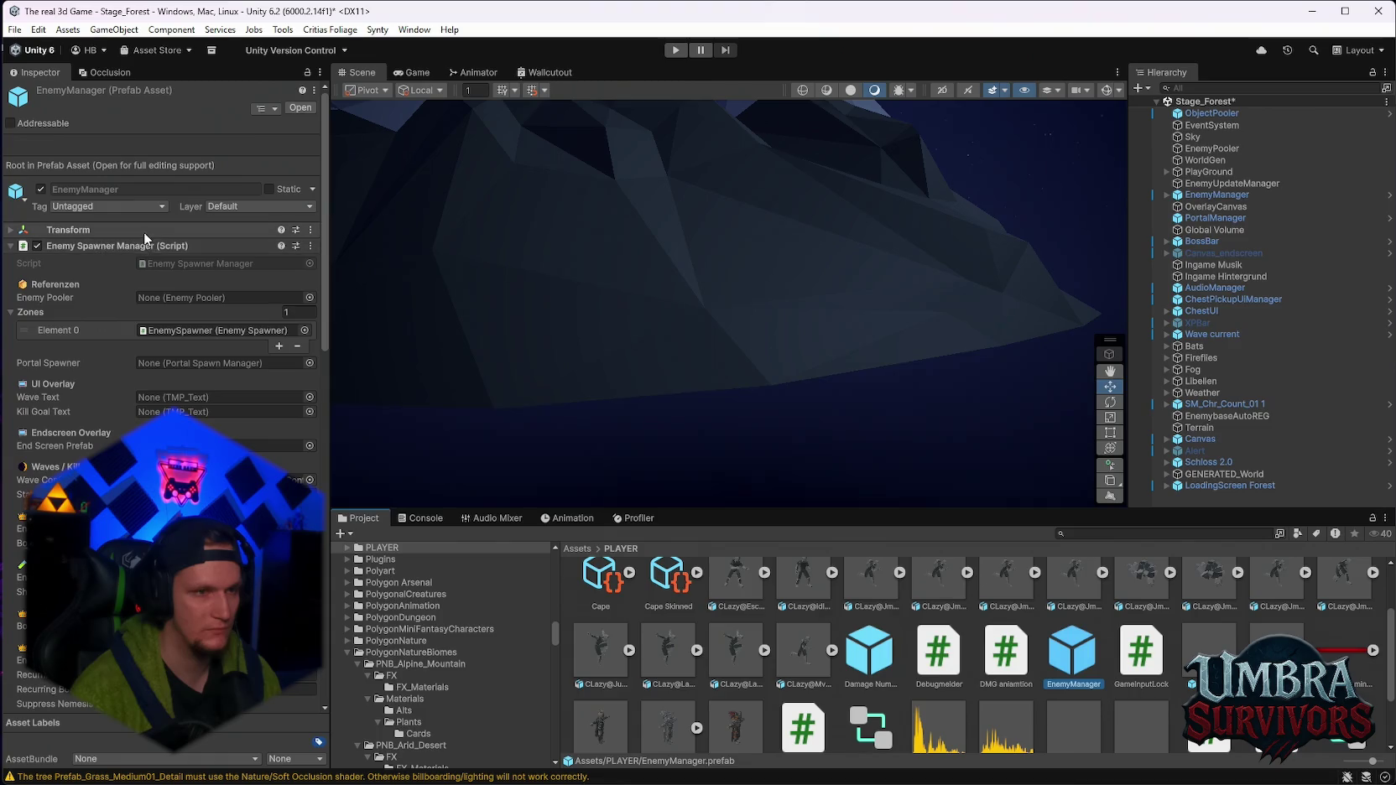
Delete 'WAVE 25' from the Wave 21 warning title, leaving UMBRA SURGE
scroll(201, 426, down, 10)
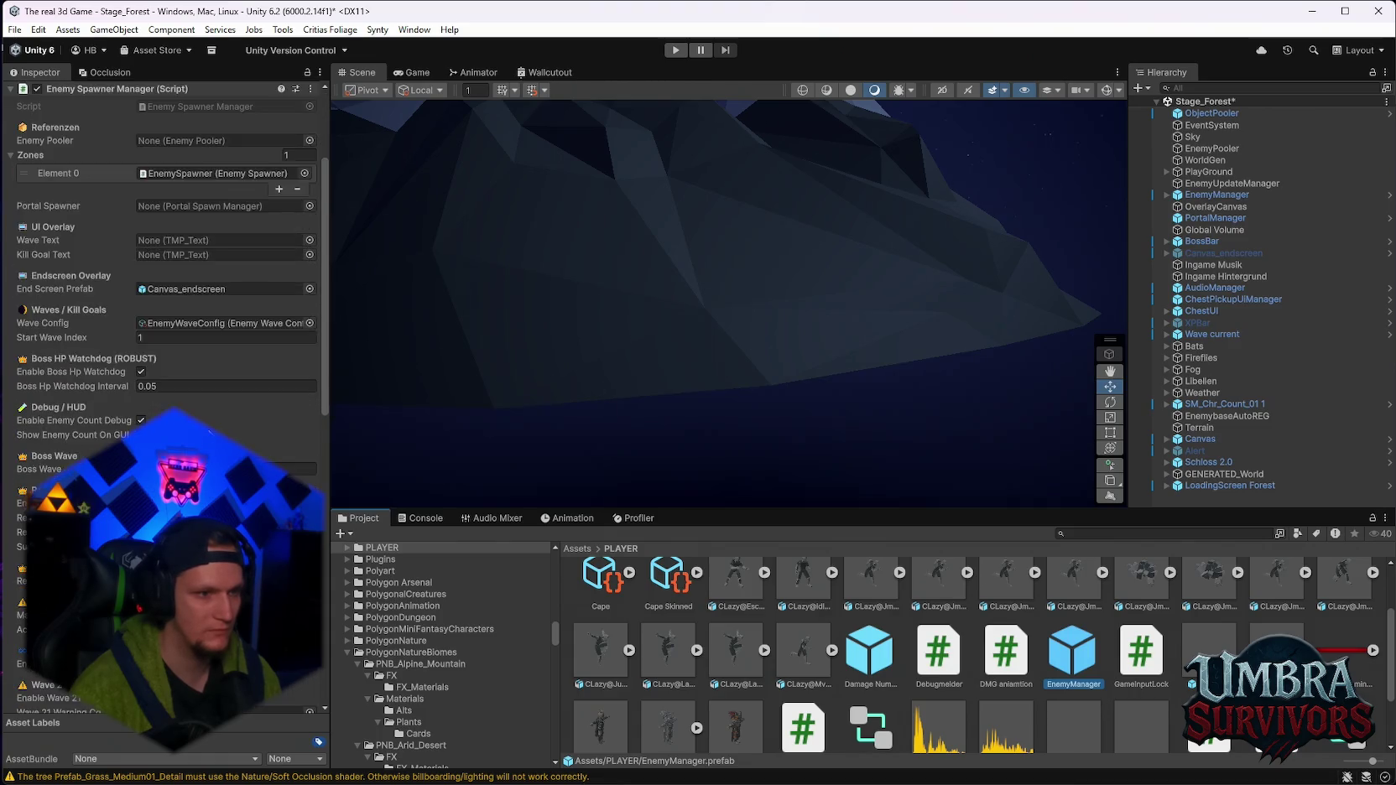
scroll(211, 425, down, 5)
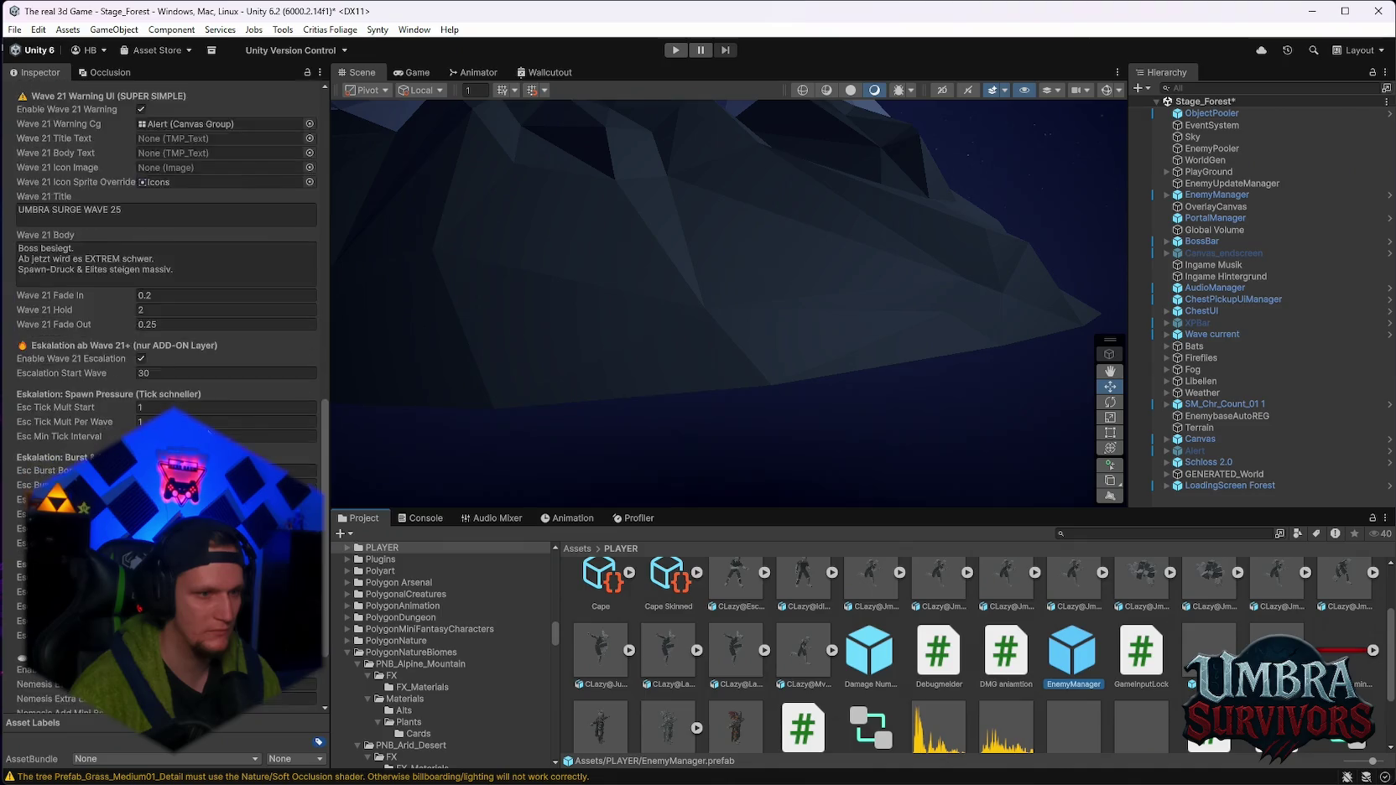
click(130, 368)
key(BackSpace)
key(BackSpace)
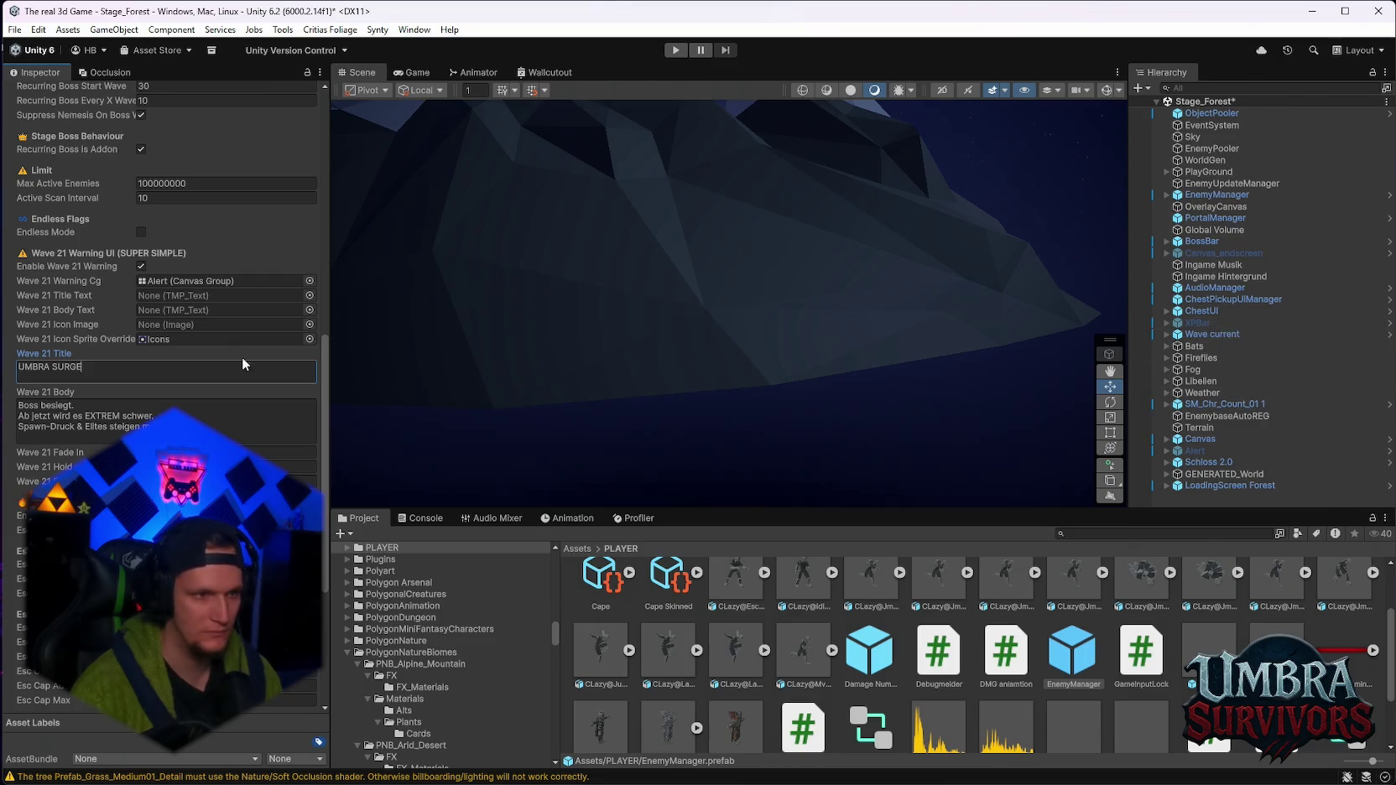
Open the XPBar prefab from the Project grid for editing
scroll(1088, 697, down, 2)
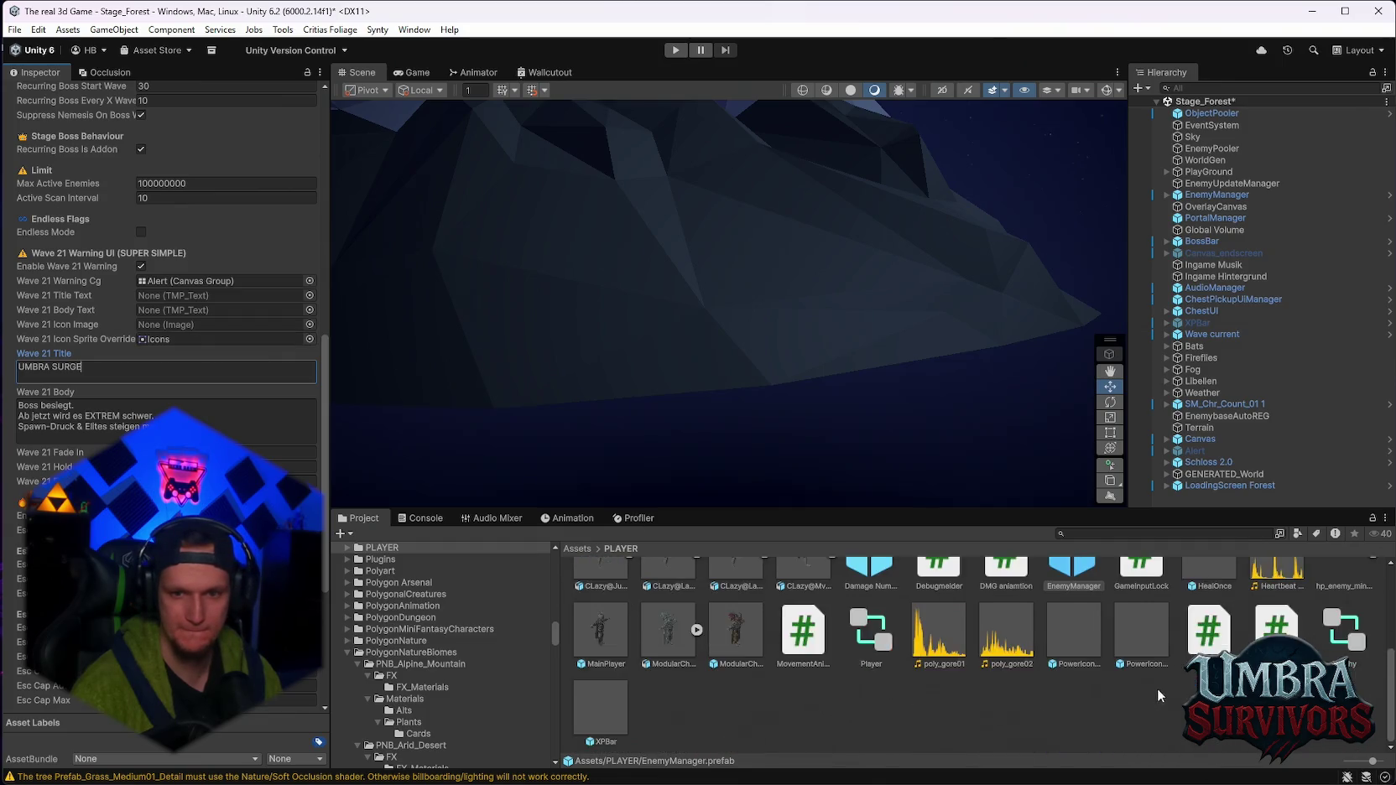
scroll(1071, 675, down, 1)
double_click(609, 718)
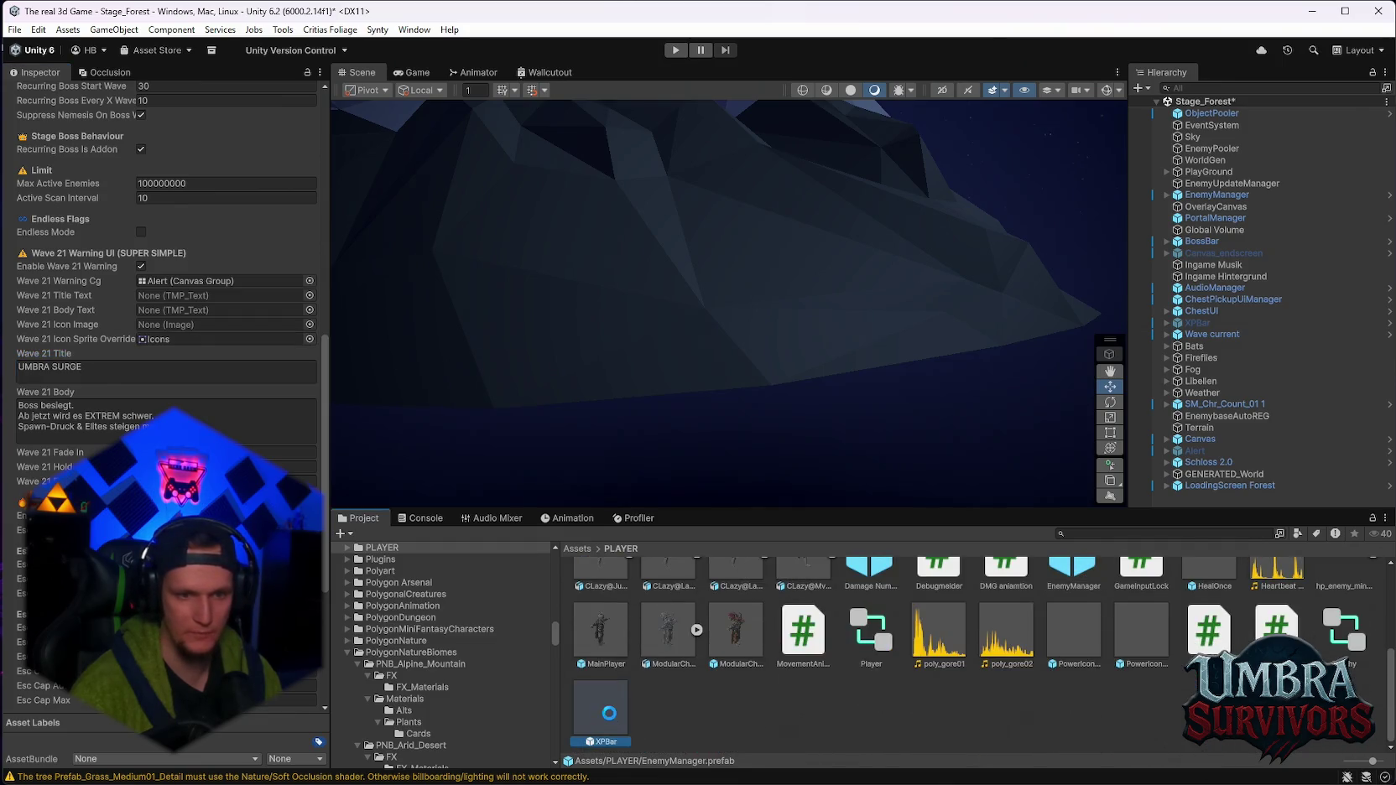
scroll(1089, 648, up, 2)
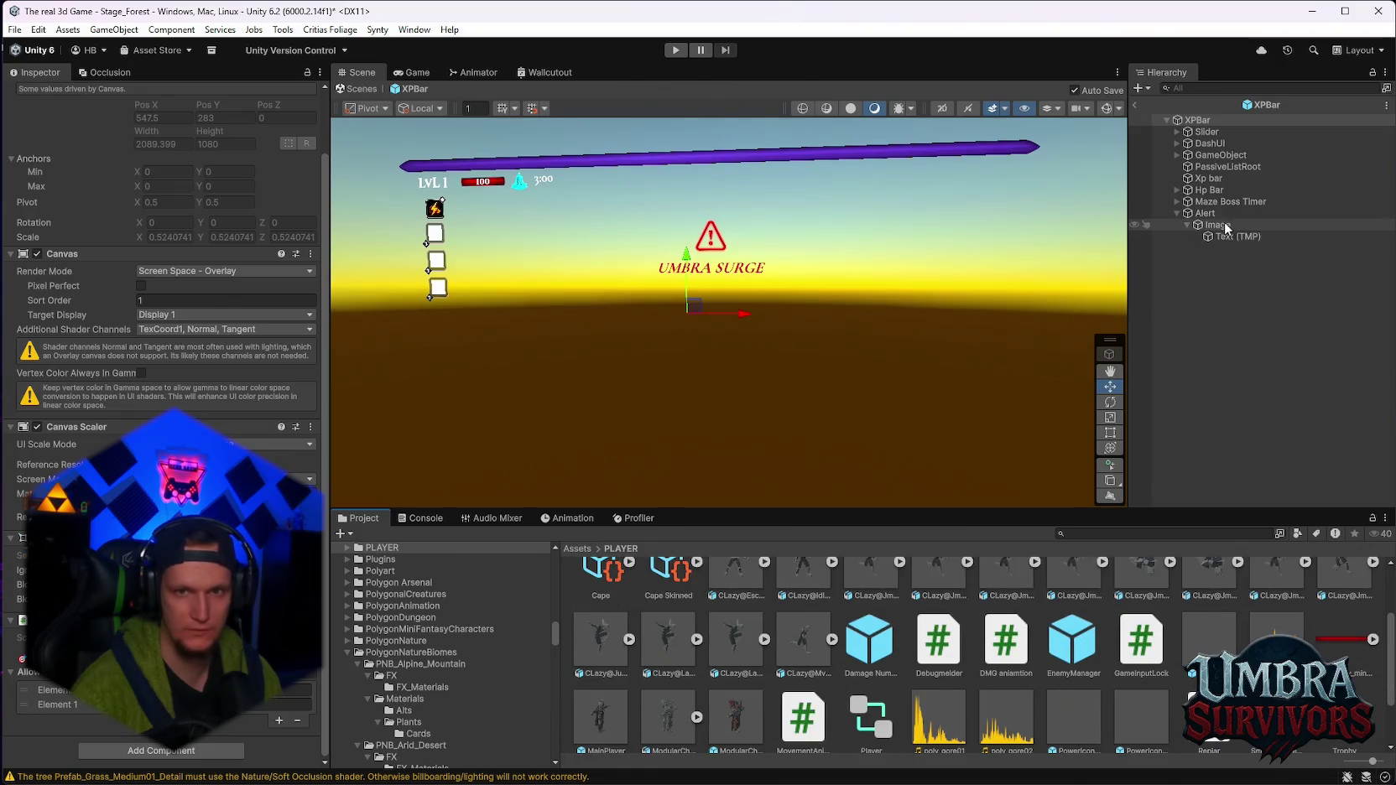
Ping the Wave 21 warning's assigned Alert prefab in the UI EndScreen folder
click(1220, 213)
click(1084, 644)
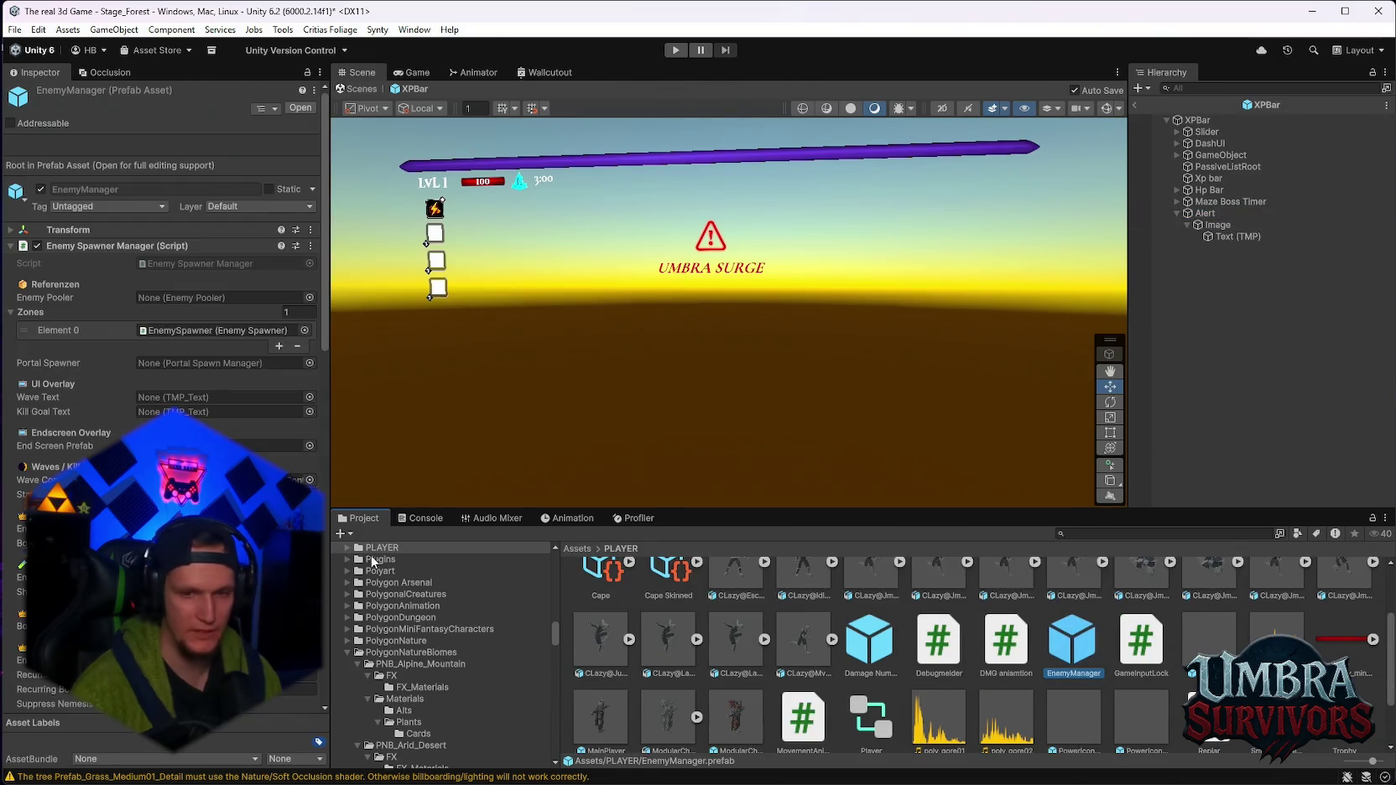
scroll(159, 377, down, 10)
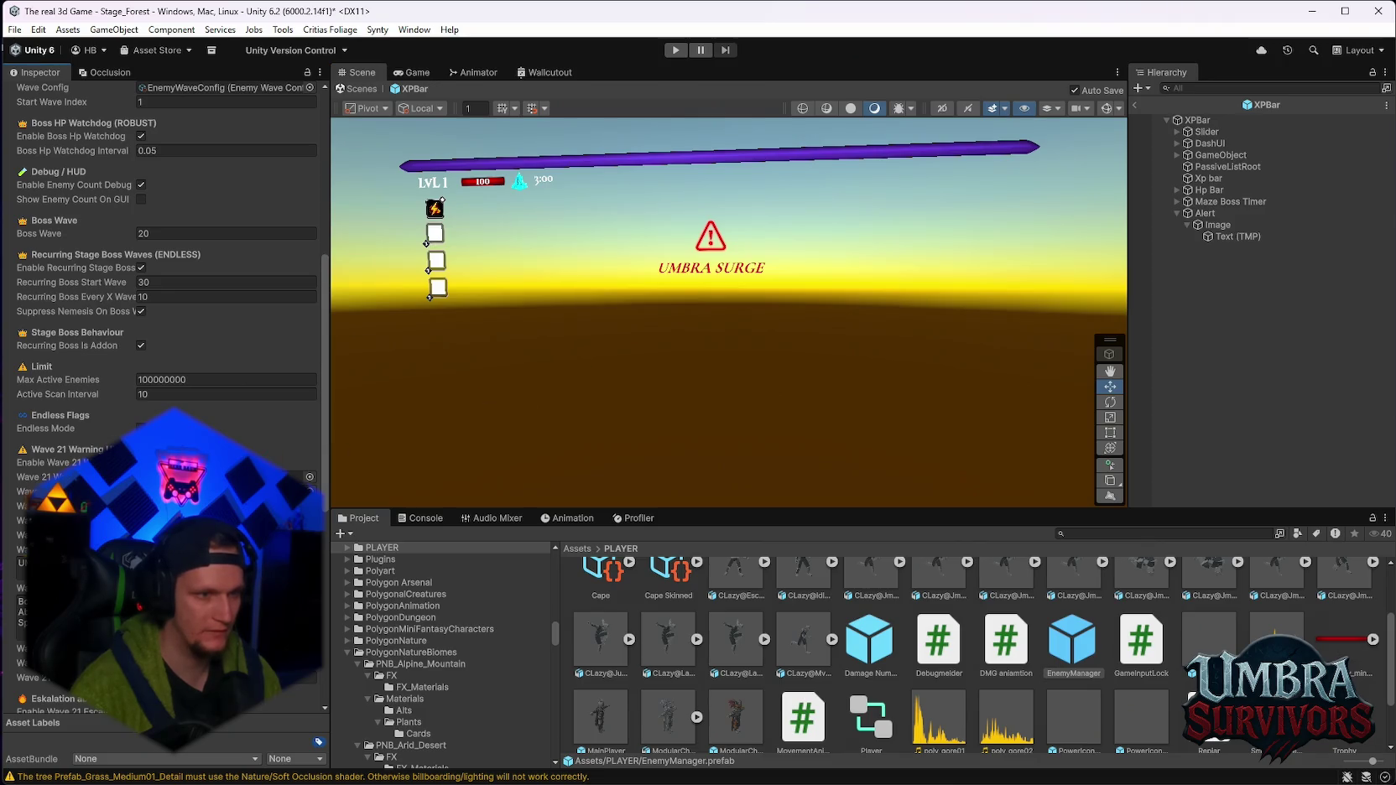
click(295, 477)
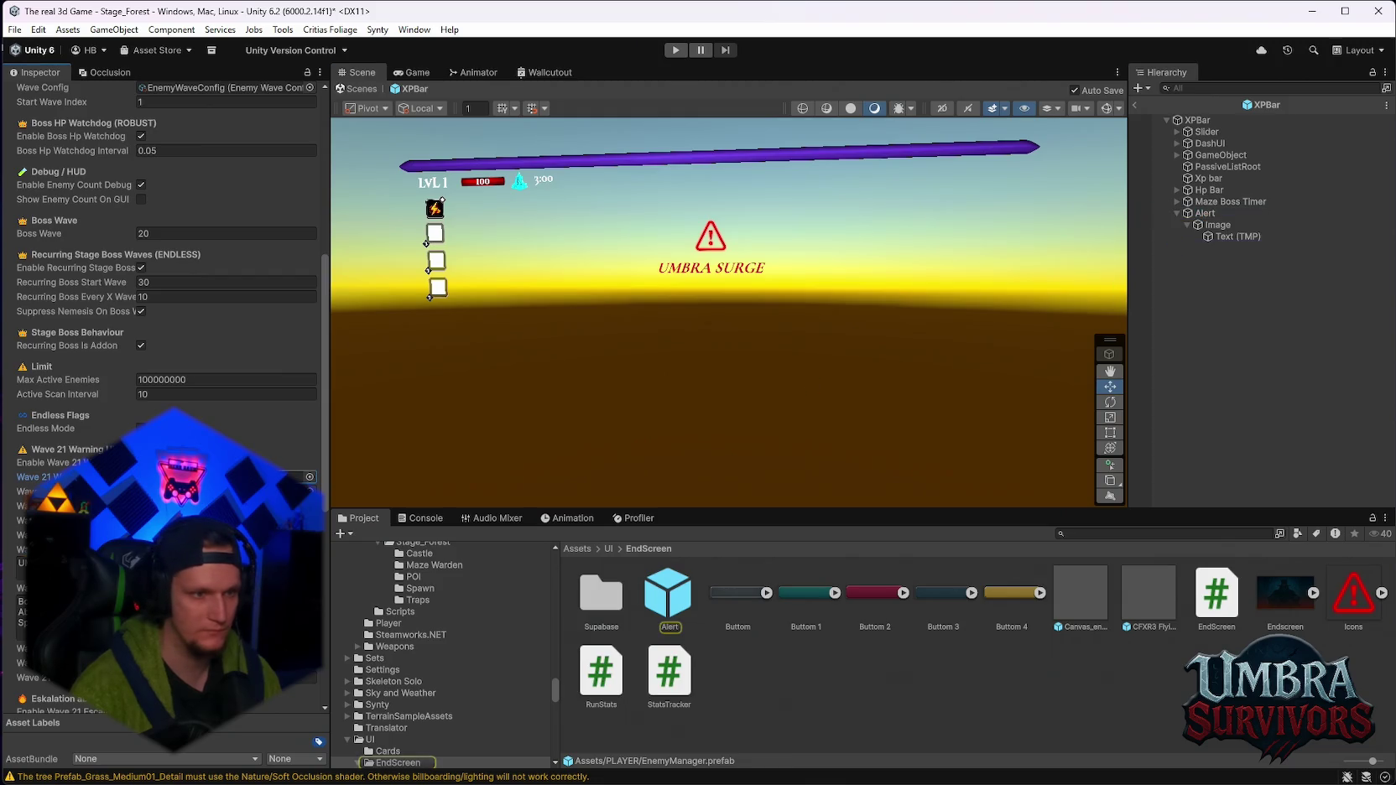
Inspect the Alert prefab and its Image child, confirming Alert sits at 0, 0
click(1205, 213)
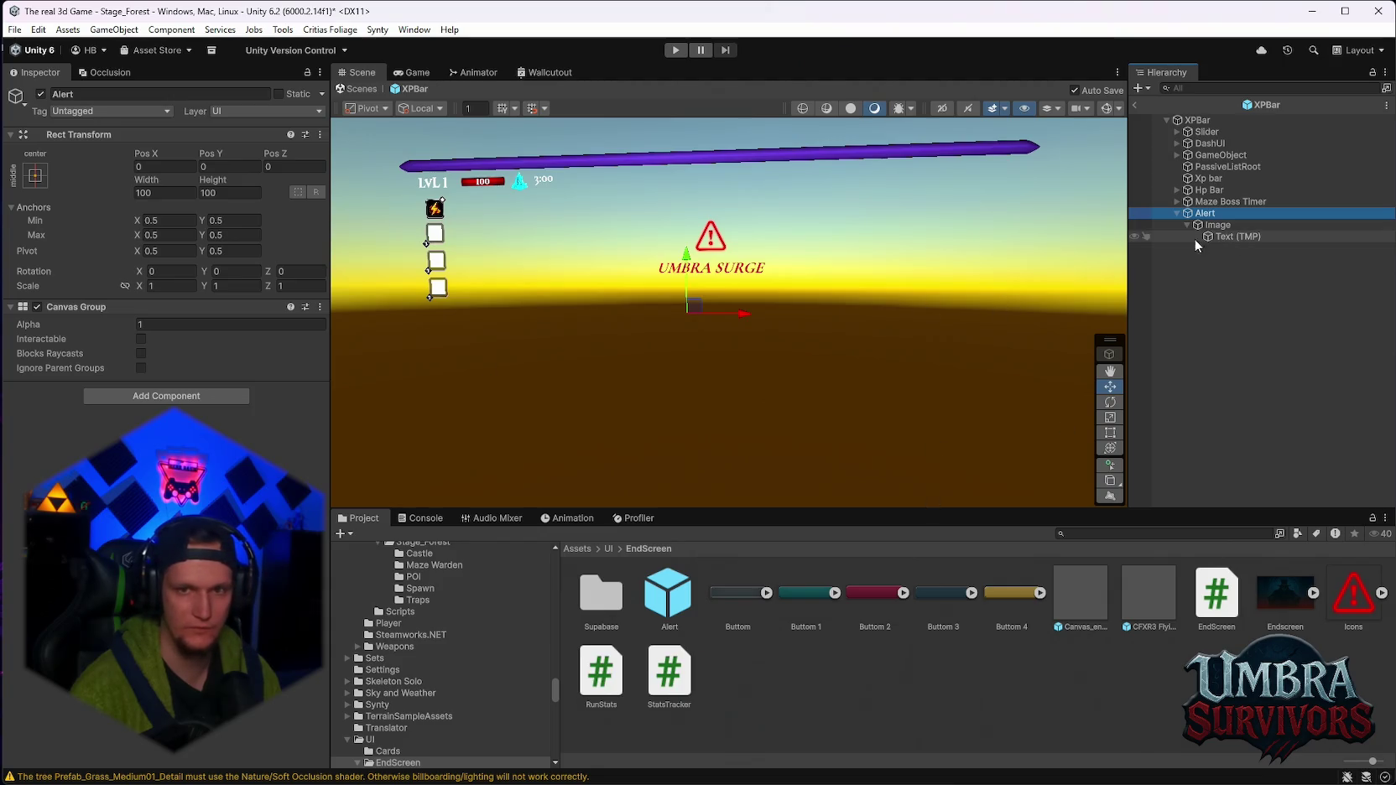
click(667, 595)
scroll(159, 336, down, 4)
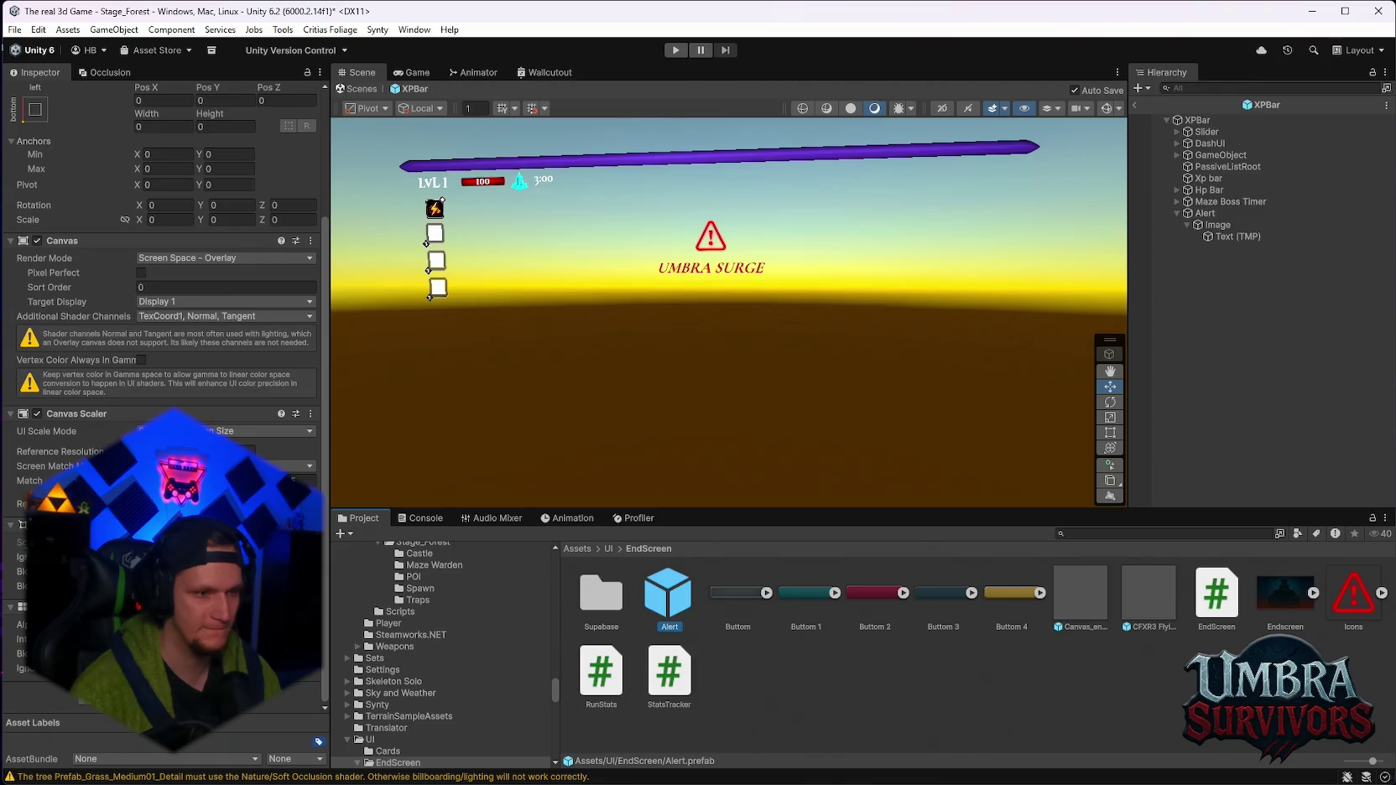
click(1204, 213)
click(1217, 225)
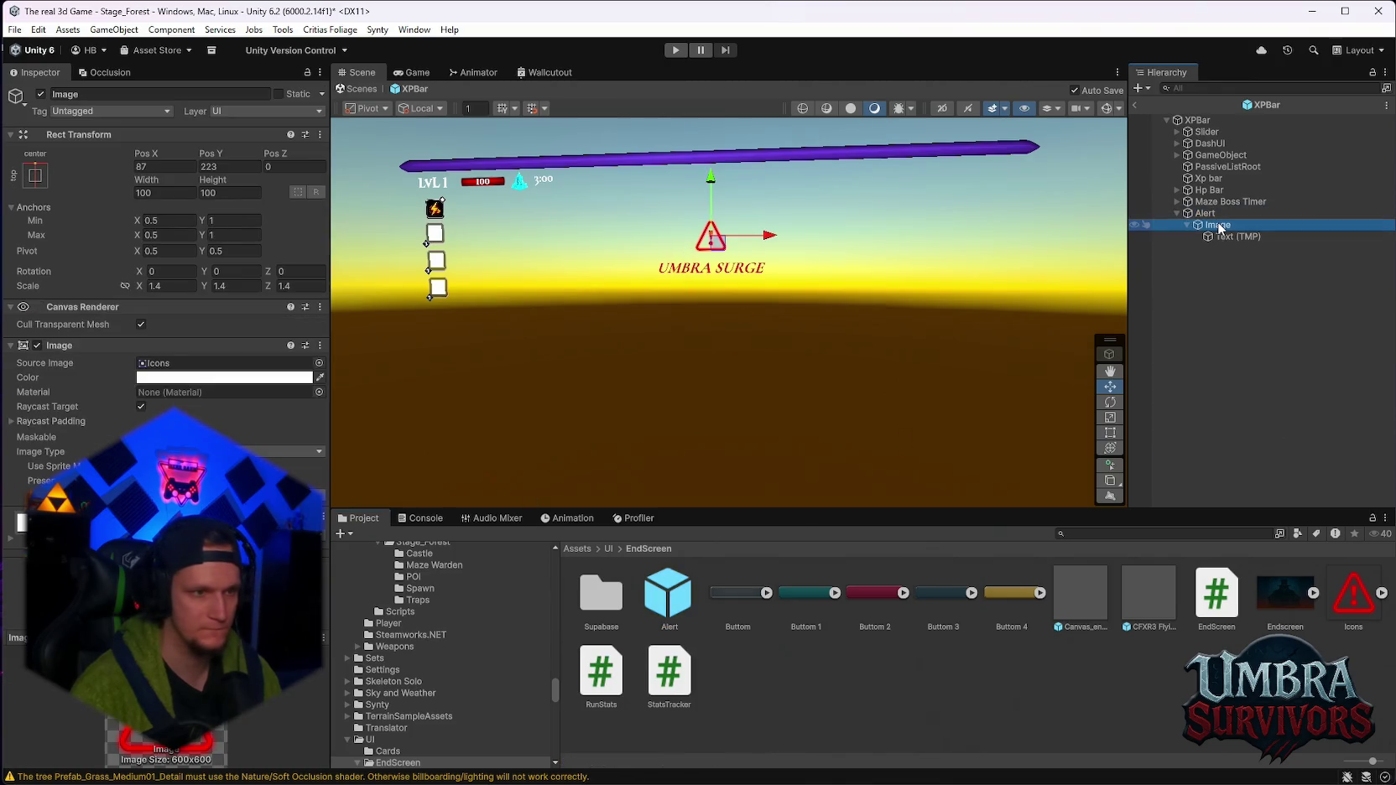
click(1208, 218)
click(1213, 225)
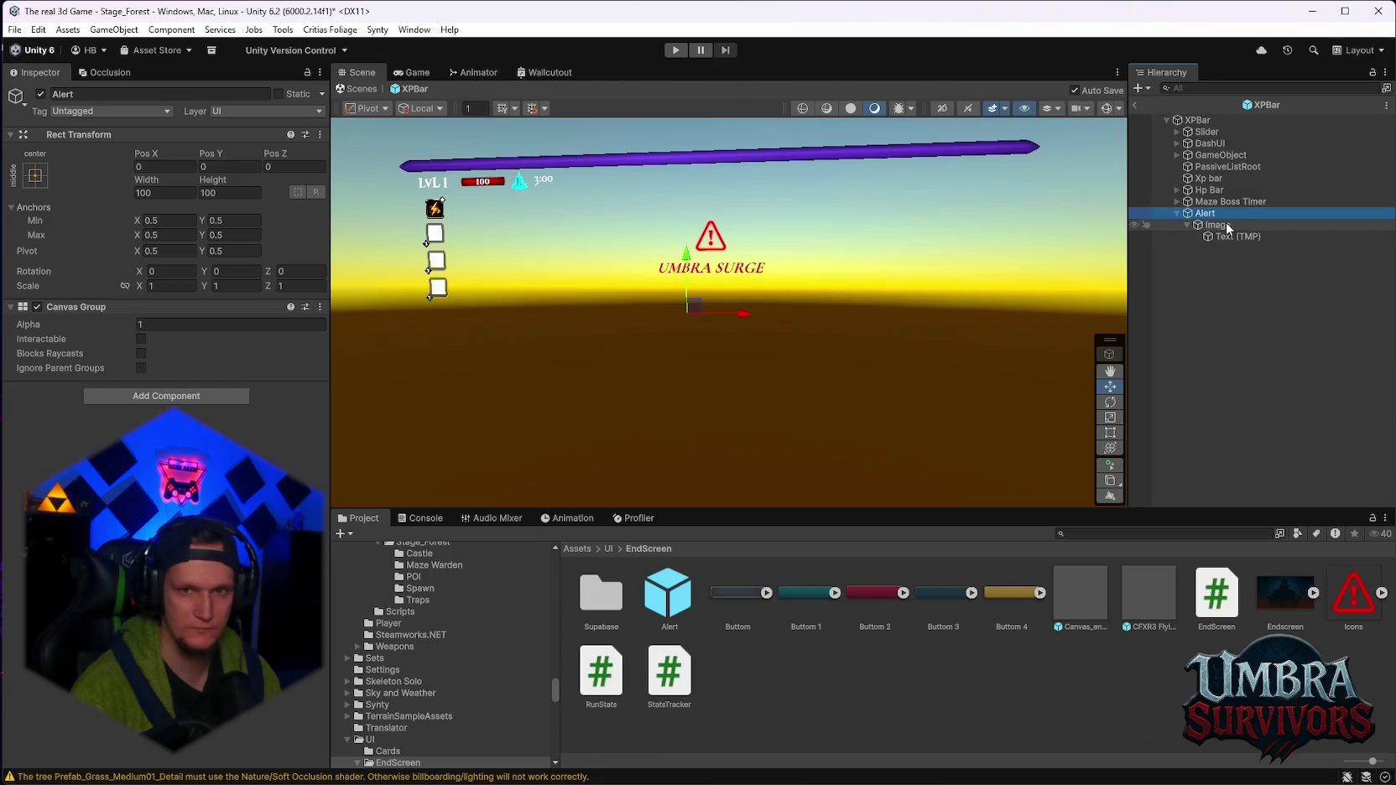
click(1200, 213)
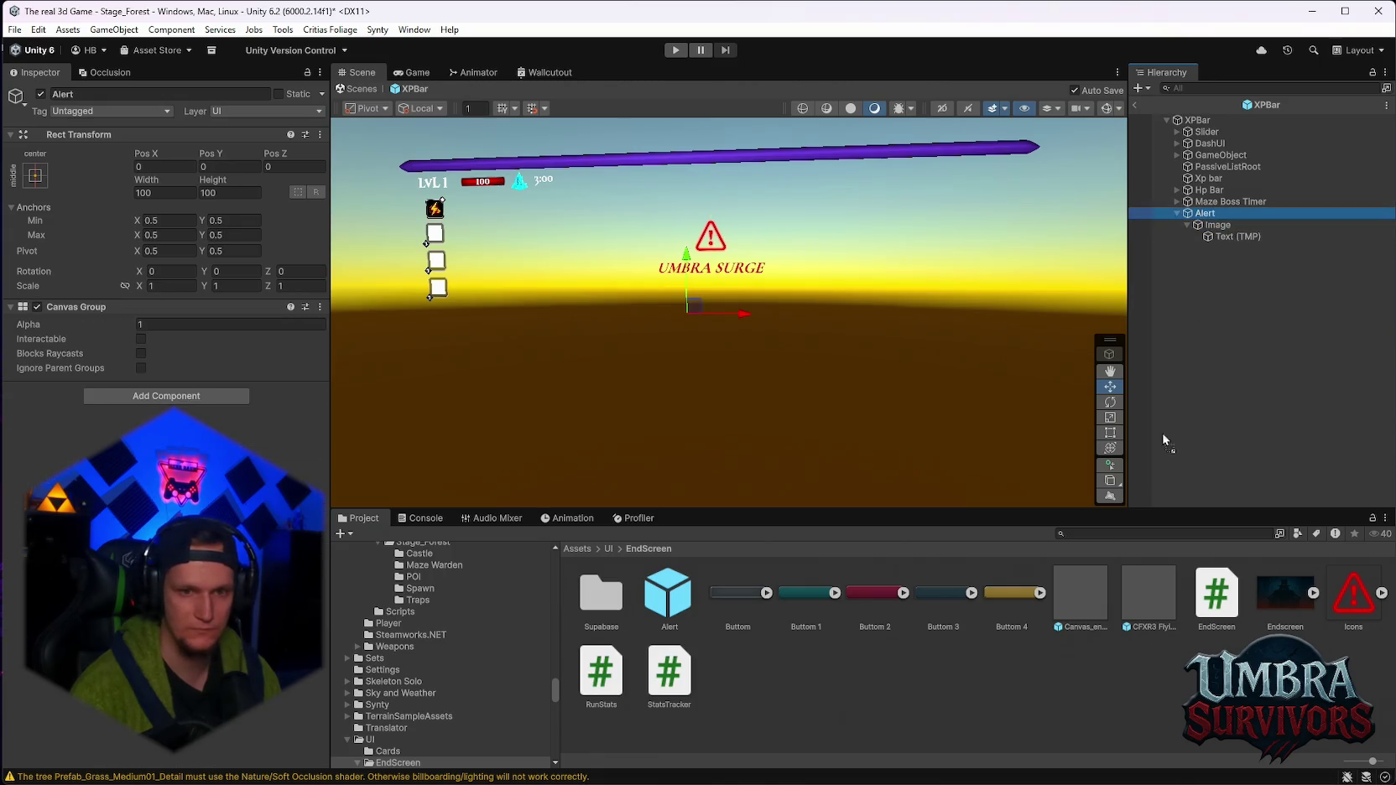
Save XPBar's Alert as a new Alert 1 prefab and return to the scene
drag(924, 693, 922, 693)
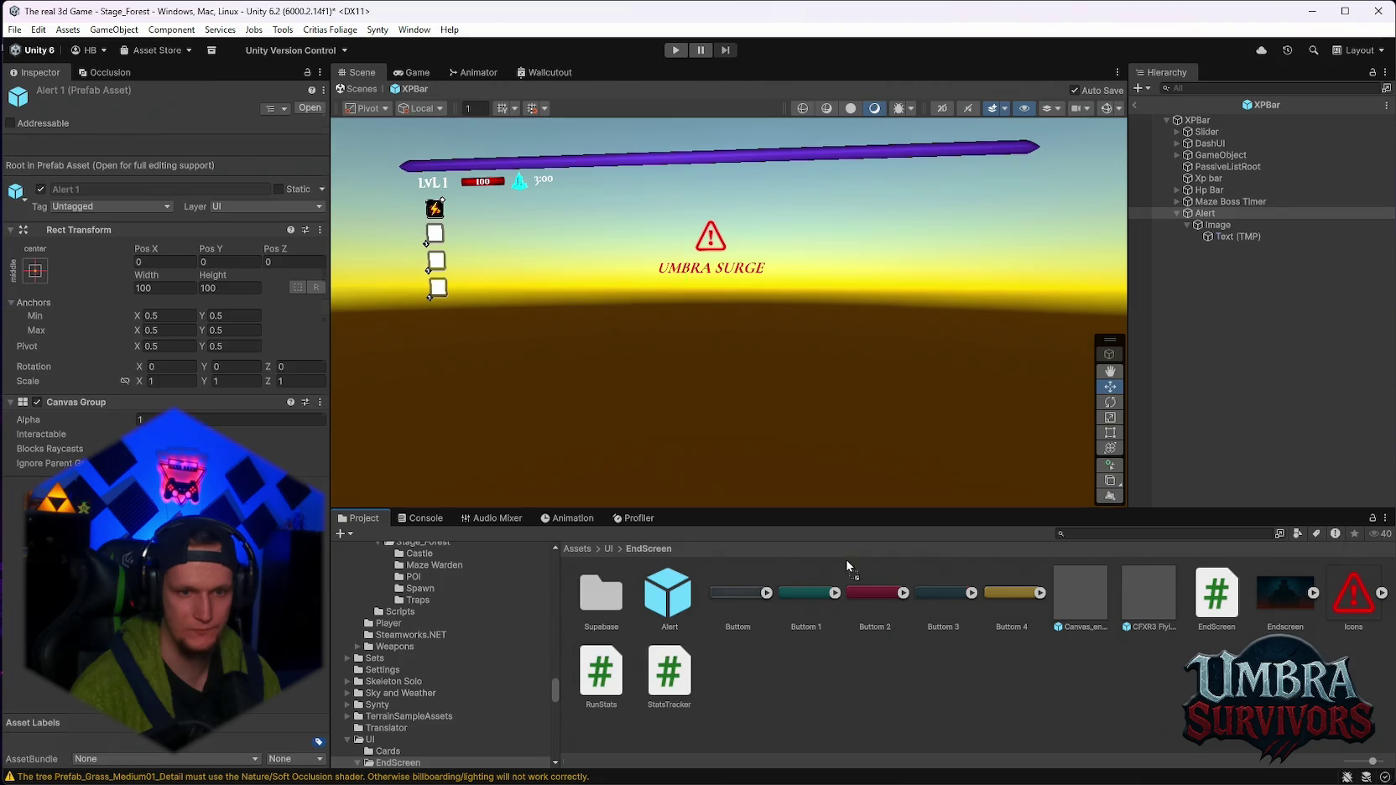
click(1136, 105)
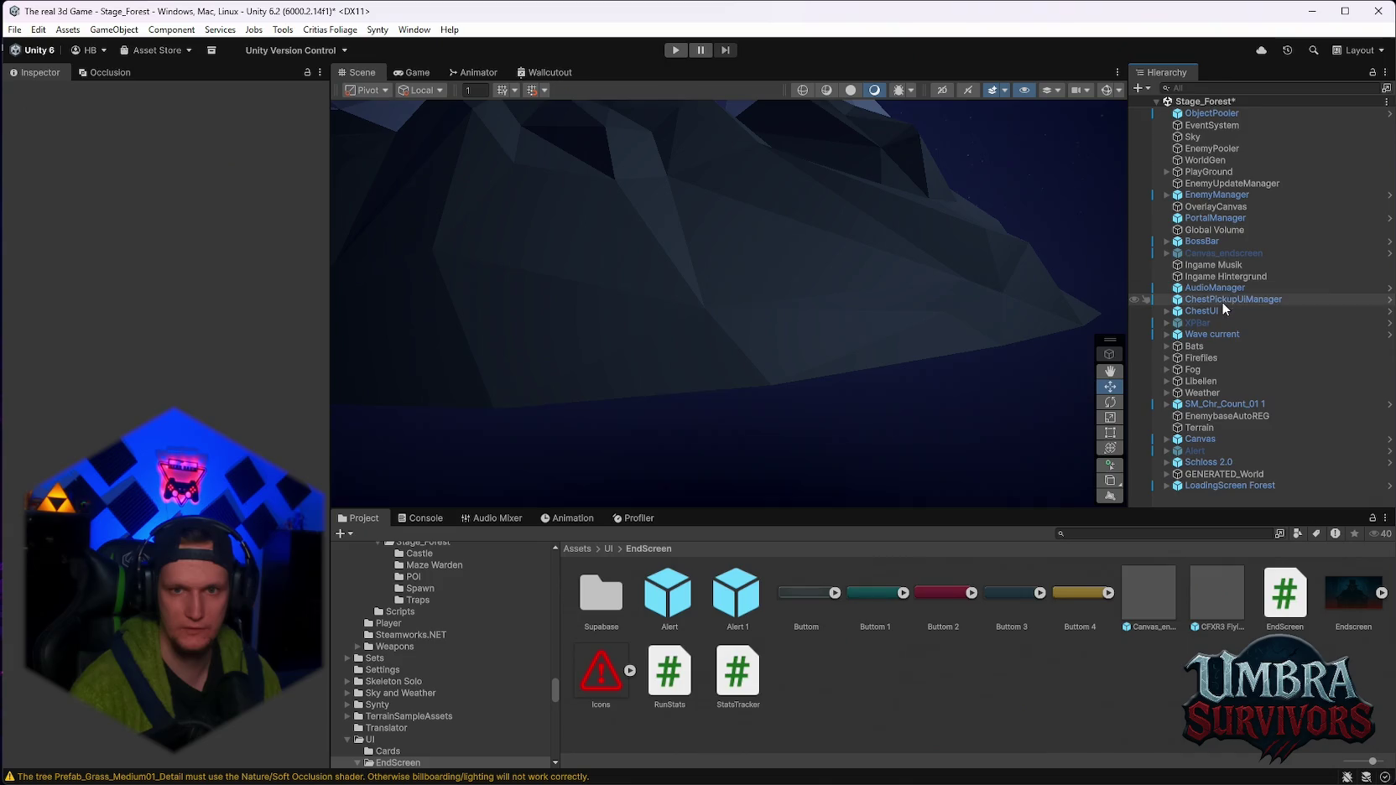
click(1212, 195)
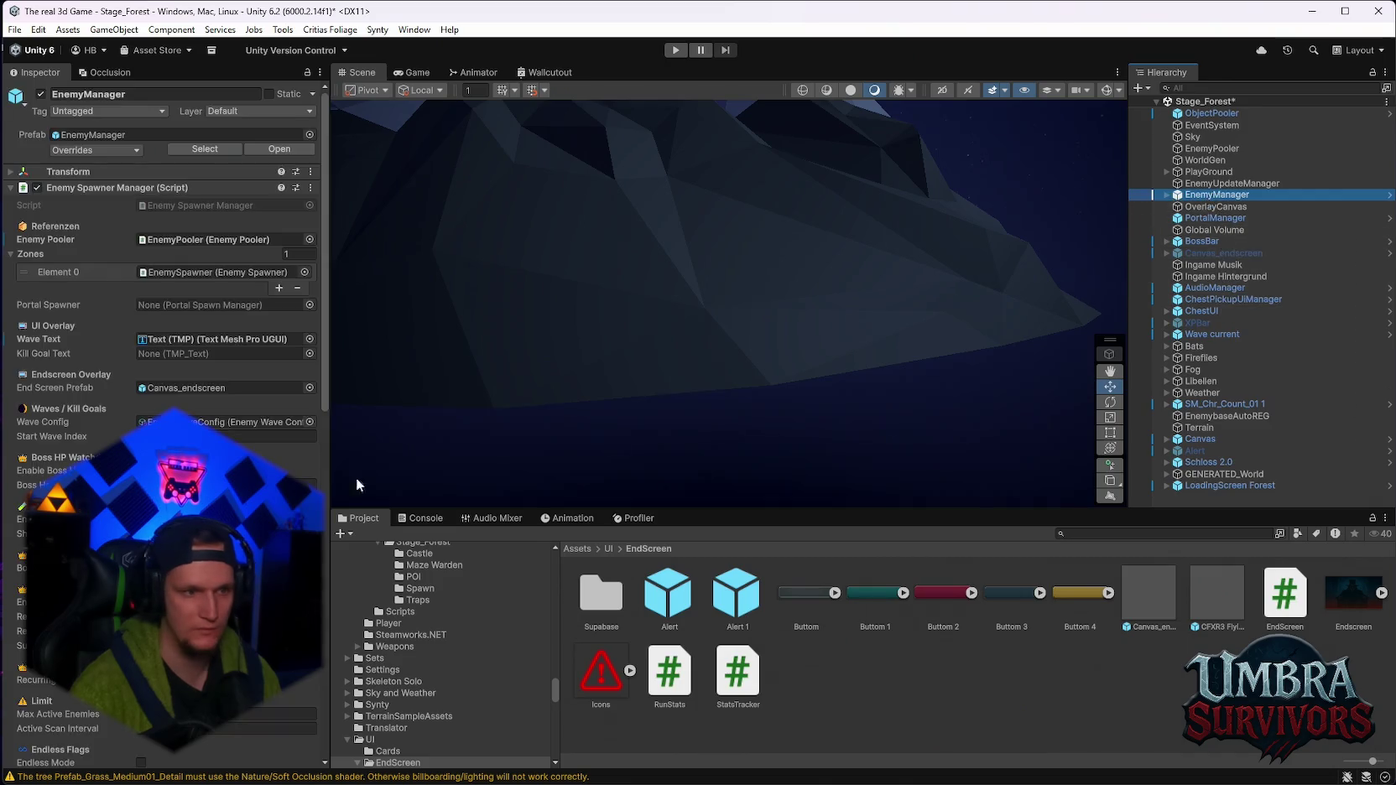
scroll(167, 419, down, 10)
scroll(167, 335, down, 2)
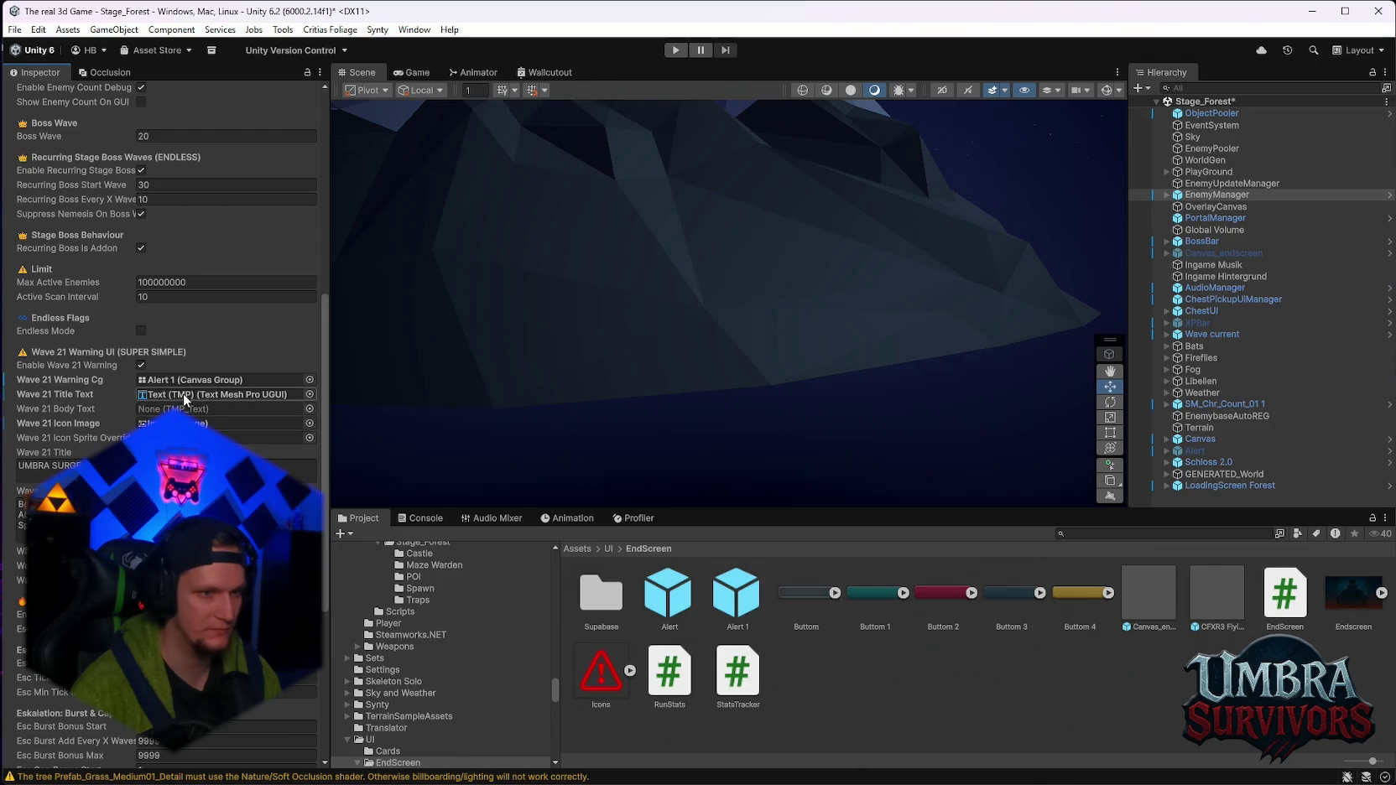
Review the Alert 1 prefab, then clear EnemyManager's Wave 21 title text reference
double_click(736, 597)
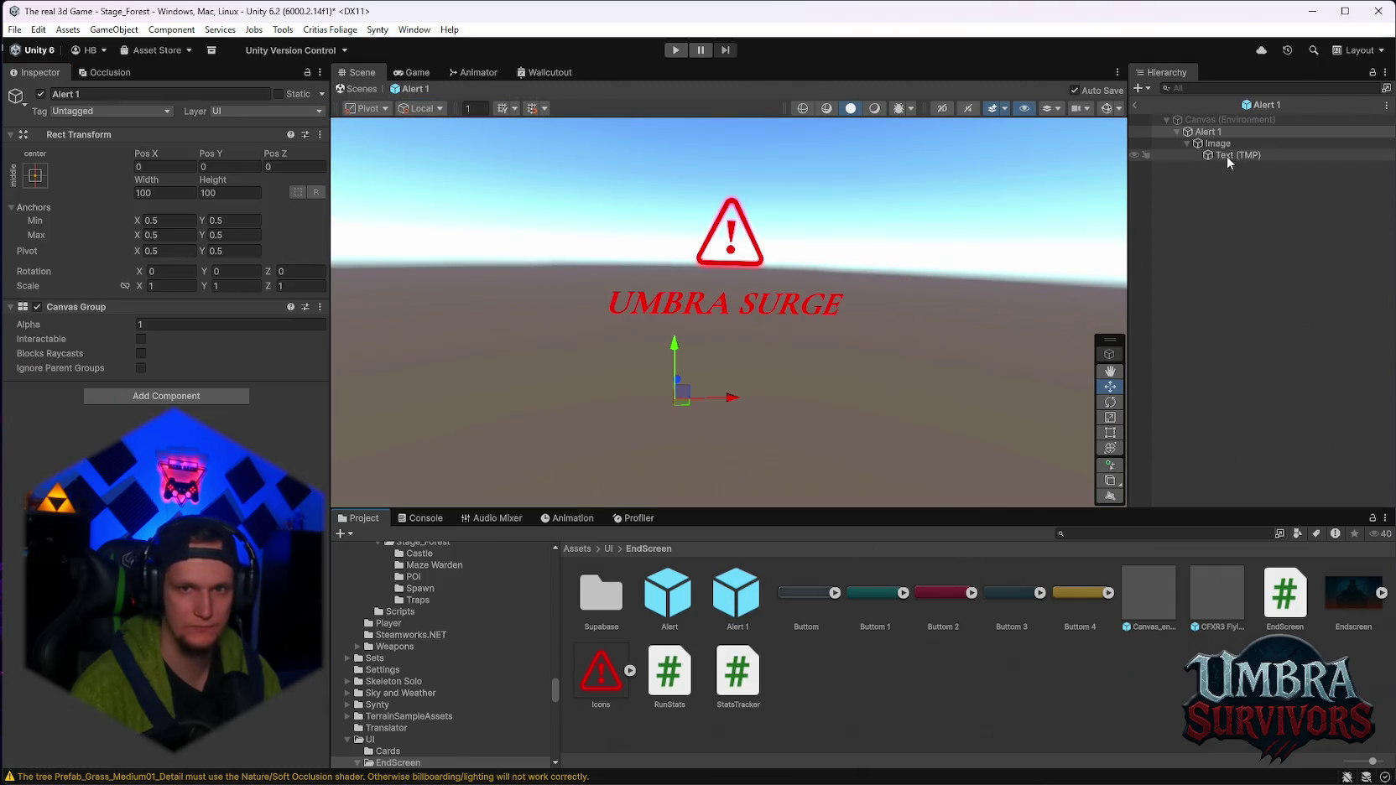
click(1133, 106)
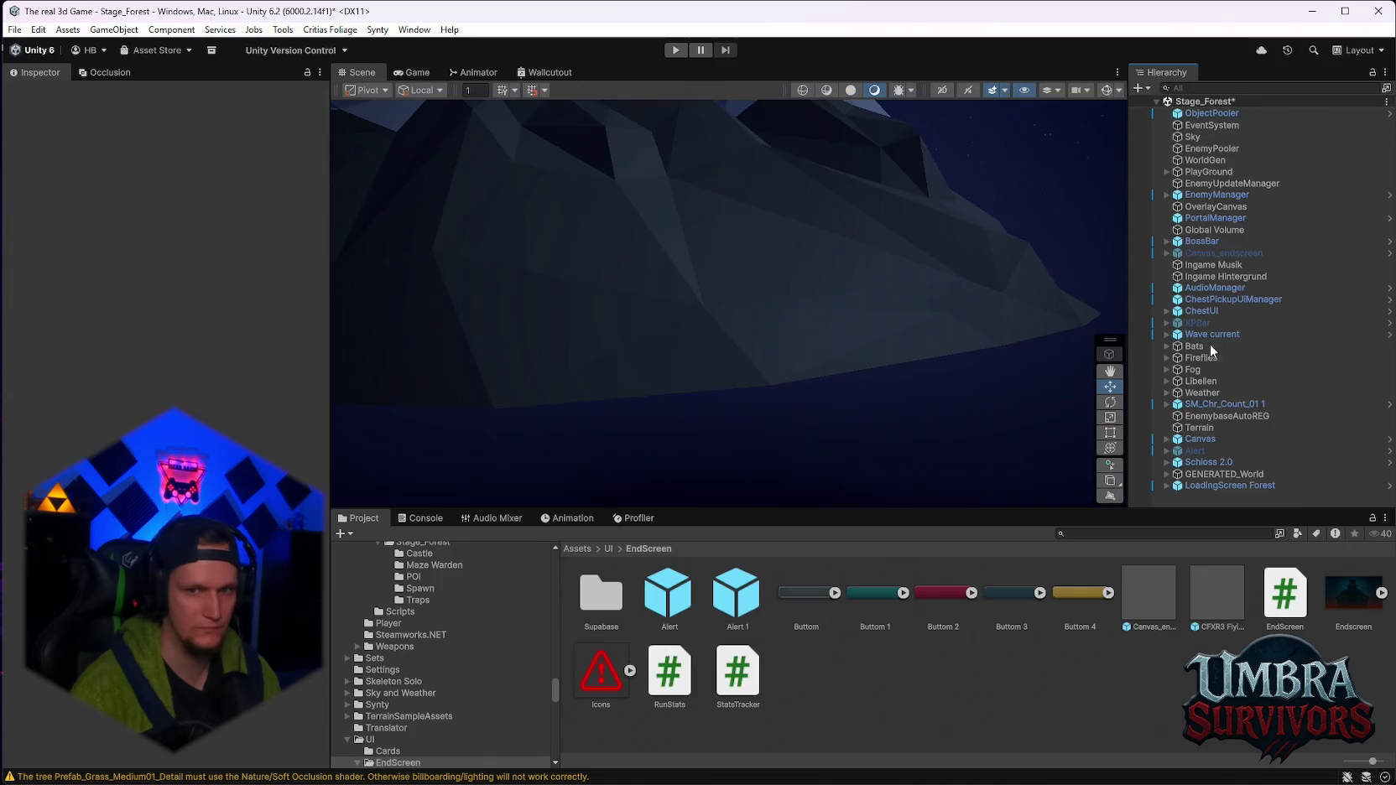
click(1225, 301)
click(1217, 194)
scroll(159, 336, down, 10)
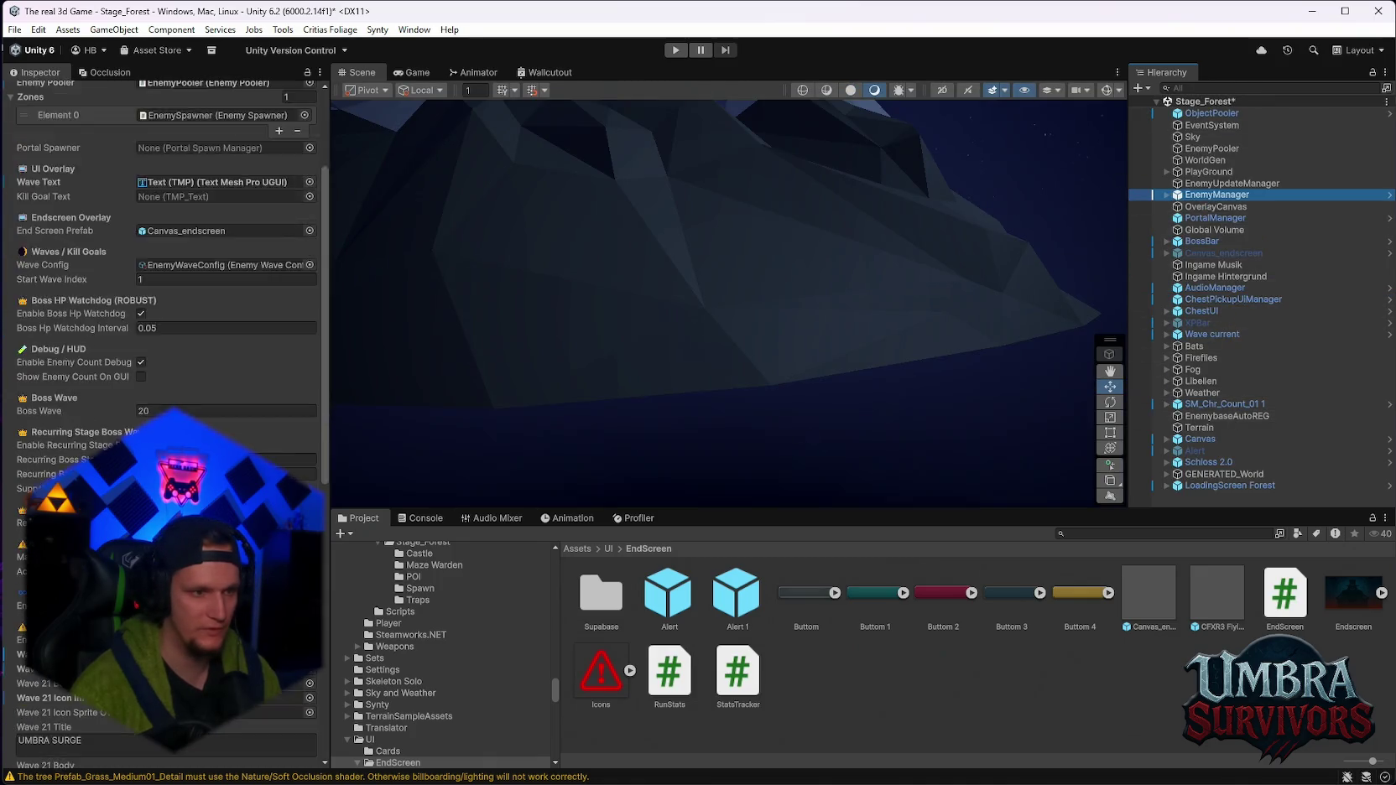
mouse_move(754, 611)
mouse_down()
mouse_move(192, 349)
mouse_move(178, 316)
mouse_move(677, 610)
mouse_up()
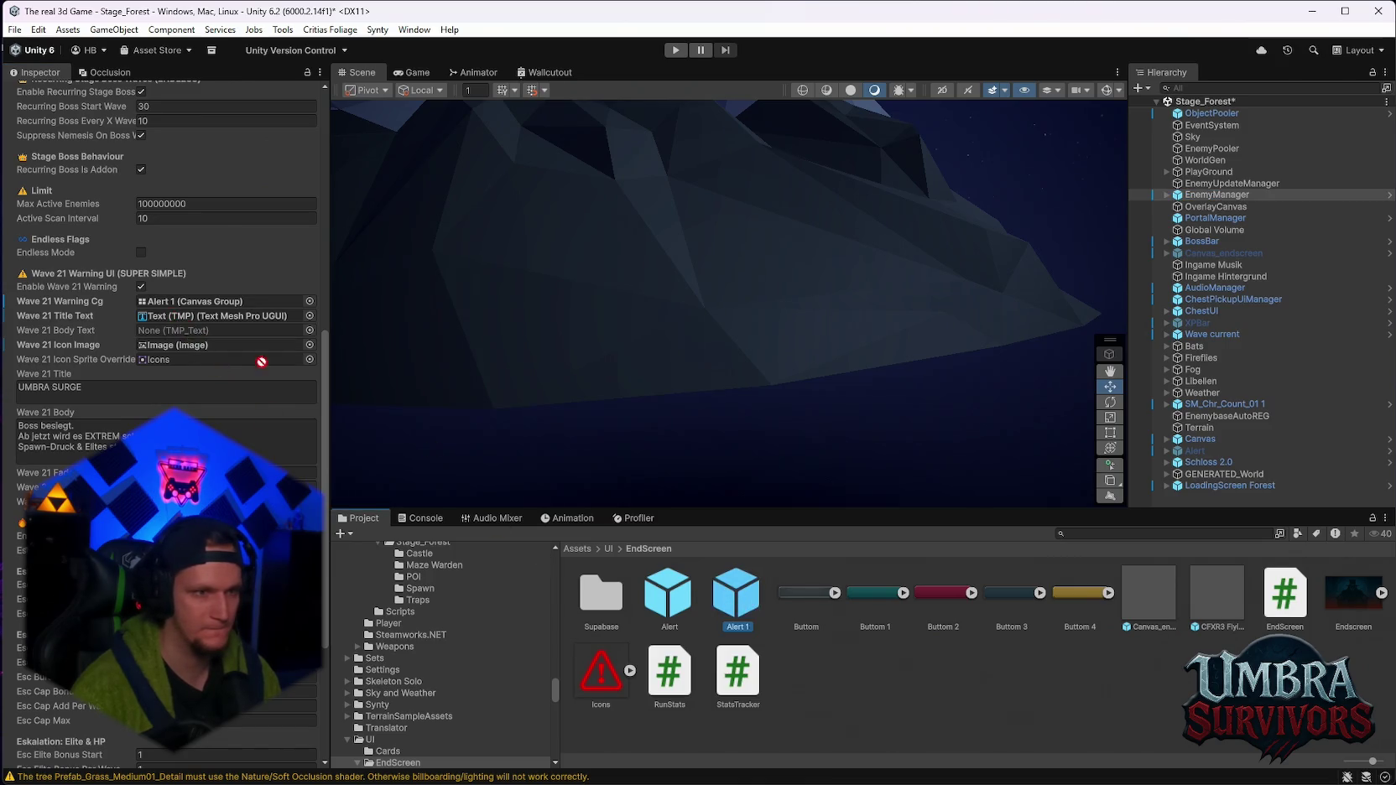
click(191, 316)
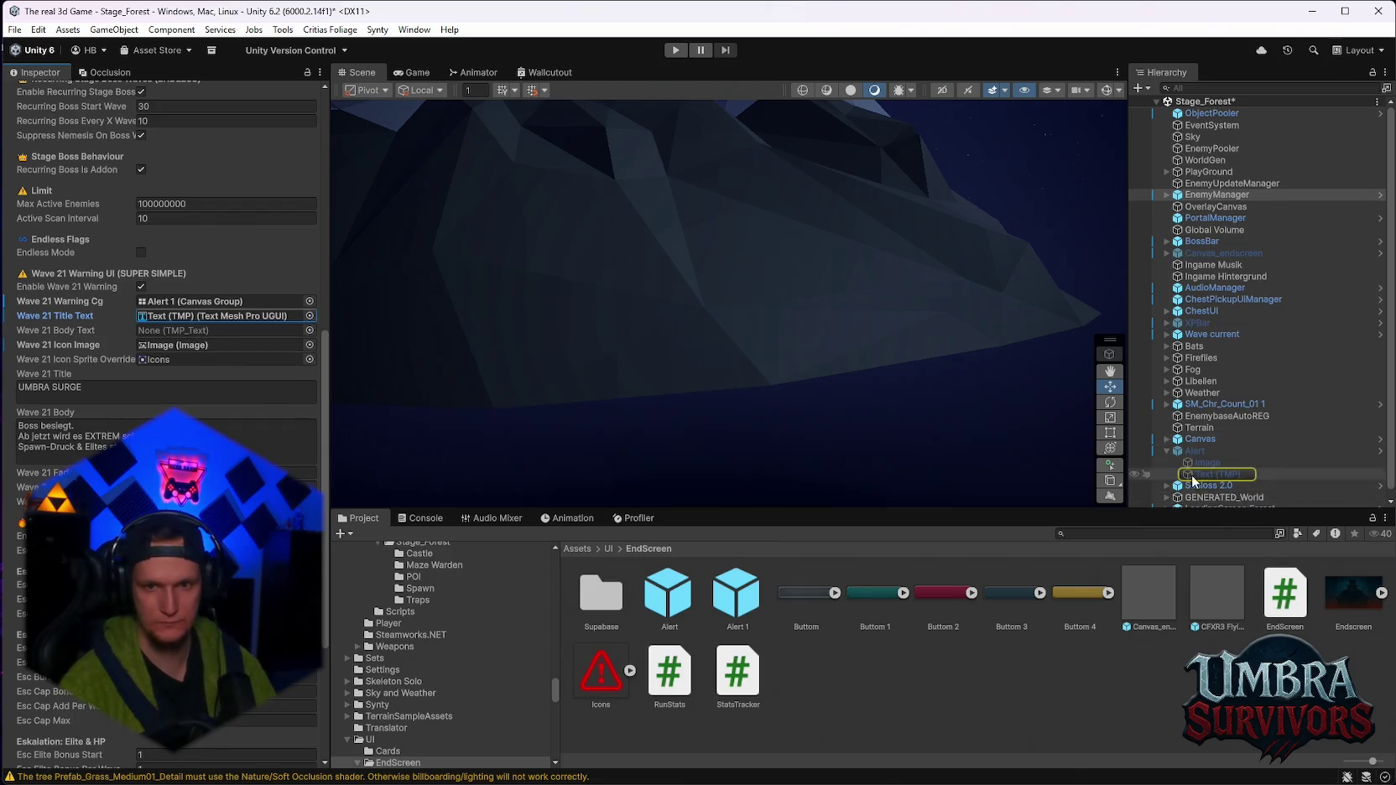
key(Delete)
Place Alert 1 in Stage_Forest and assign its Text as the Wave 21 title text
mouse_move(735, 615)
mouse_down()
mouse_move(1199, 470)
mouse_move(1201, 452)
mouse_up()
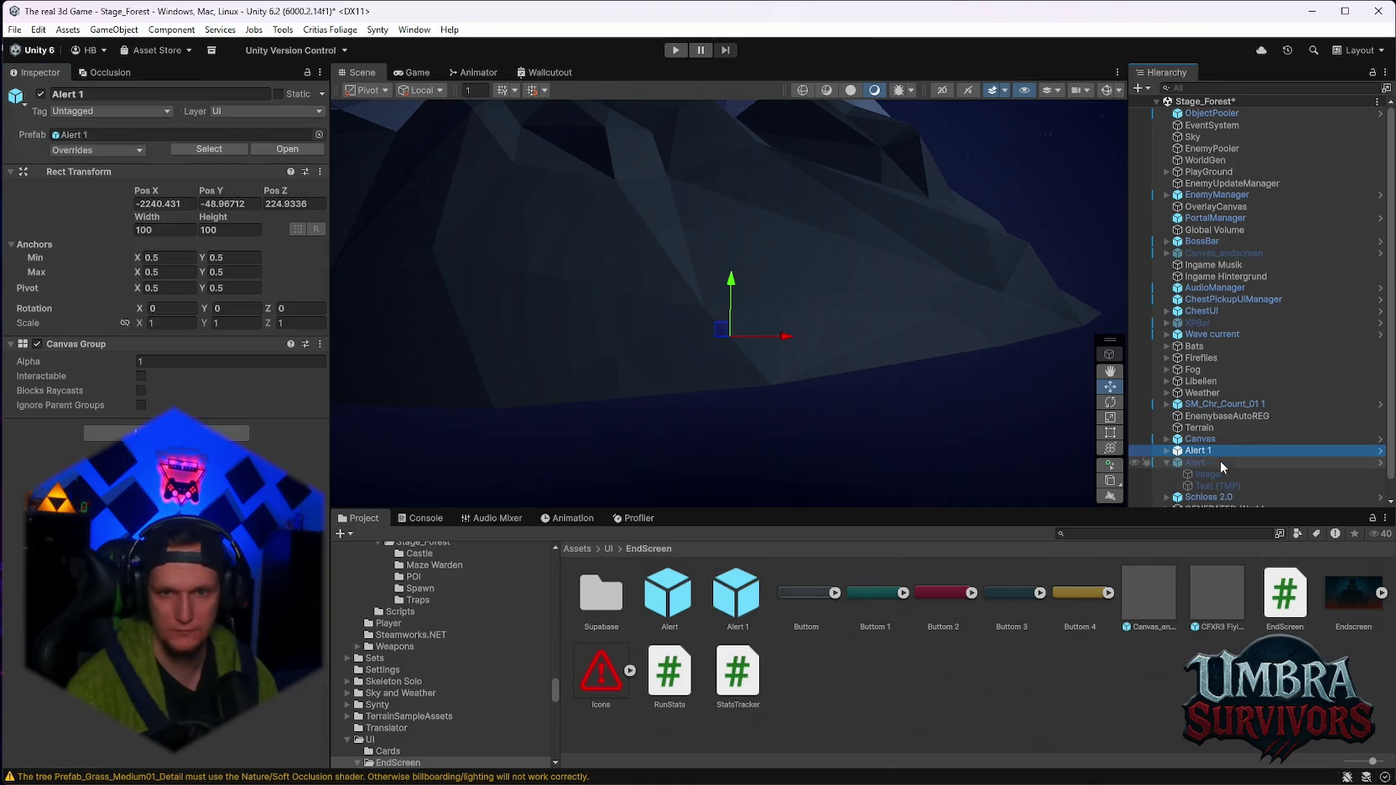
click(1176, 462)
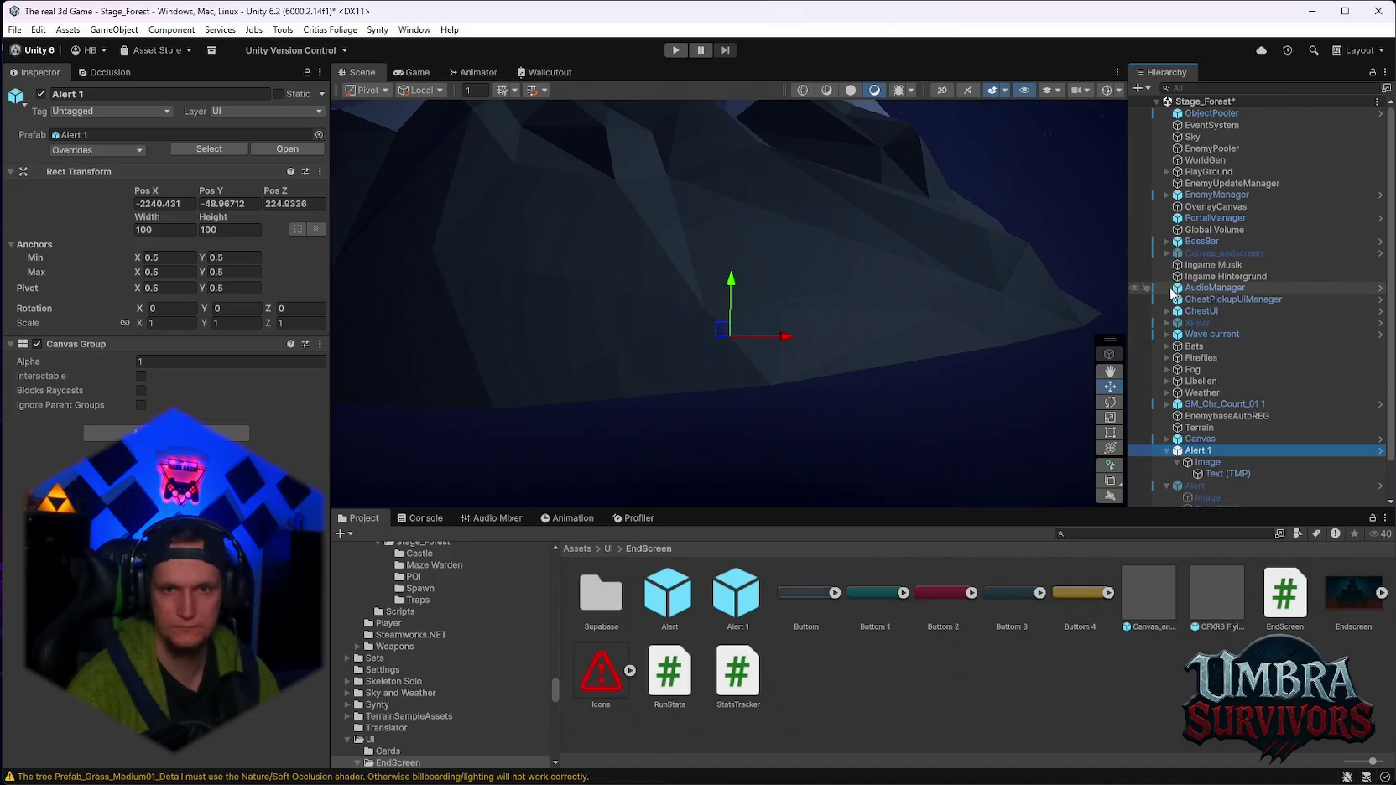
click(1224, 195)
scroll(168, 251, down, 10)
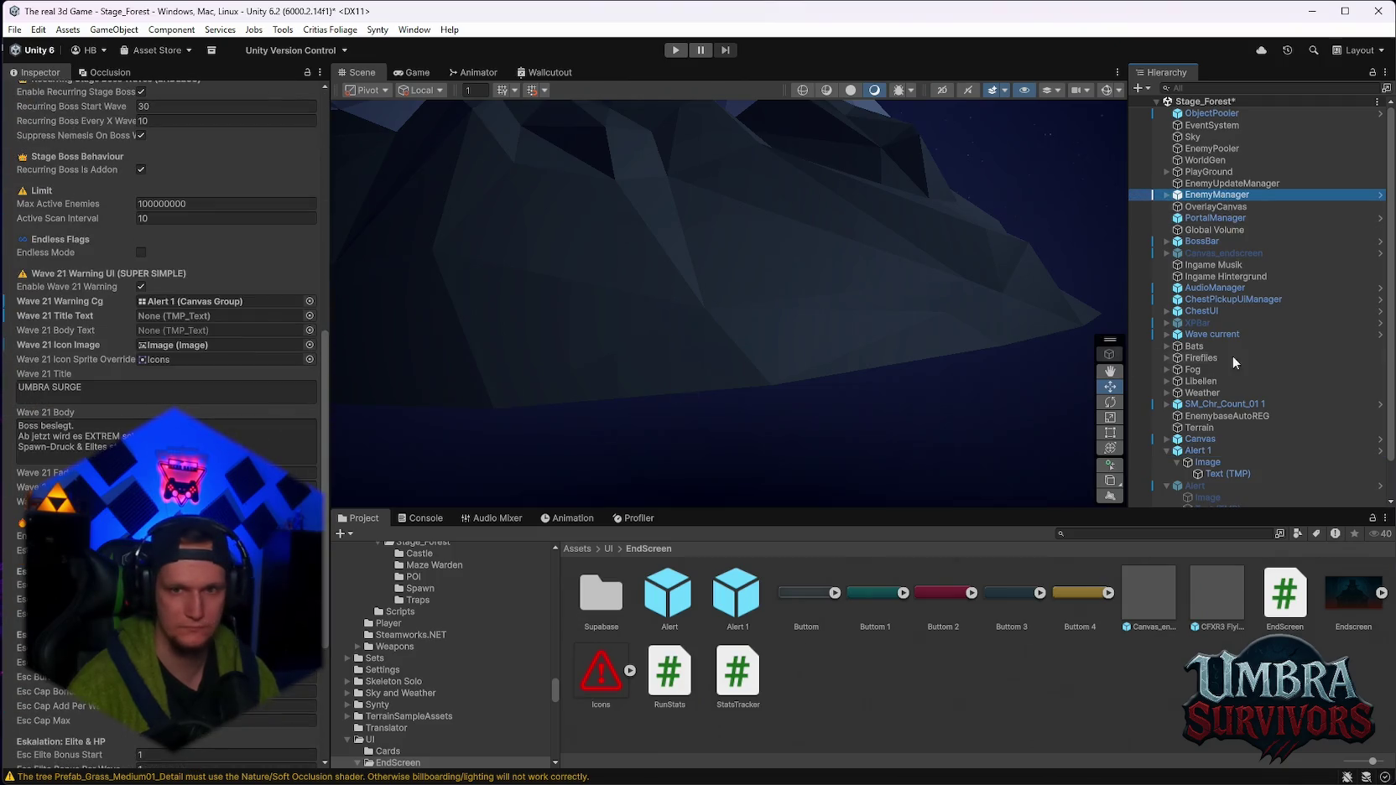
drag(1219, 472, 168, 319)
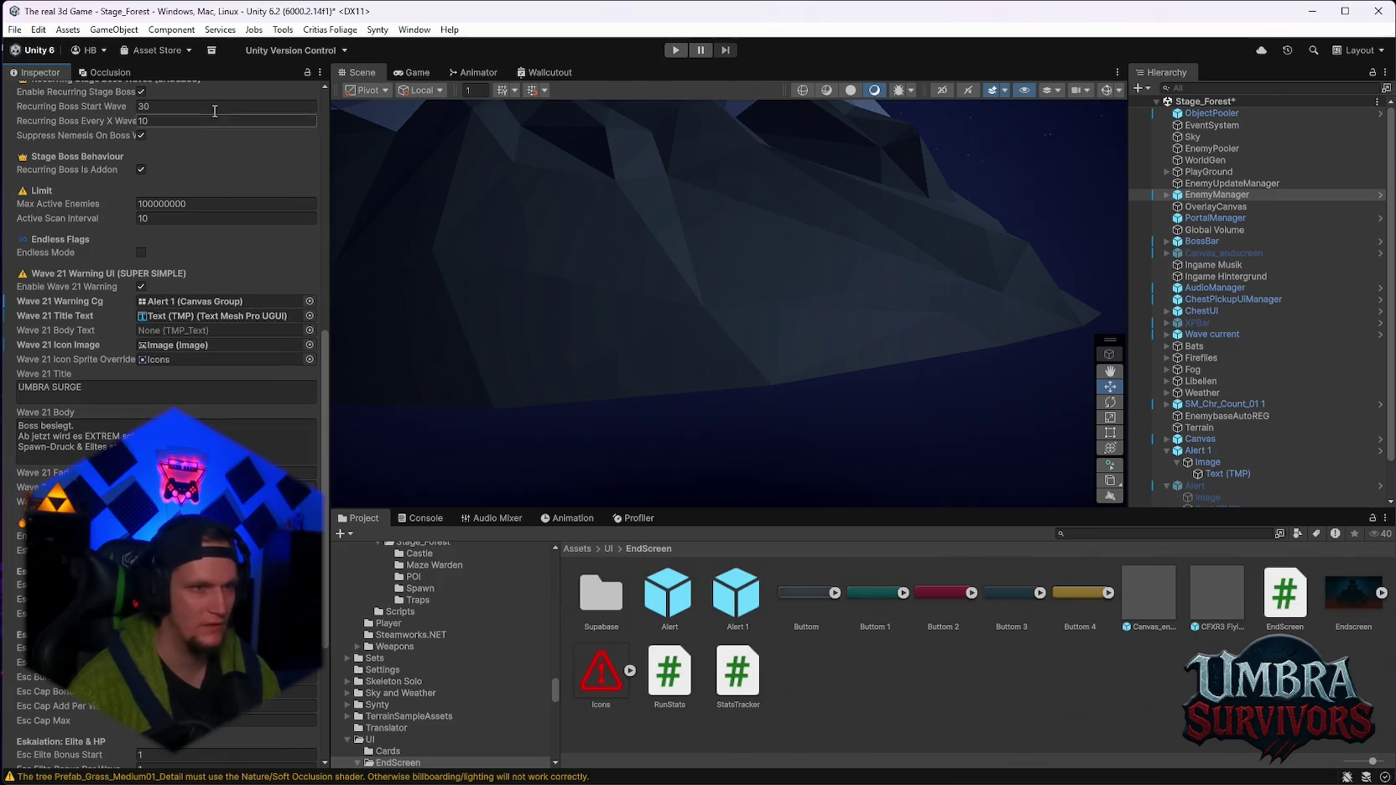
click(15, 30)
Open the recent Stage_Hub scene, answering the unsaved-changes prompt
mouse_move(39, 78)
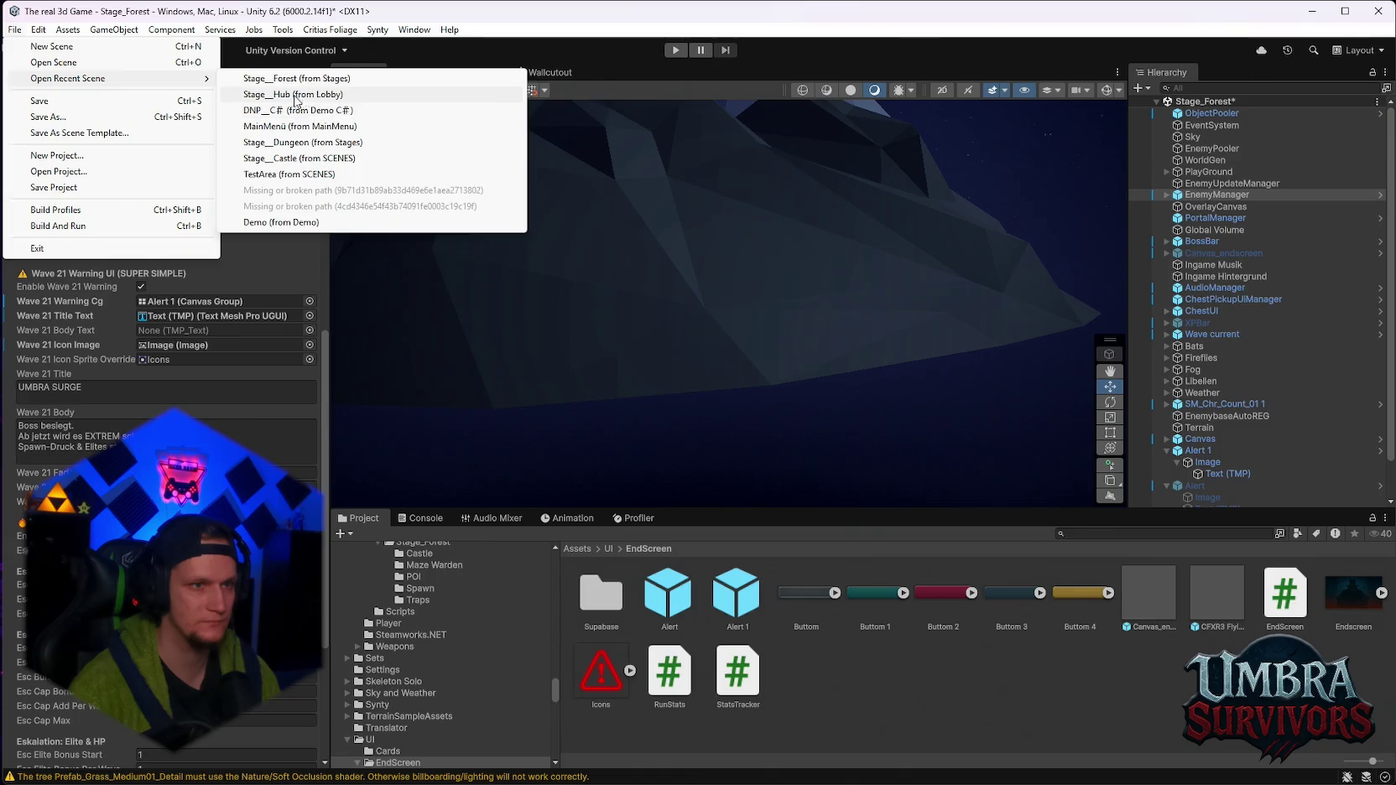
click(296, 94)
click(681, 436)
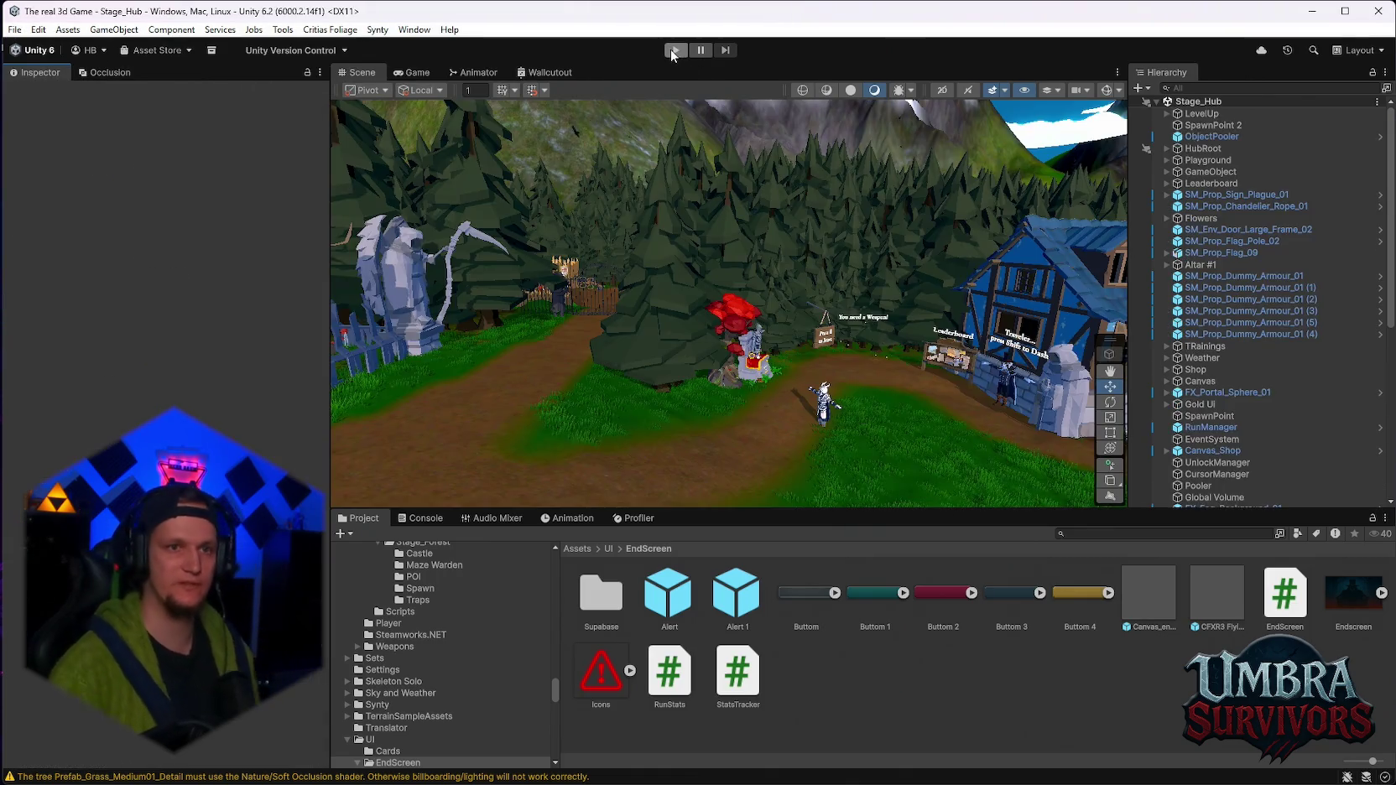
Playtest to check the UMBRA SURGE warning, pause with Esc, then stop playing
click(673, 52)
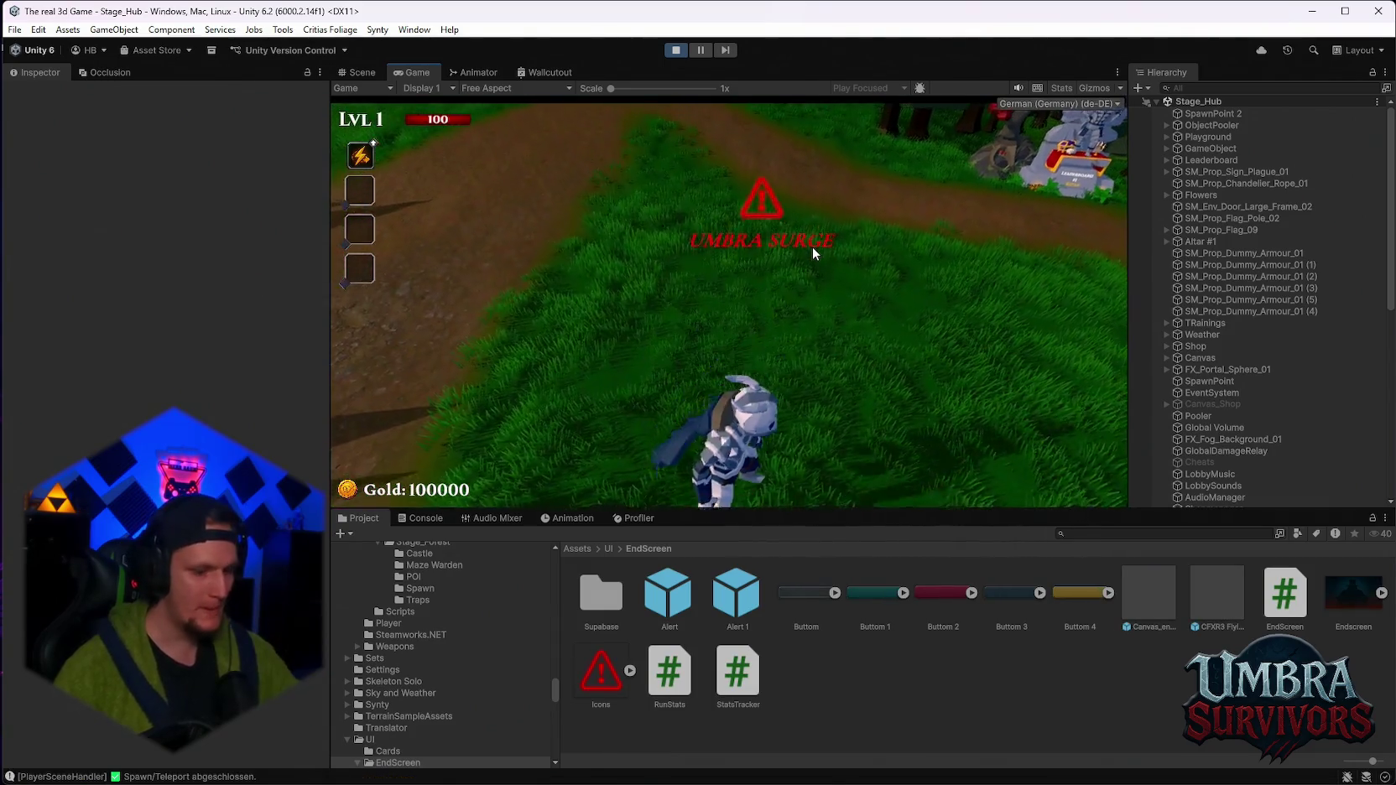
click(812, 246)
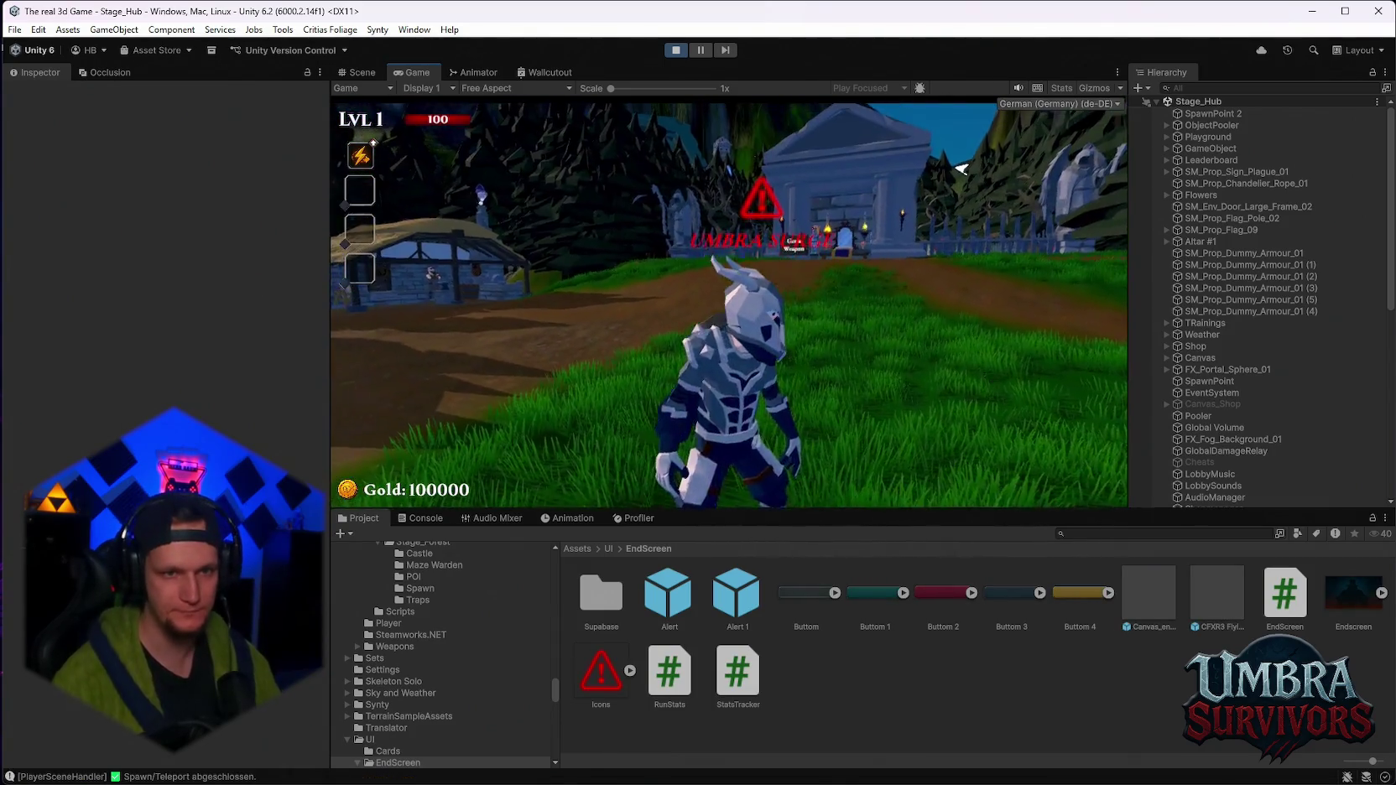
key(w)
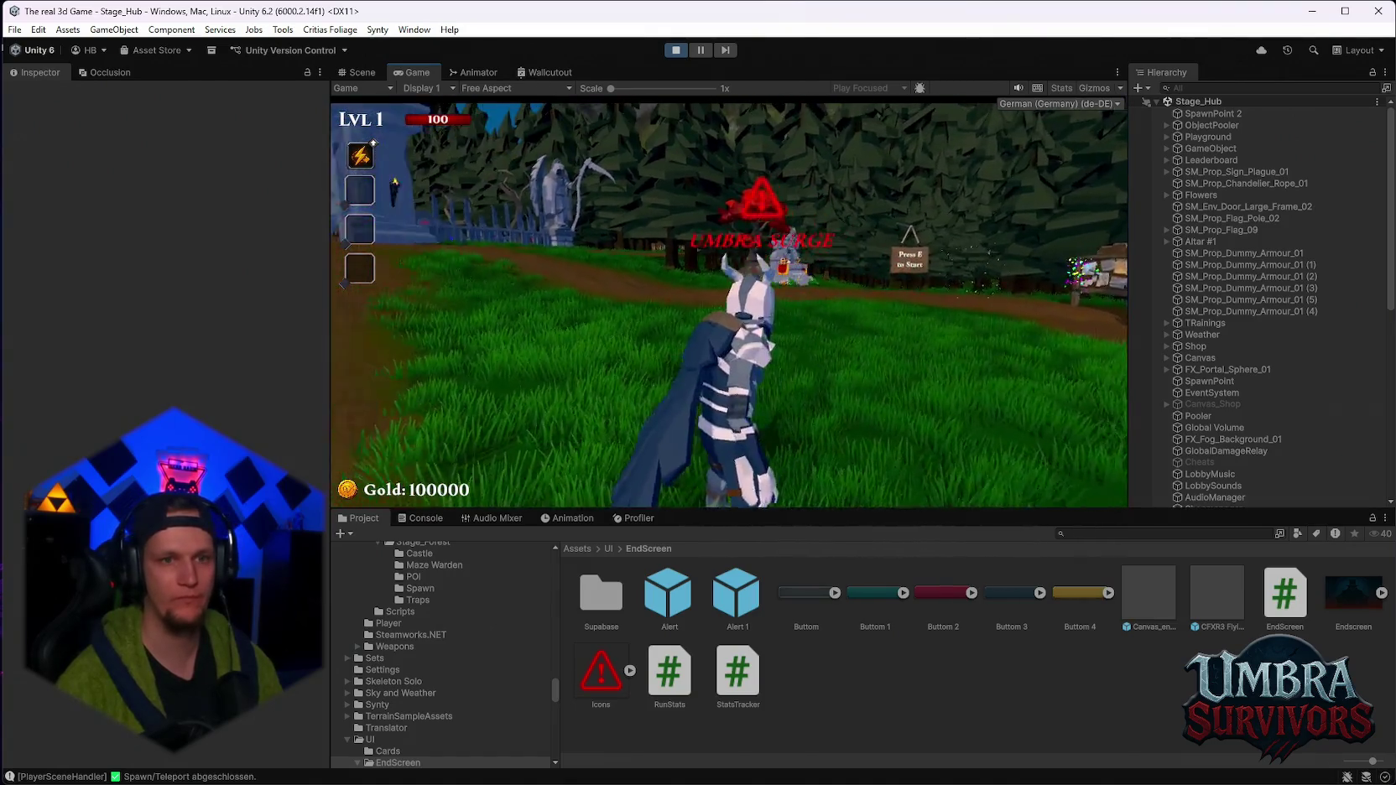
key(Escape)
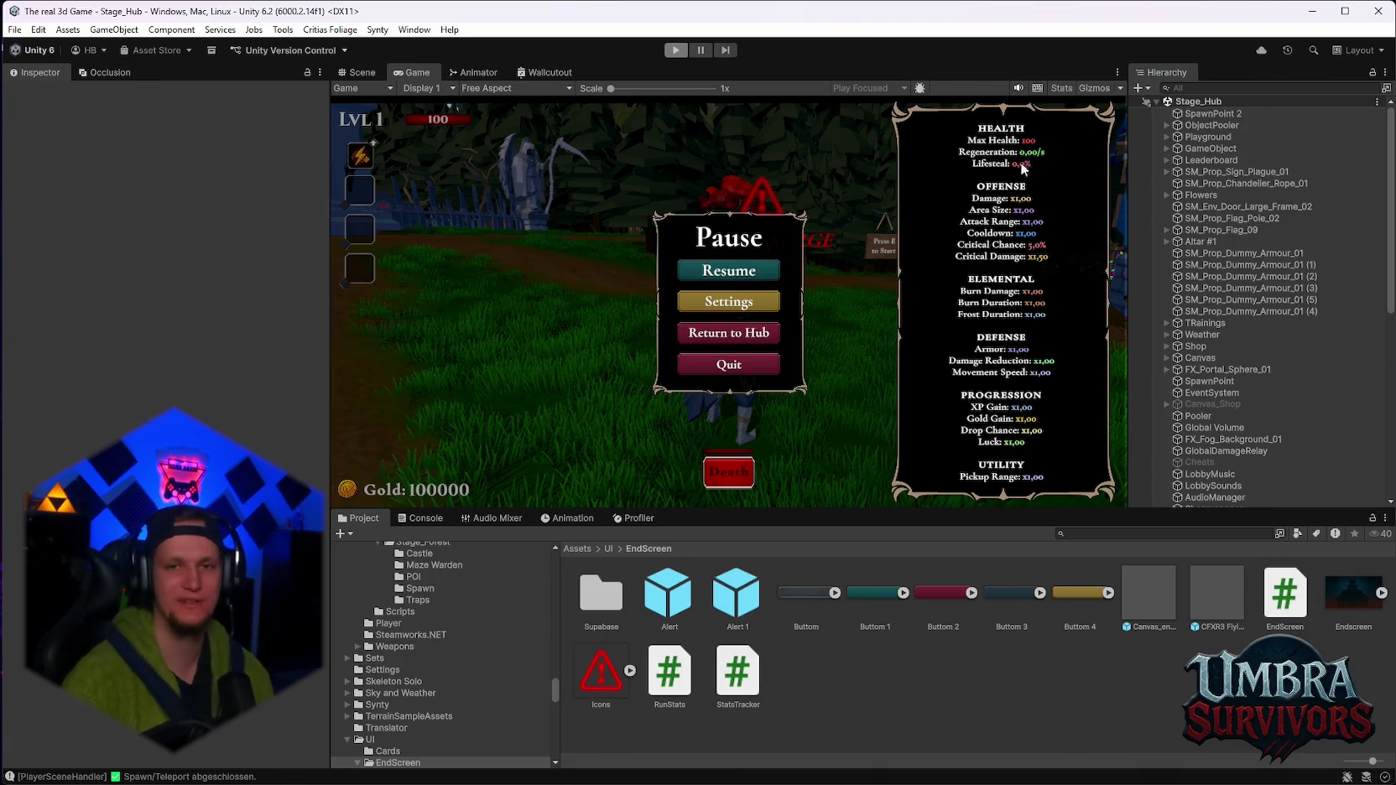
key(ctrl+p)
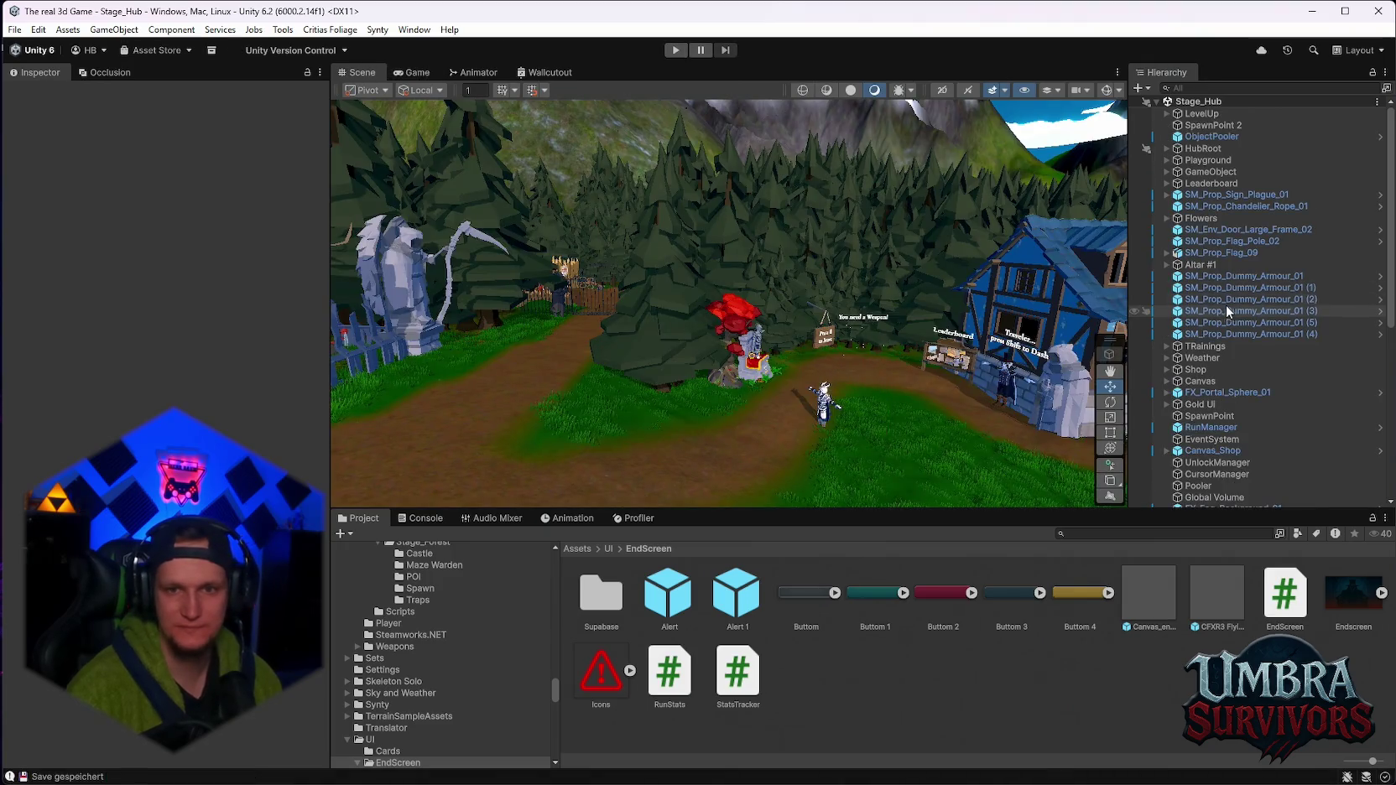
Set the scene Alert's Image Pos X to 0, keeping Pos Y at 223
scroll(1226, 318, down, 5)
click(1166, 420)
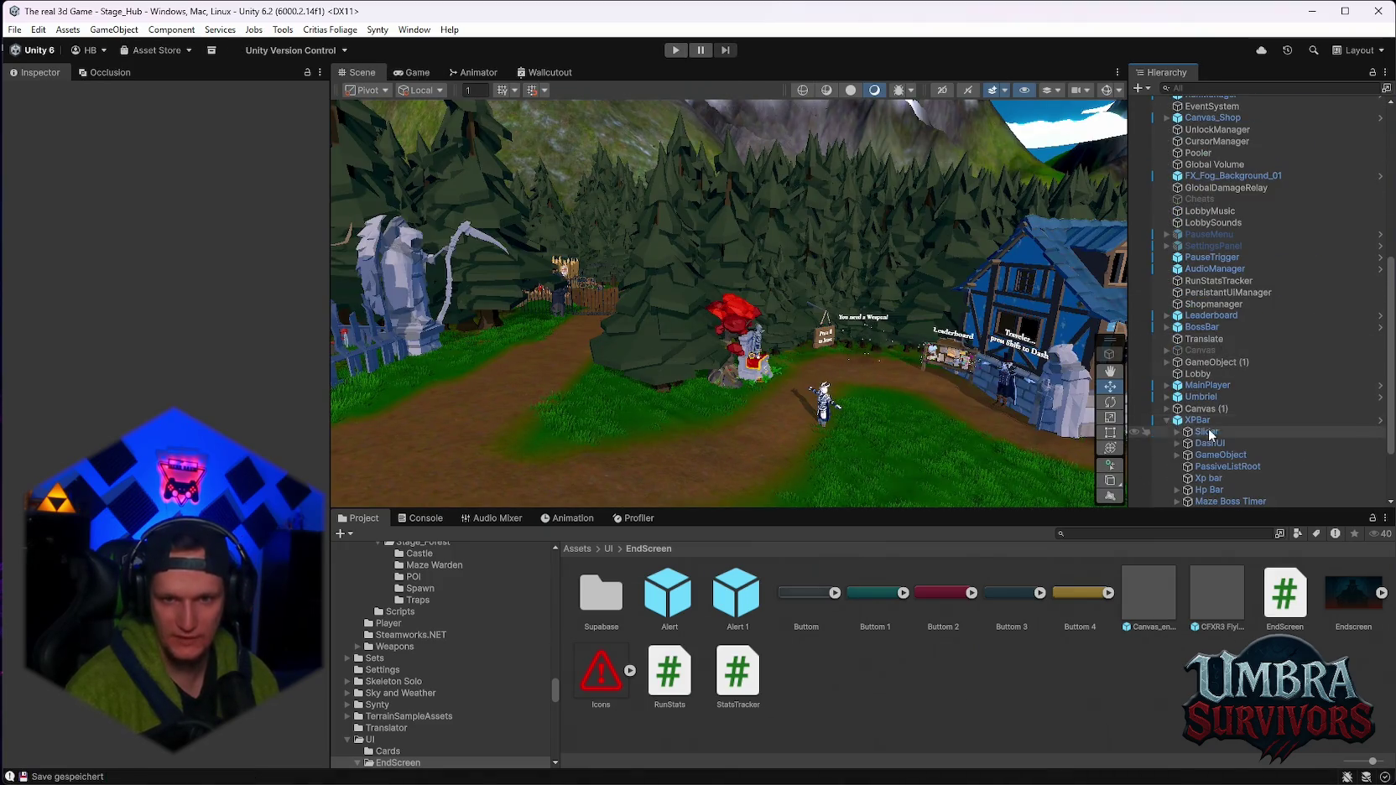
scroll(1217, 436, down, 3)
click(1177, 420)
click(1206, 420)
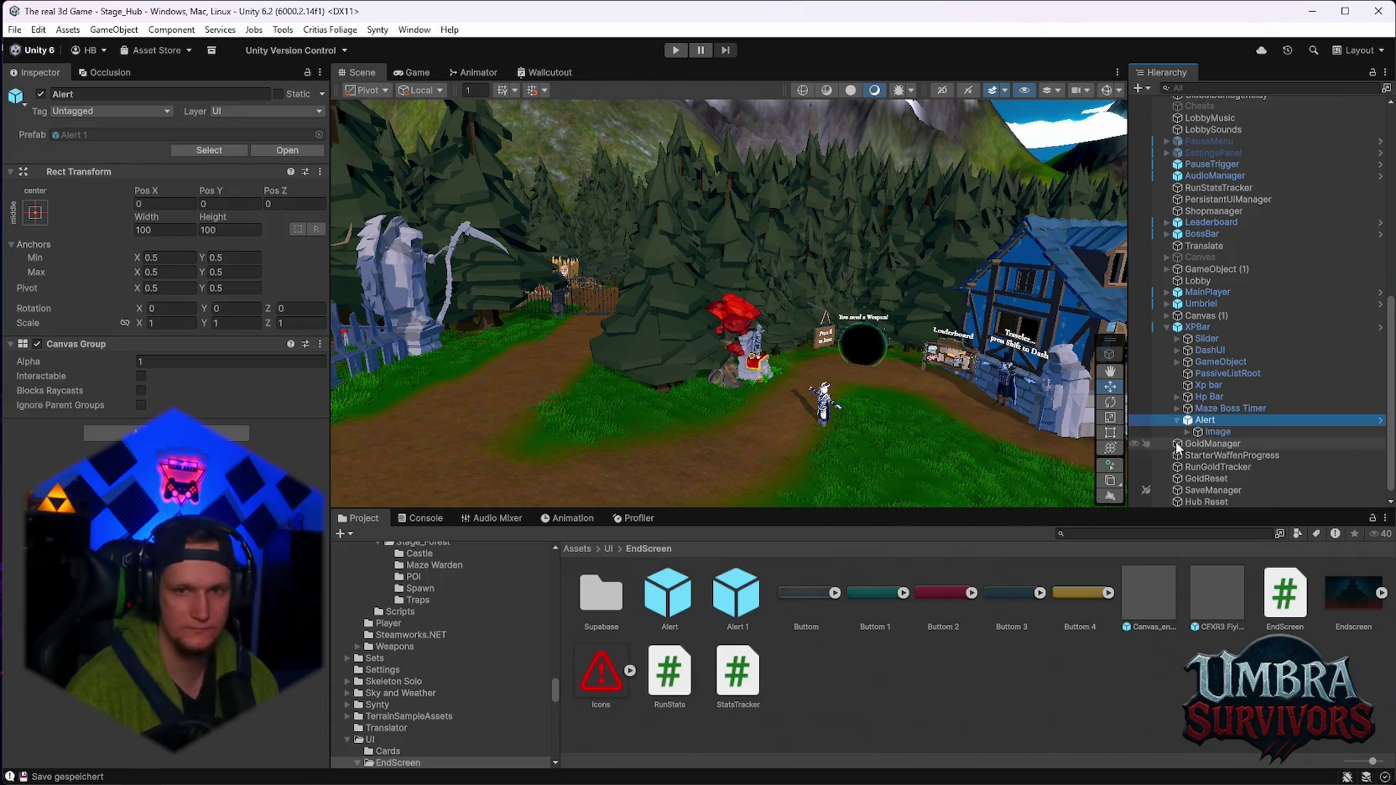
click(1207, 432)
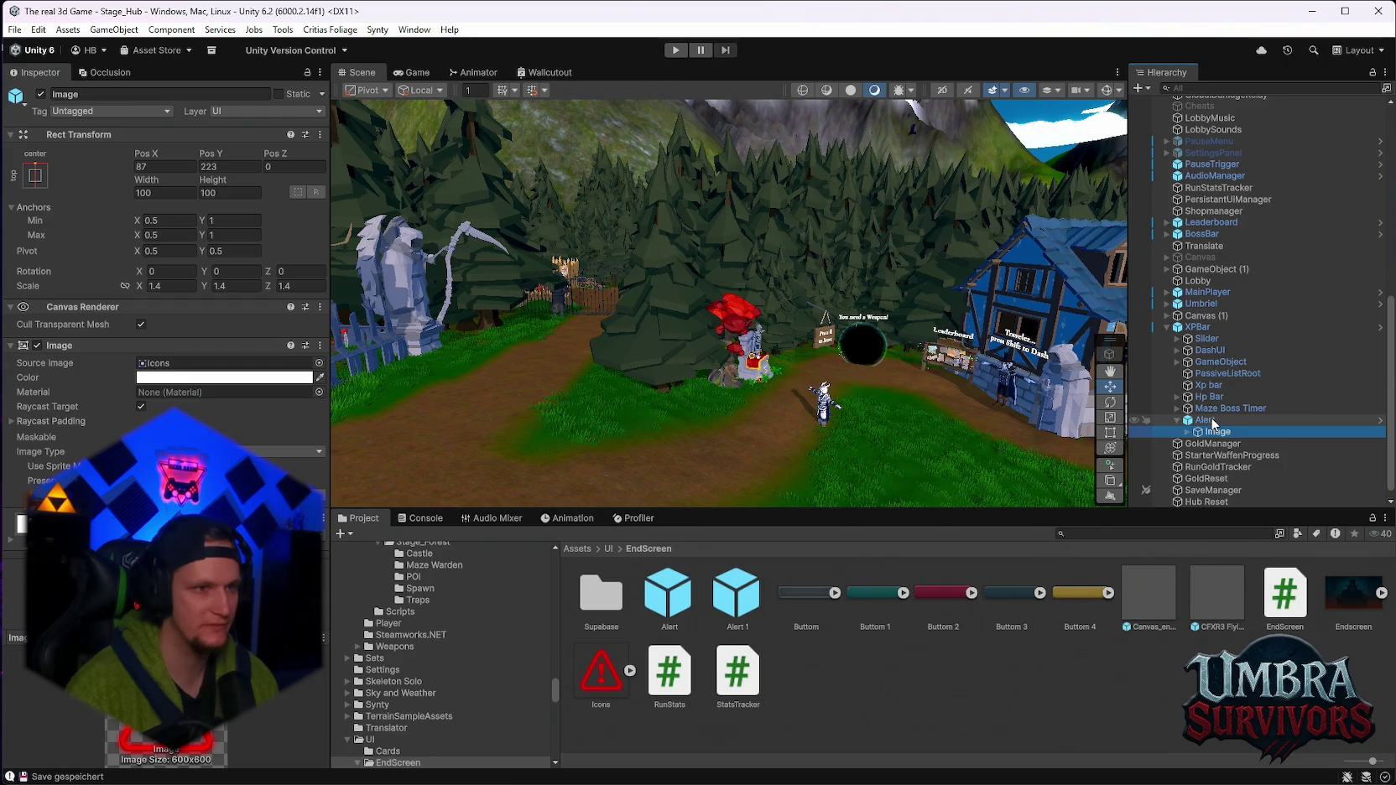
click(171, 166)
text(0)
click(248, 169)
text(0)
key(ctrl+z)
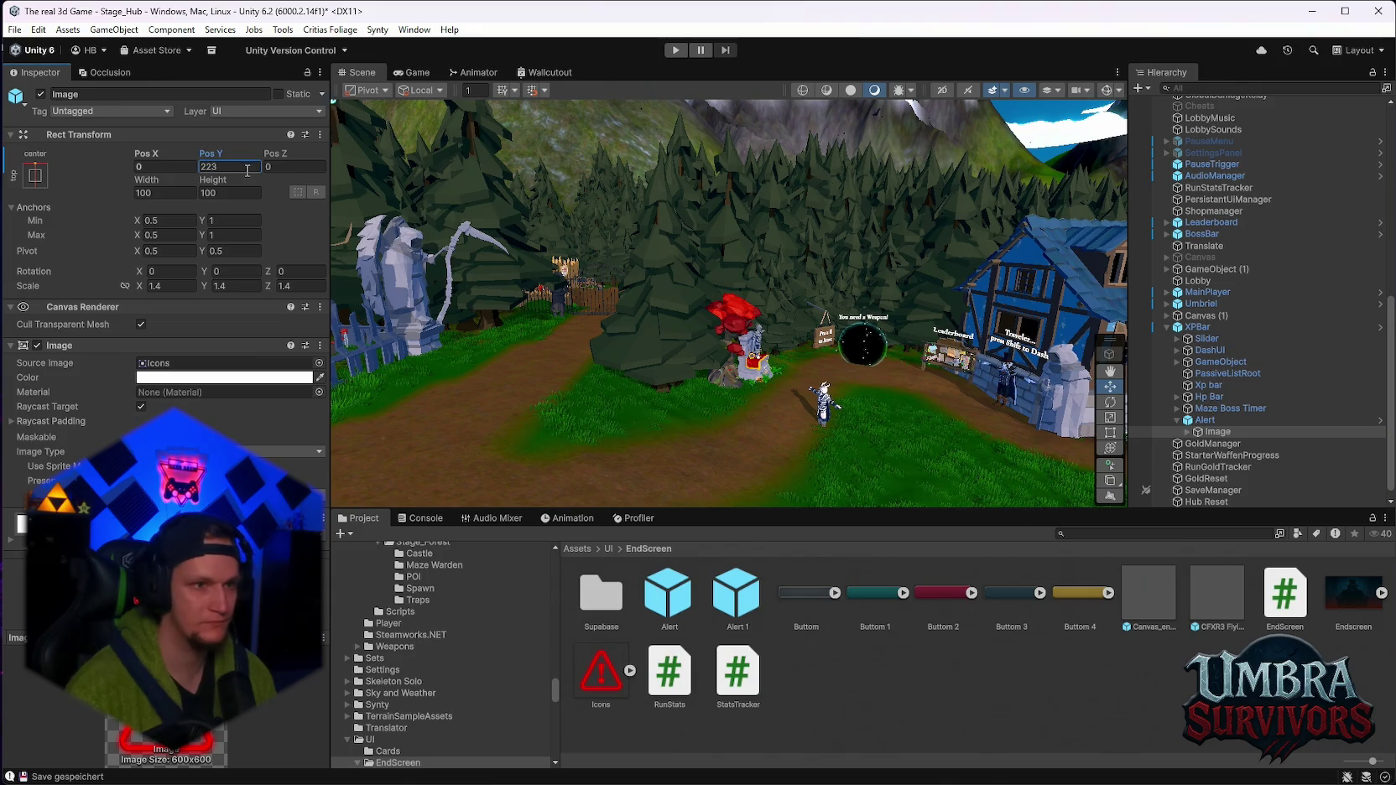
Set the Alert 1 prefab's Image Pos X to 0 and exit prefab mode
double_click(736, 594)
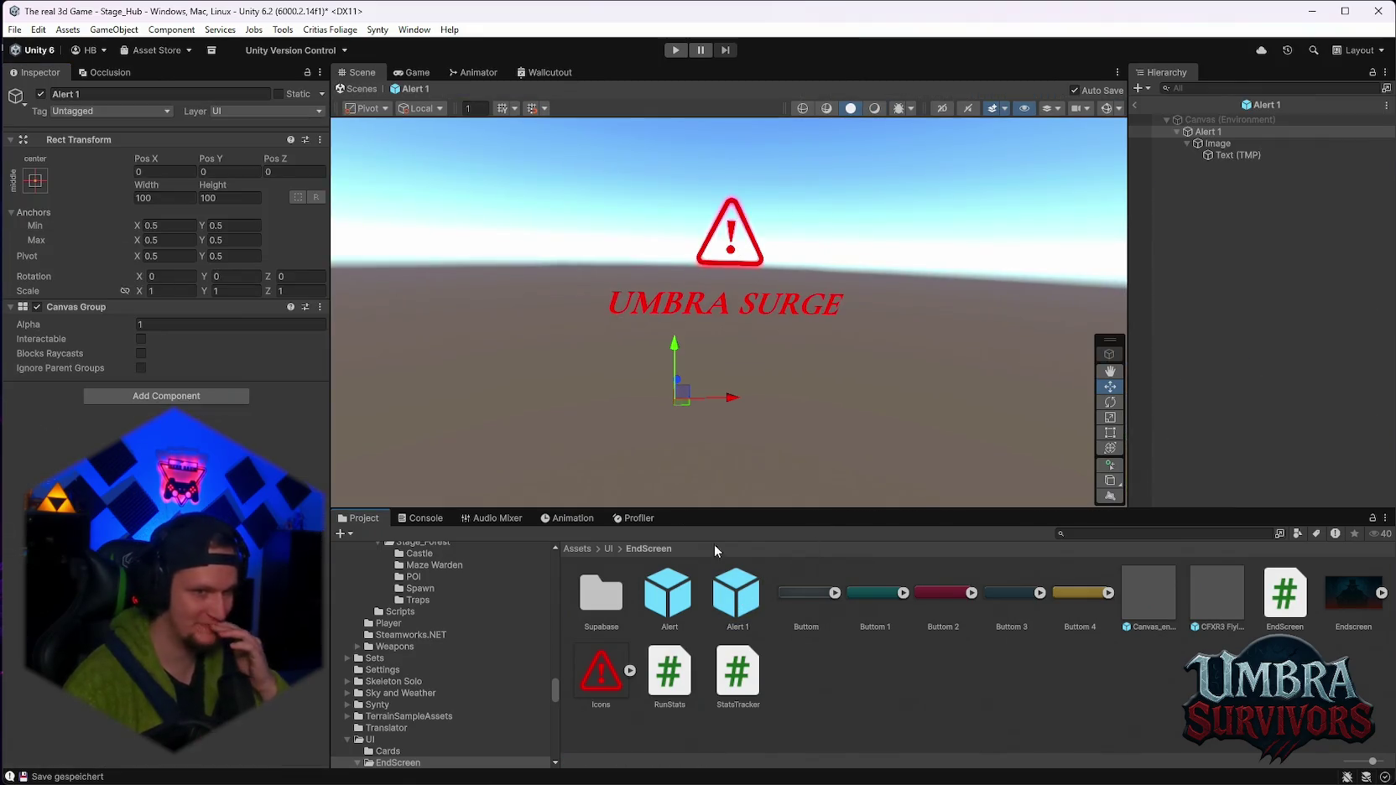
click(1214, 145)
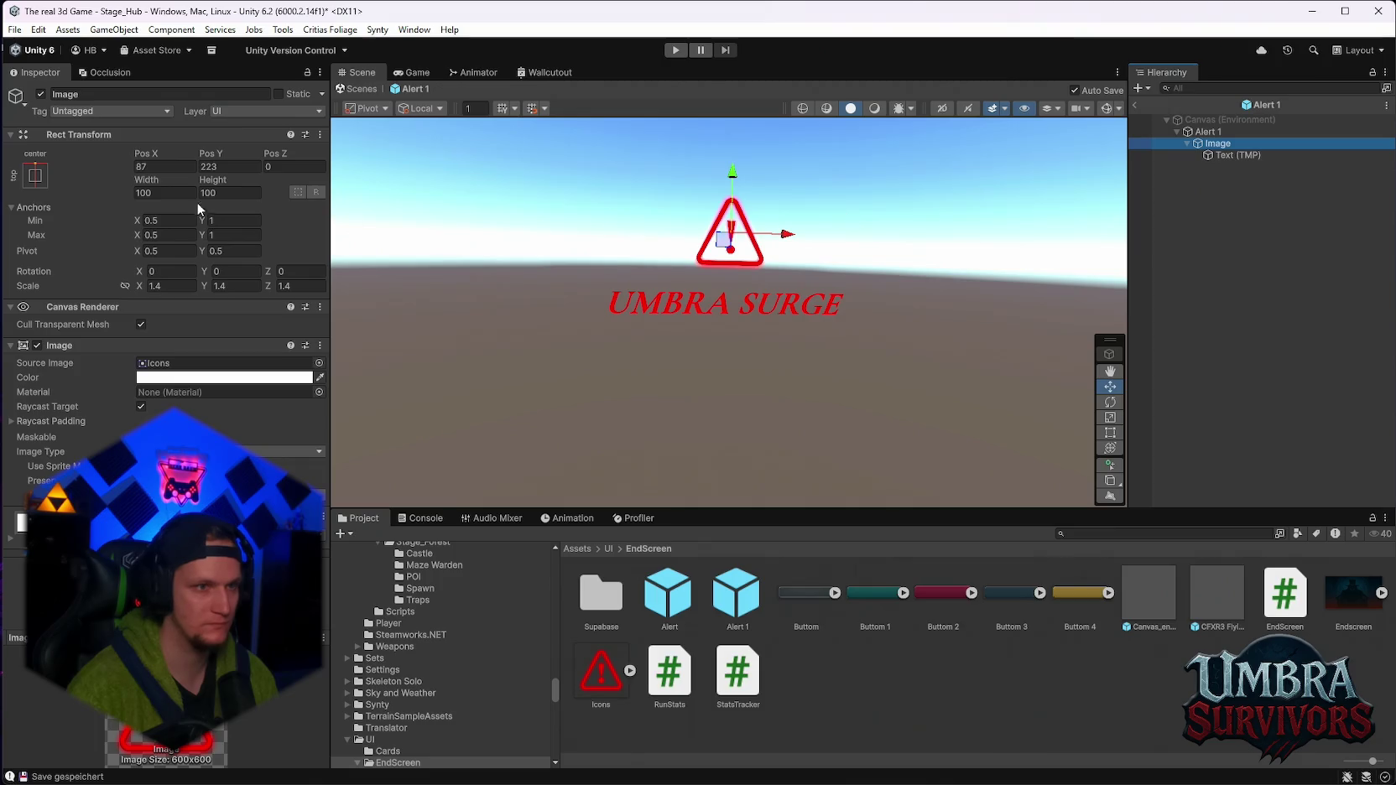
click(155, 167)
text(0)
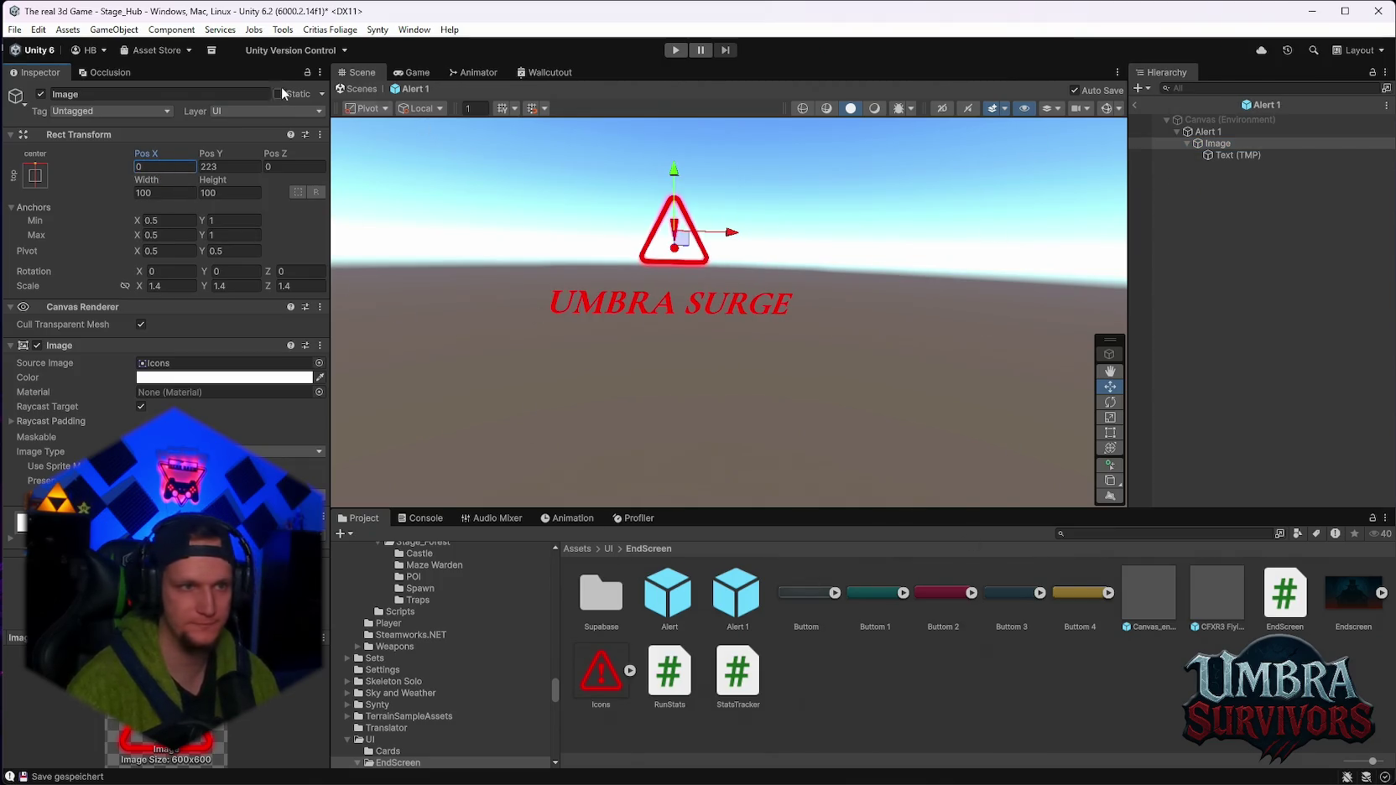
click(1138, 106)
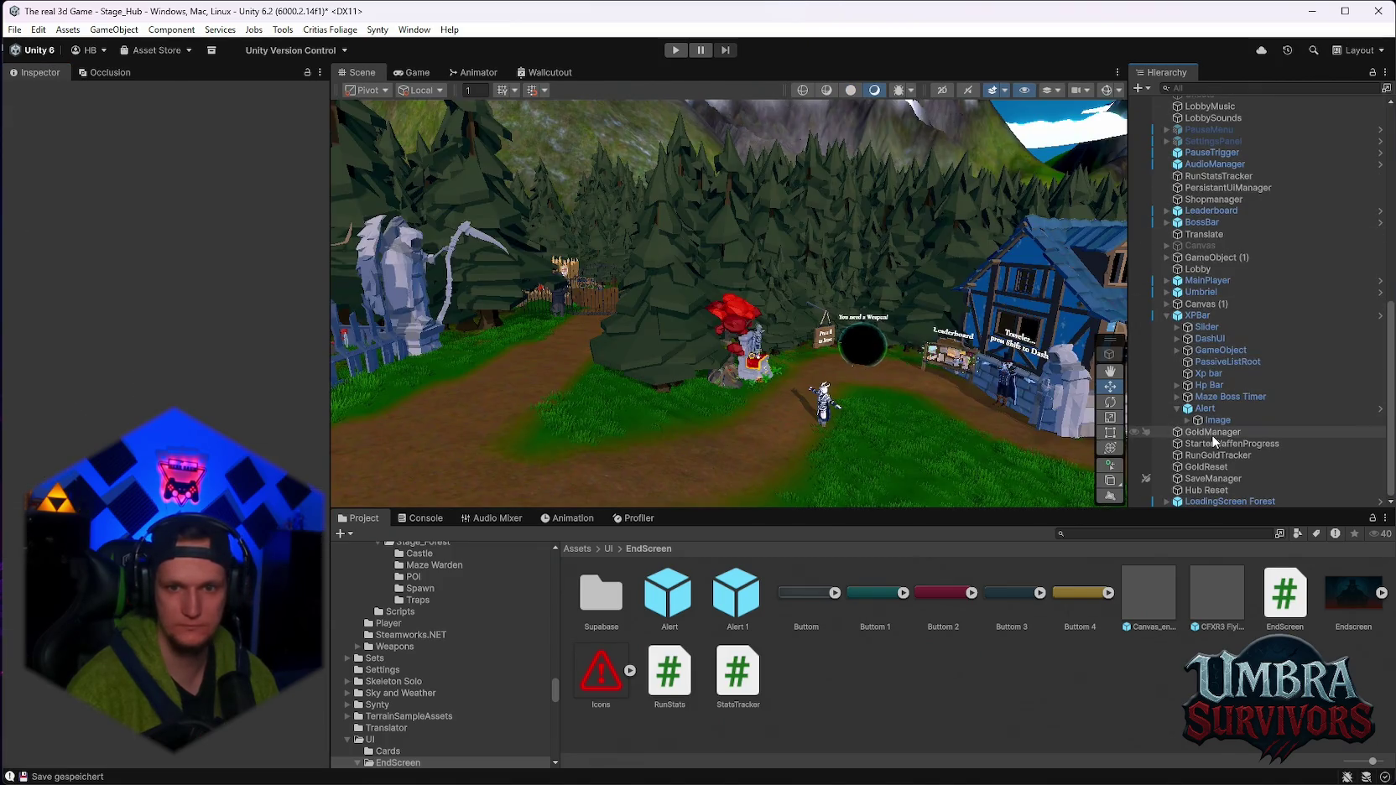
Clear the selection and start a new playtest with Ctrl+P
click(1044, 459)
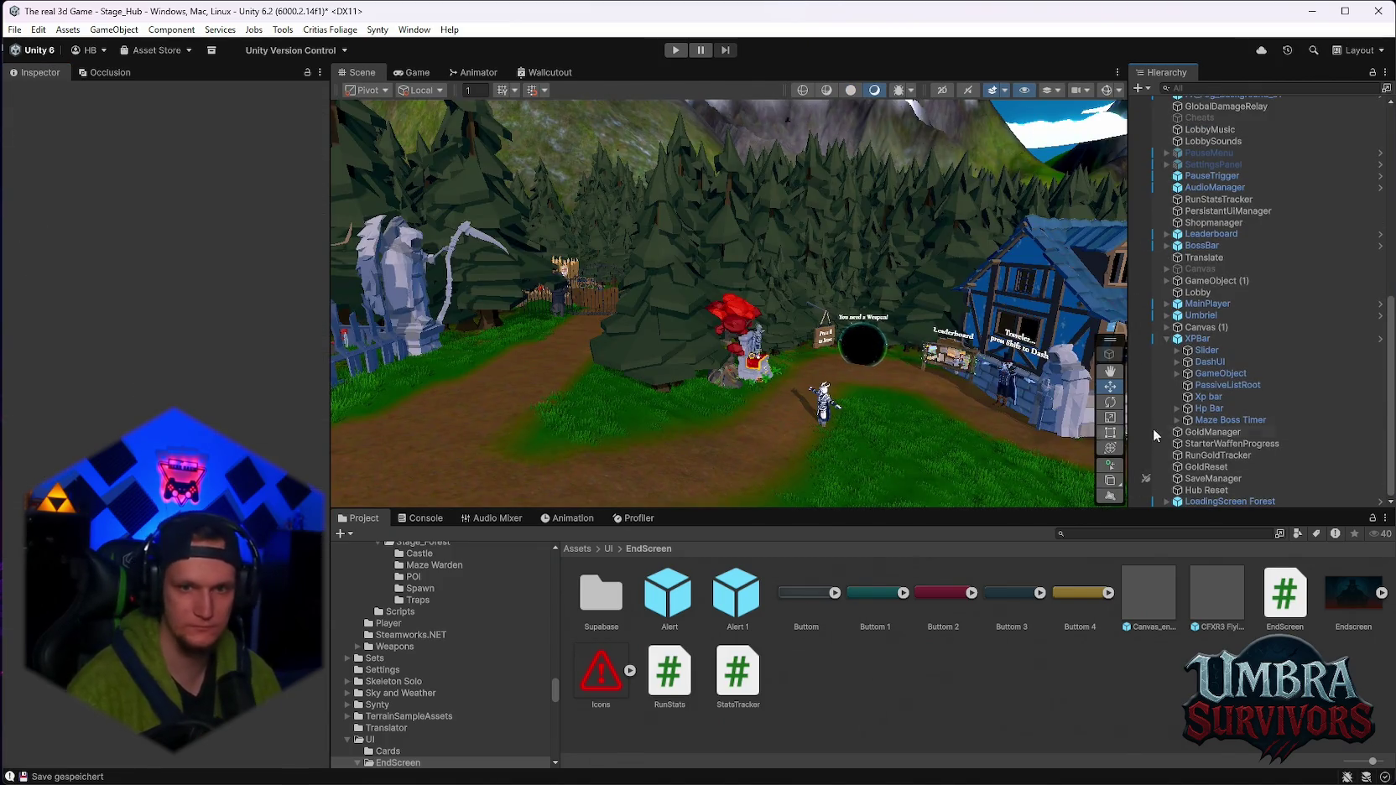
scroll(1258, 419, up, 3)
key(ctrl+p)
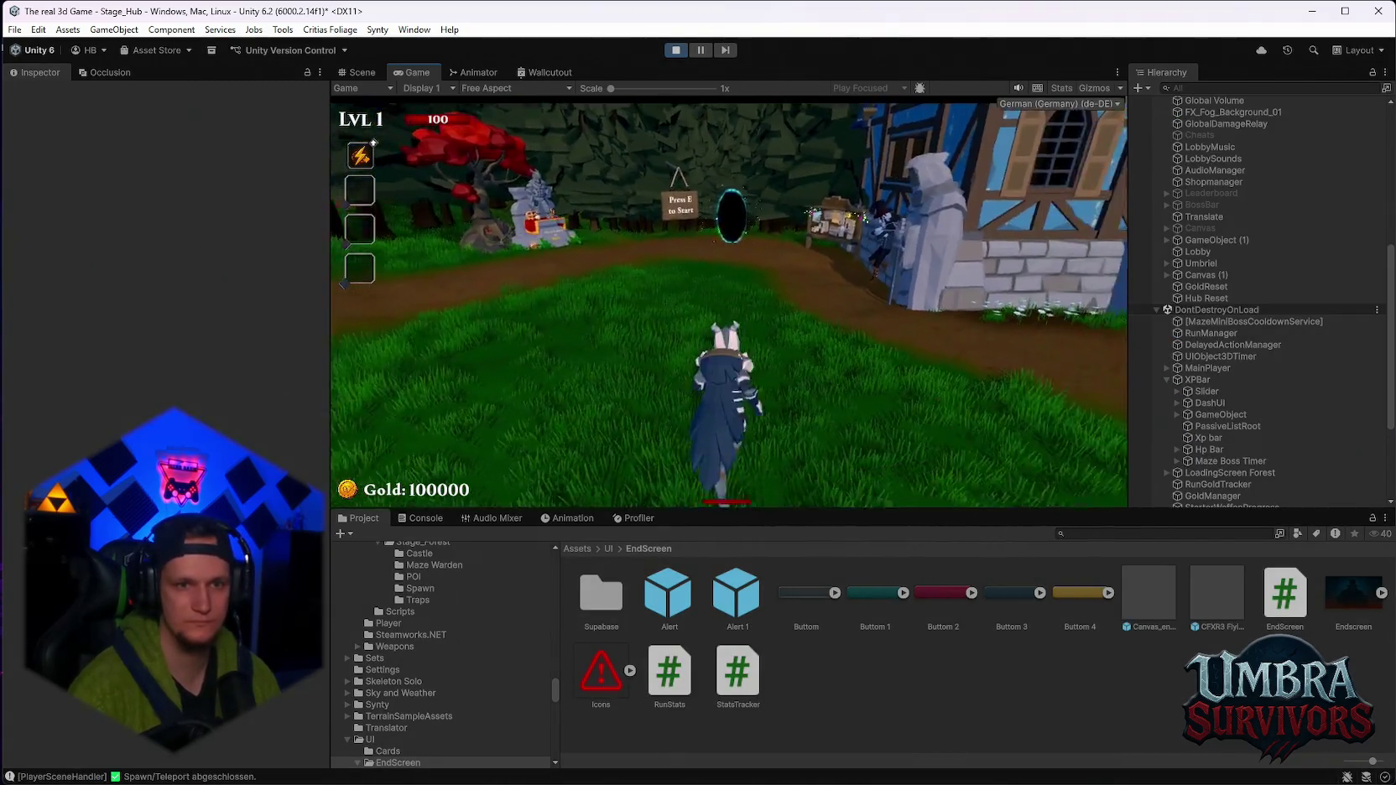
Walk to the shrine, take the Dark Orb weapon, and start Stage 1 at the sign
key(w)
key(e)
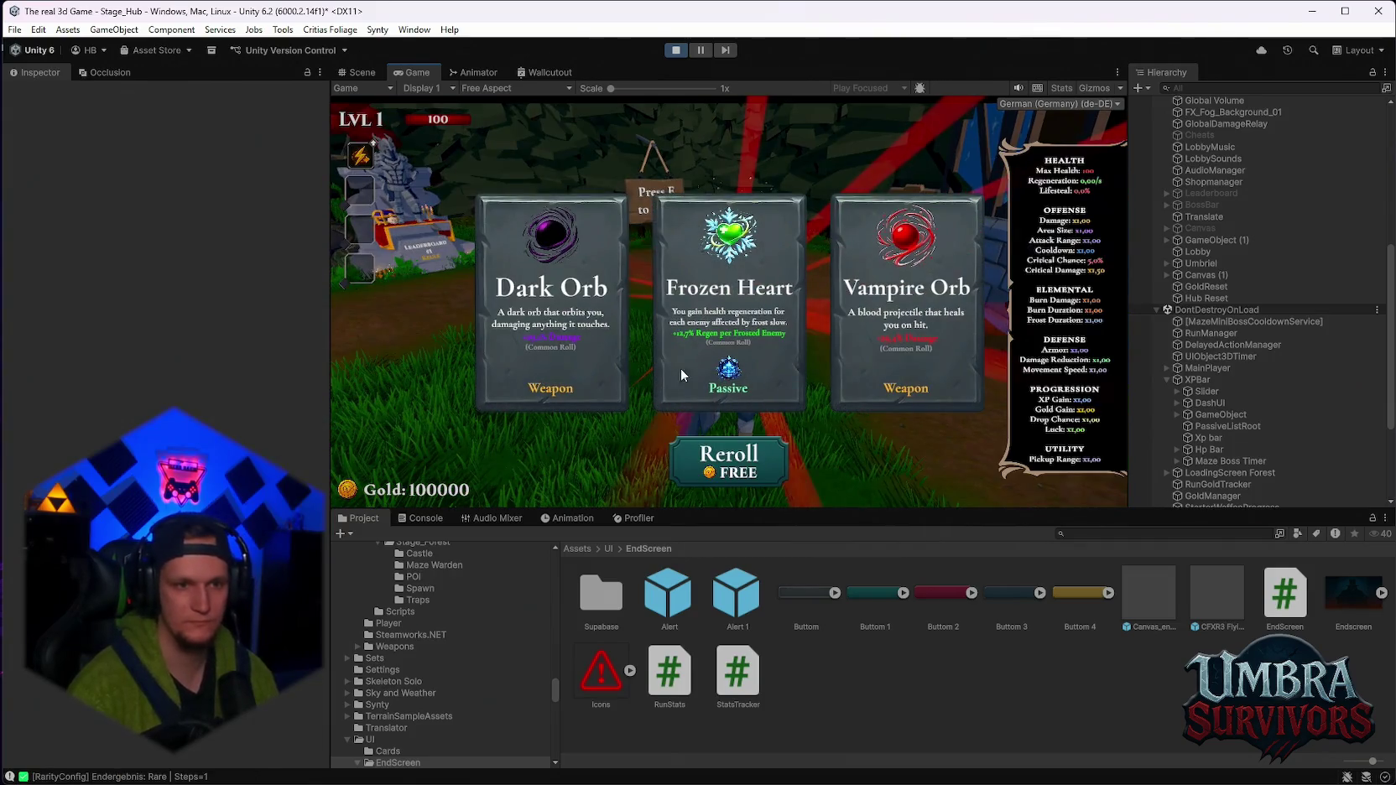
click(575, 330)
key(w)
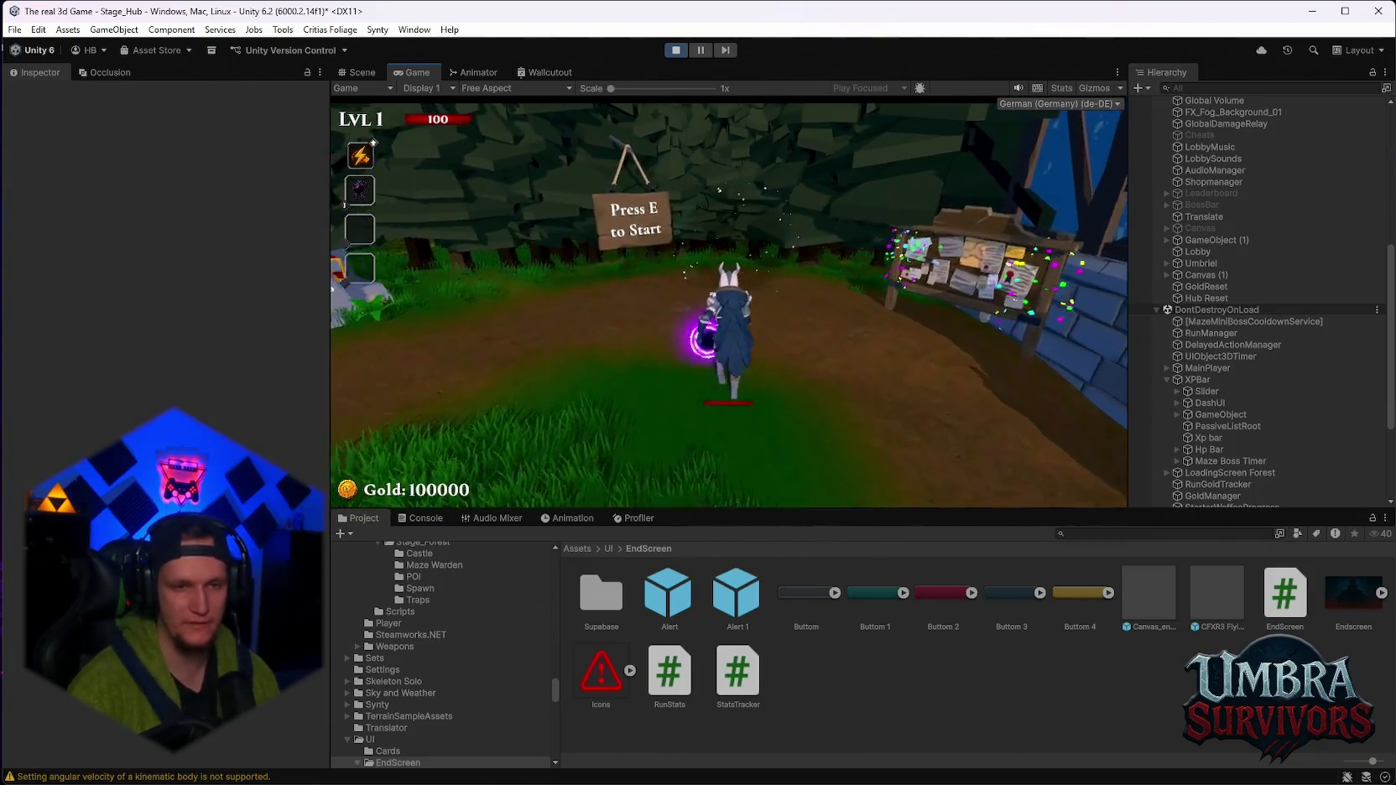
key(e)
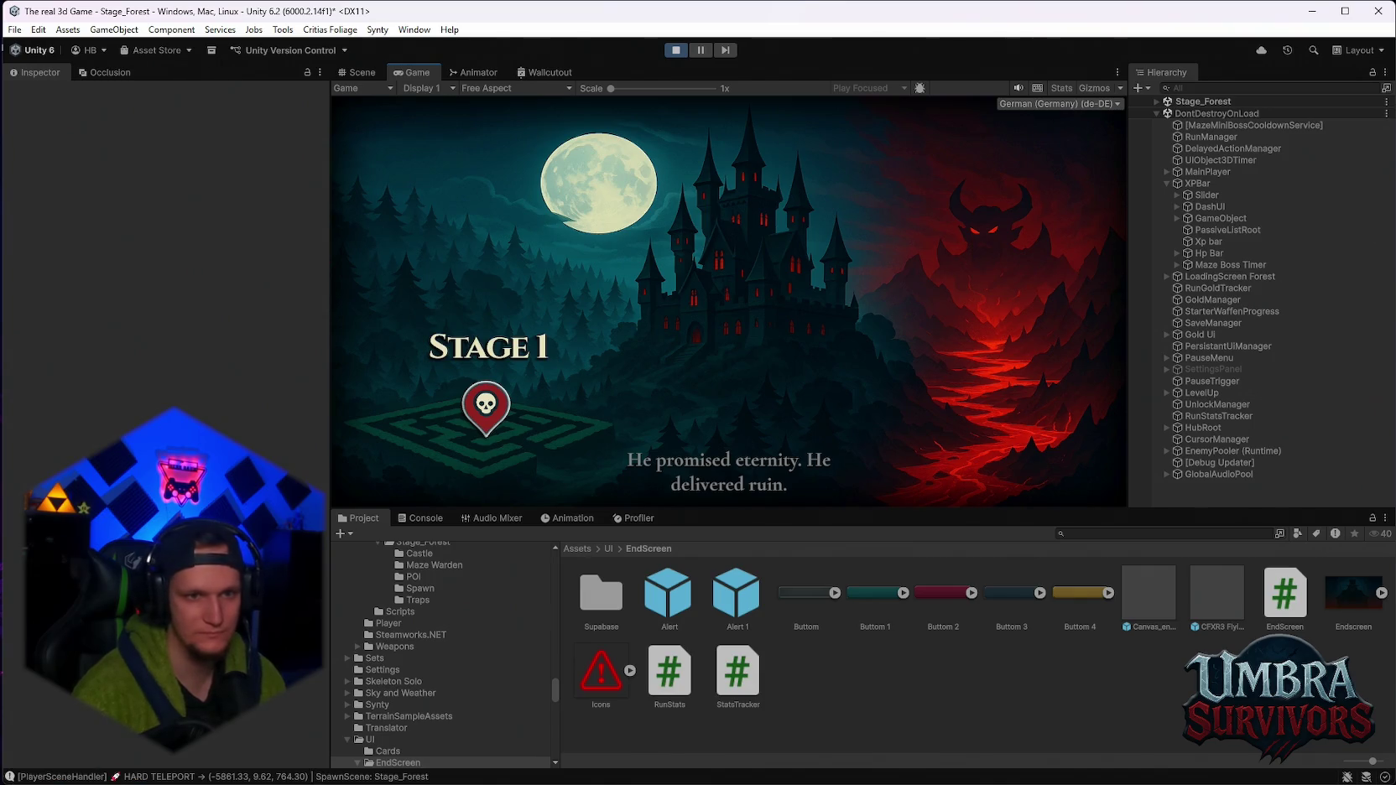
Enter gameplay, pause it, and search the project assets for 'cheats'
key(space)
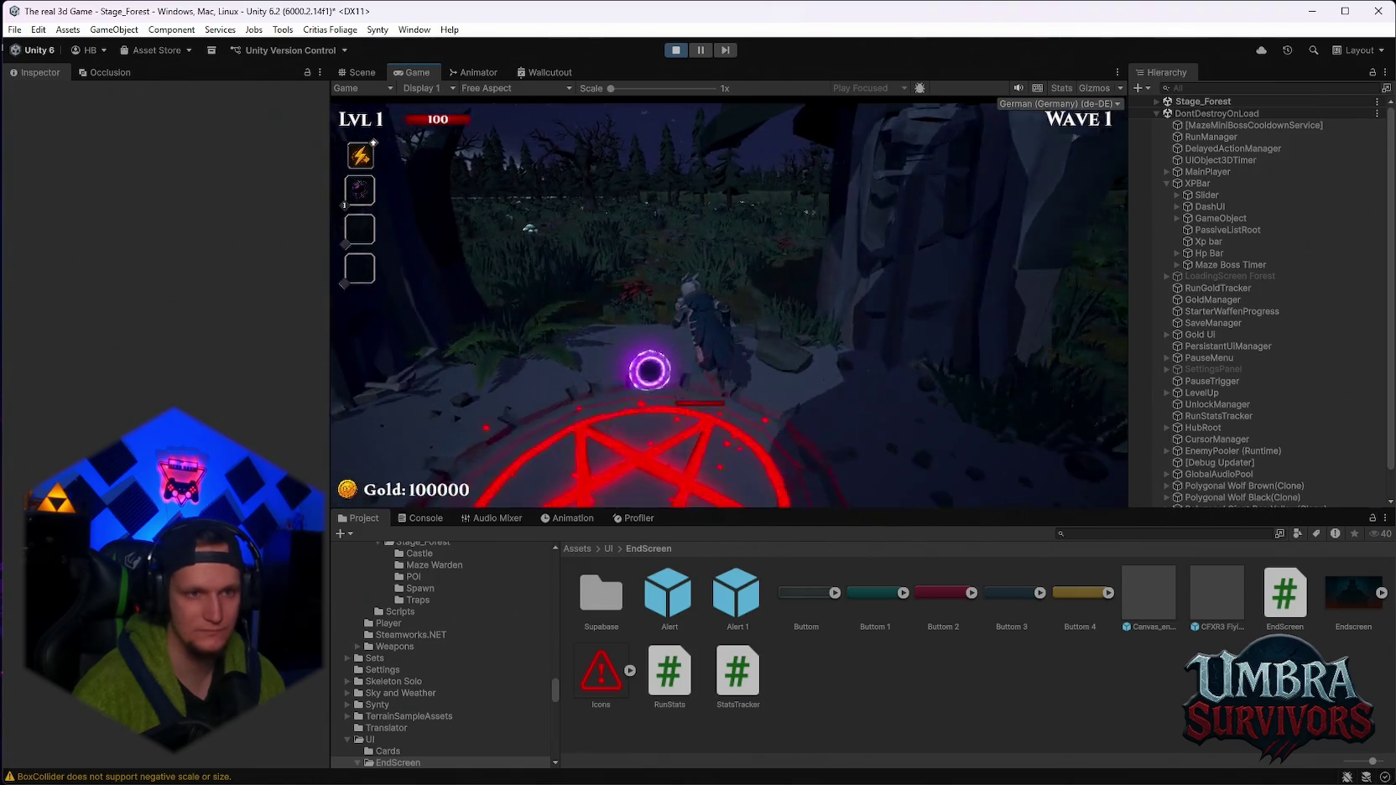
key(Escape)
click(1105, 530)
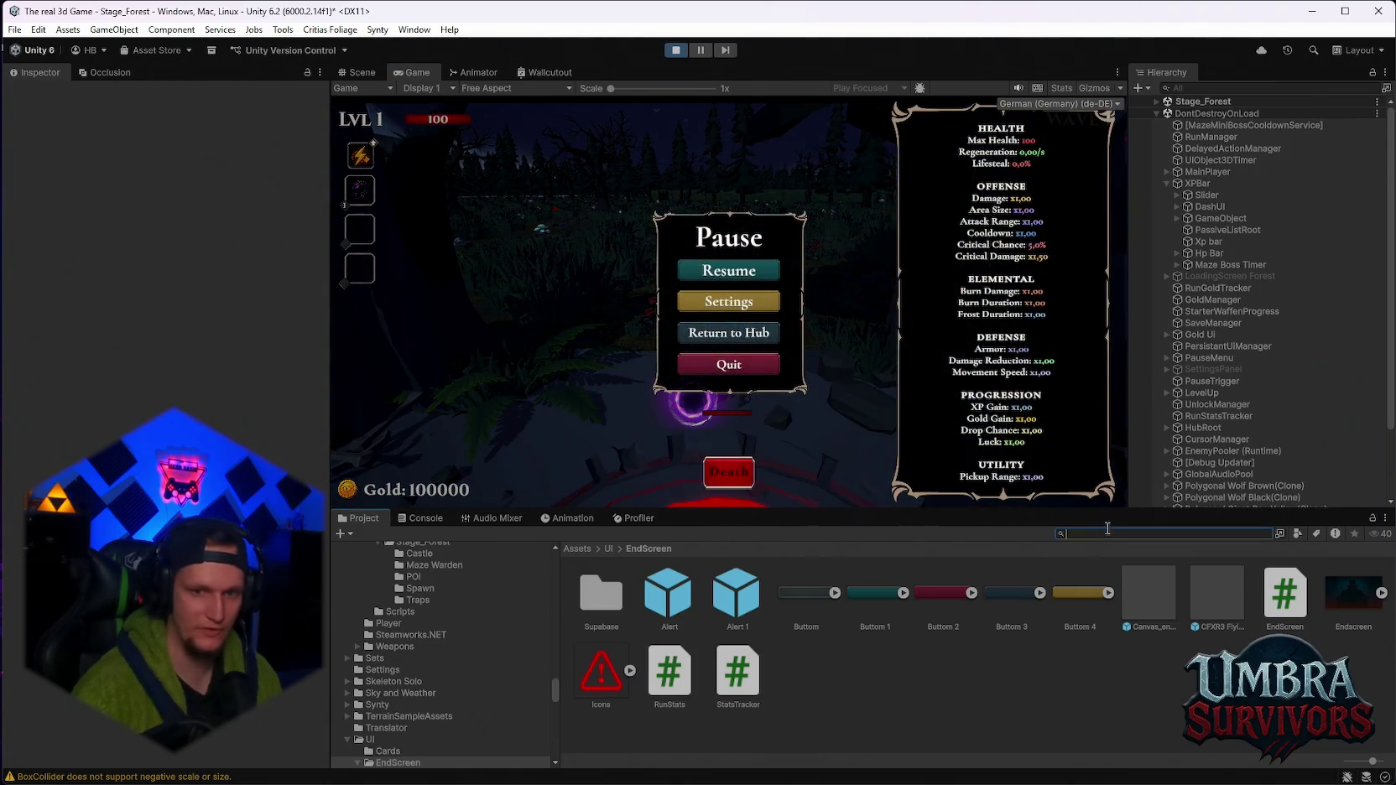
text(cheats)
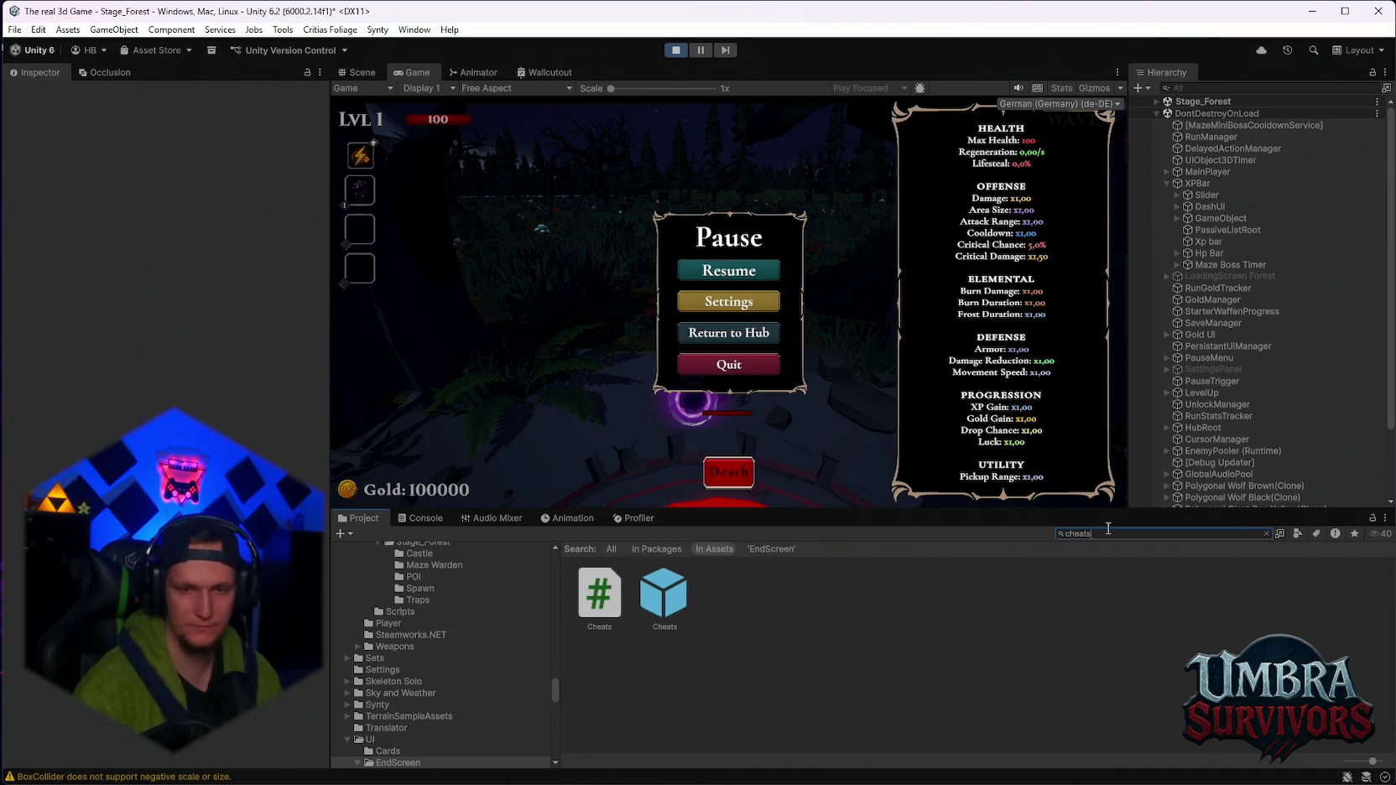
scroll(1265, 395, down, 3)
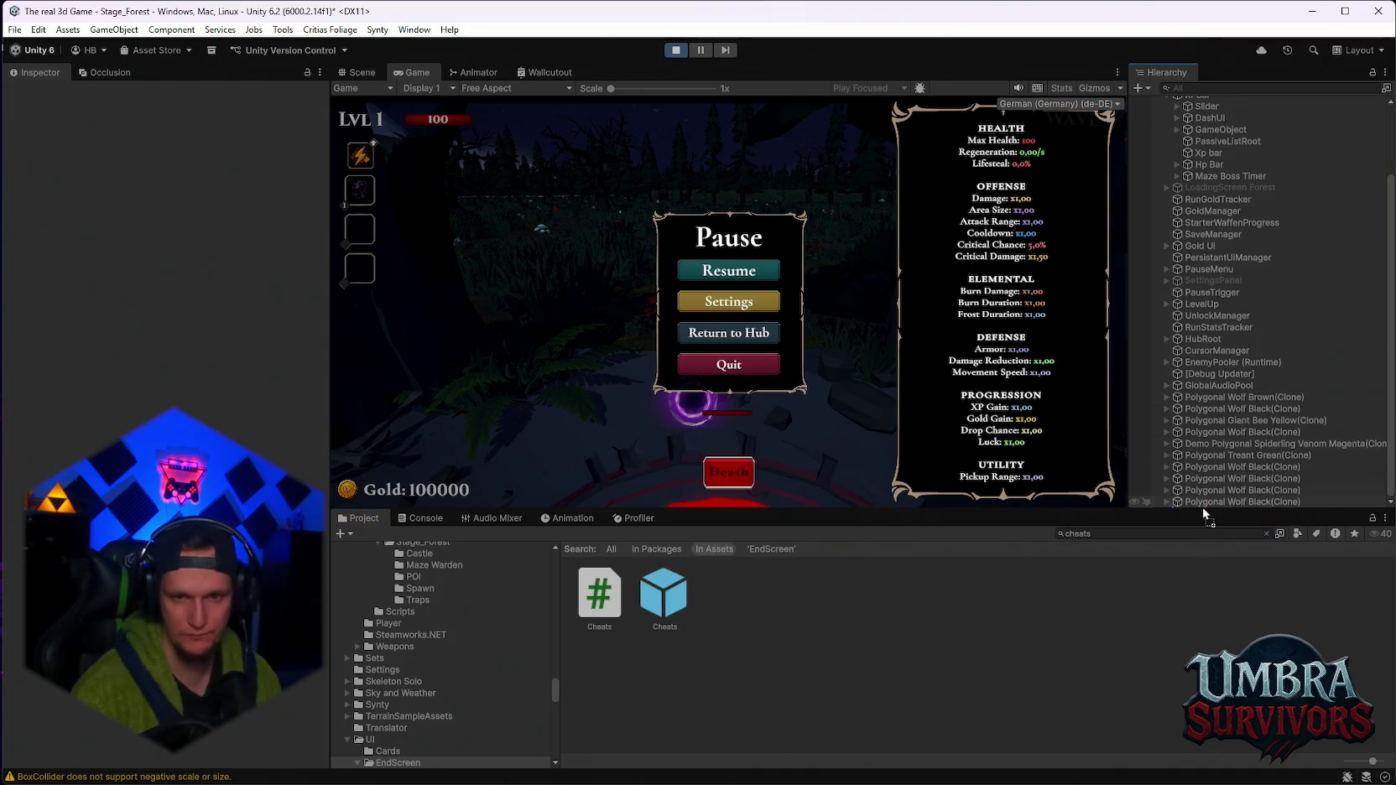
Resume the game and skip ahead several waves with the F7 cheat while bunnyhopping
click(728, 271)
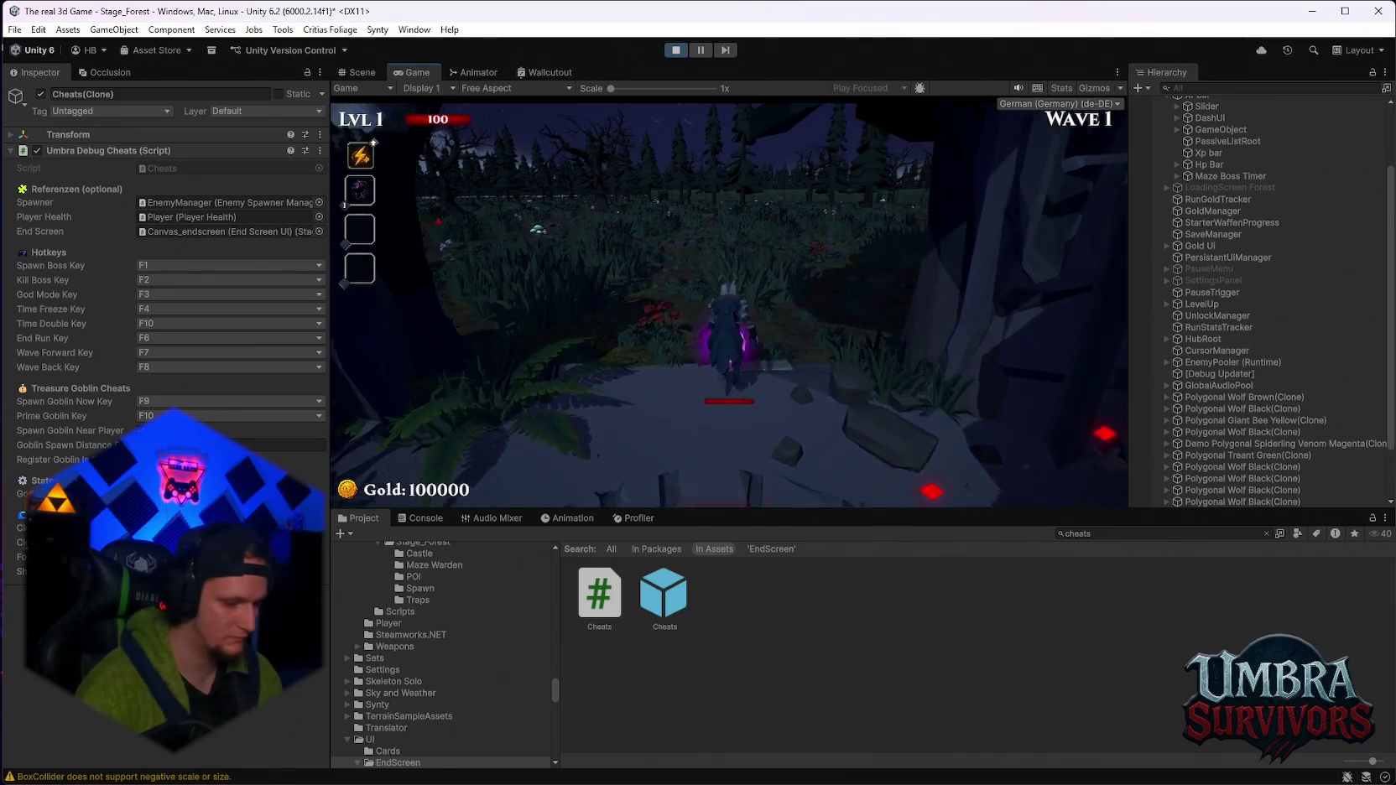
key(F7)
key(F7)
key(F7)
key(F7)
key(F7)
key(F7)
key(F7)
key(F7)
key(F7)
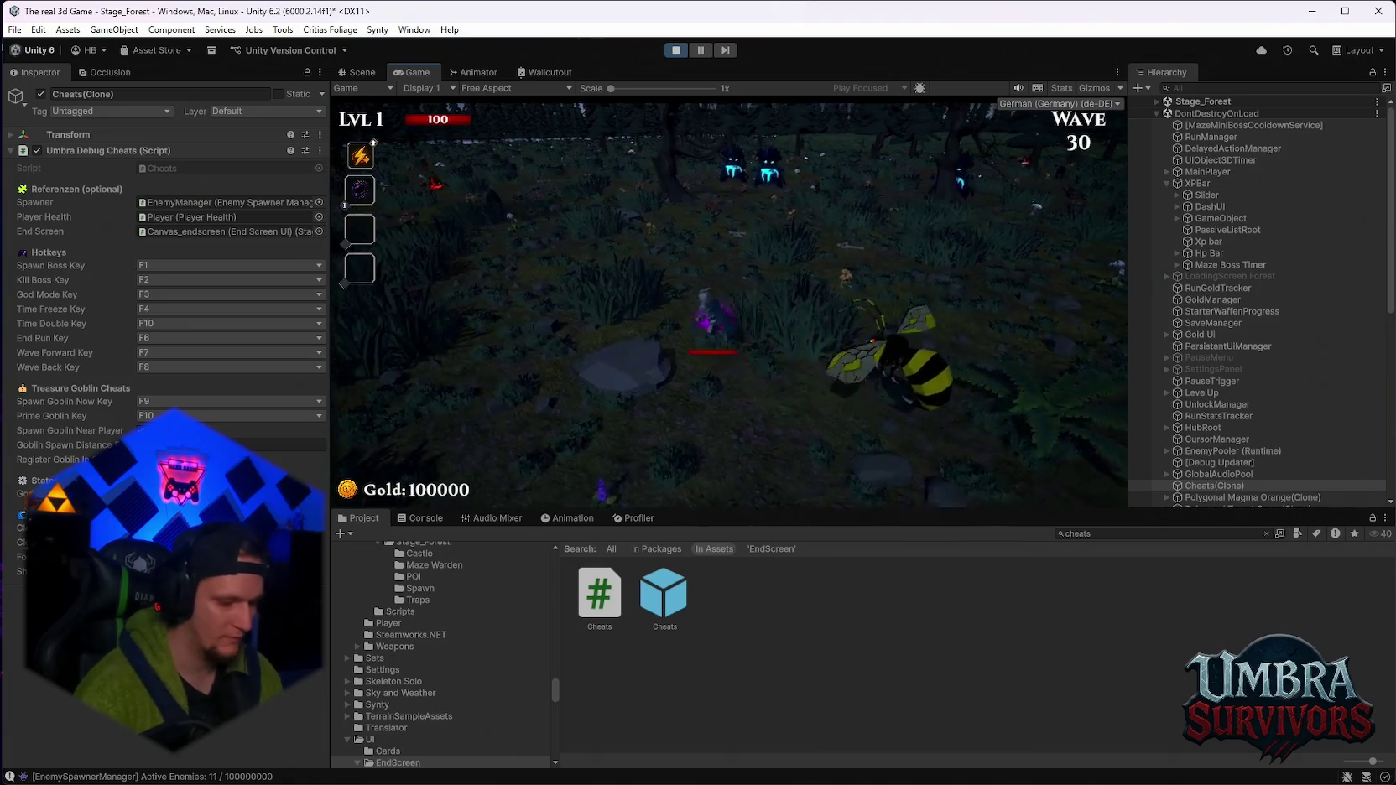
key(F7)
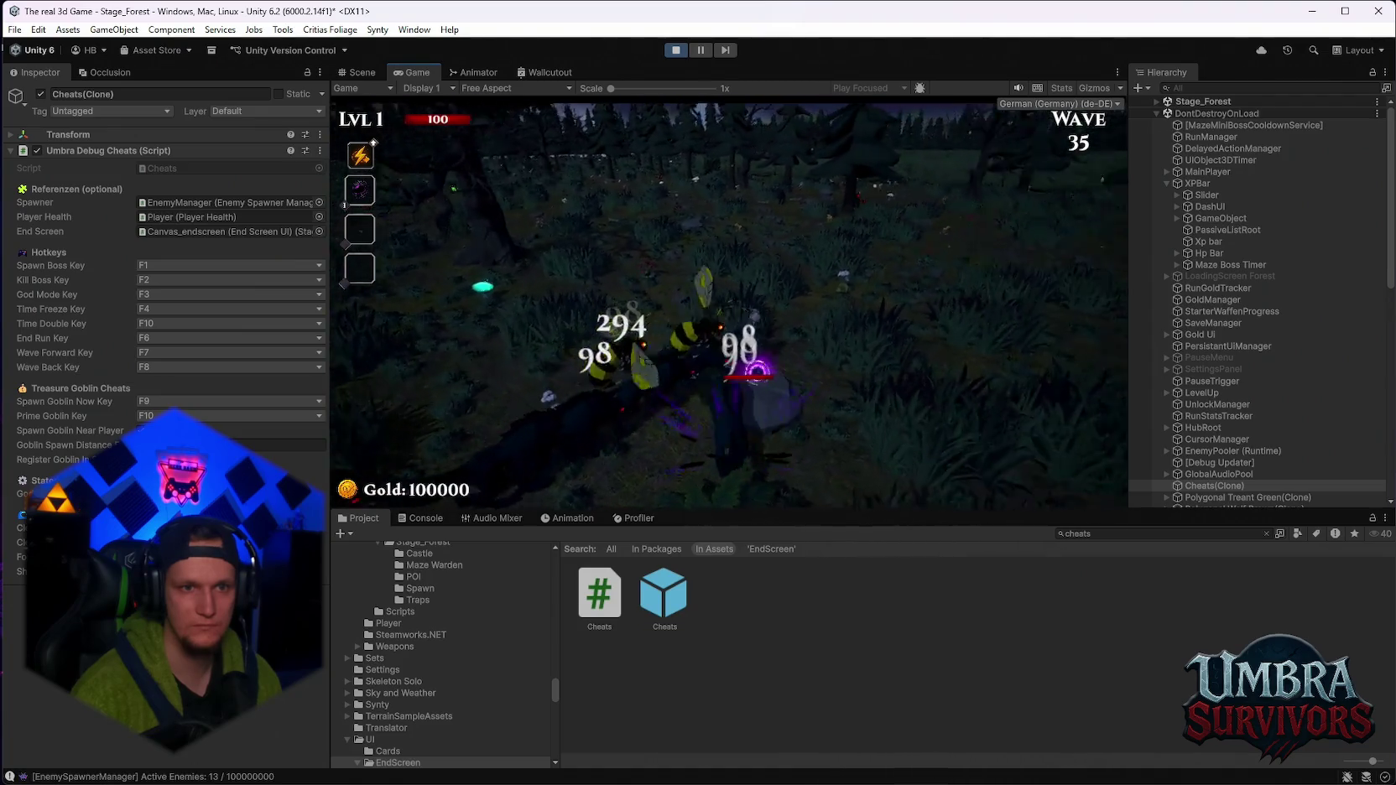
key(space)
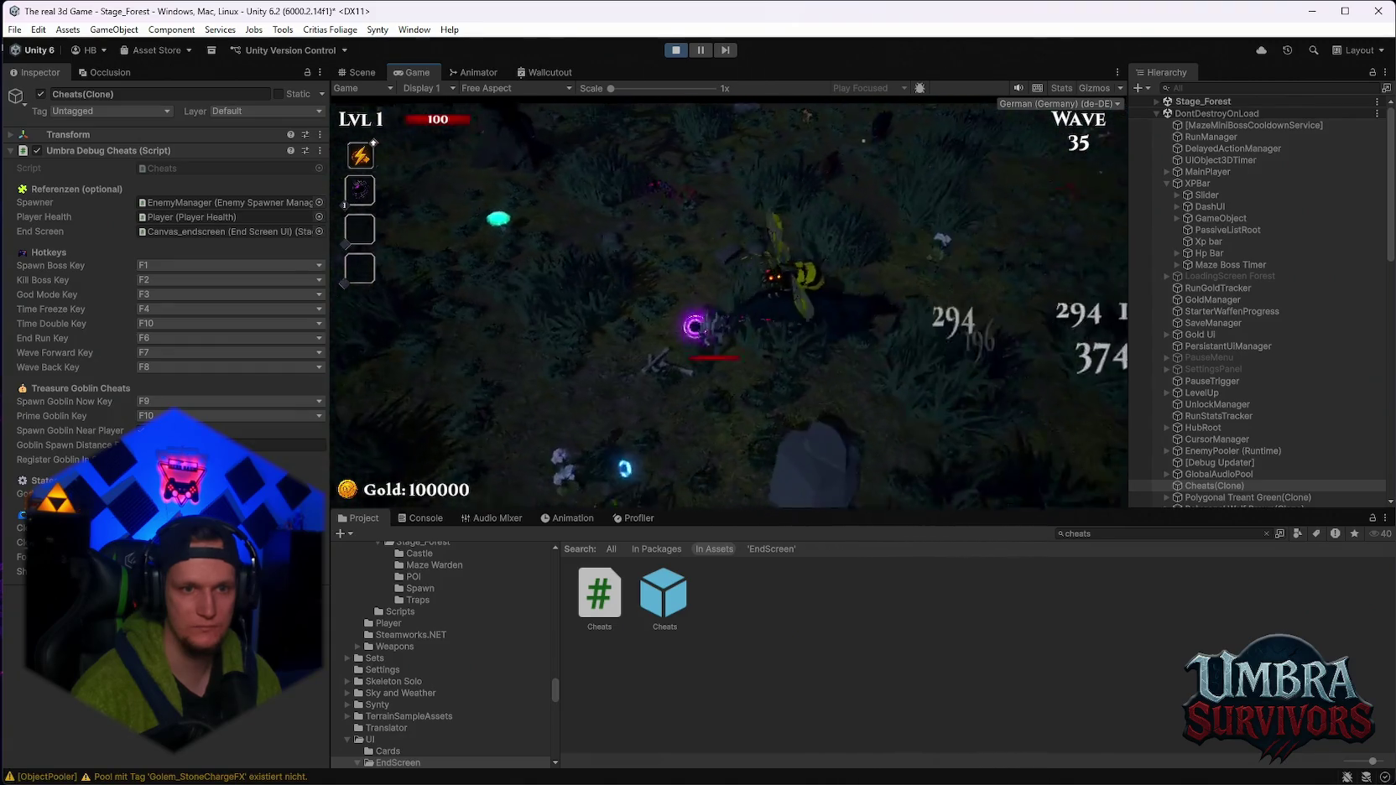
key(space)
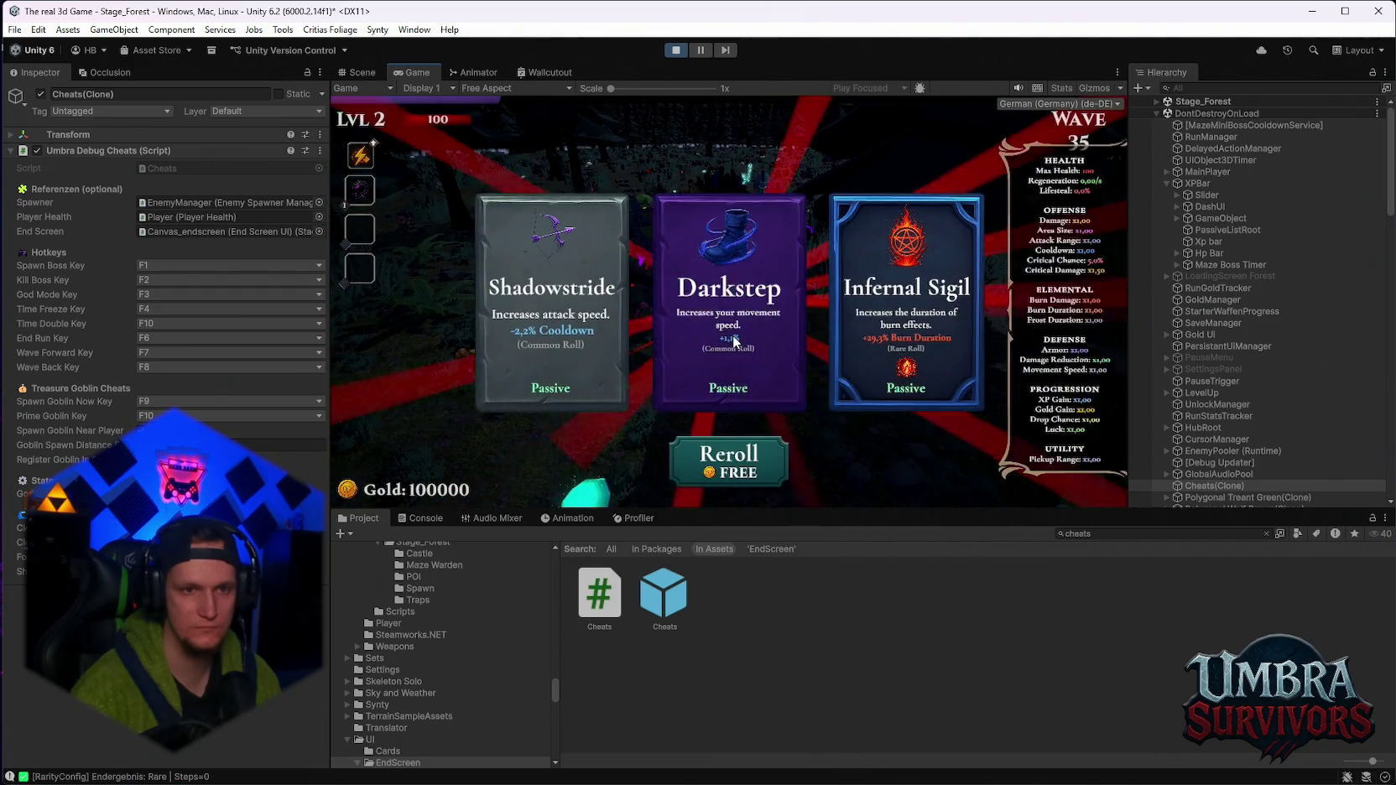
Pick the Darkstep passive and the Fire Tornado weapon, then pause and stop the play test
click(733, 335)
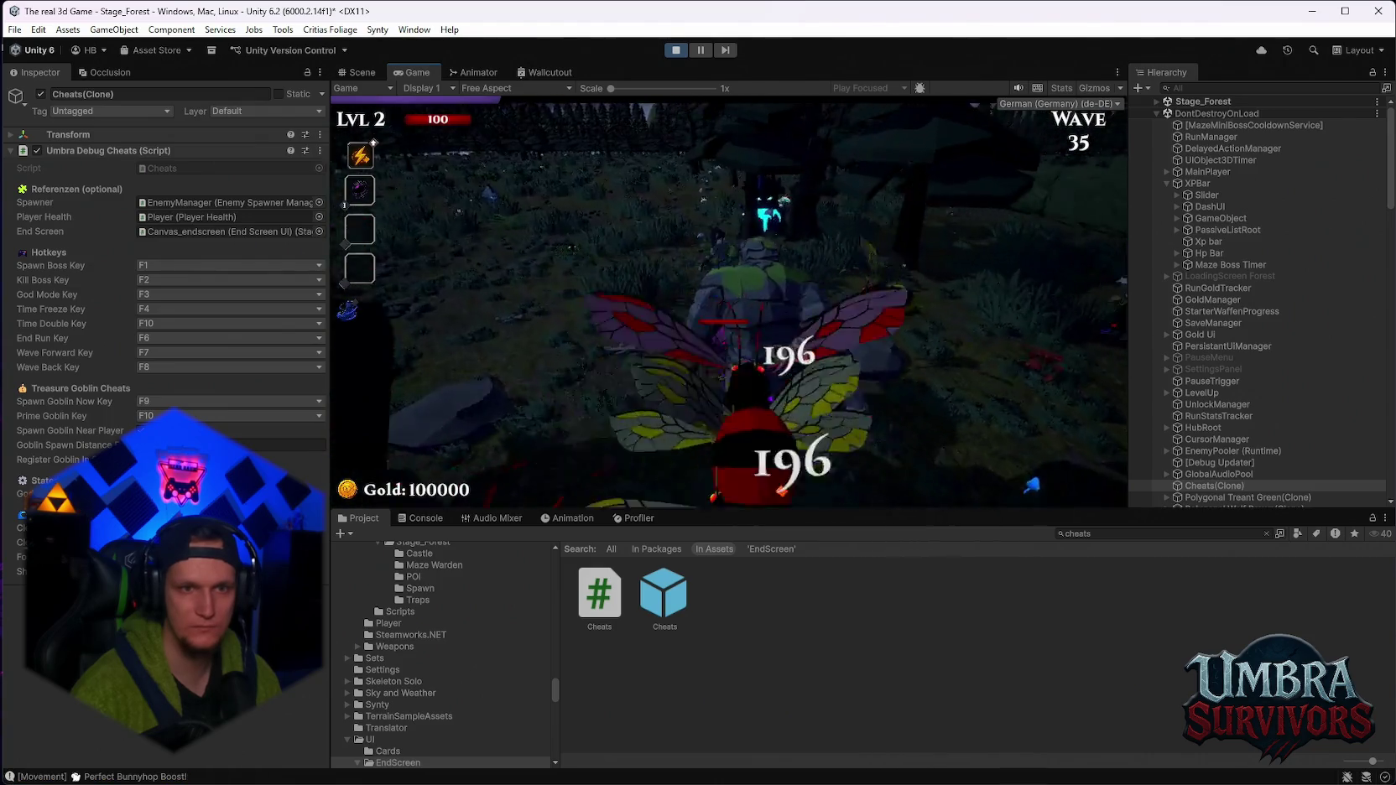
key(space)
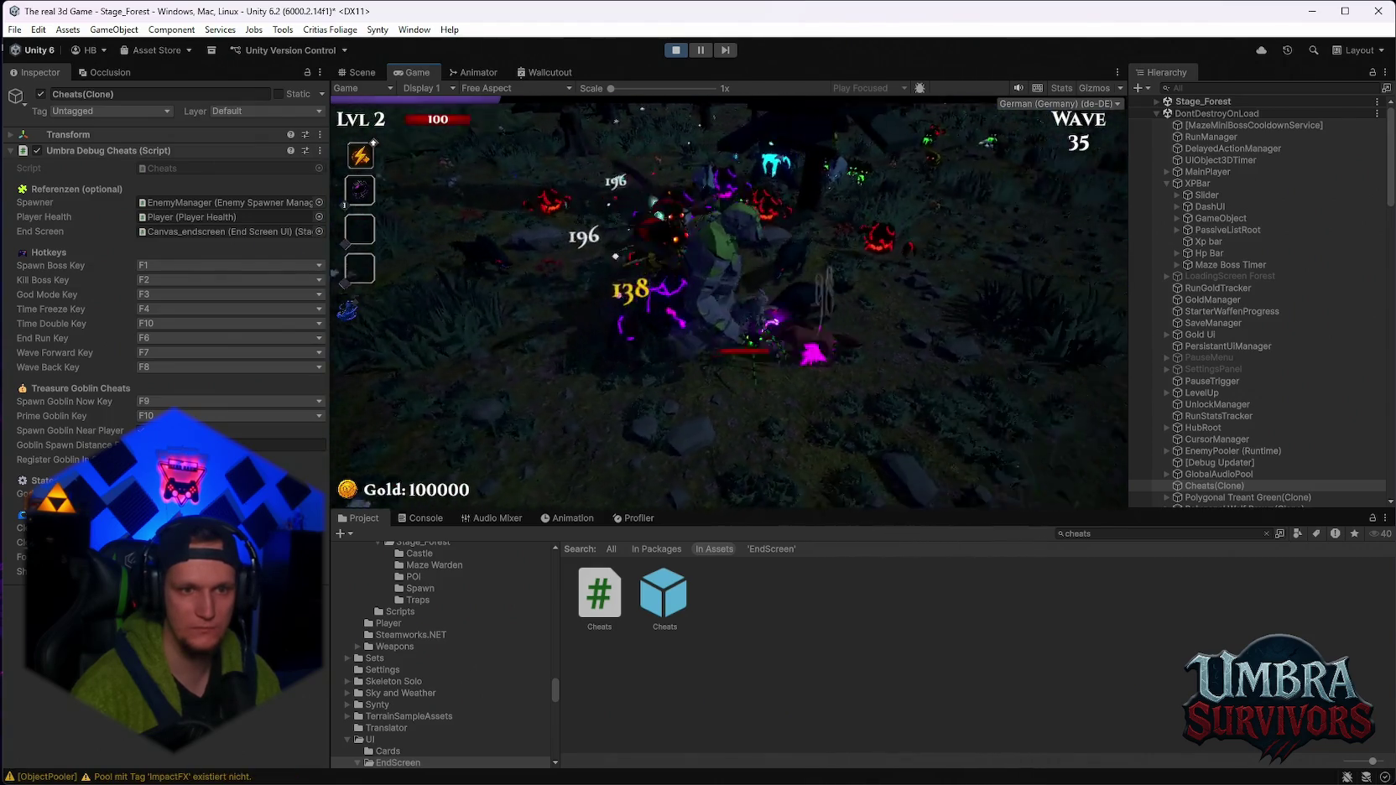
click(771, 346)
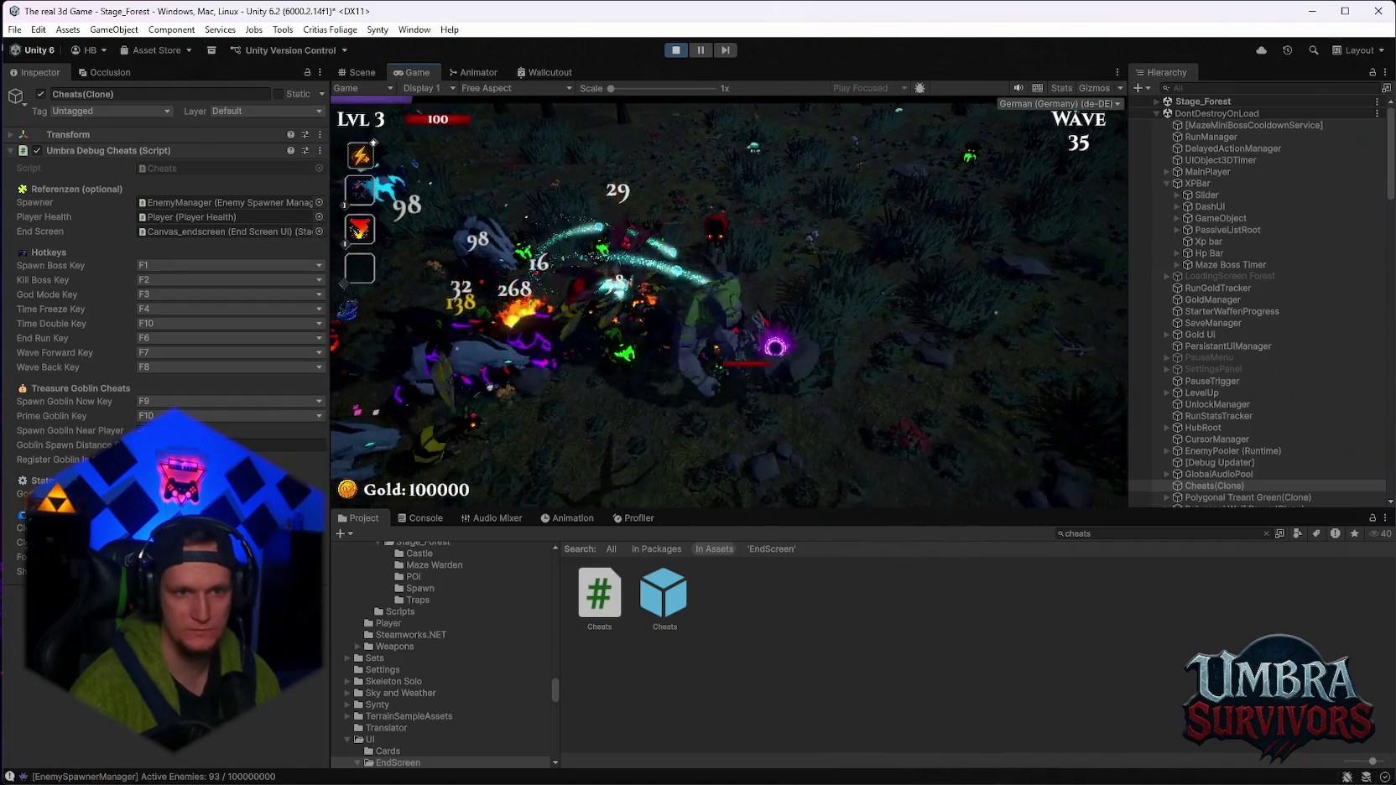
key(space)
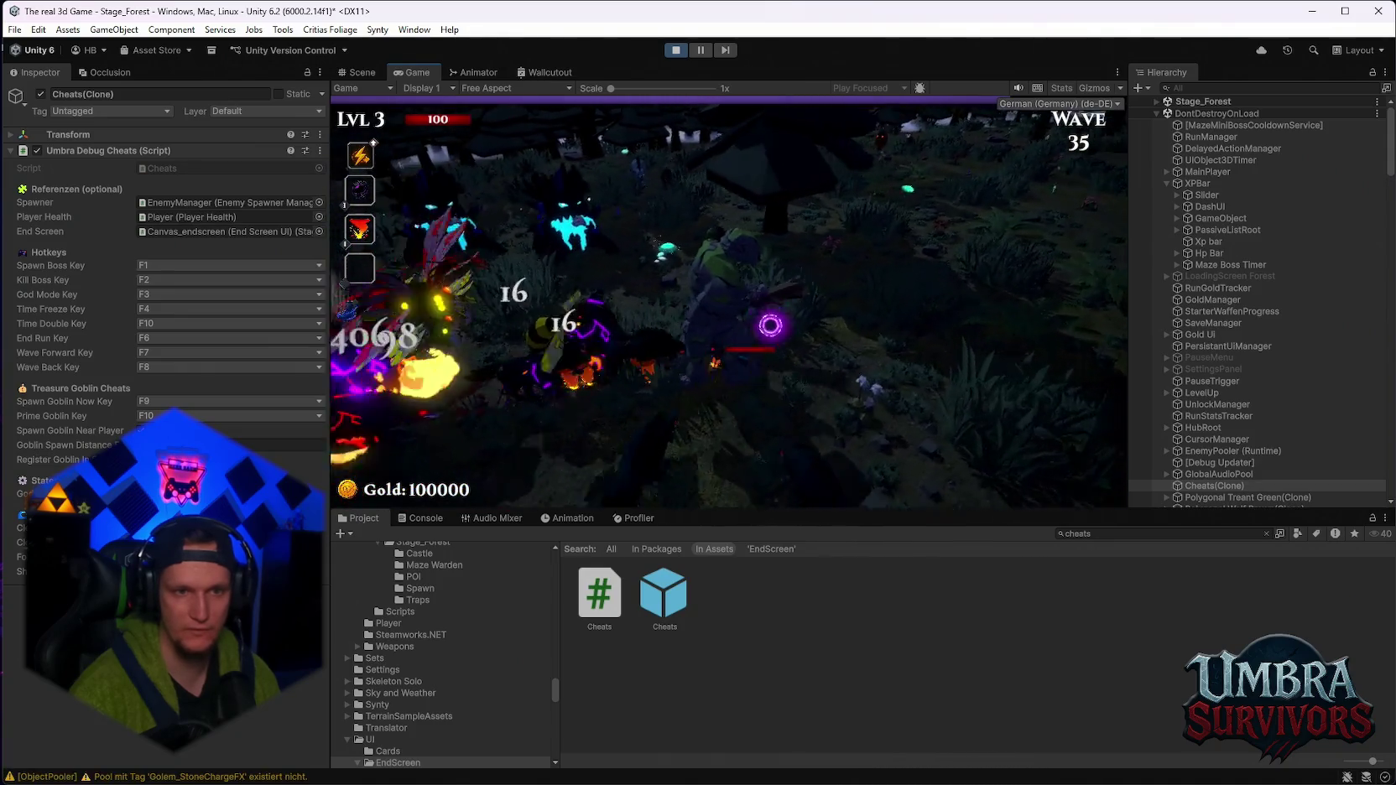
key(Escape)
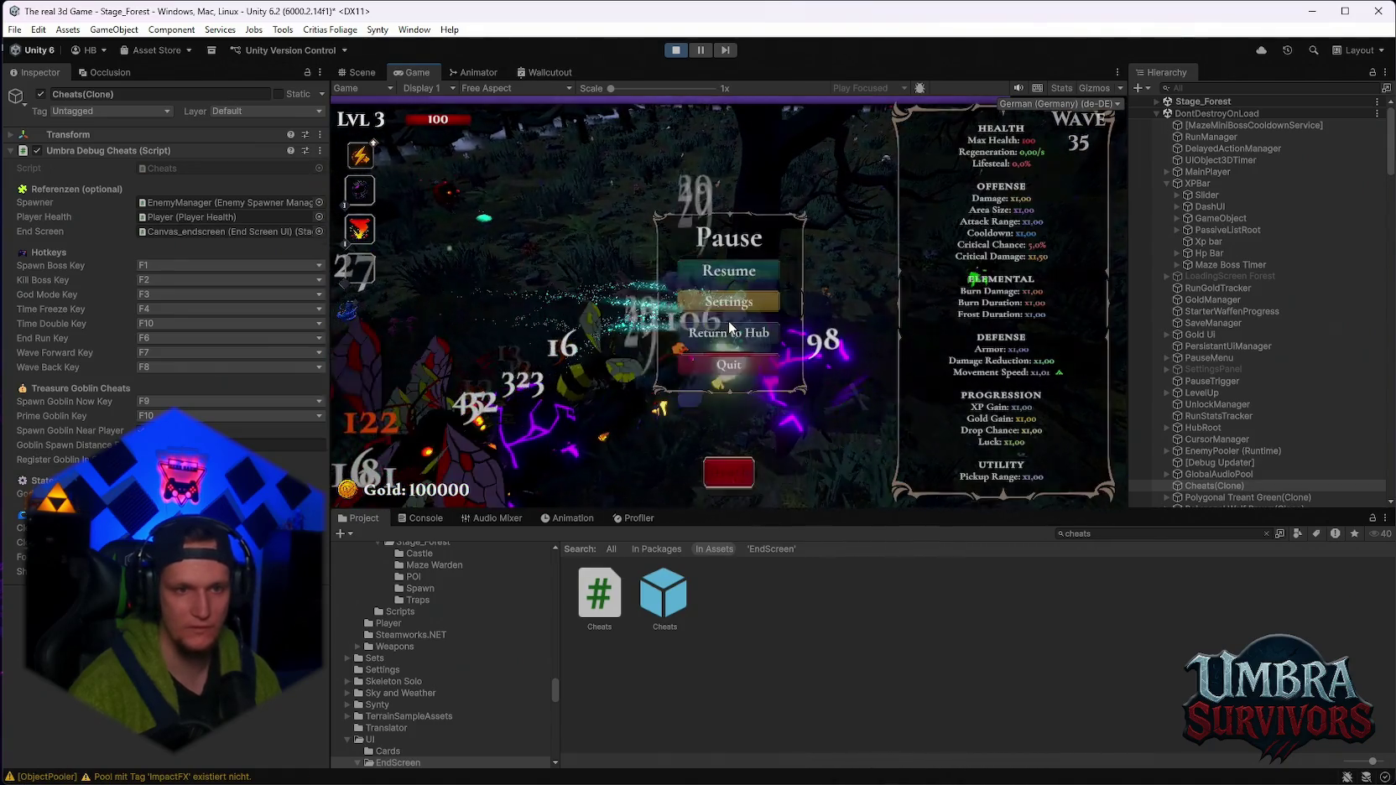
click(675, 51)
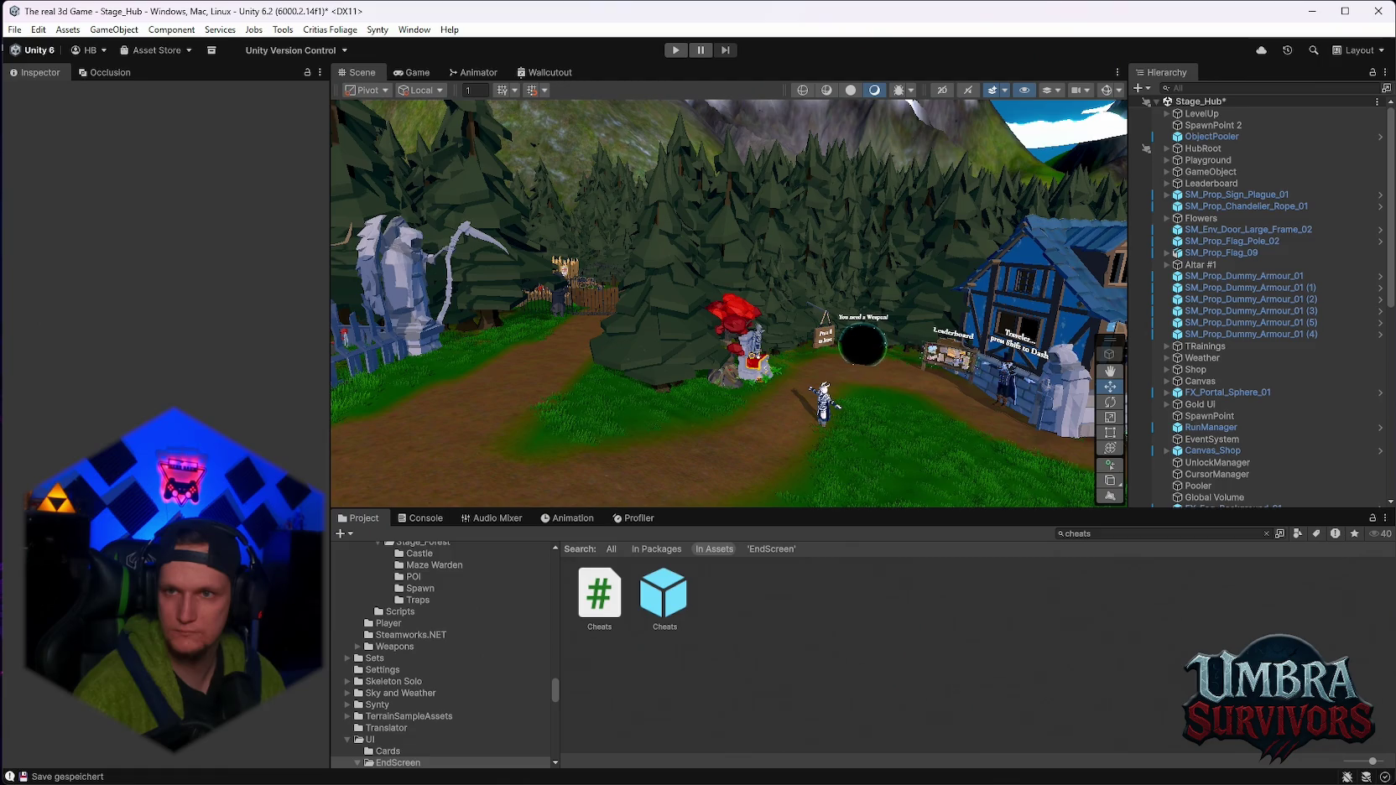
Bring up the Problem MONTAG.txt notes in Notepad from the taskbar
scroll(1285, 349, down, 5)
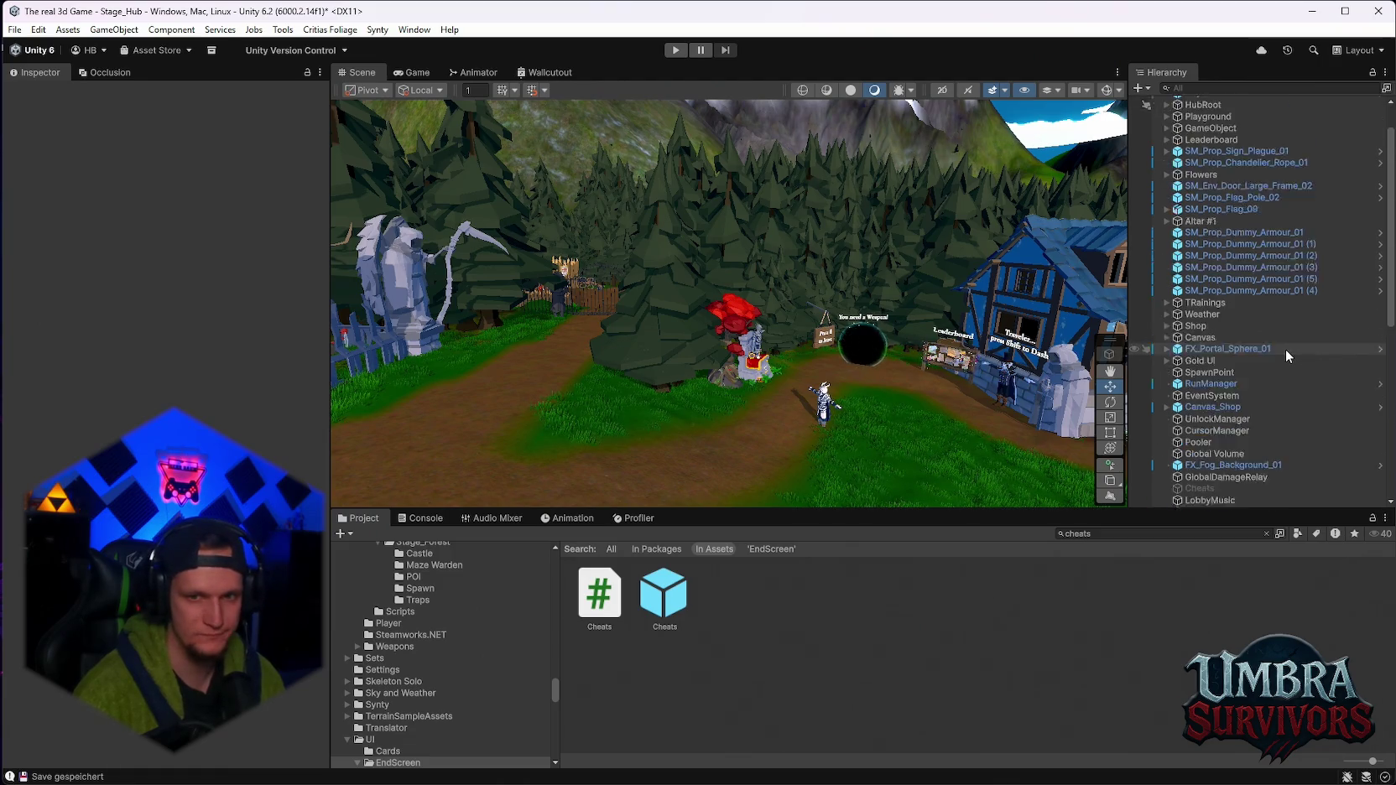
mouse_move(1109, 782)
click(956, 767)
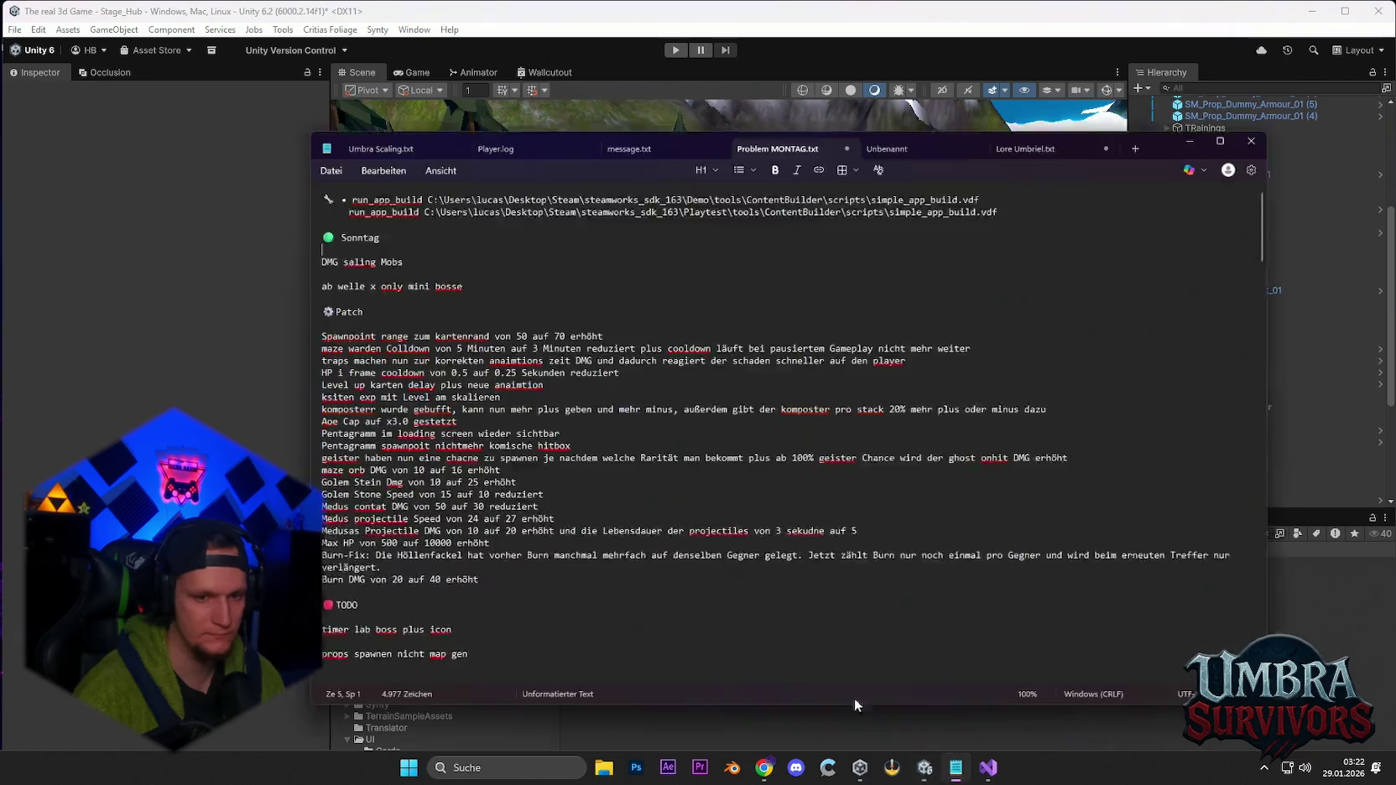
Minimise the notes, check Unity's File menu, then bring the patch notes back
scroll(428, 277, down, 6)
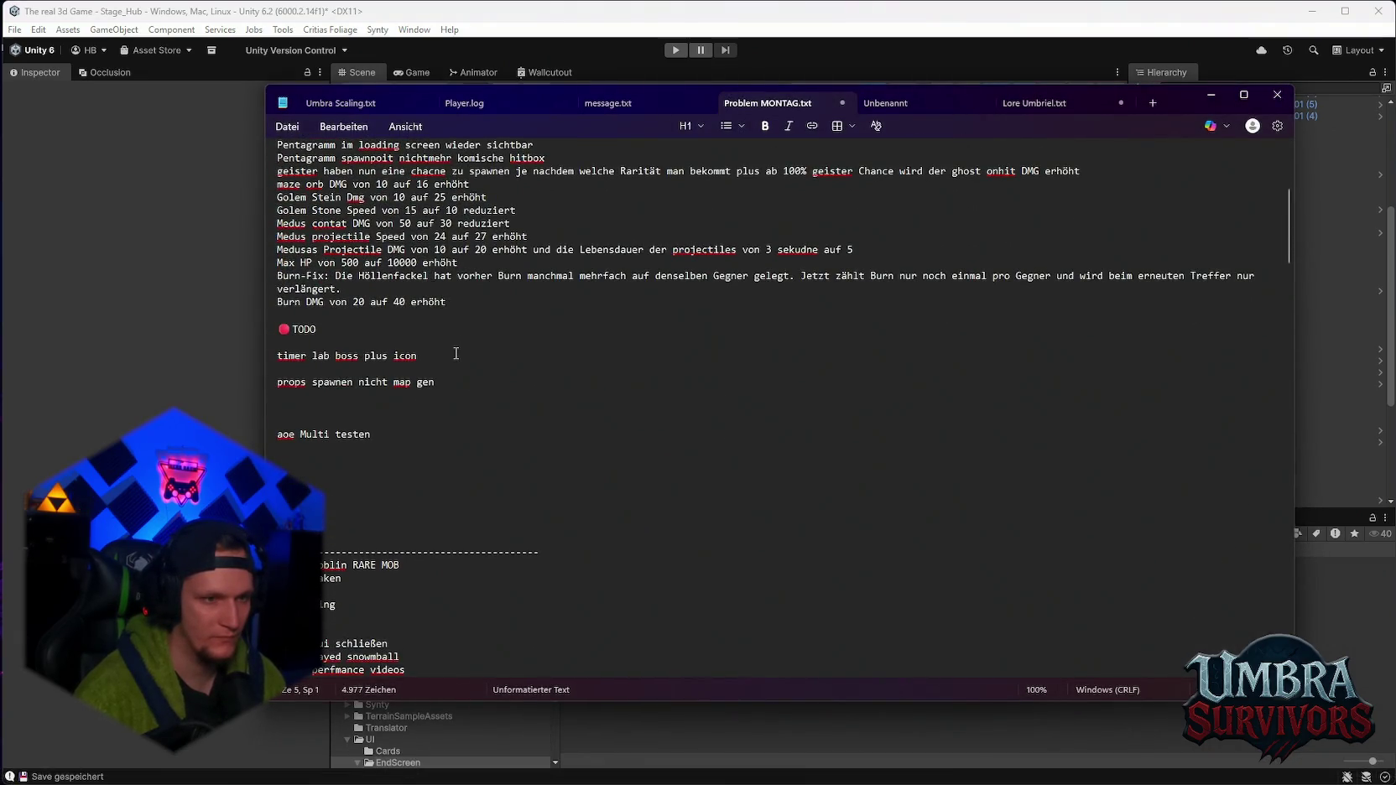
click(1210, 97)
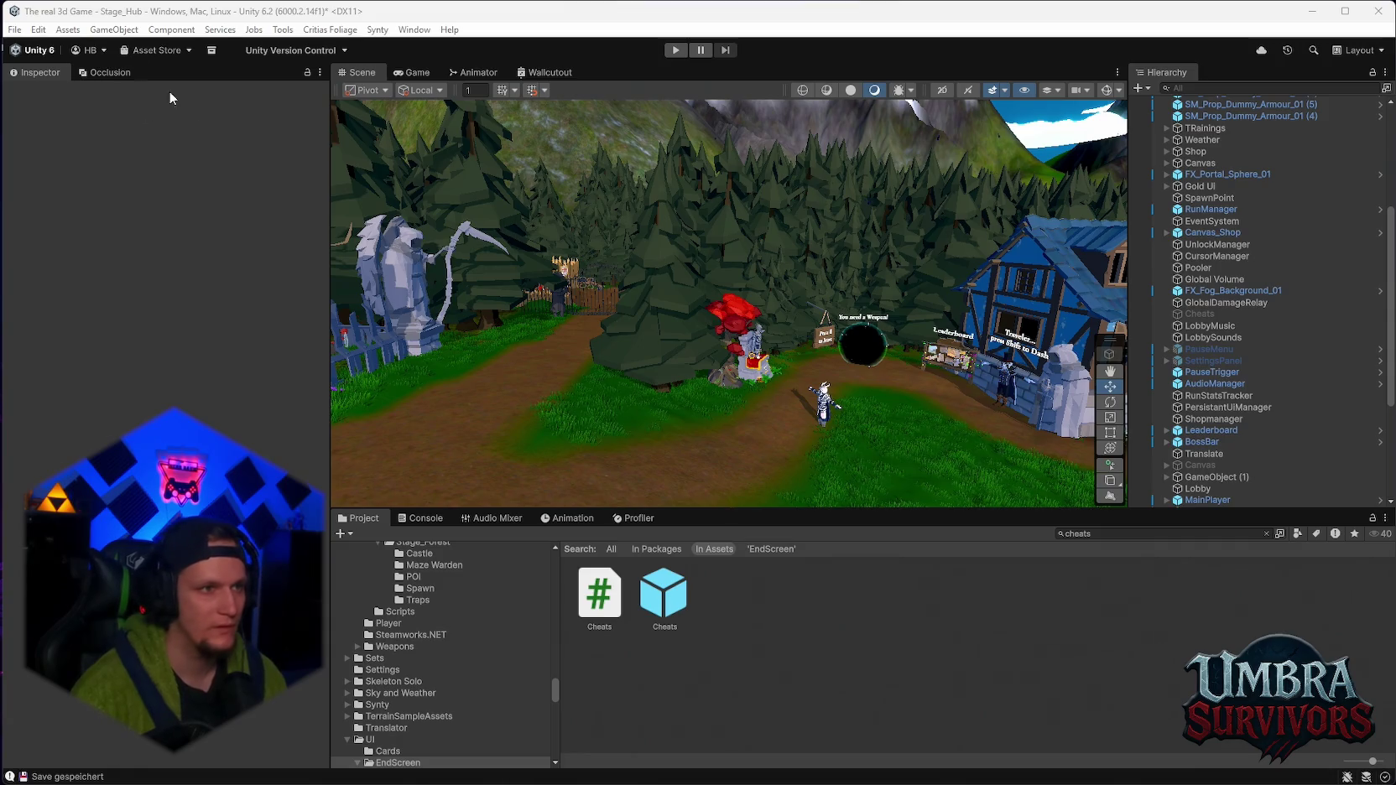
click(15, 32)
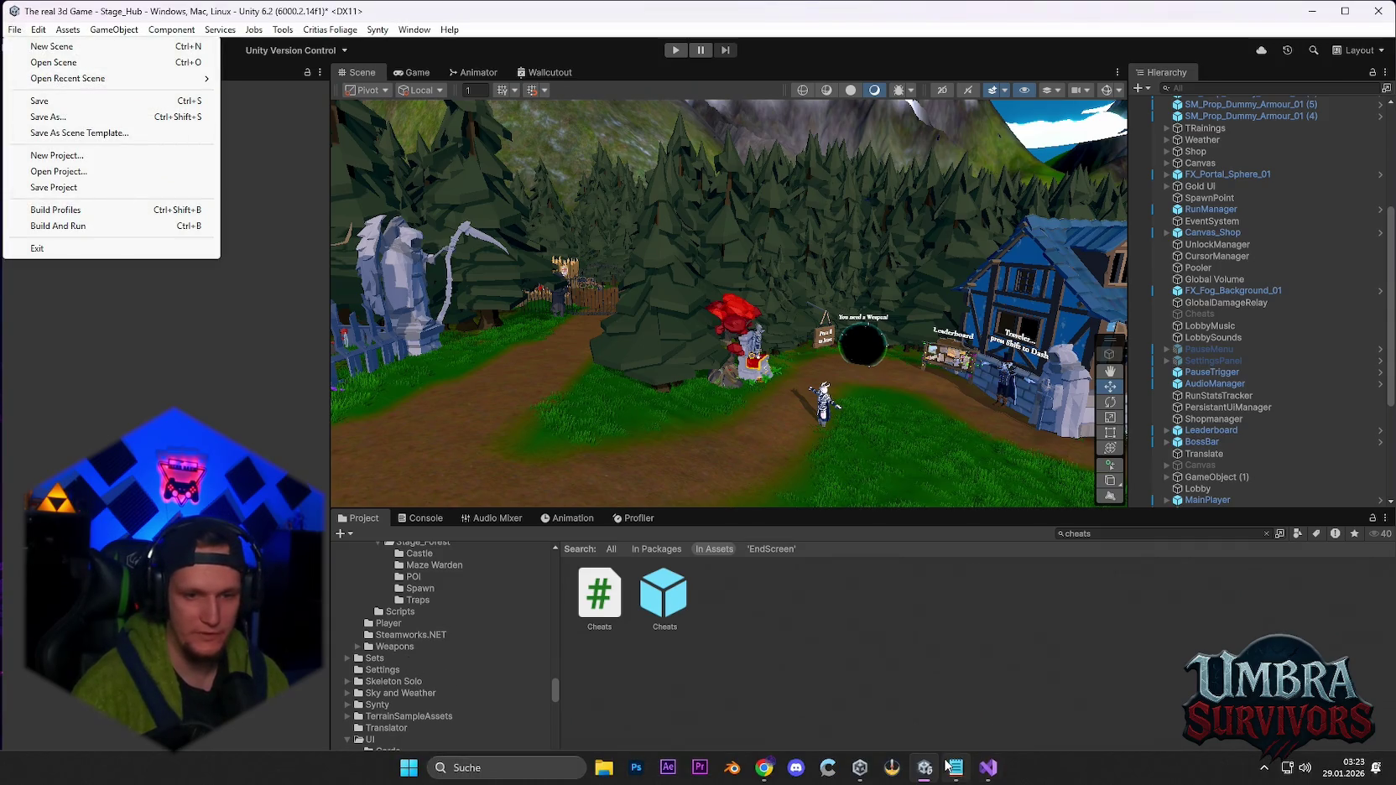
click(953, 767)
Select the Patch change list from Spawnpoint range to Burn DMG and save the notes file
scroll(528, 529, down, 1)
scroll(522, 525, up, 1)
scroll(522, 524, up, 4)
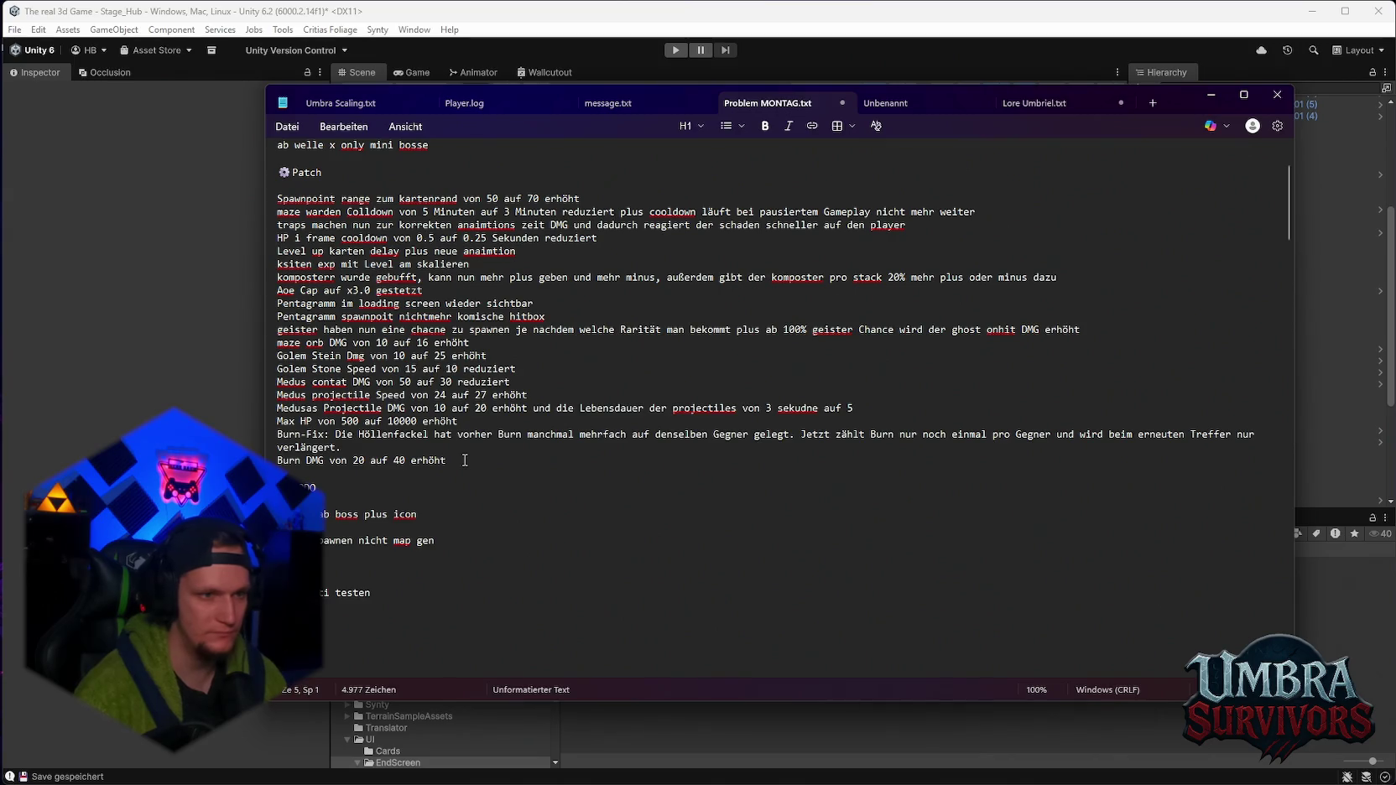
mouse_move(469, 466)
mouse_down()
mouse_move(273, 460)
mouse_move(254, 194)
mouse_up()
click(695, 473)
key(ctrl+s)
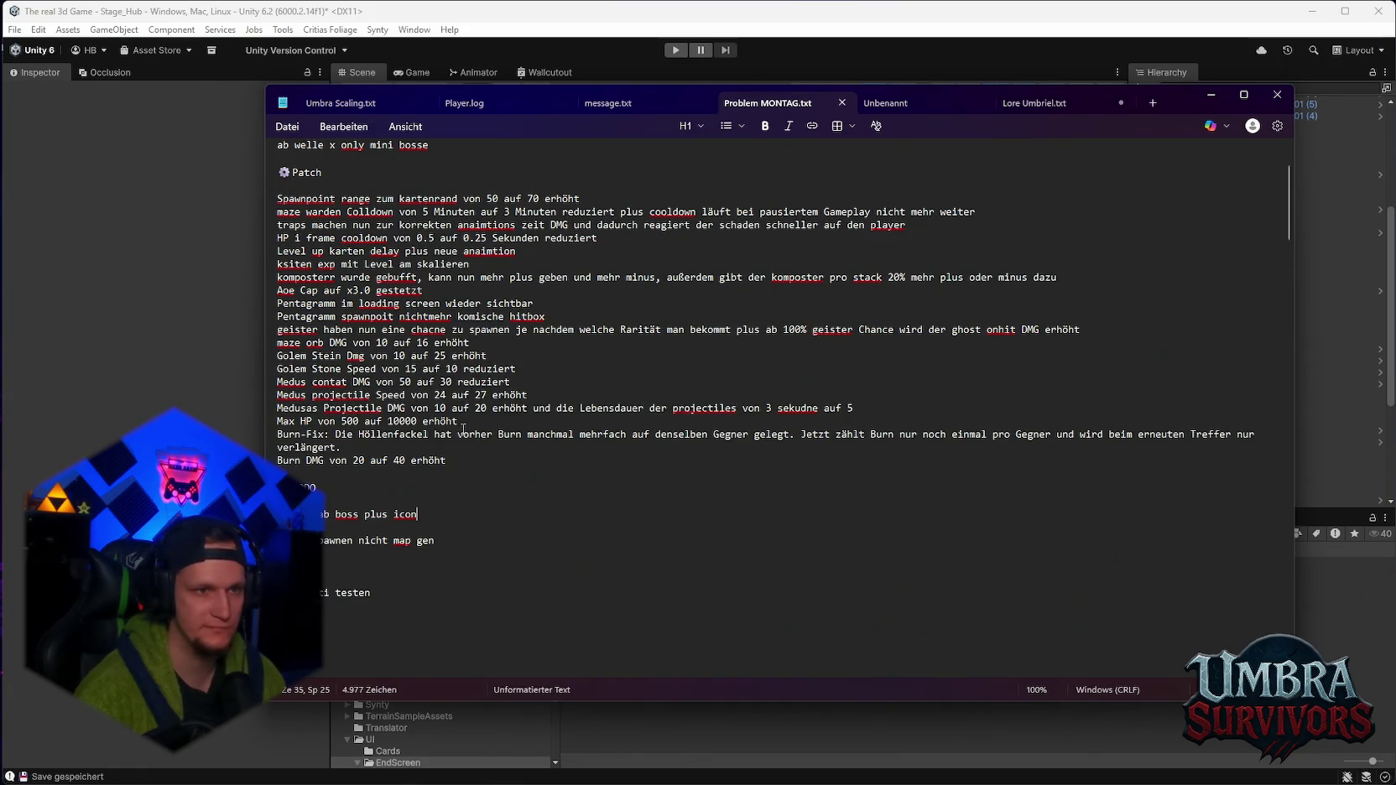
Reselect the Patch change list and minimise Notepad to return to the hub scene
mouse_move(466, 462)
mouse_down()
mouse_move(378, 265)
mouse_move(285, 188)
mouse_up()
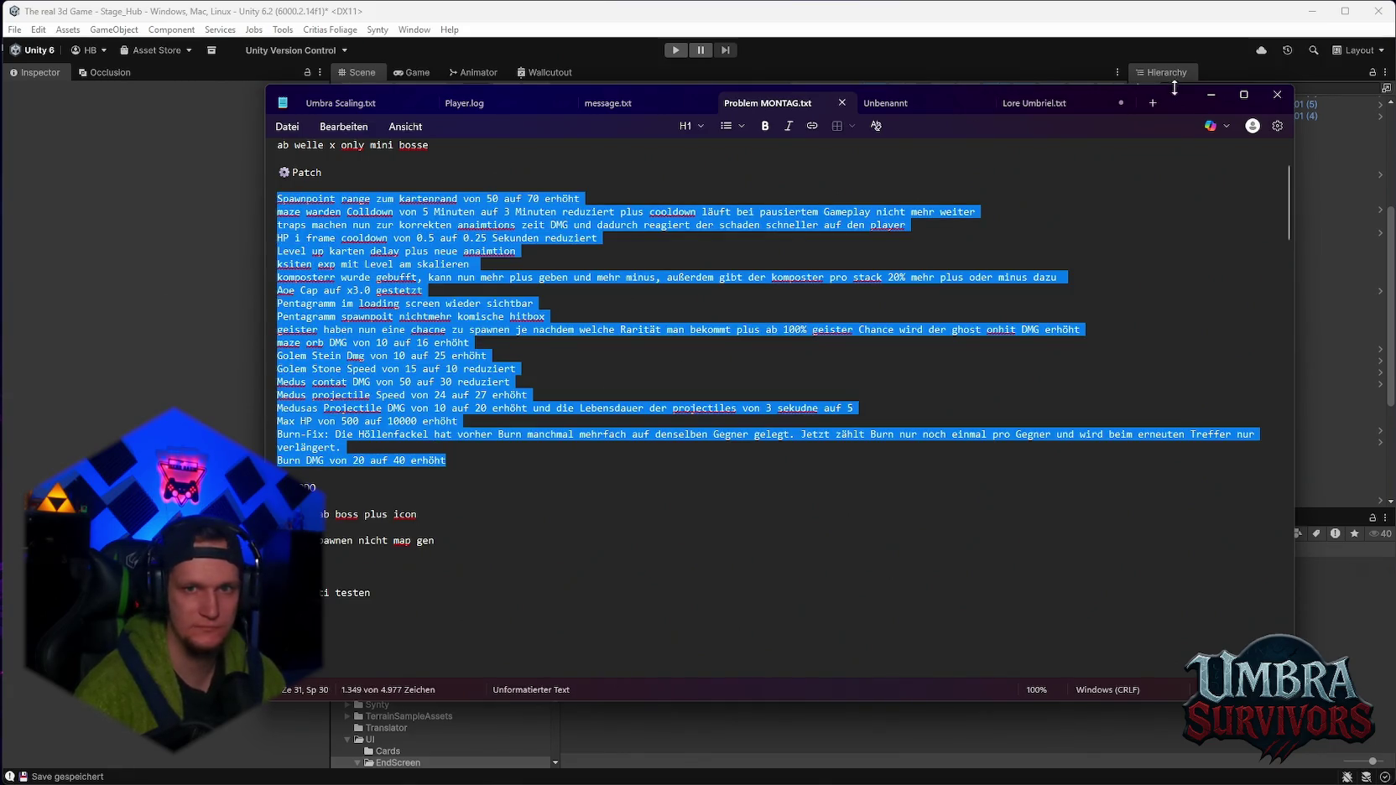
click(1211, 94)
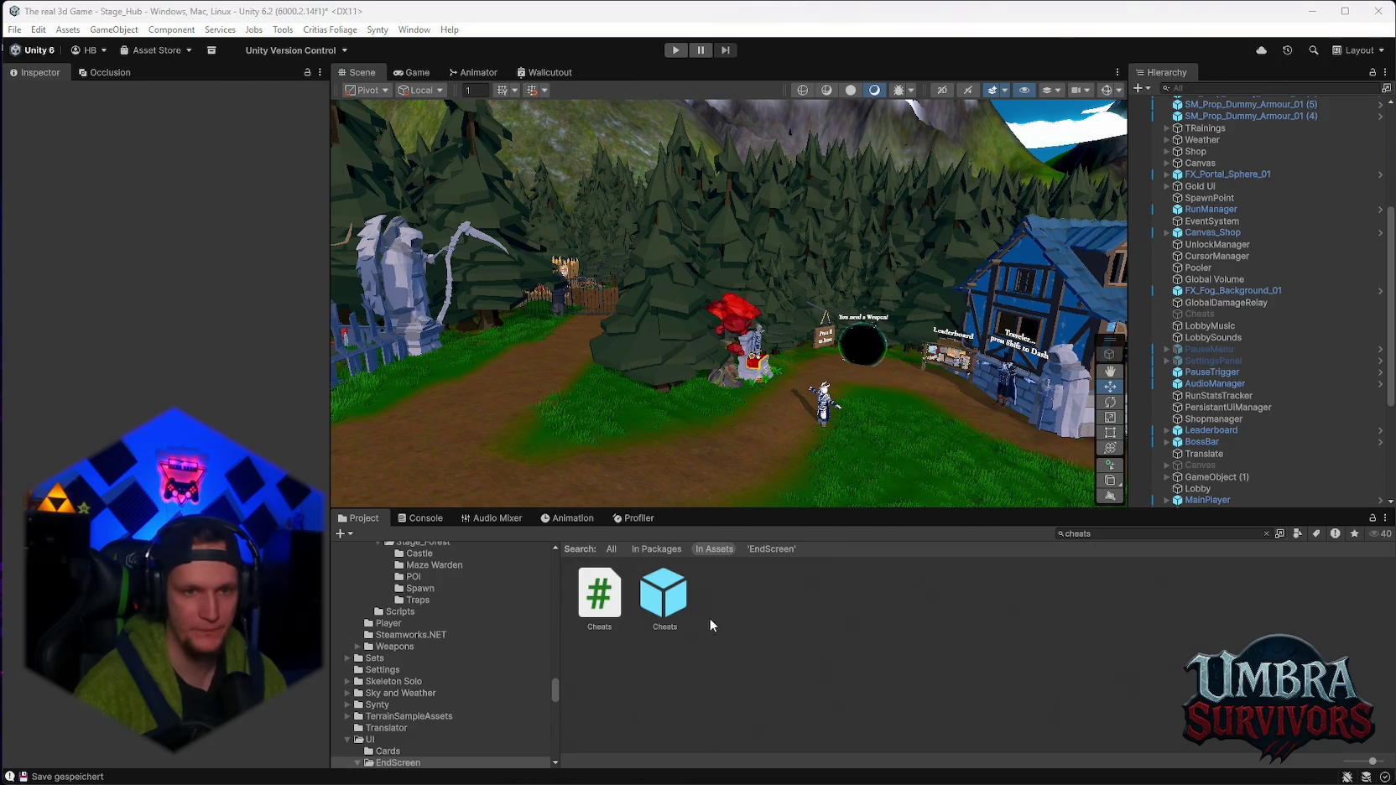
mouse_move(761, 412)
mouse_down()
mouse_move(742, 391)
mouse_move(747, 411)
mouse_up()
Open the Build Profiles window from the File menu and close it again
click(15, 29)
click(52, 209)
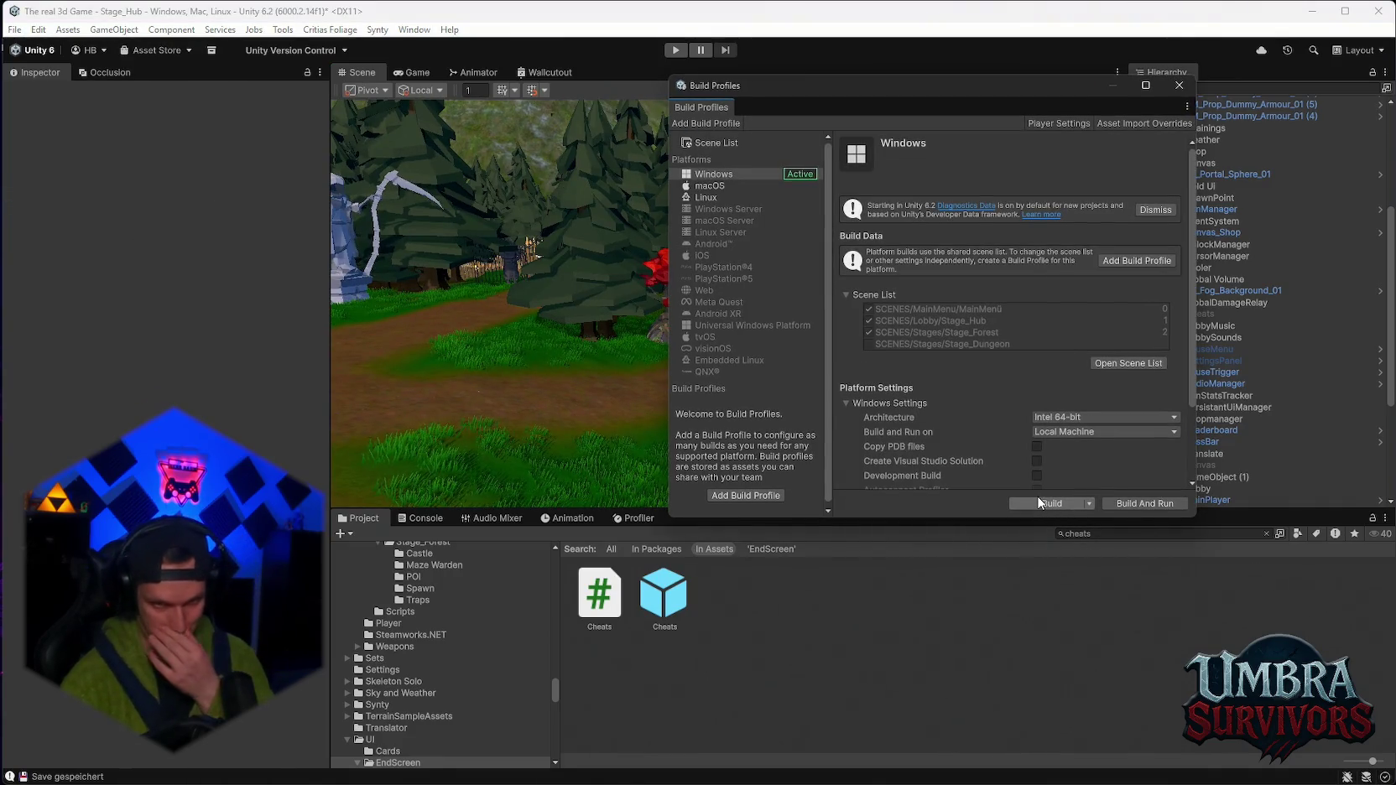
click(1178, 84)
scroll(1227, 375, down, 5)
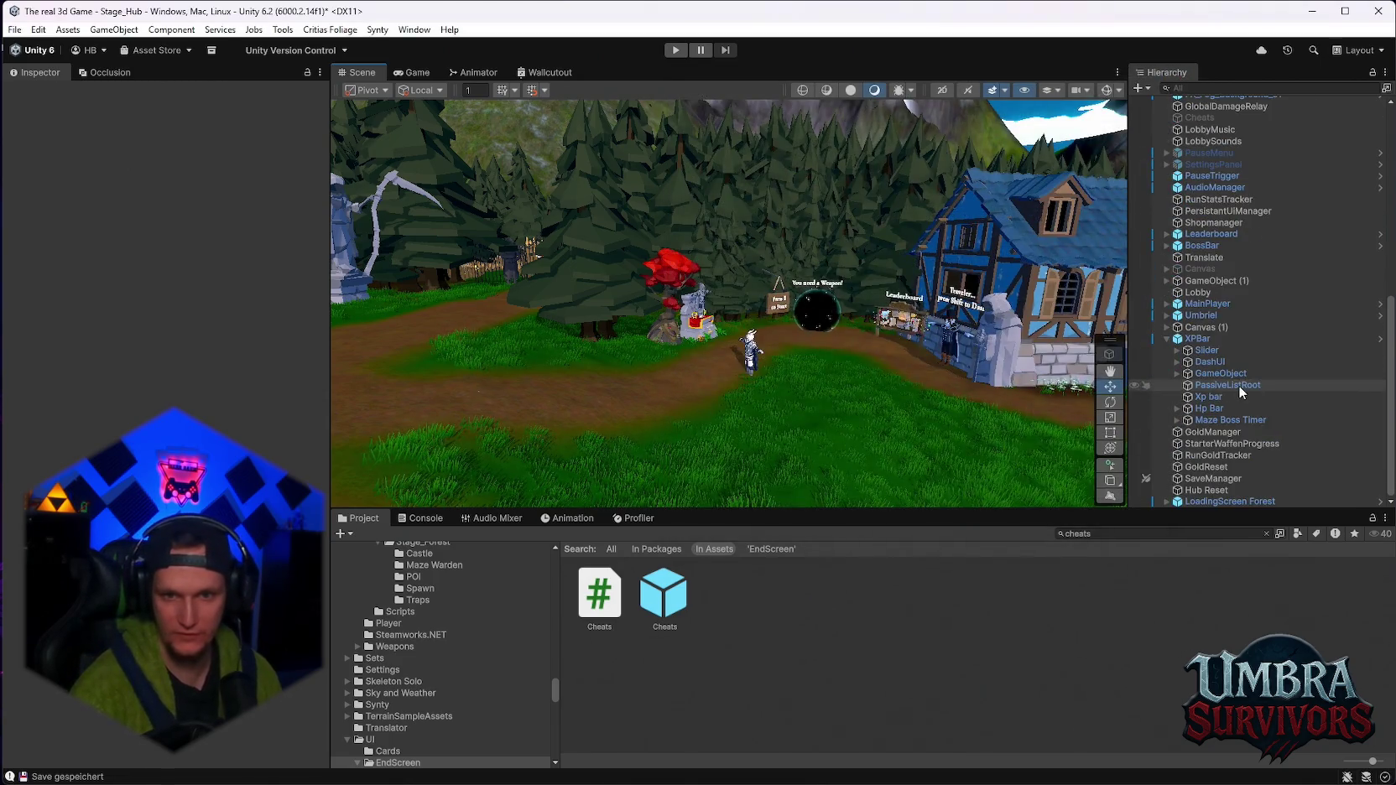
Open the recent Stage_Forest scene, saving the Stage_Hub changes first
click(14, 29)
mouse_move(64, 80)
click(268, 109)
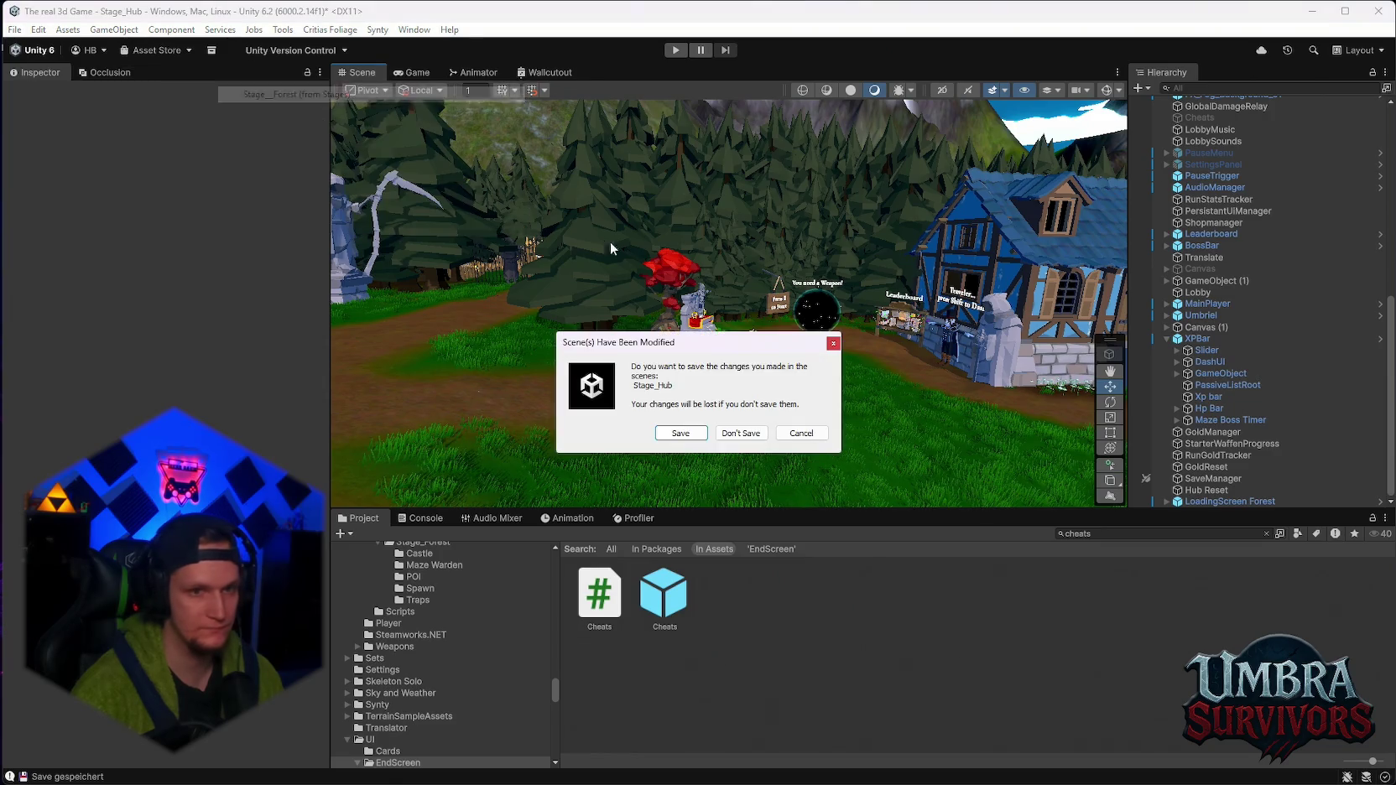
click(681, 432)
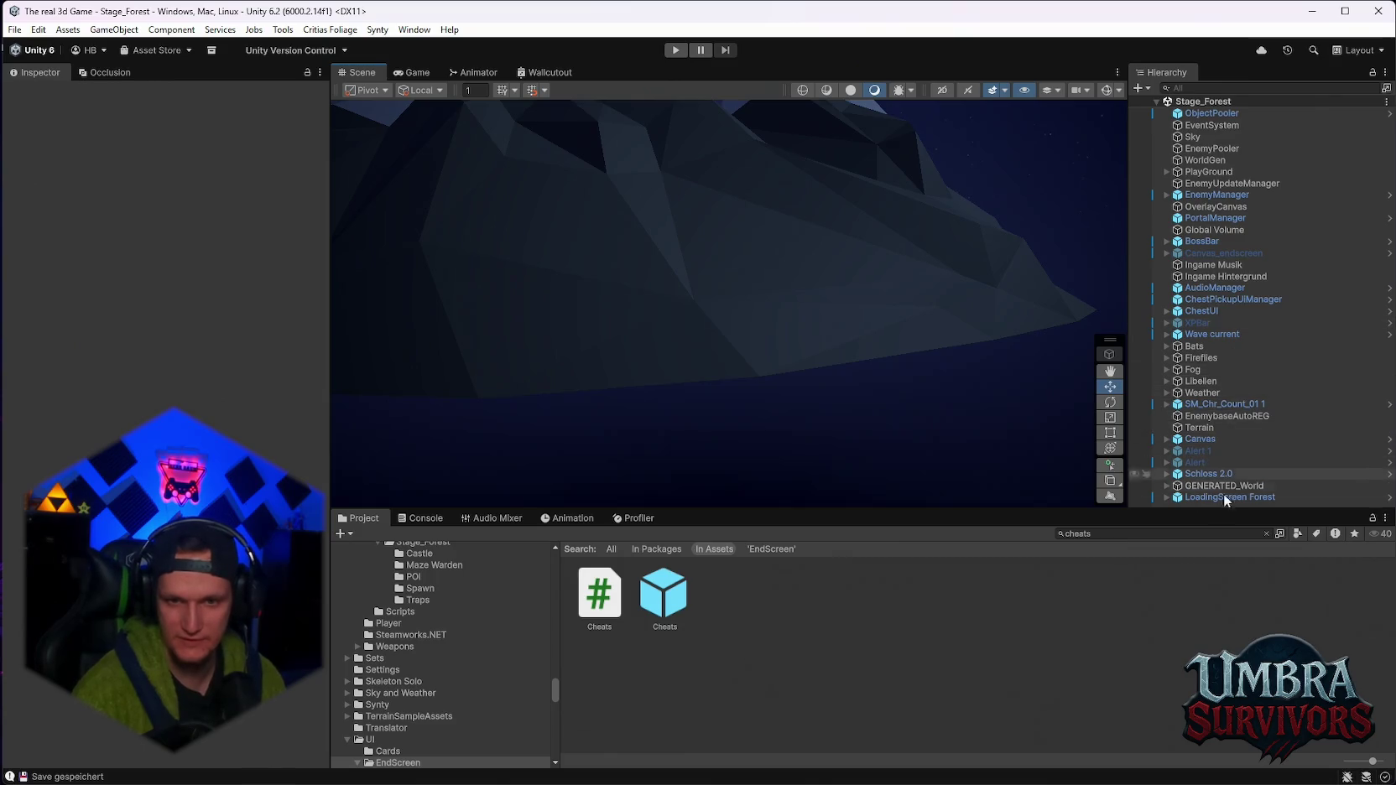
Create a new UI Canvas named Canvas and move Alert 1 under it
click(1147, 89)
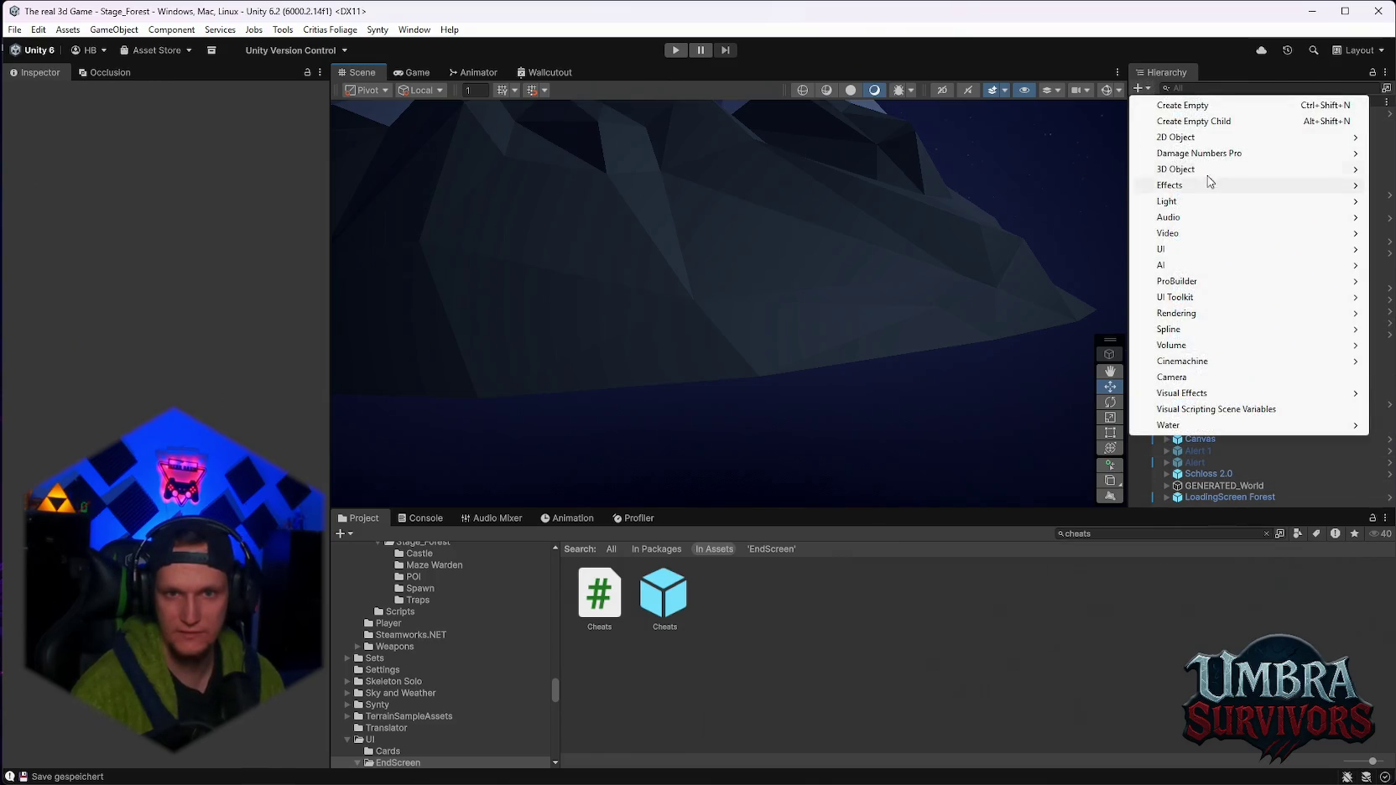
mouse_move(1216, 252)
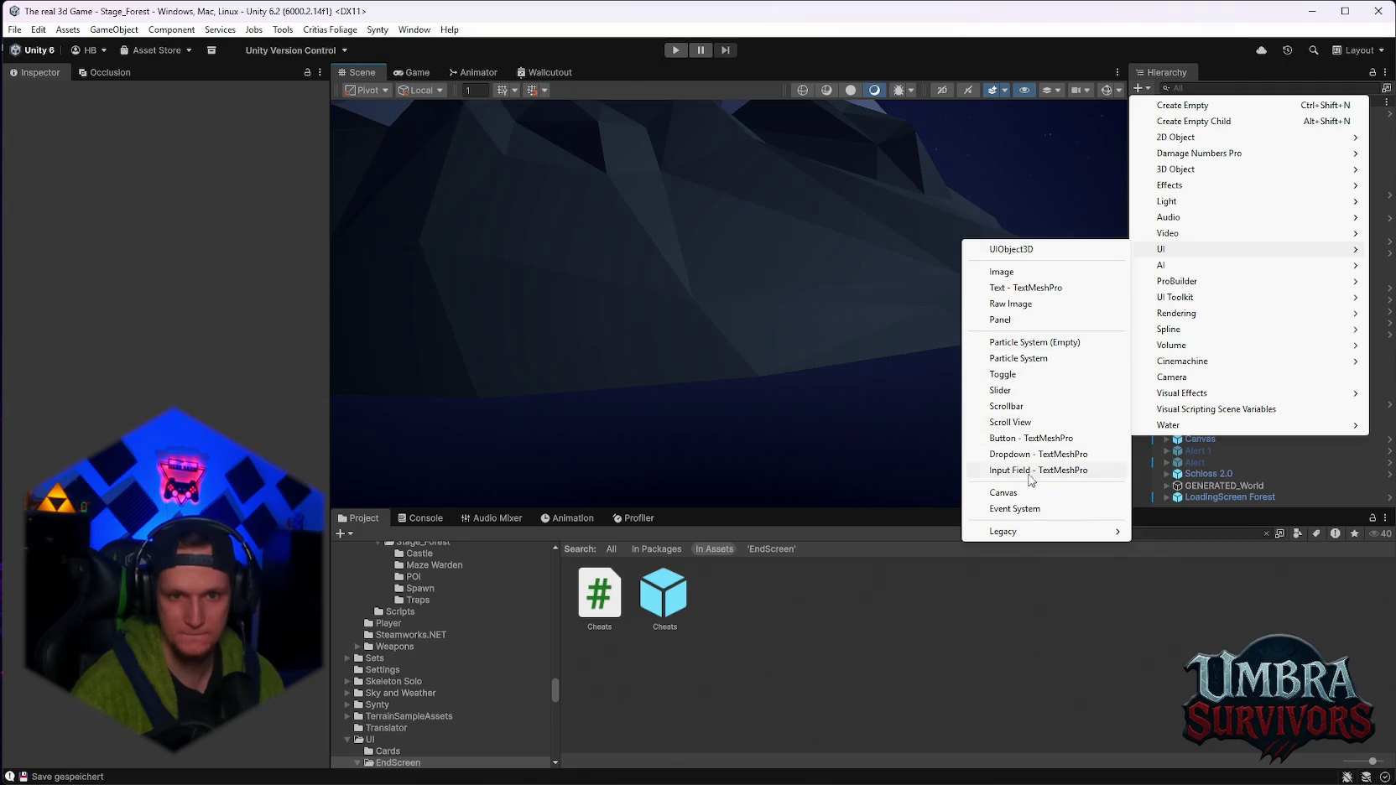
click(1003, 492)
key(Return)
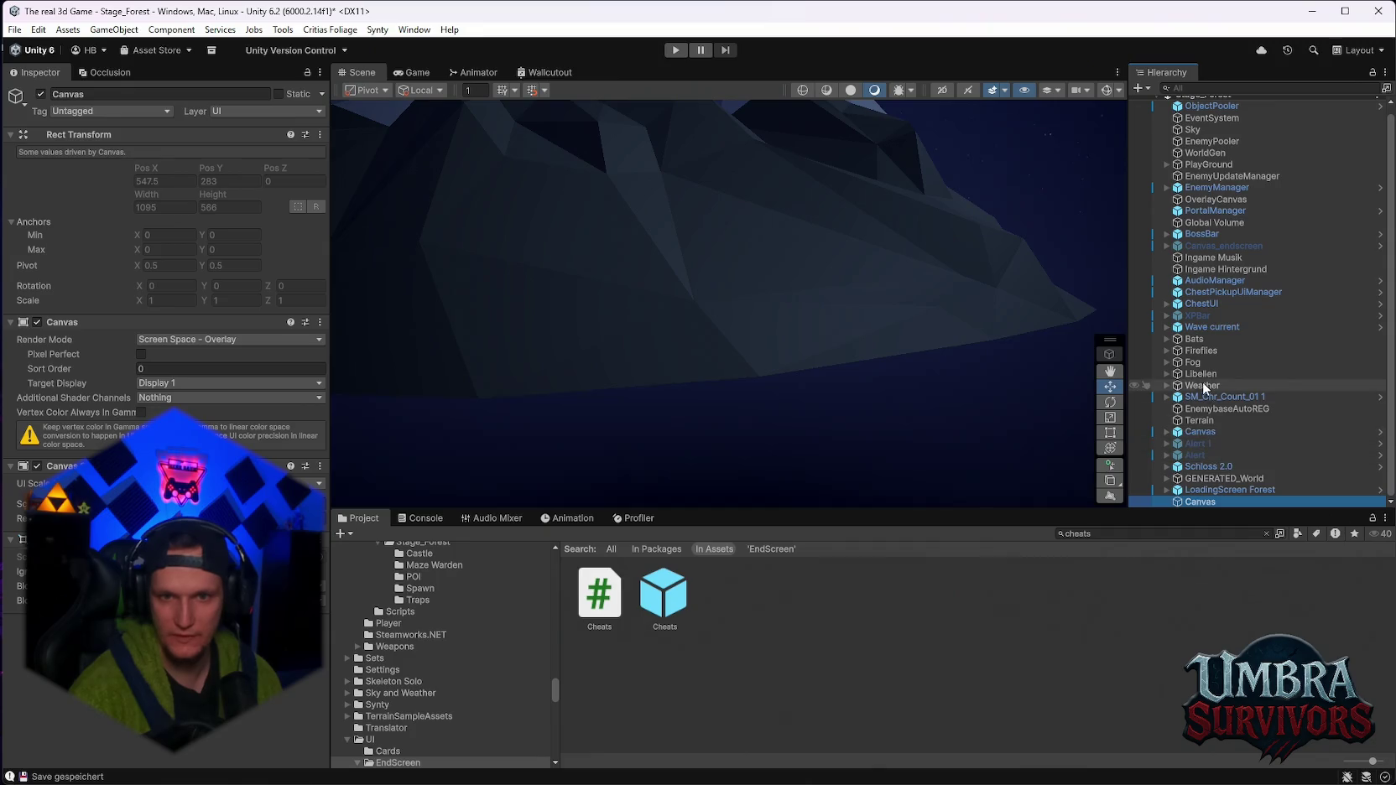
drag(1199, 444, 1197, 501)
double_click(1200, 490)
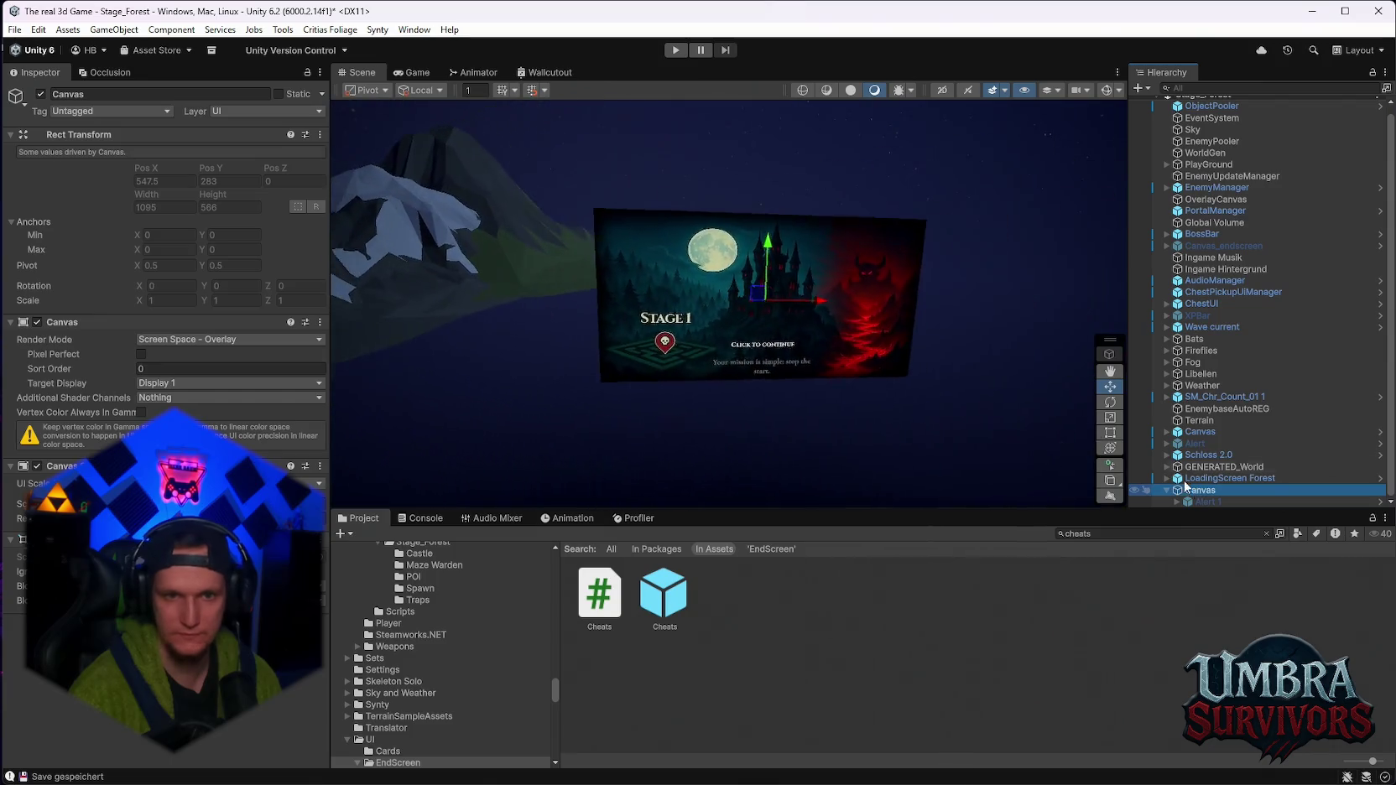
Clear the 'cheats' asset search and show the EndScreen folder contents
right_click(1197, 496)
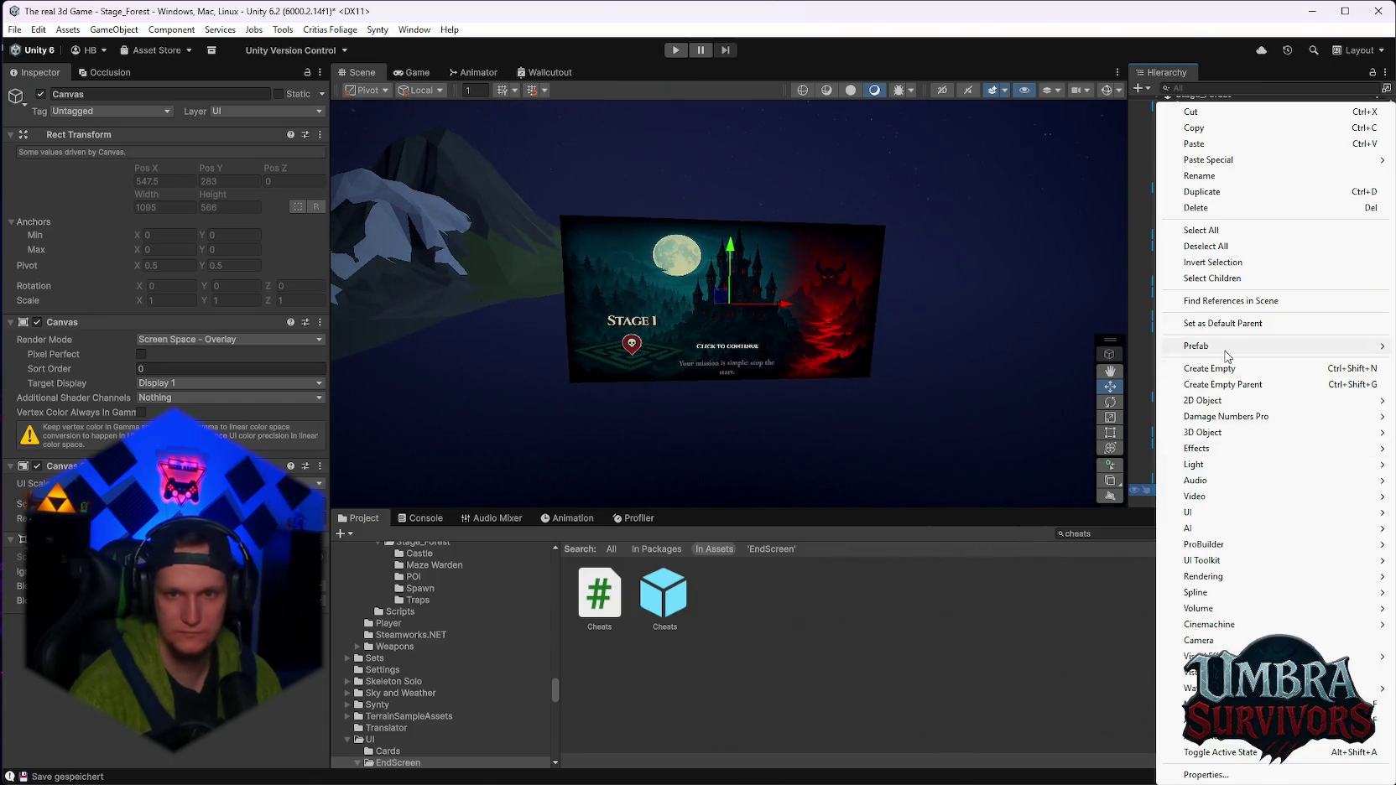
mouse_move(1231, 354)
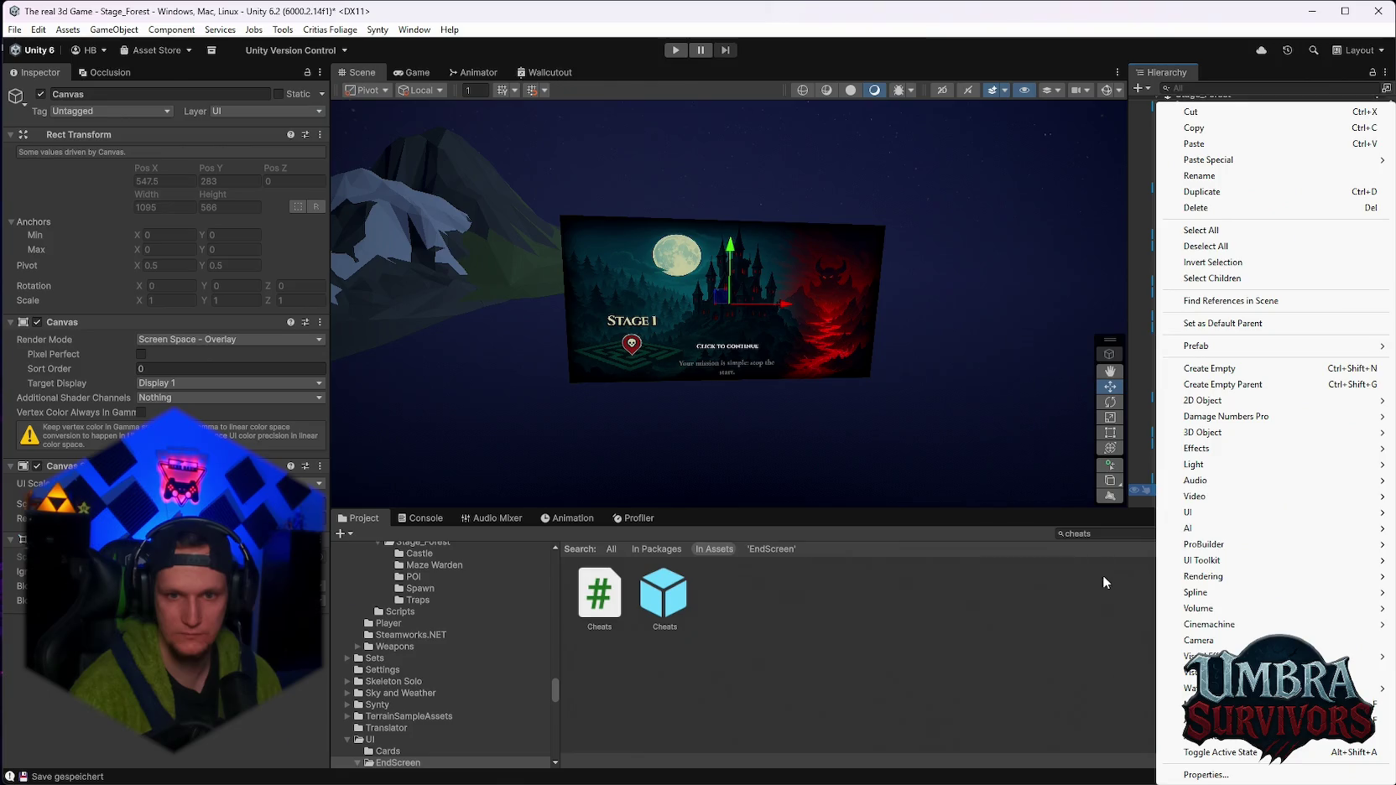
click(1153, 556)
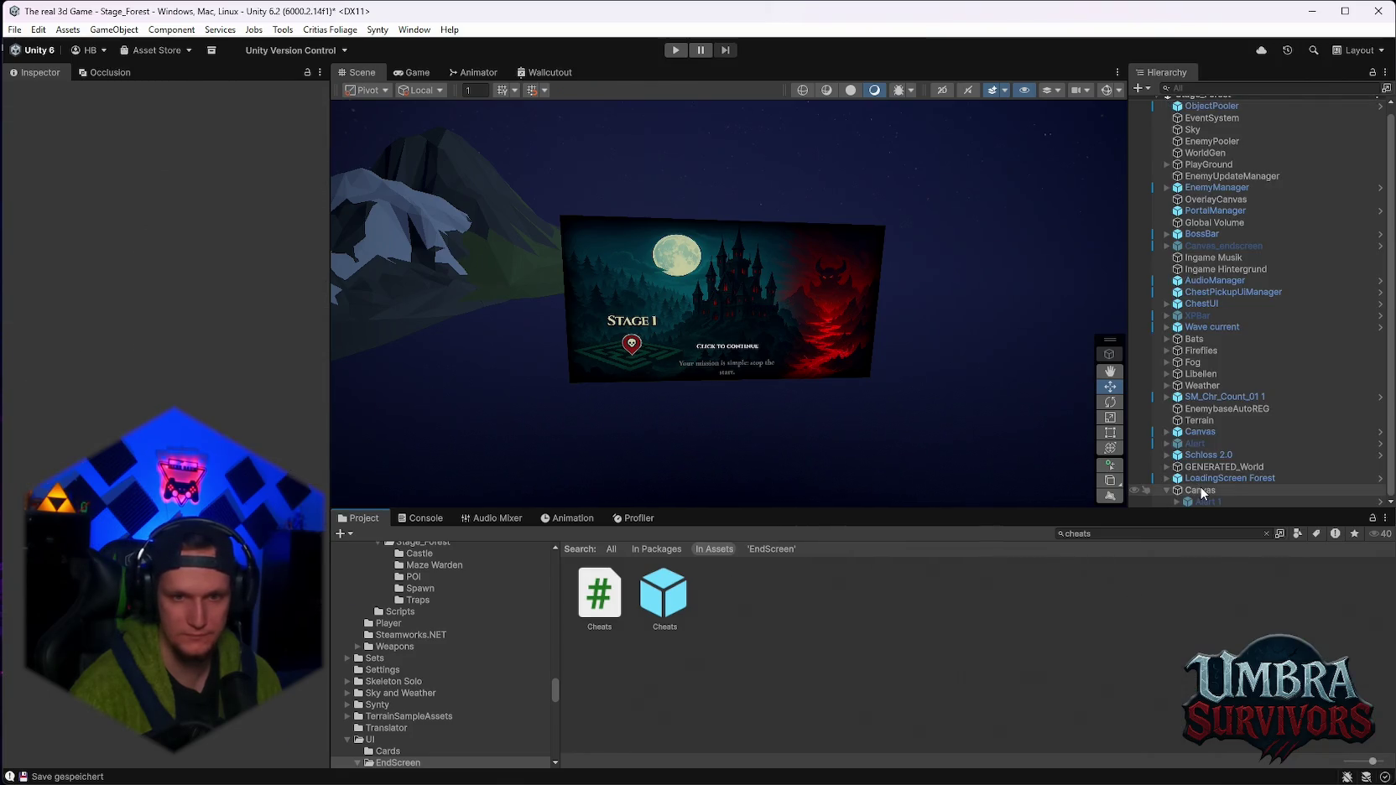
click(773, 549)
click(1101, 532)
key(ctrl+a)
key(BackSpace)
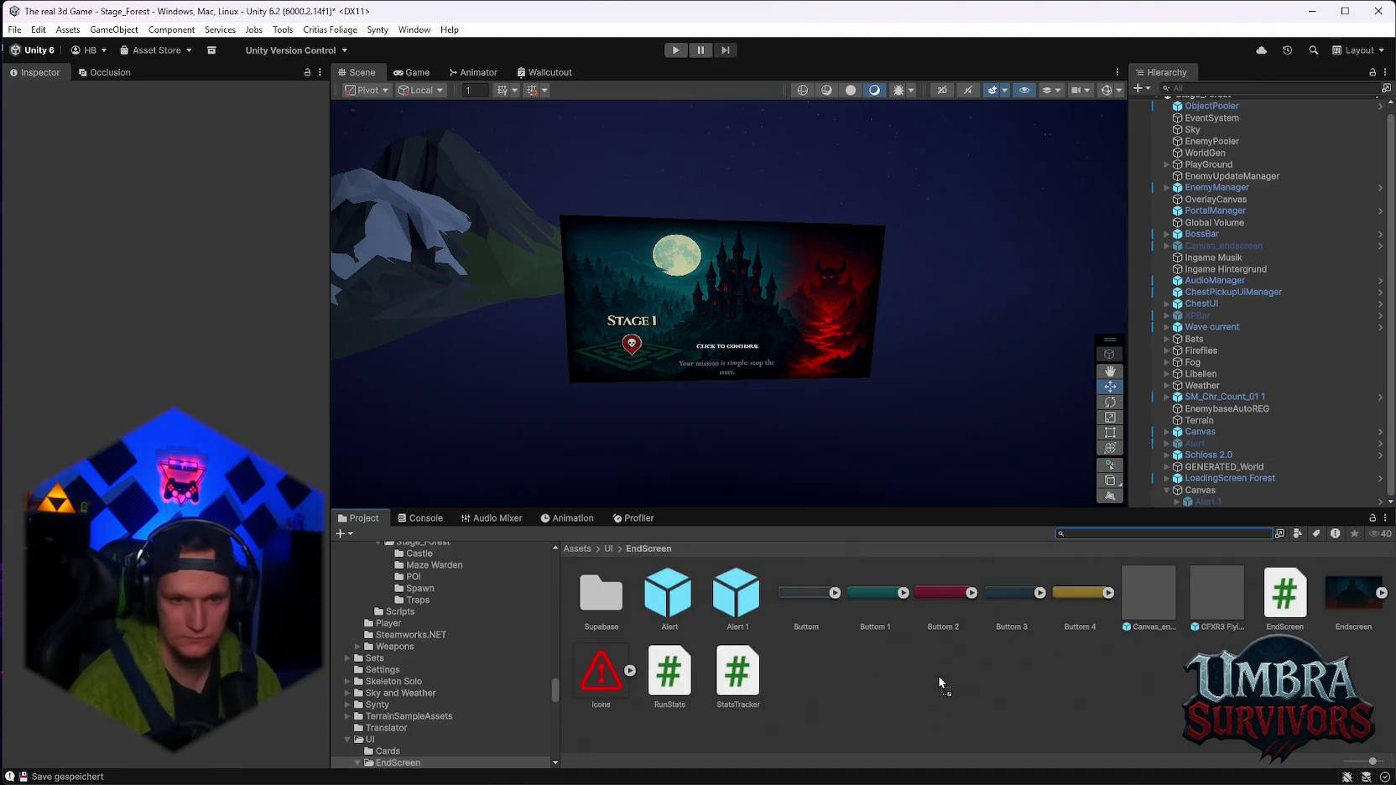
Save the Canvas as a prefab in EndScreen and rename it 'Alert Overlay'
drag(949, 707, 952, 705)
right_click(1146, 619)
click(1203, 252)
text(Alert O)
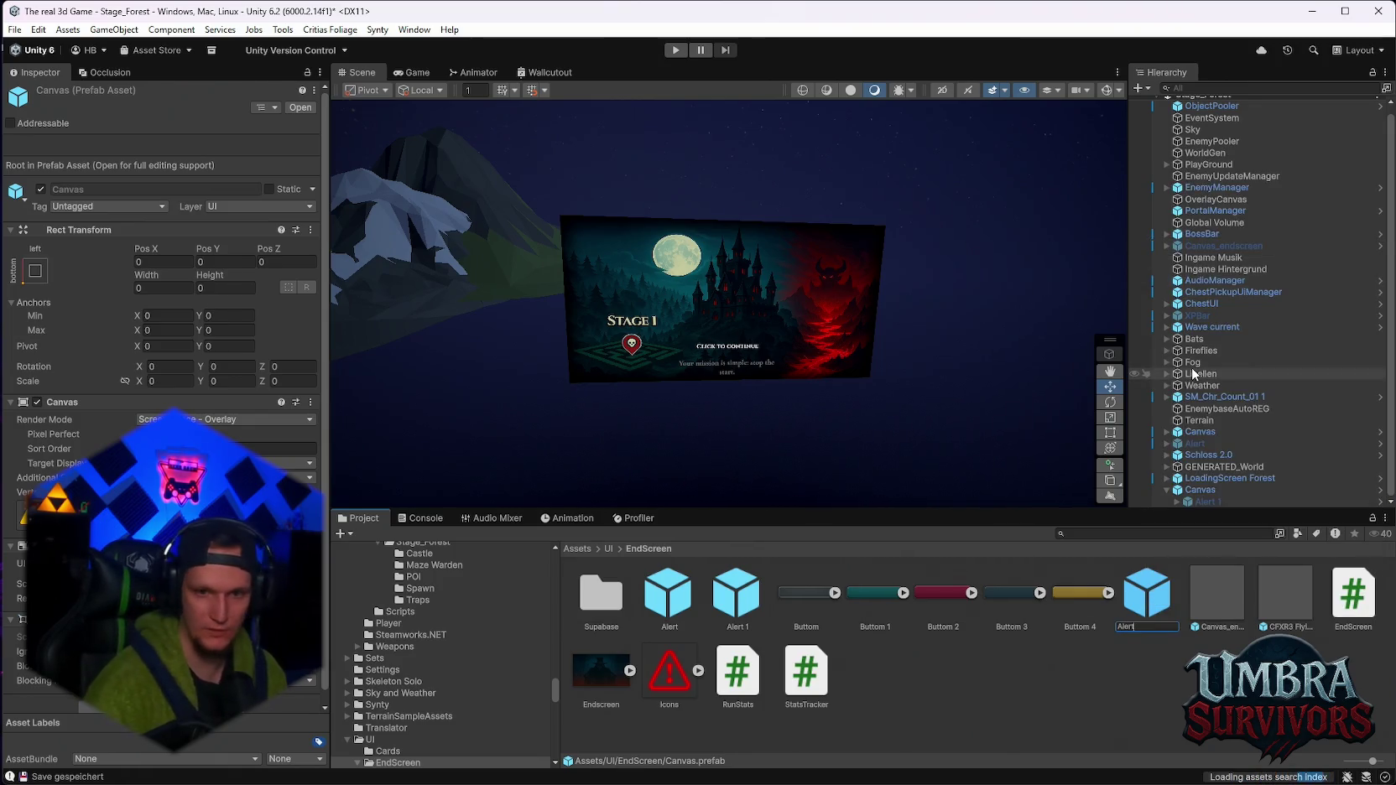
text(verlay)
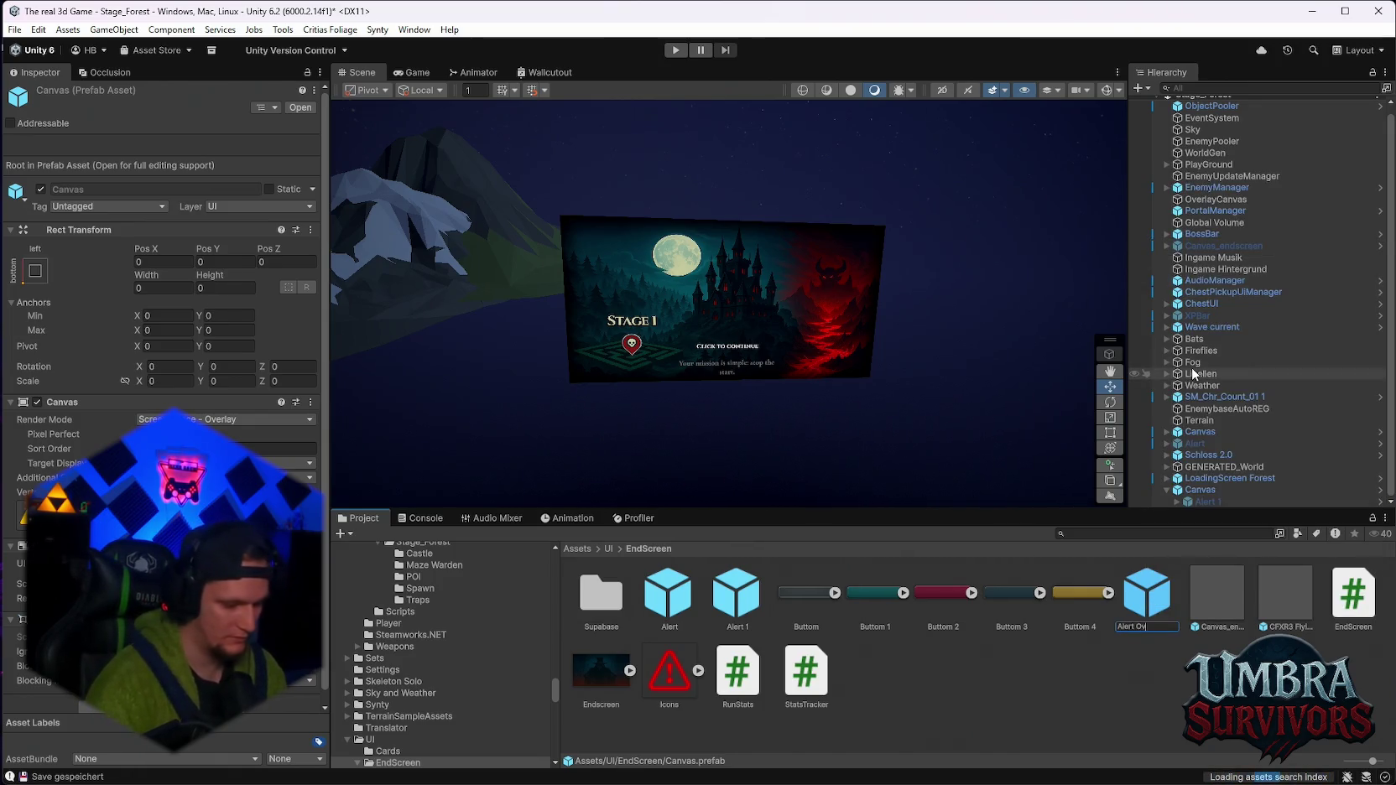
key(Return)
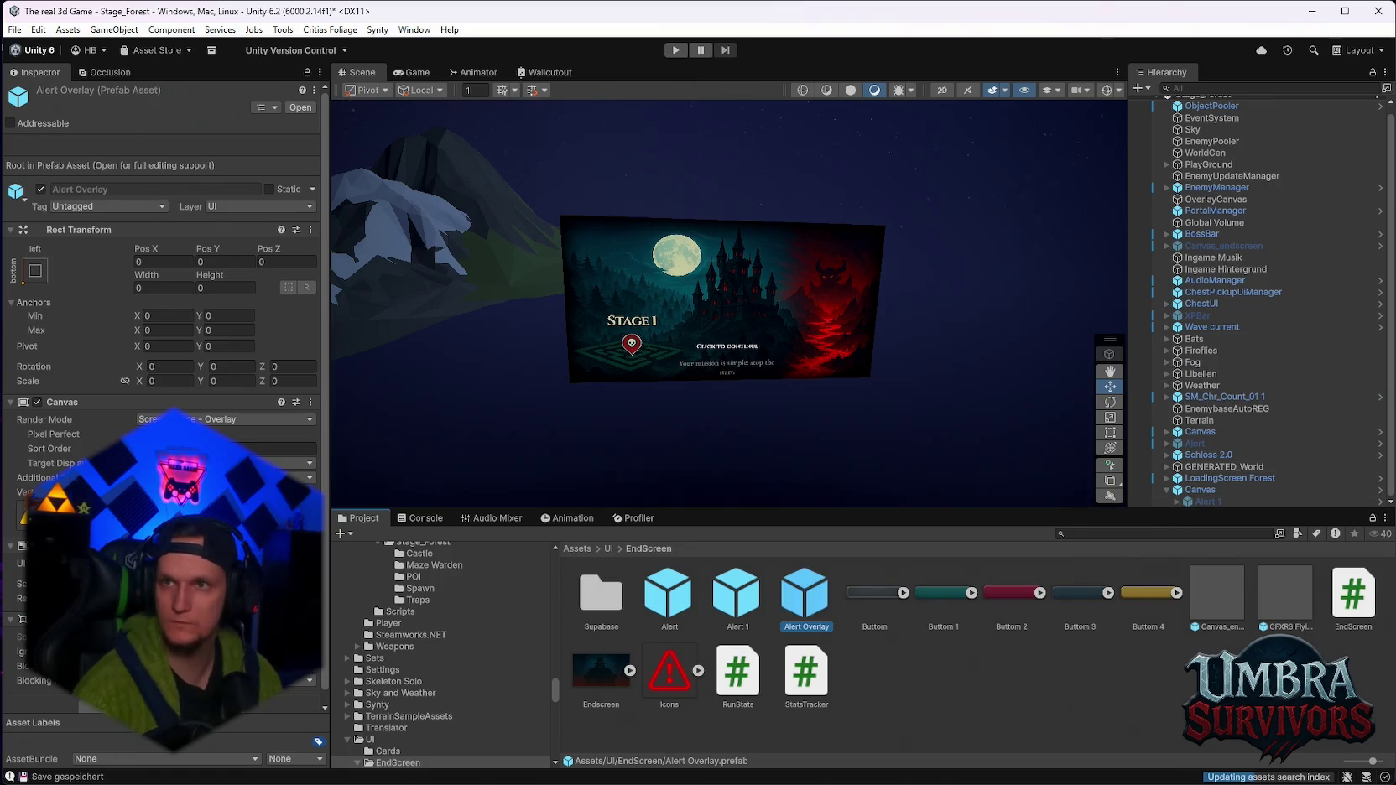
In the Alert Overlay prefab, set Canvas sort order 200 and Scale With Screen Size
double_click(801, 594)
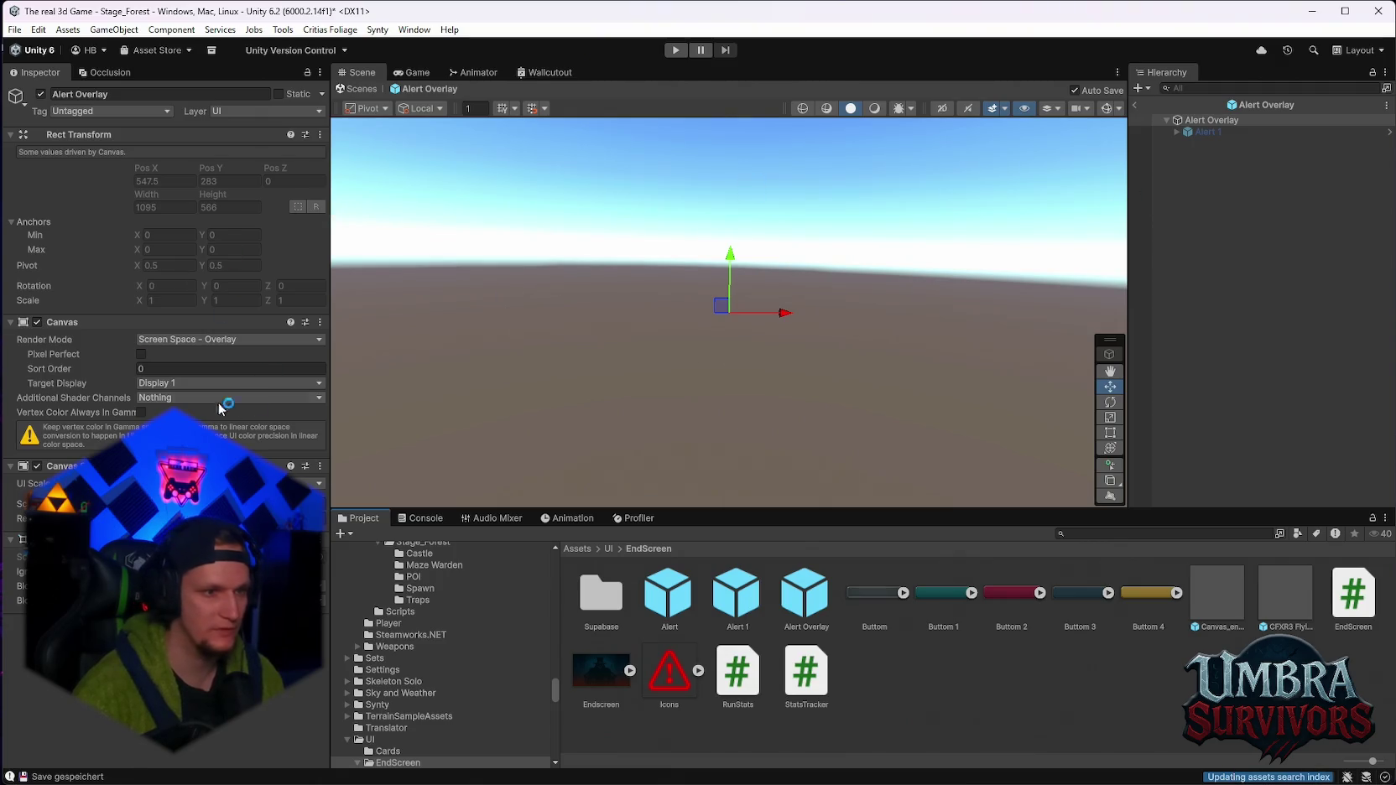
click(143, 339)
click(112, 352)
click(189, 369)
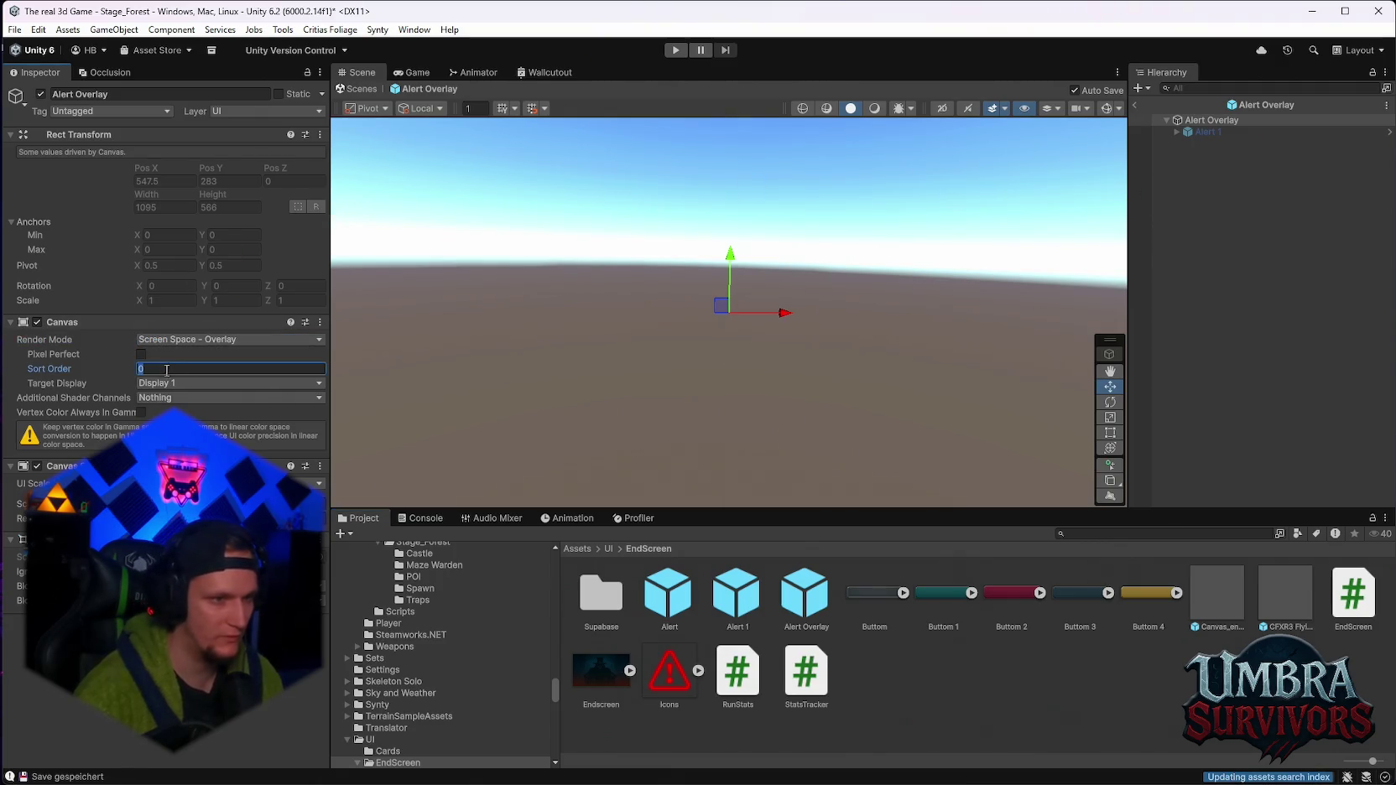
text(200)
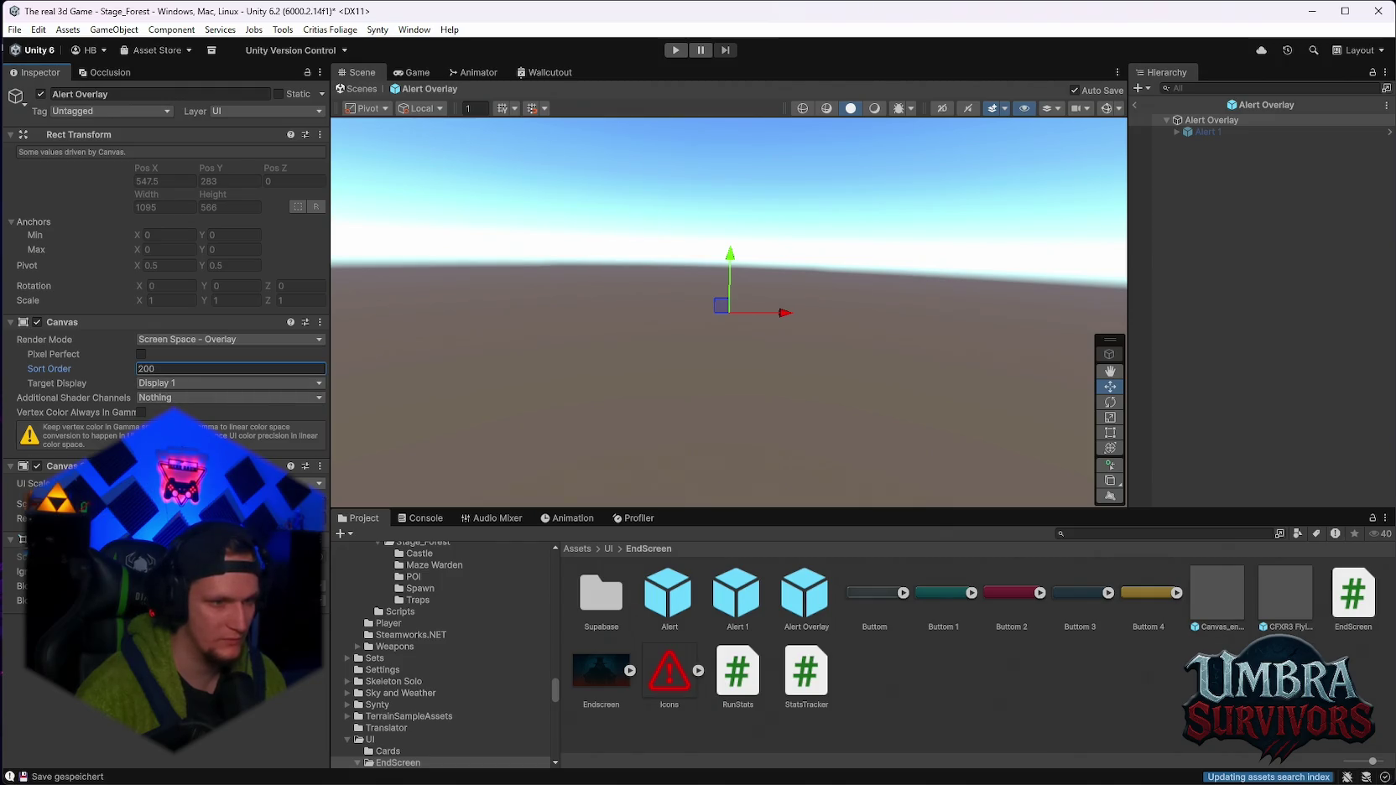
key(Return)
click(310, 483)
click(227, 512)
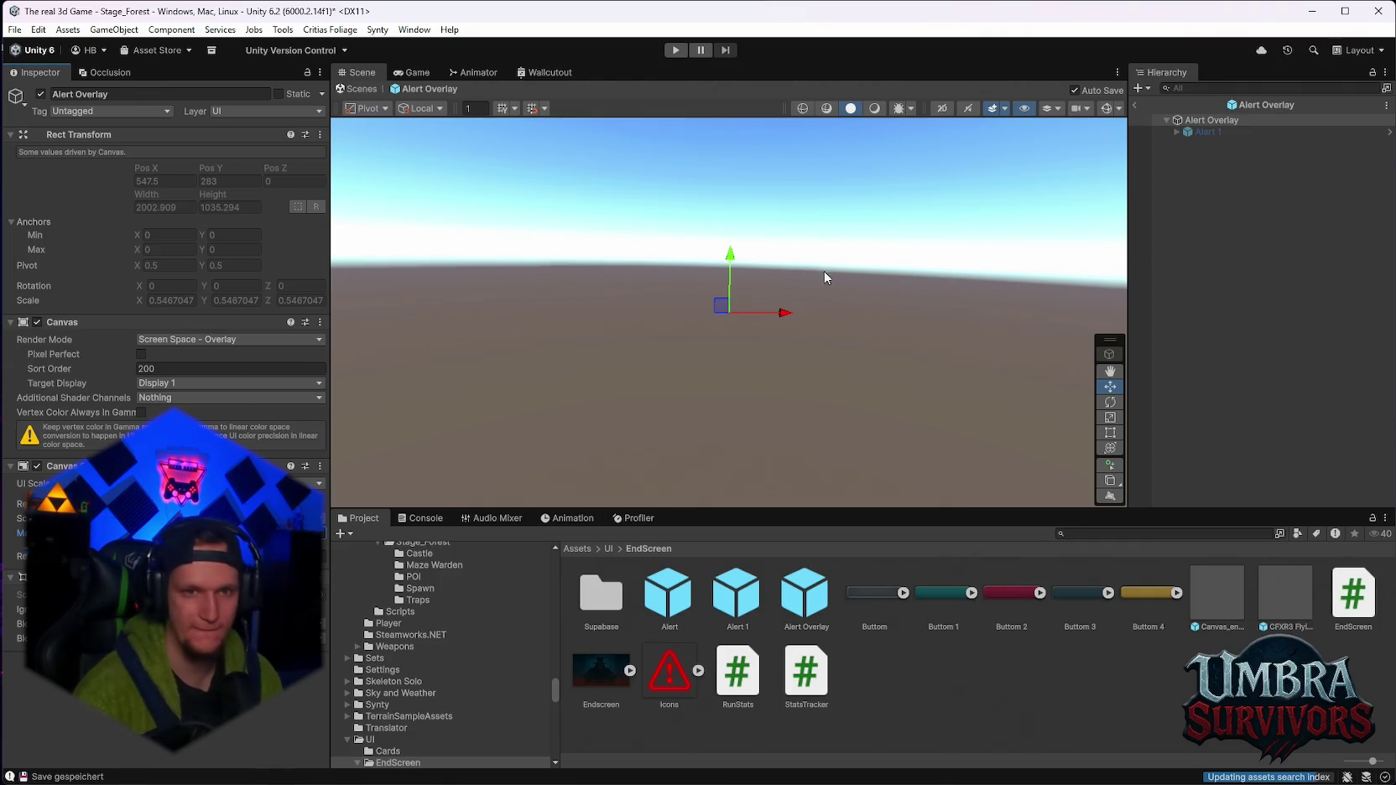
Activate Alert 1 and raise its Canvas Group alpha from 0 to 1
click(1208, 132)
click(41, 94)
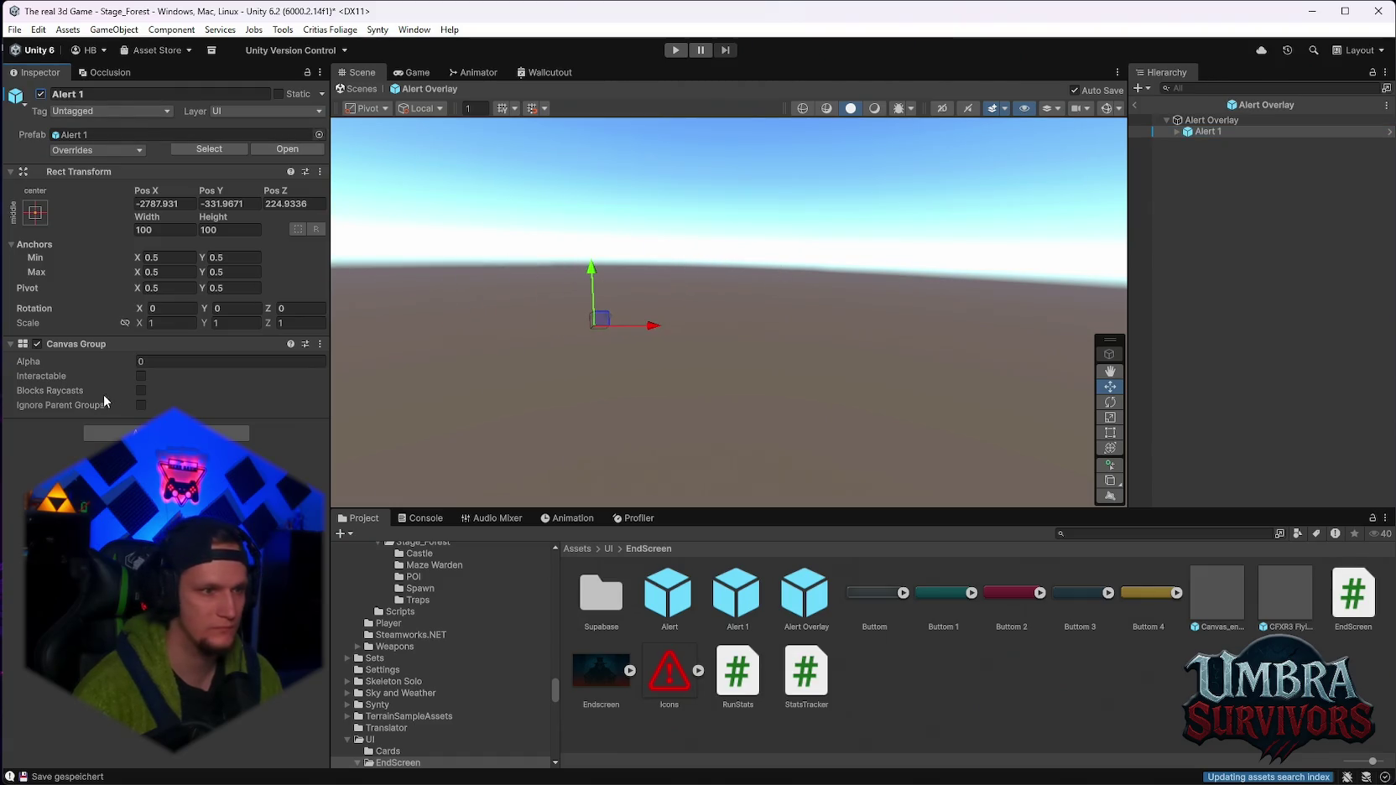
drag(218, 360, 587, 360)
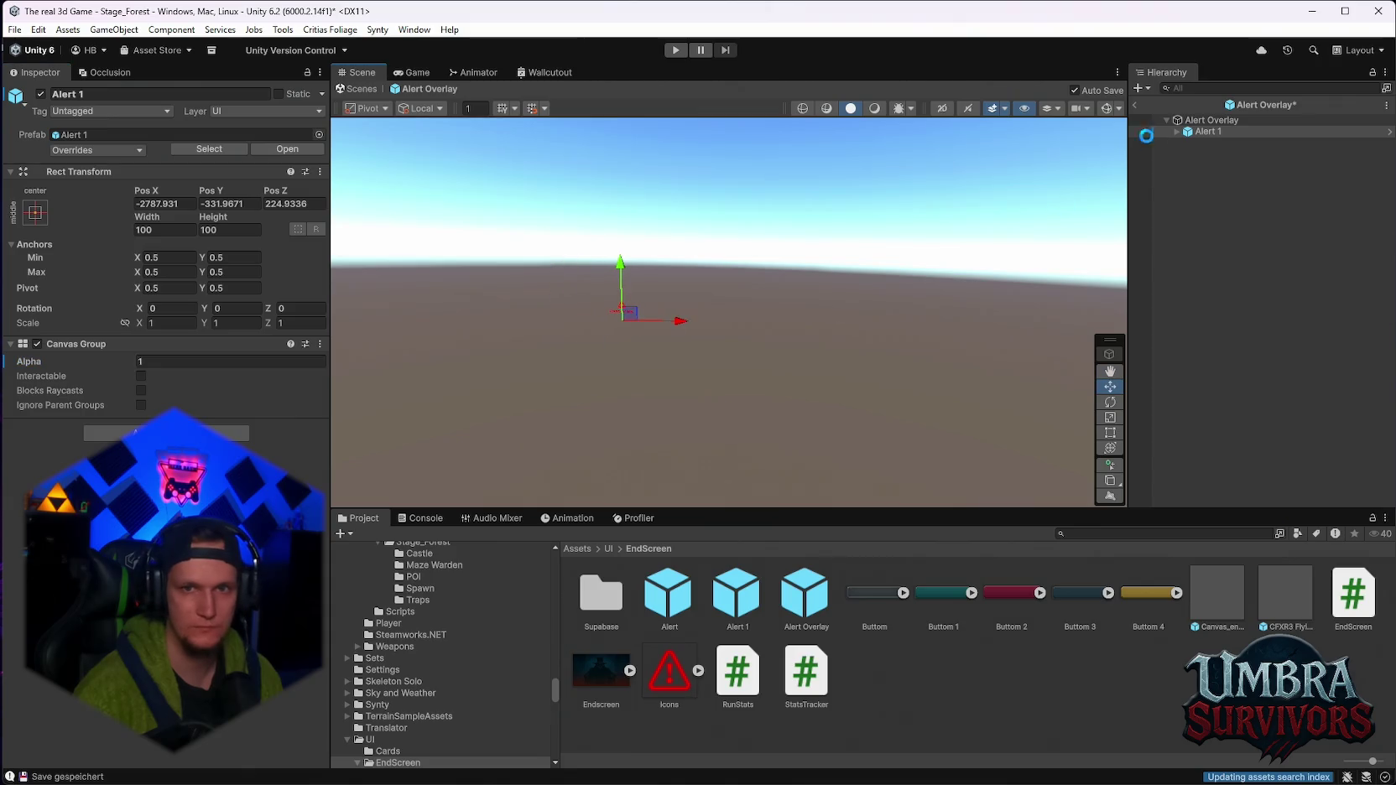
click(1179, 120)
click(1105, 109)
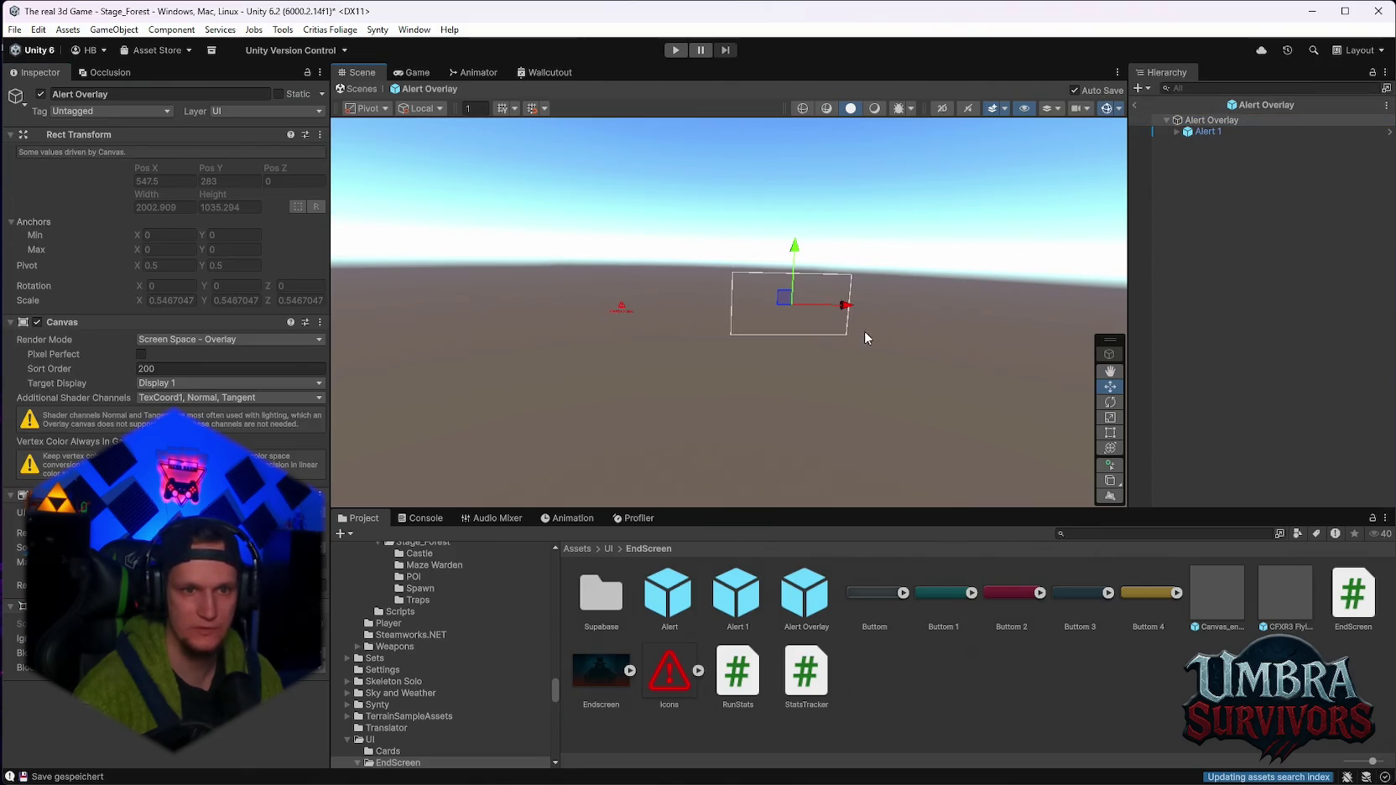
click(1193, 133)
Set Alert 1's position to X 0, Y 0, Z 0
click(172, 205)
text(0)
key(Tab)
text(0)
click(295, 205)
text(0)
key(Return)
scroll(703, 325, up, 5)
scroll(784, 366, down, 3)
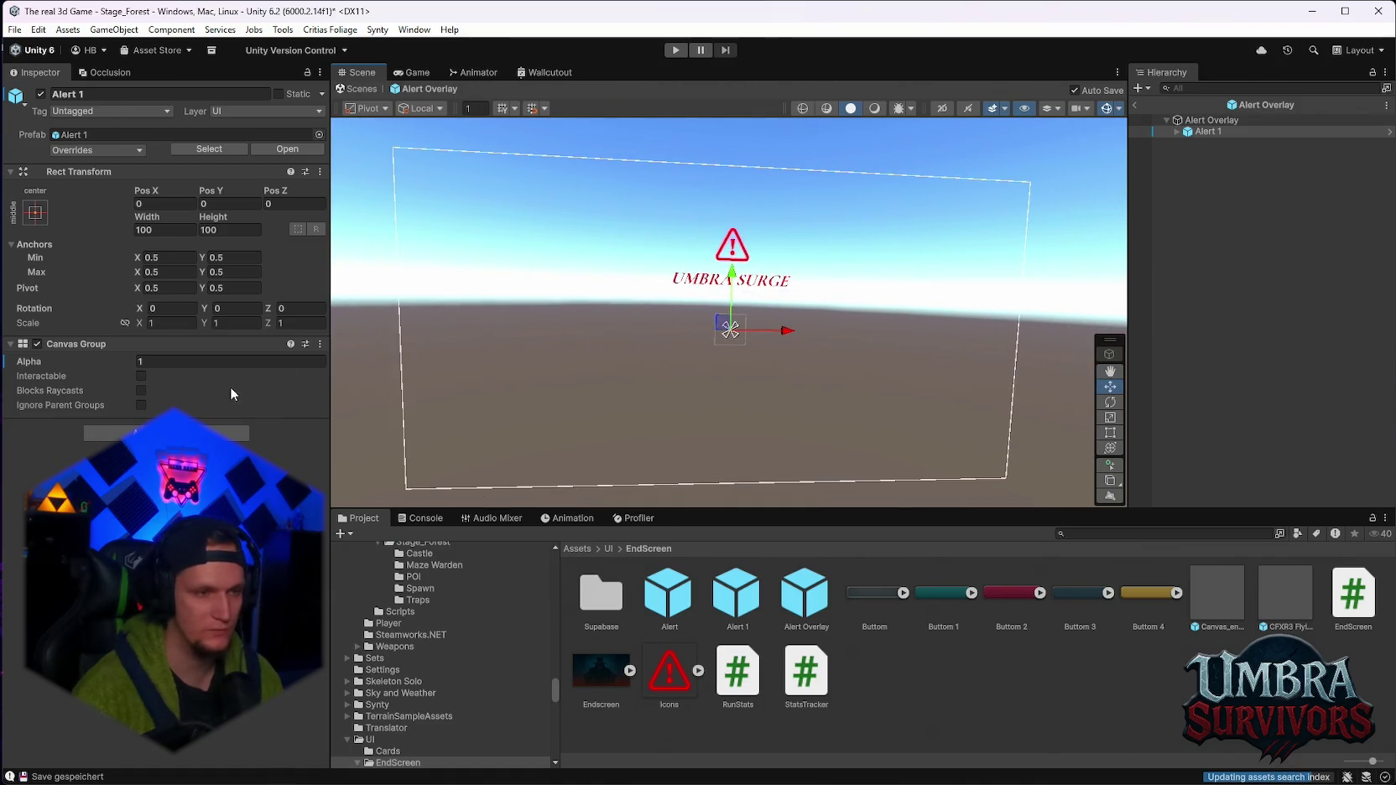
Anchor Alert 1 to the top centre using the Rect Transform anchor presets
click(1208, 123)
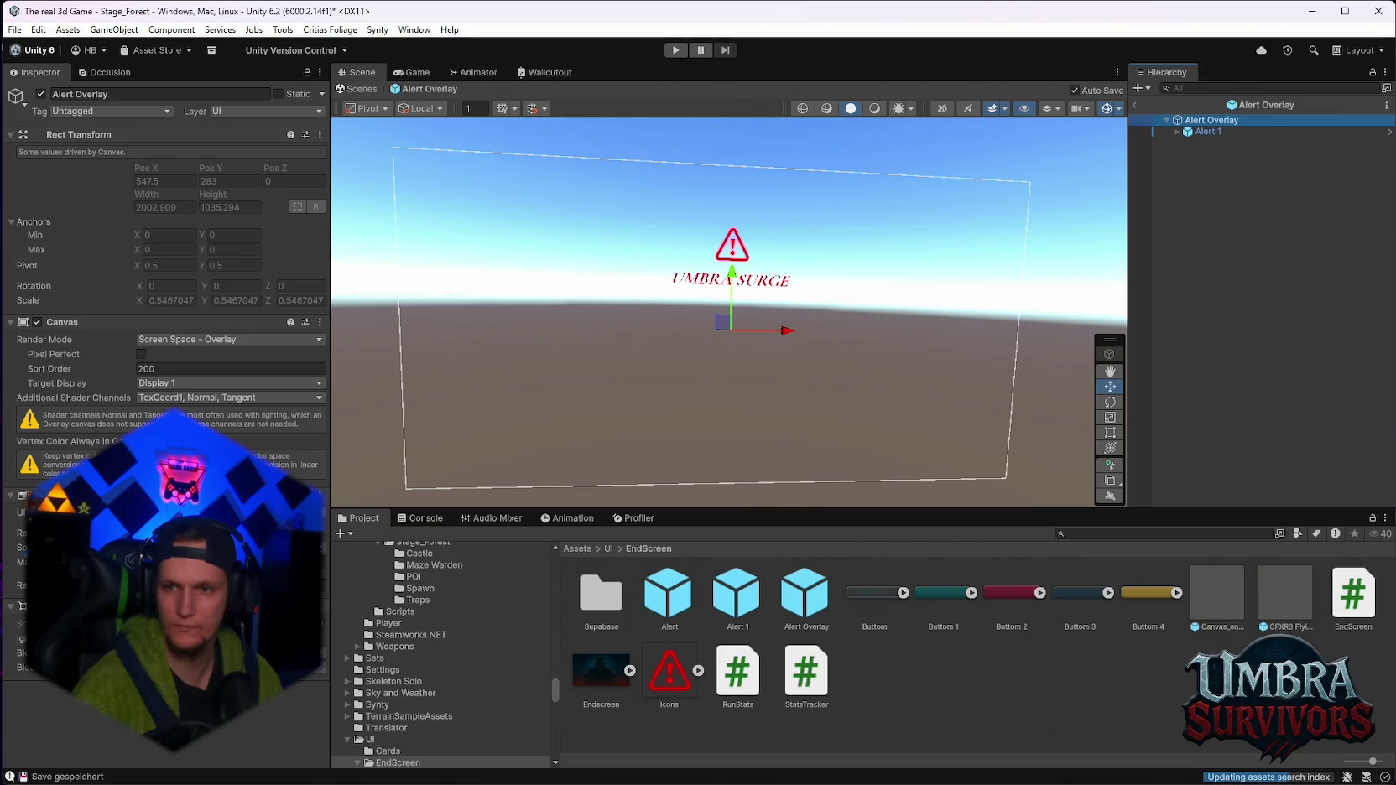
click(1200, 132)
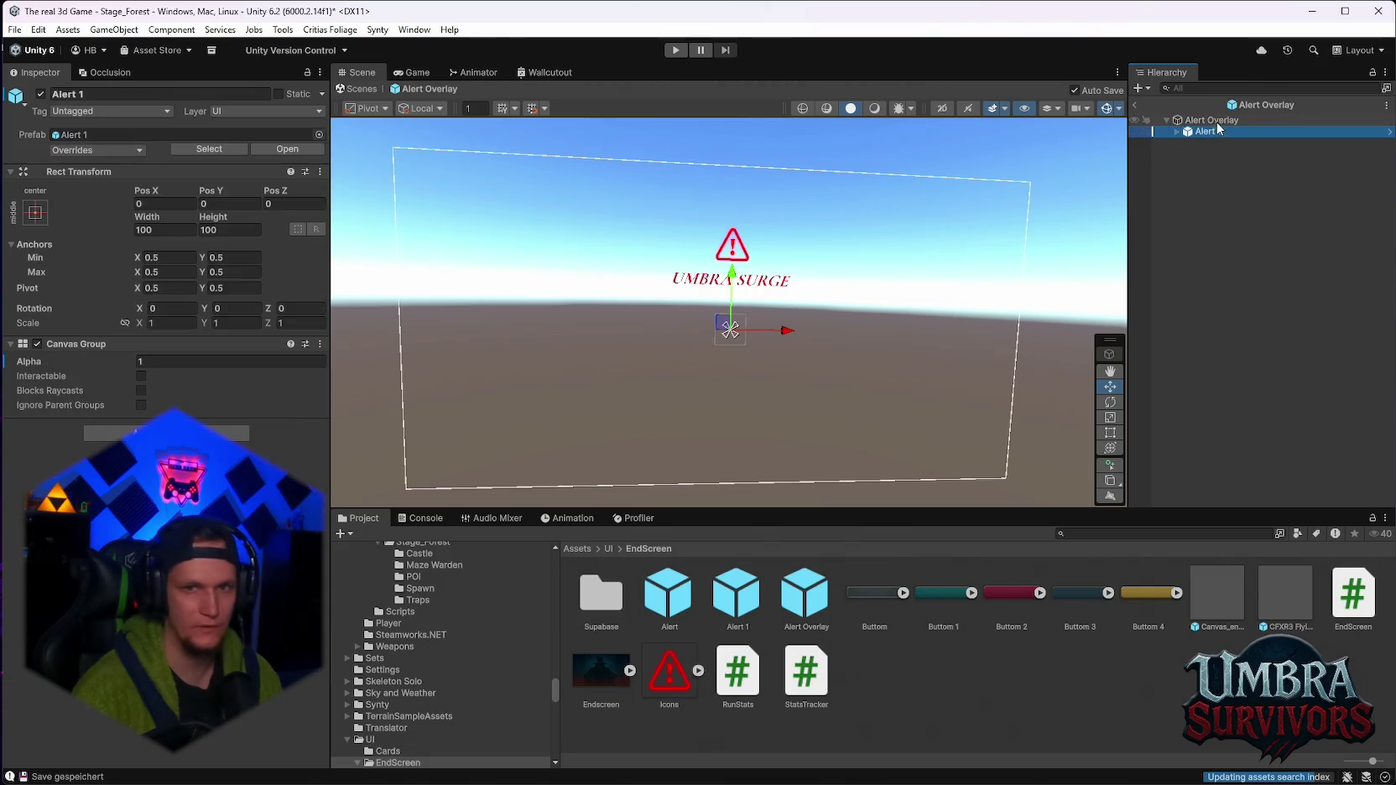
click(1216, 119)
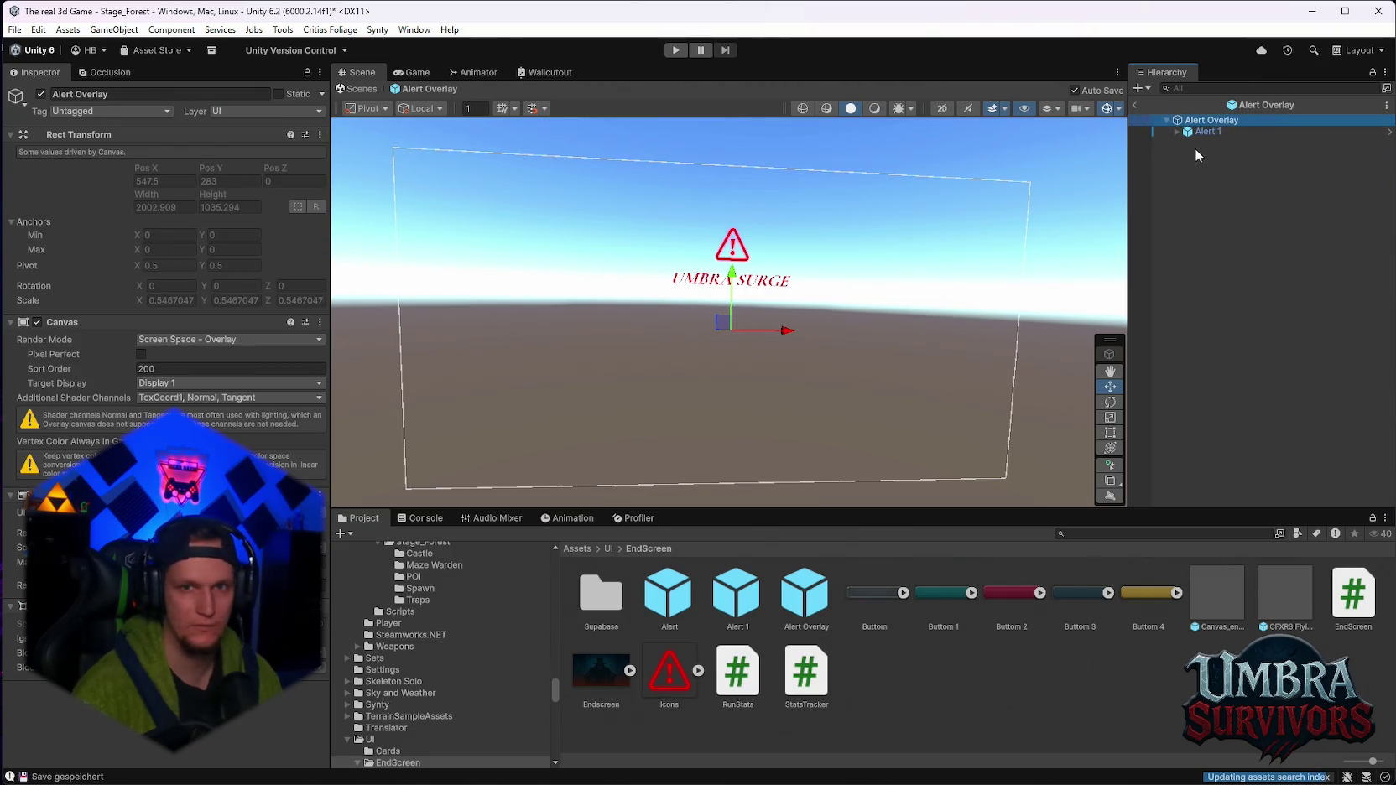
click(1219, 133)
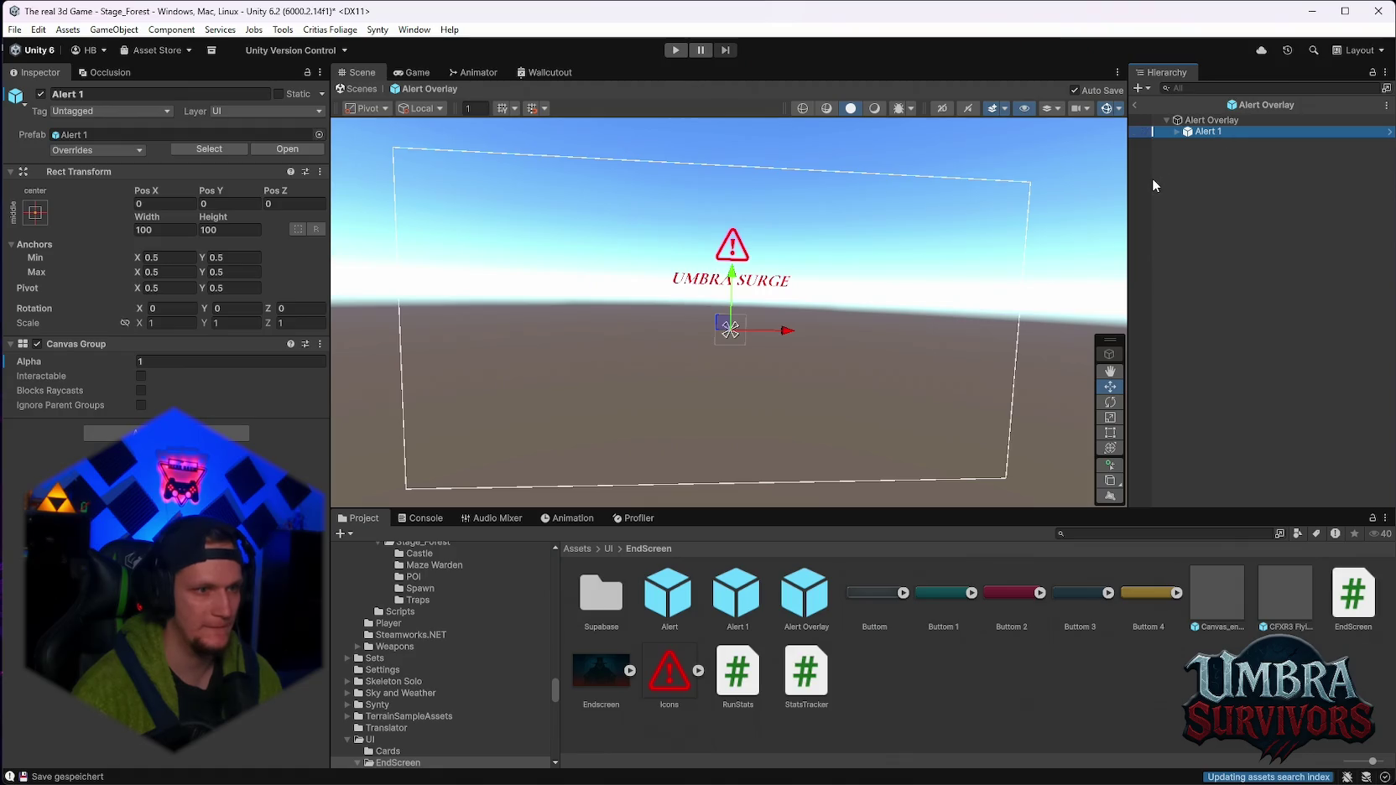
click(36, 216)
click(117, 288)
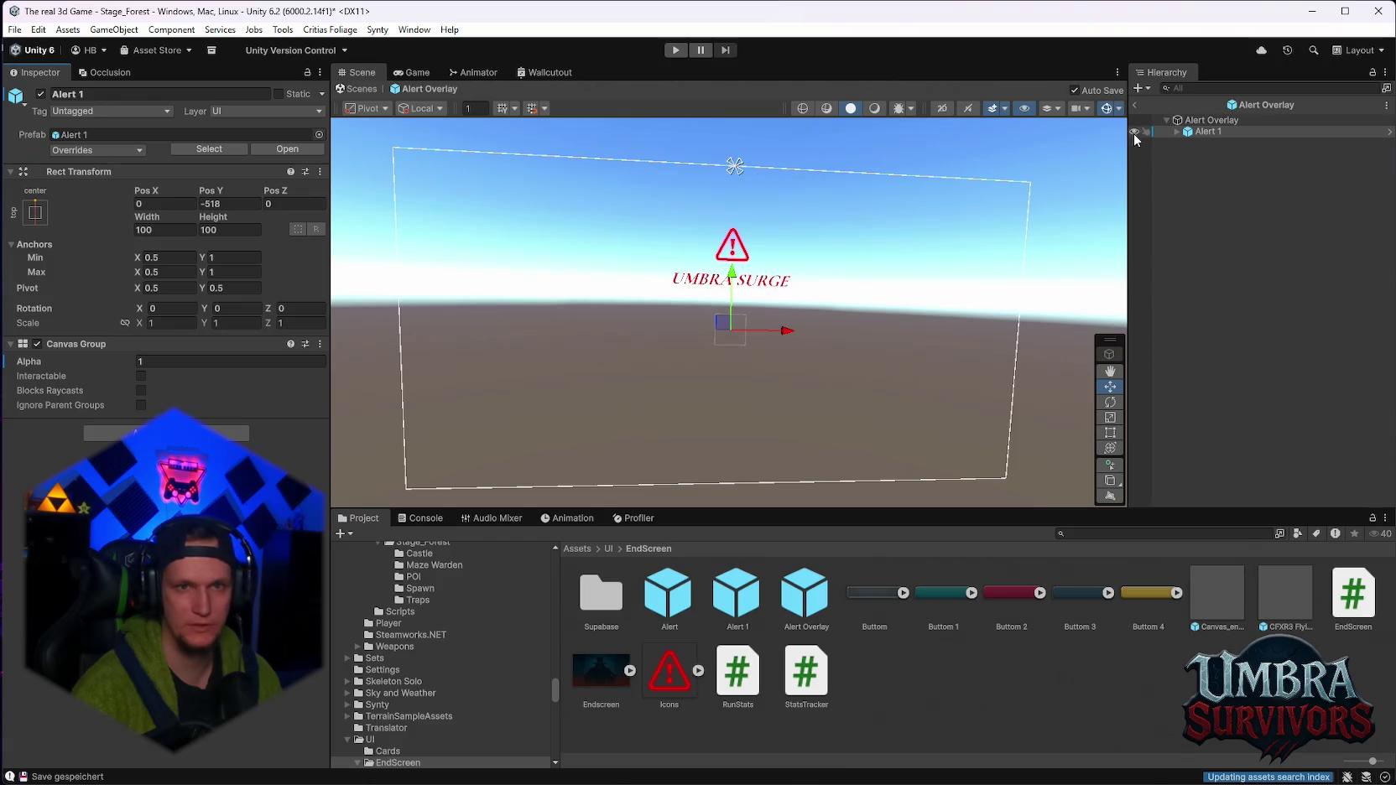
Preview the overlay in the Game view, then exit prefab mode back to the scene
click(413, 72)
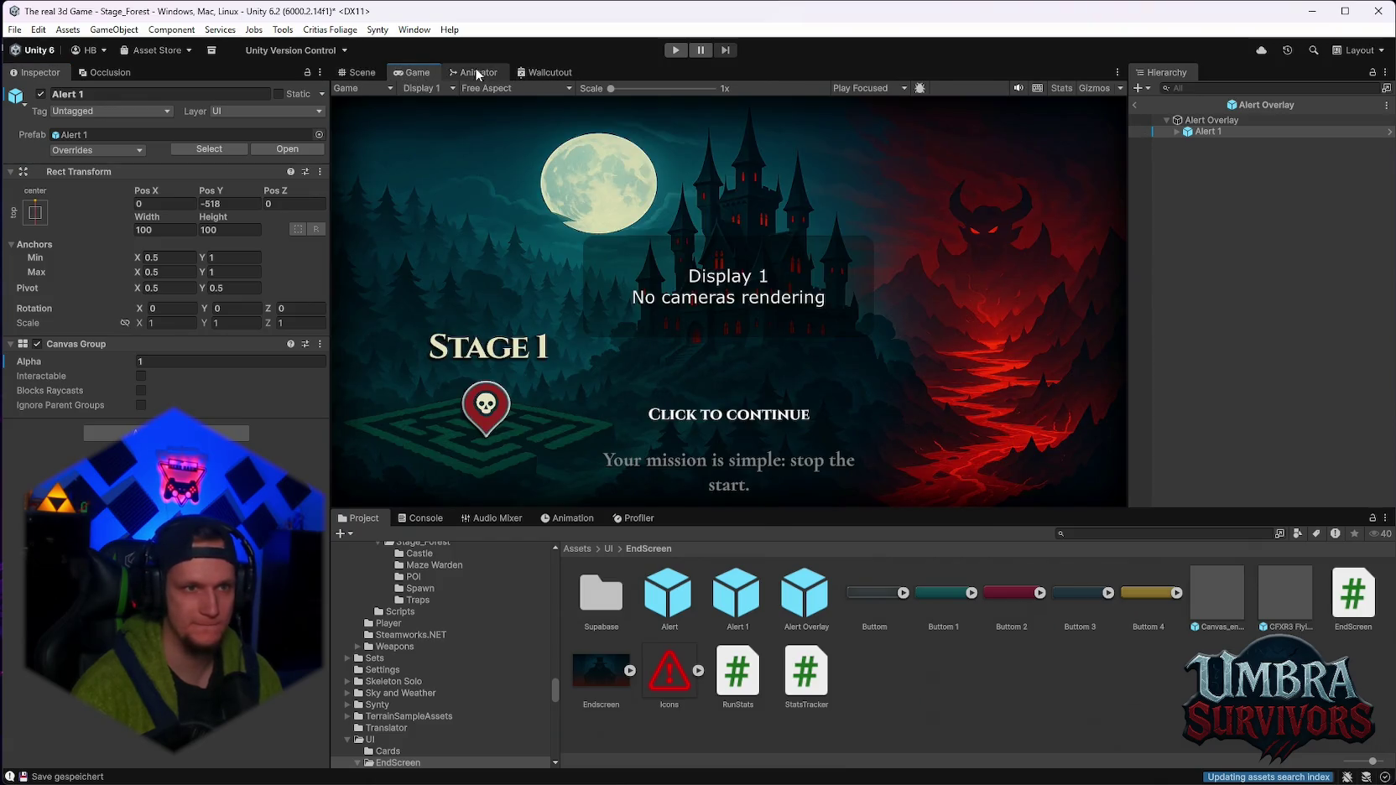
click(356, 72)
click(1135, 104)
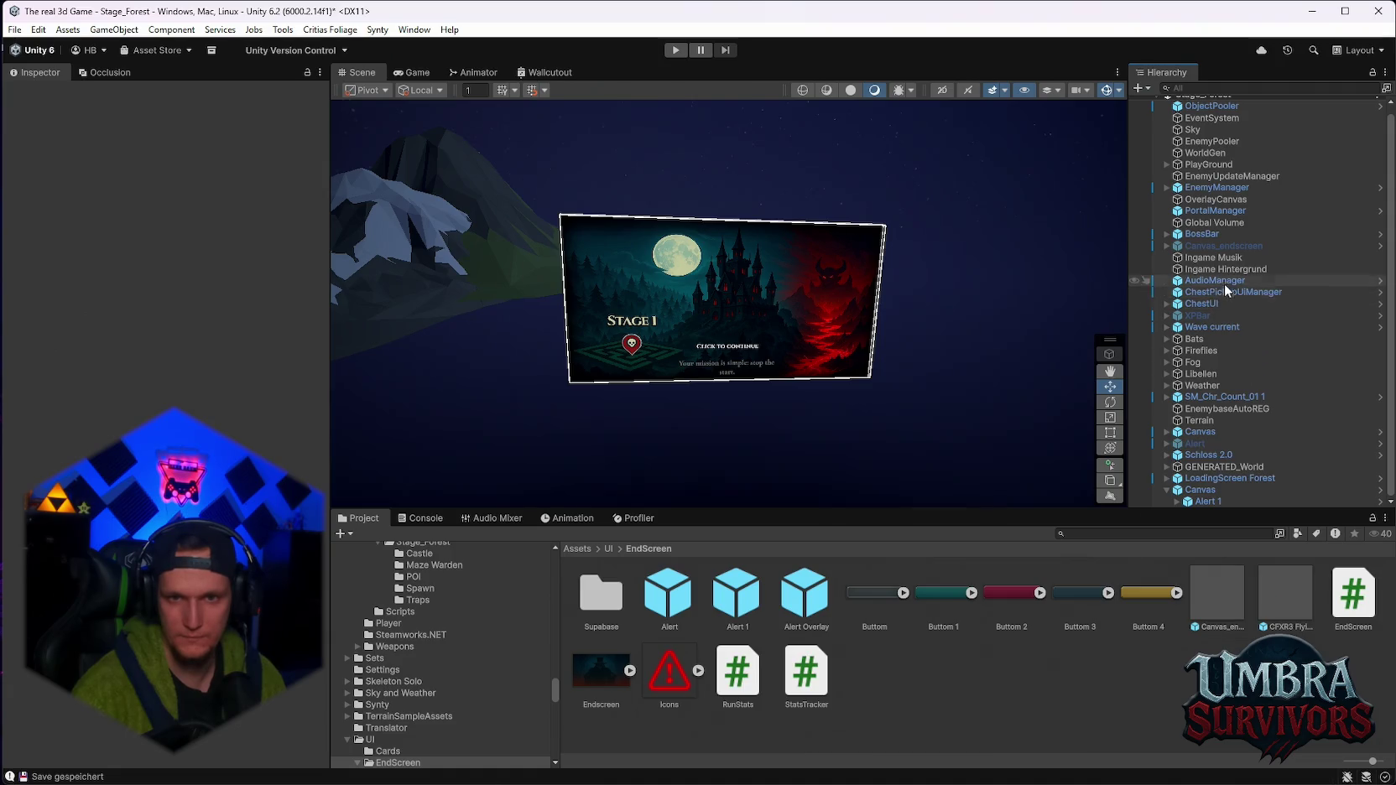
Assign Alert 1's Text (TMP) and Image as EnemyManager's Wave 21 title text and icon image
click(1215, 199)
click(1211, 188)
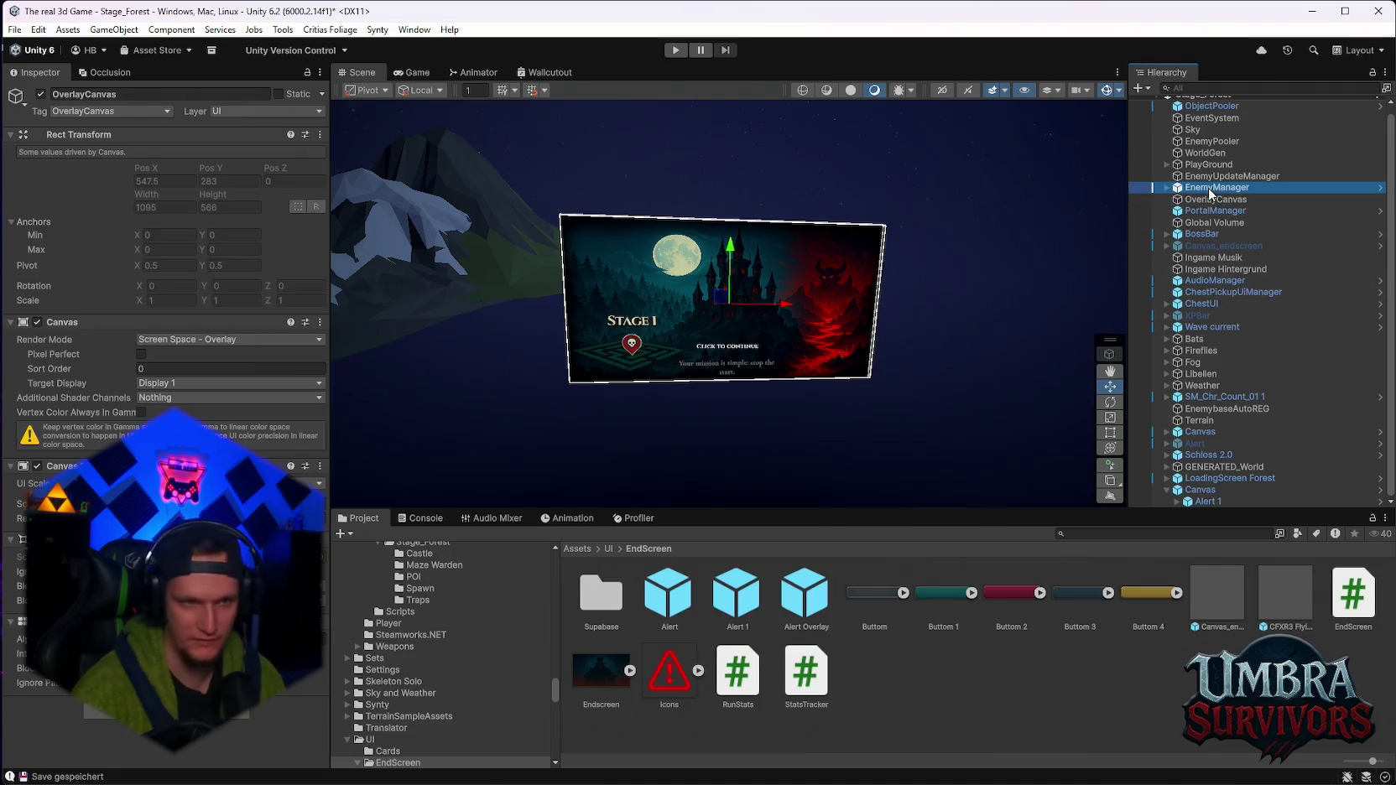
mouse_move(1257, 399)
mouse_down()
mouse_move(1191, 478)
mouse_move(1191, 503)
mouse_move(587, 503)
mouse_move(181, 367)
mouse_move(161, 303)
mouse_up()
click(1178, 502)
mouse_move(1194, 501)
mouse_down()
mouse_move(1226, 494)
mouse_move(326, 389)
mouse_up()
drag(189, 329, 174, 319)
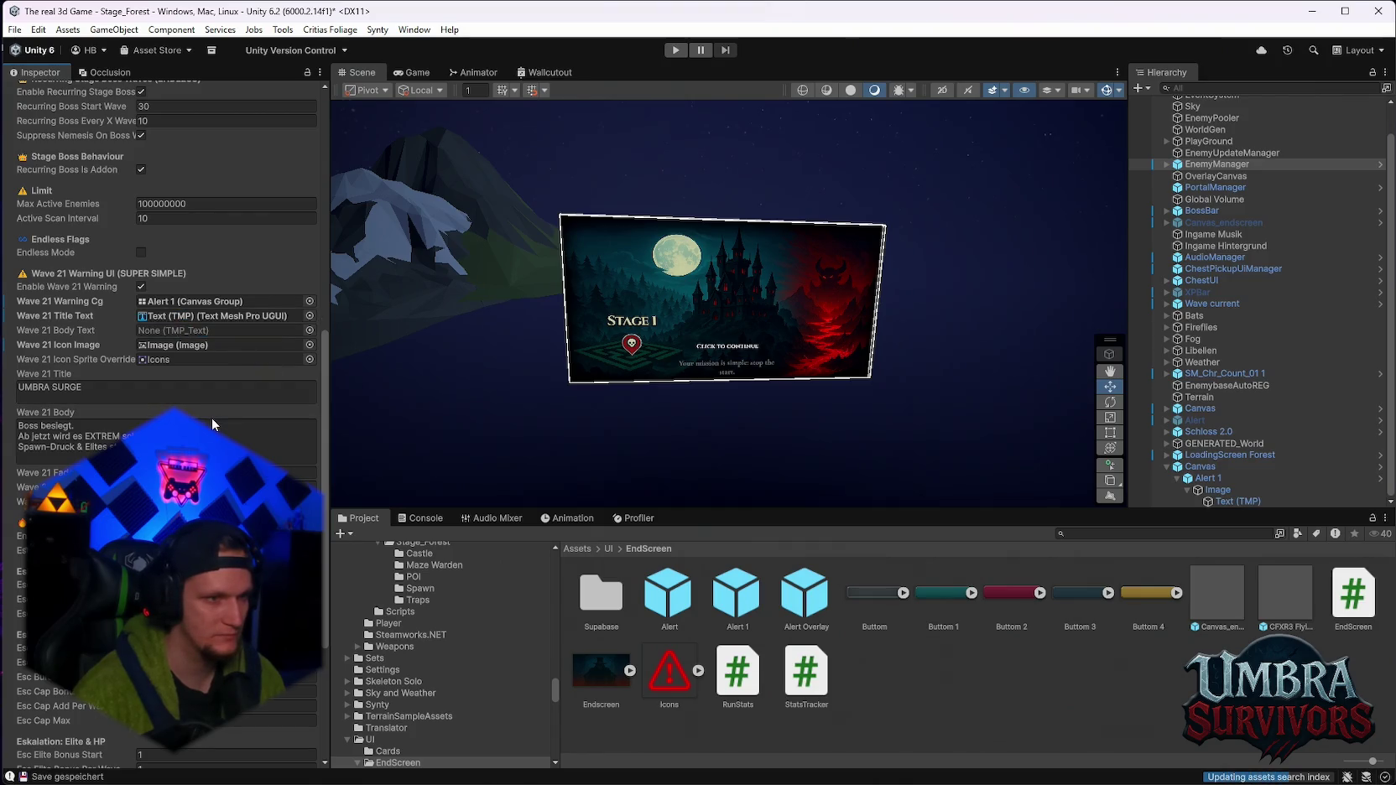
mouse_move(1189, 491)
mouse_down()
mouse_move(124, 344)
mouse_move(166, 355)
mouse_up()
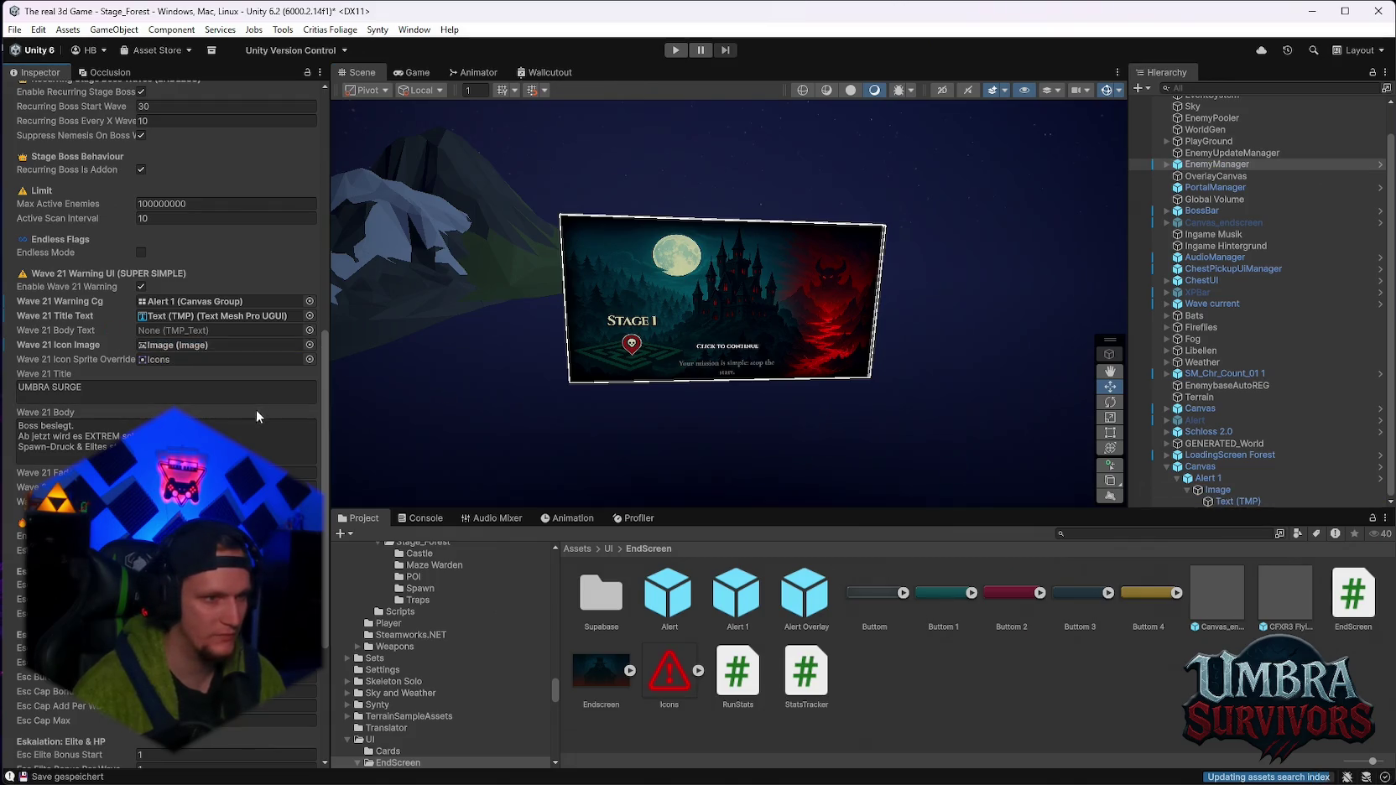
Clear the Wave 21 icon sprite override, then save the scene and the project
click(159, 359)
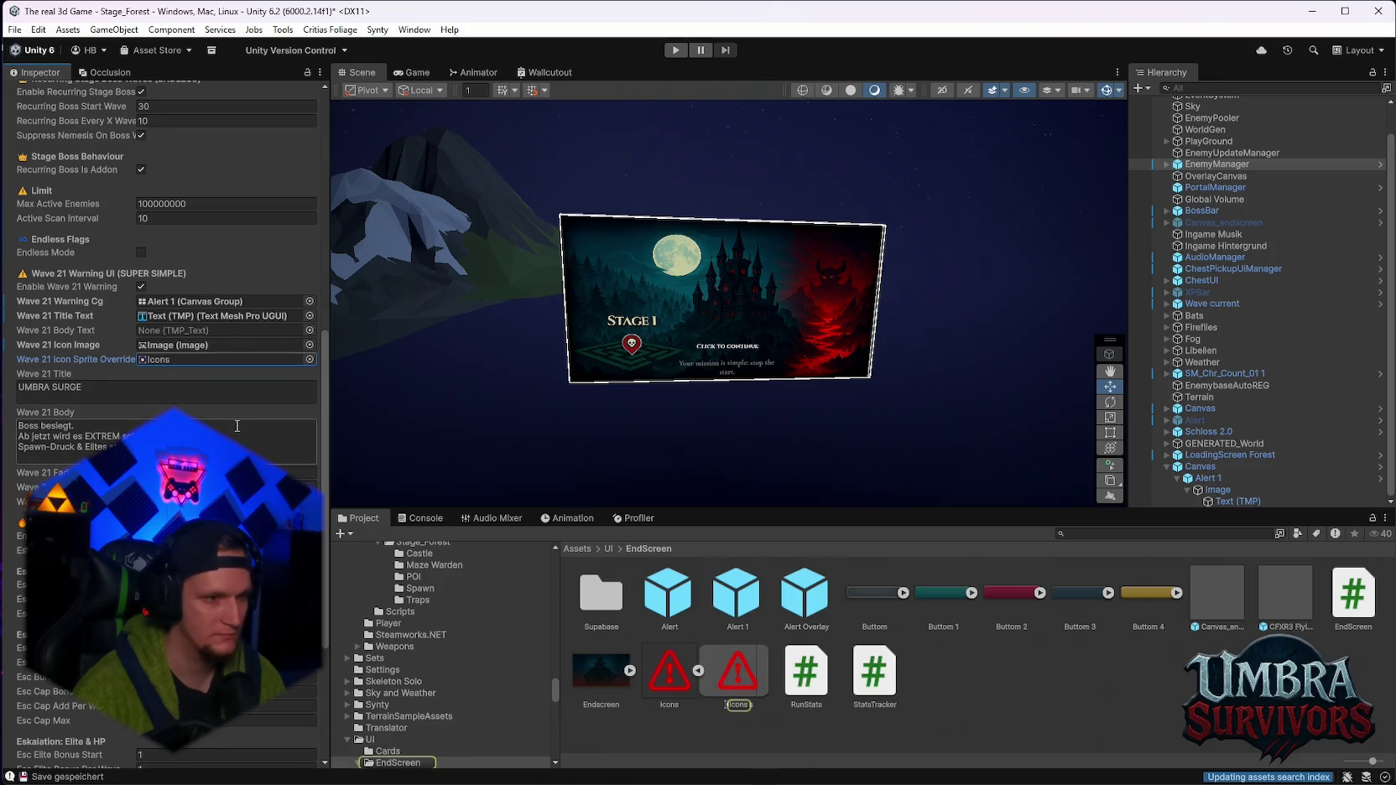
key(Delete)
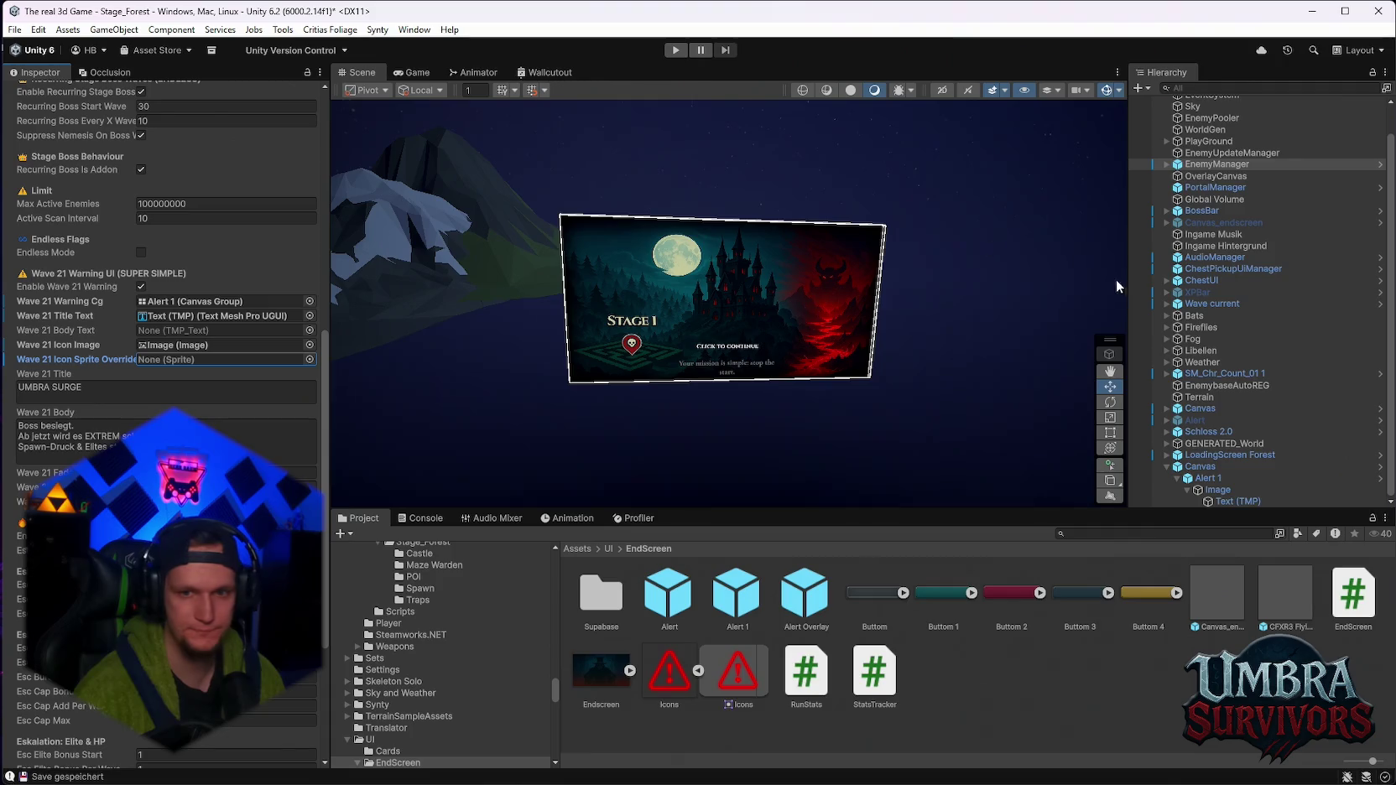
click(14, 29)
click(39, 100)
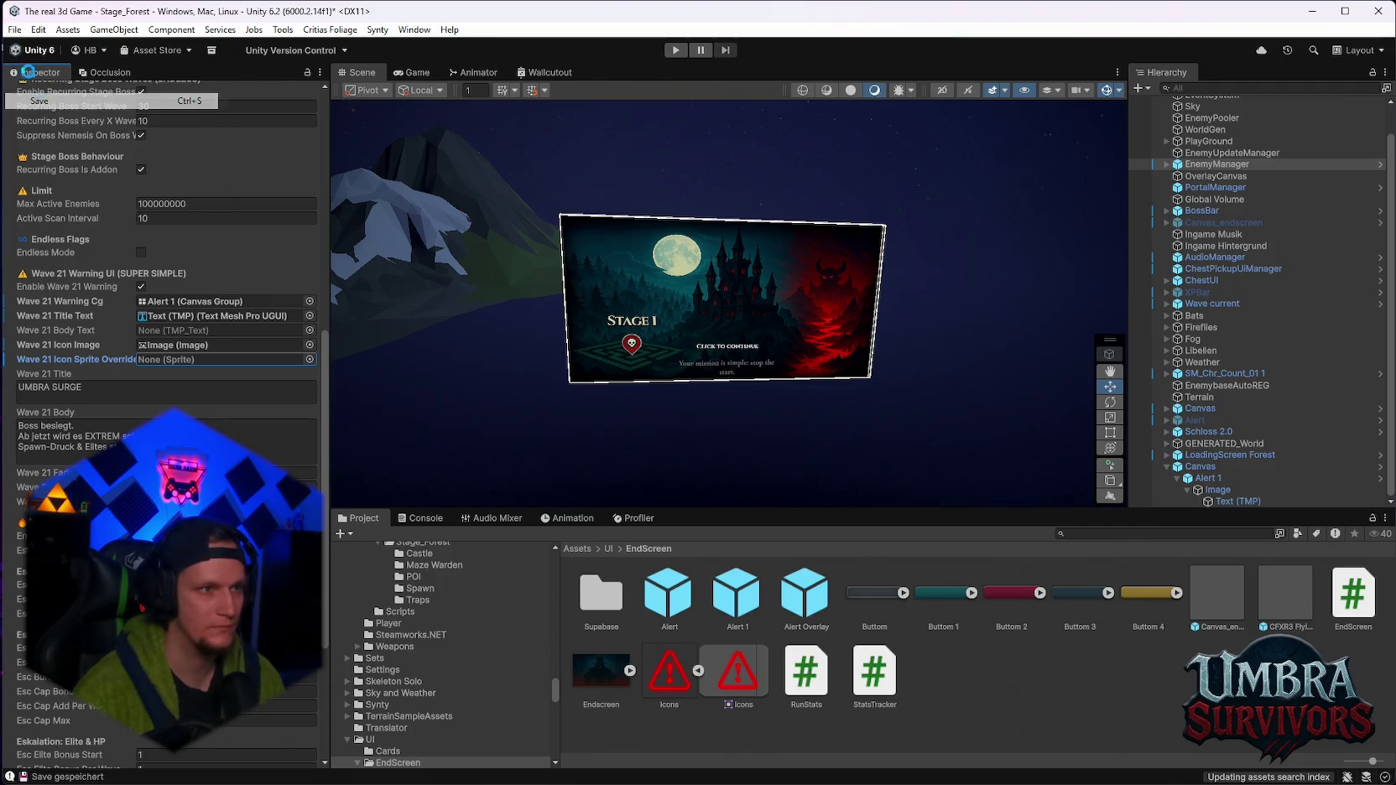
click(14, 30)
click(42, 187)
Open the Stage_Hub scene from the recent scenes list
click(15, 30)
mouse_move(52, 71)
click(277, 93)
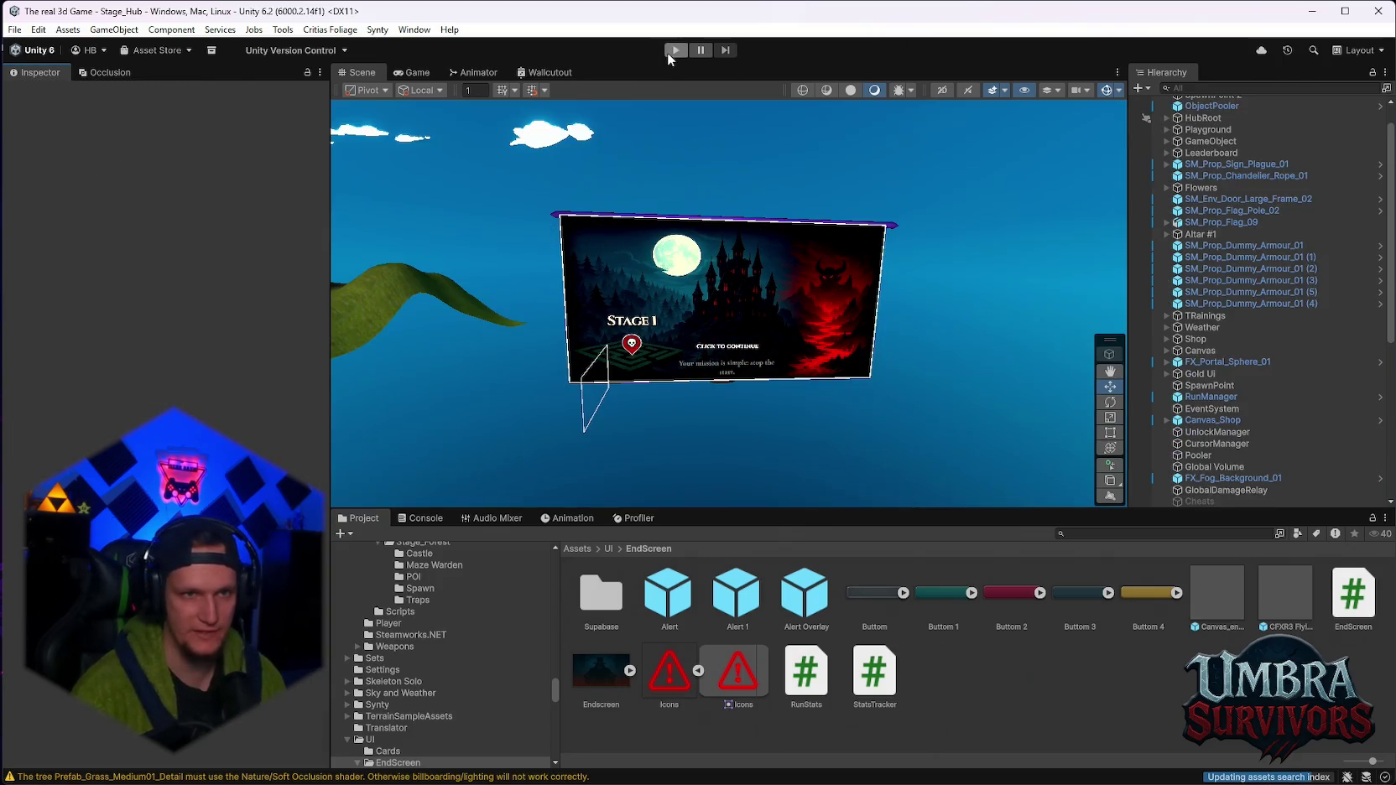
Play from the hub, choose Ice Tornado, and start the Stage 1 run past its loading screen
click(671, 51)
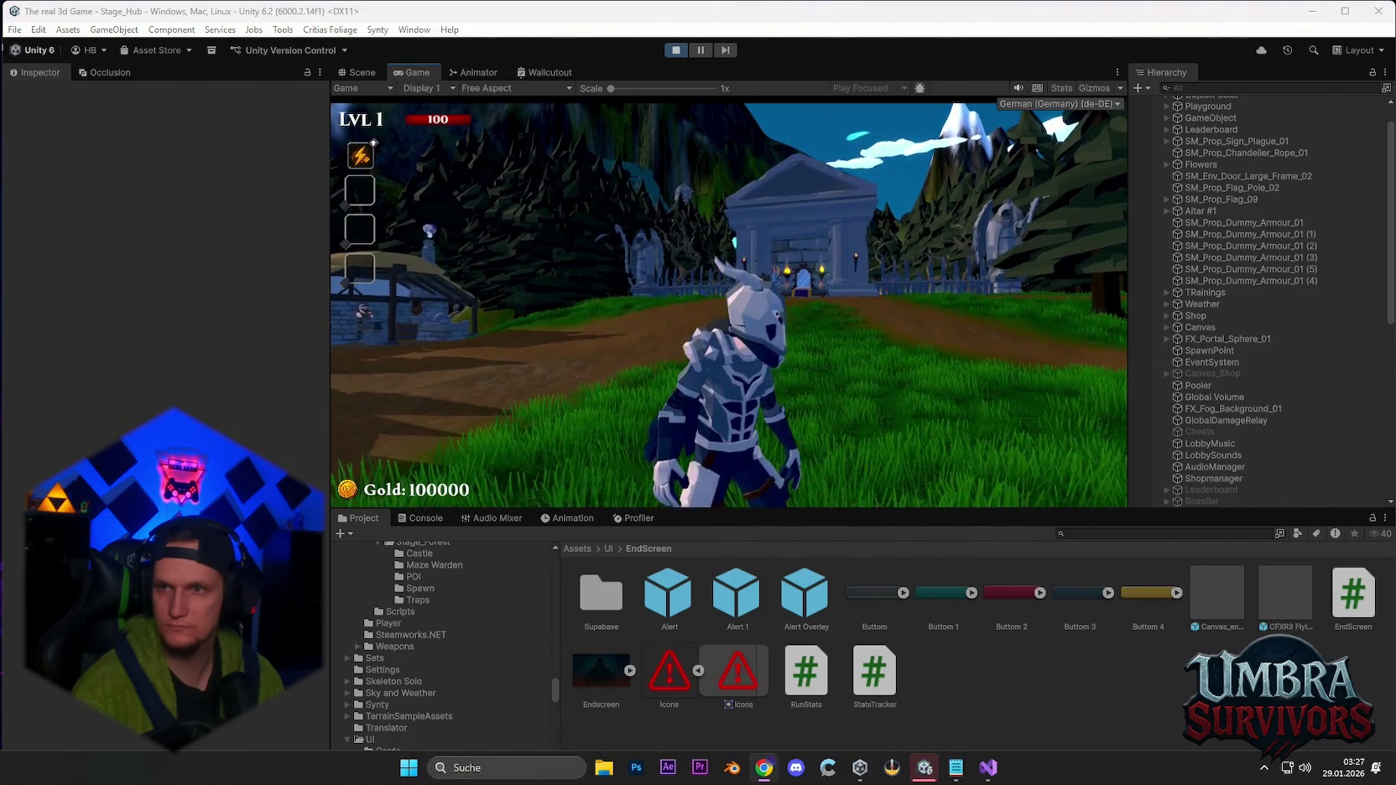
click(1166, 303)
scroll(1259, 347, down, 1)
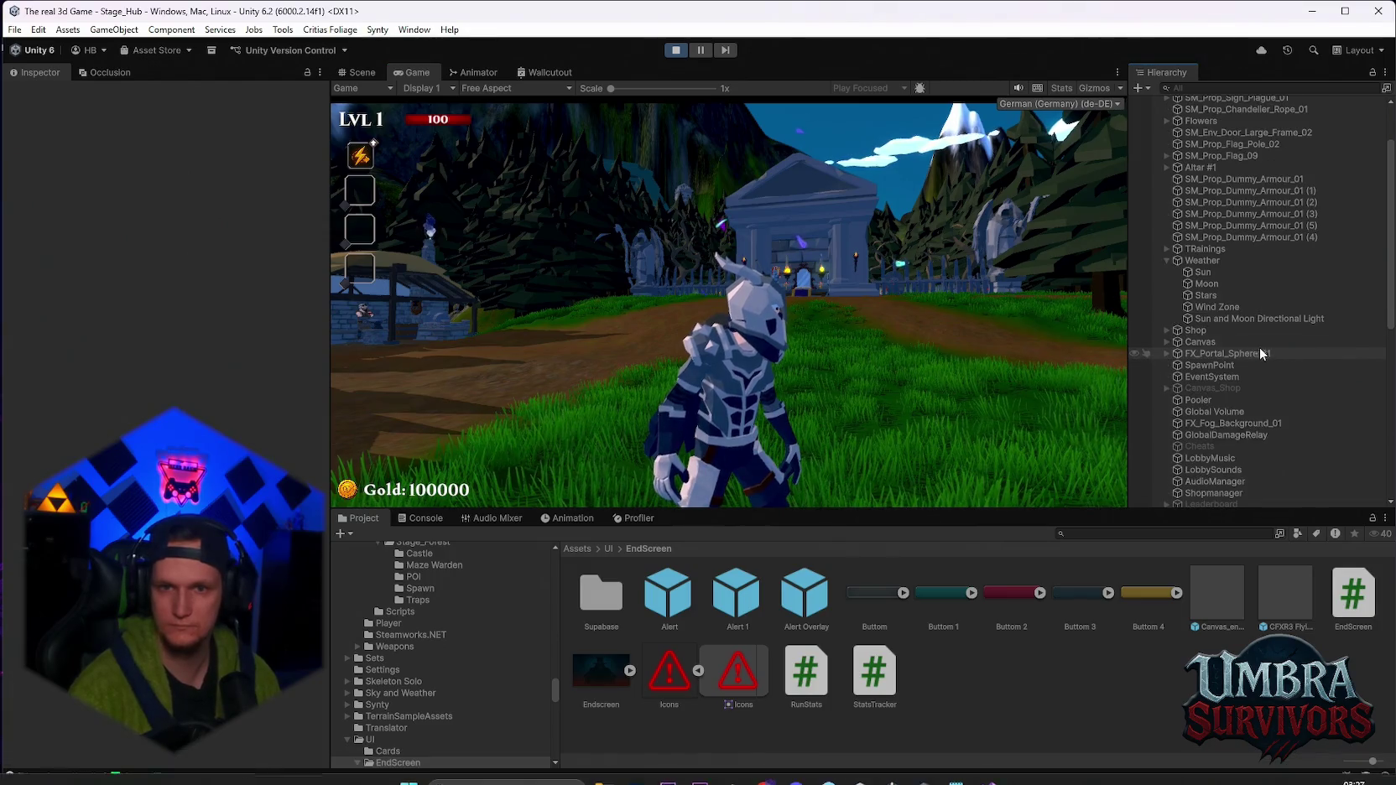
key(w)
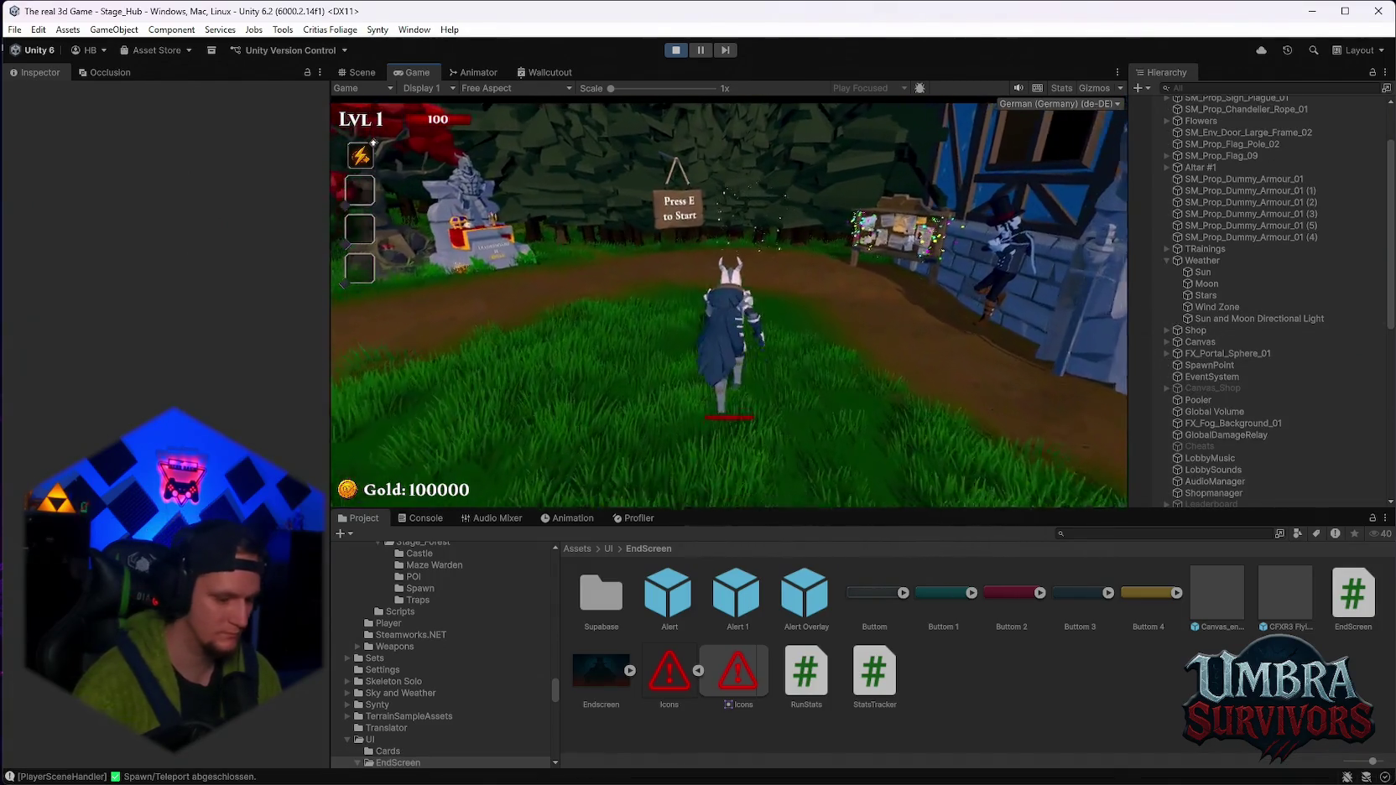
click(902, 317)
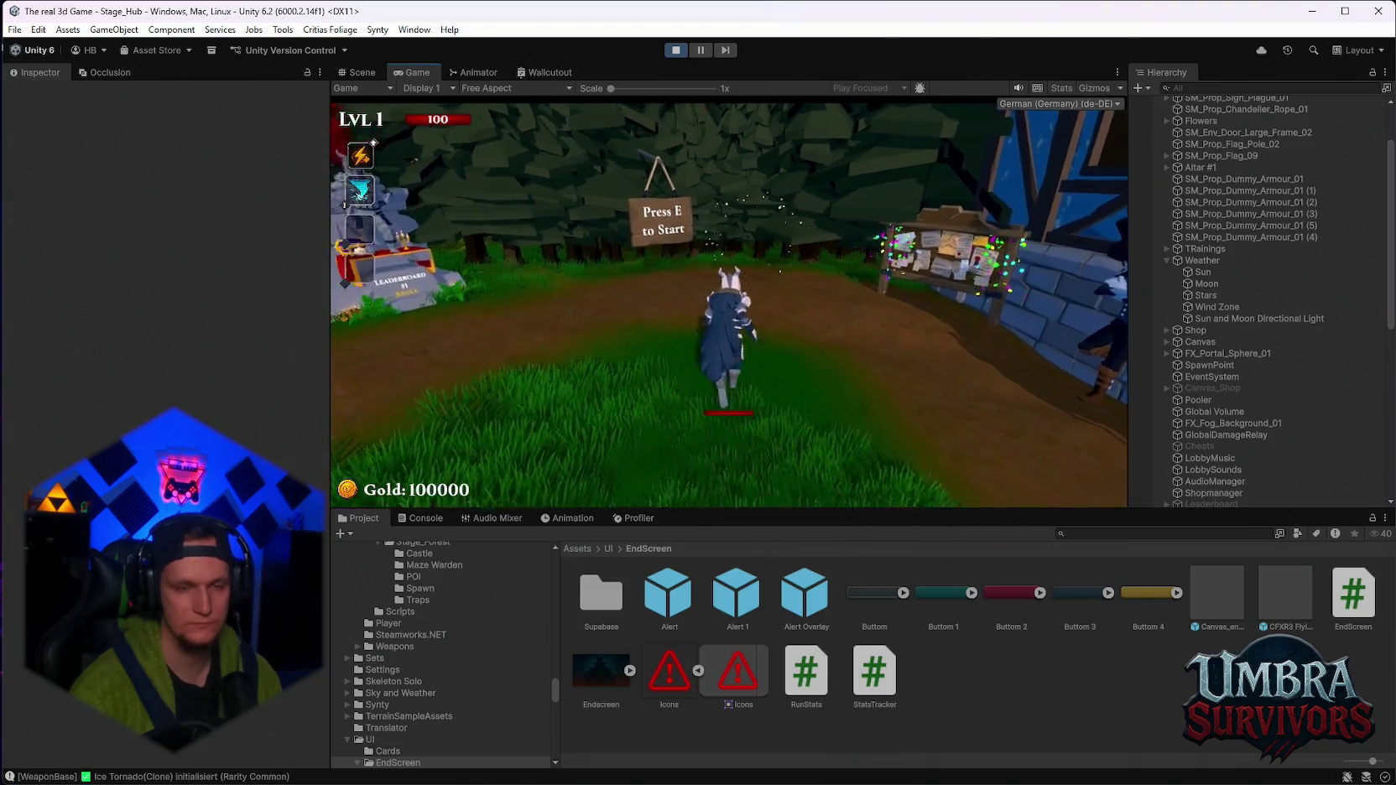
key(e)
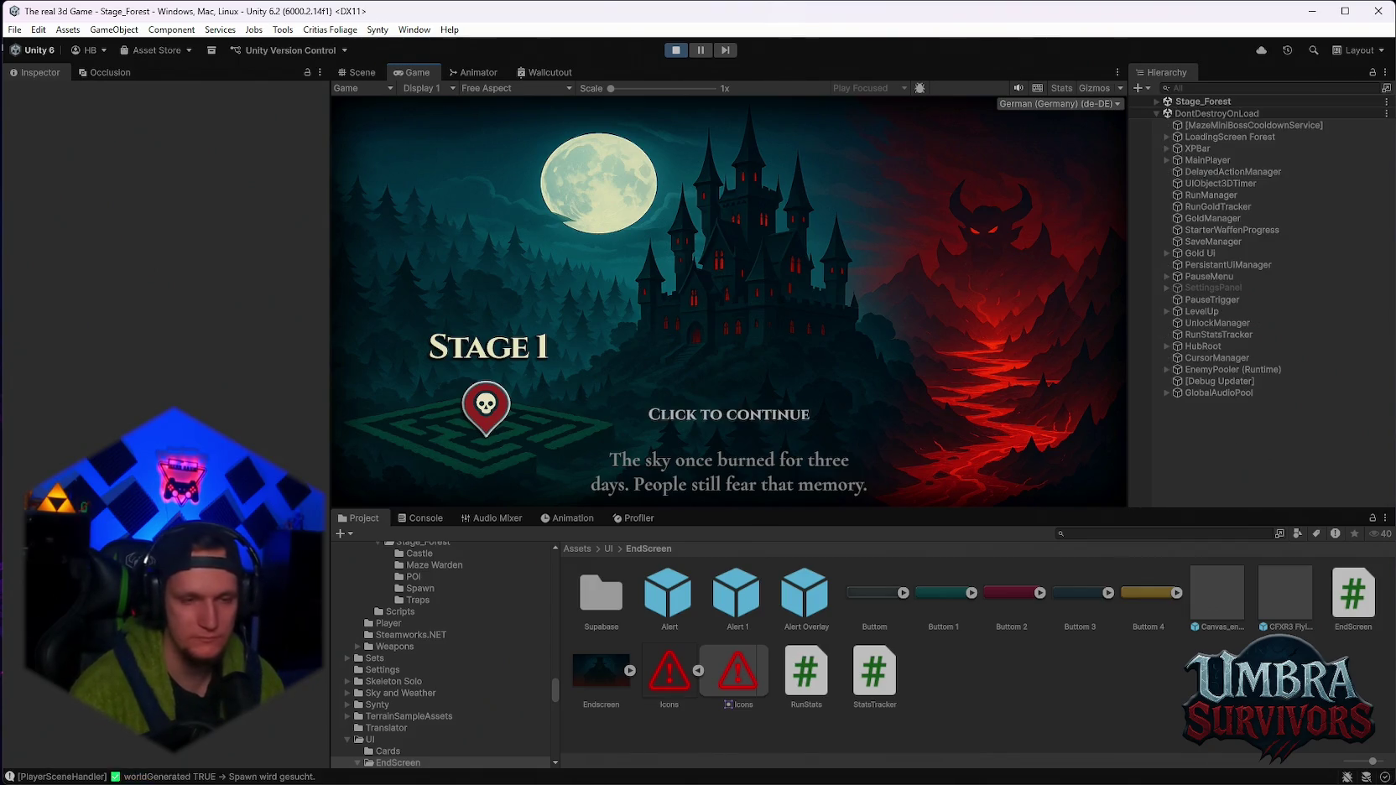
key(space)
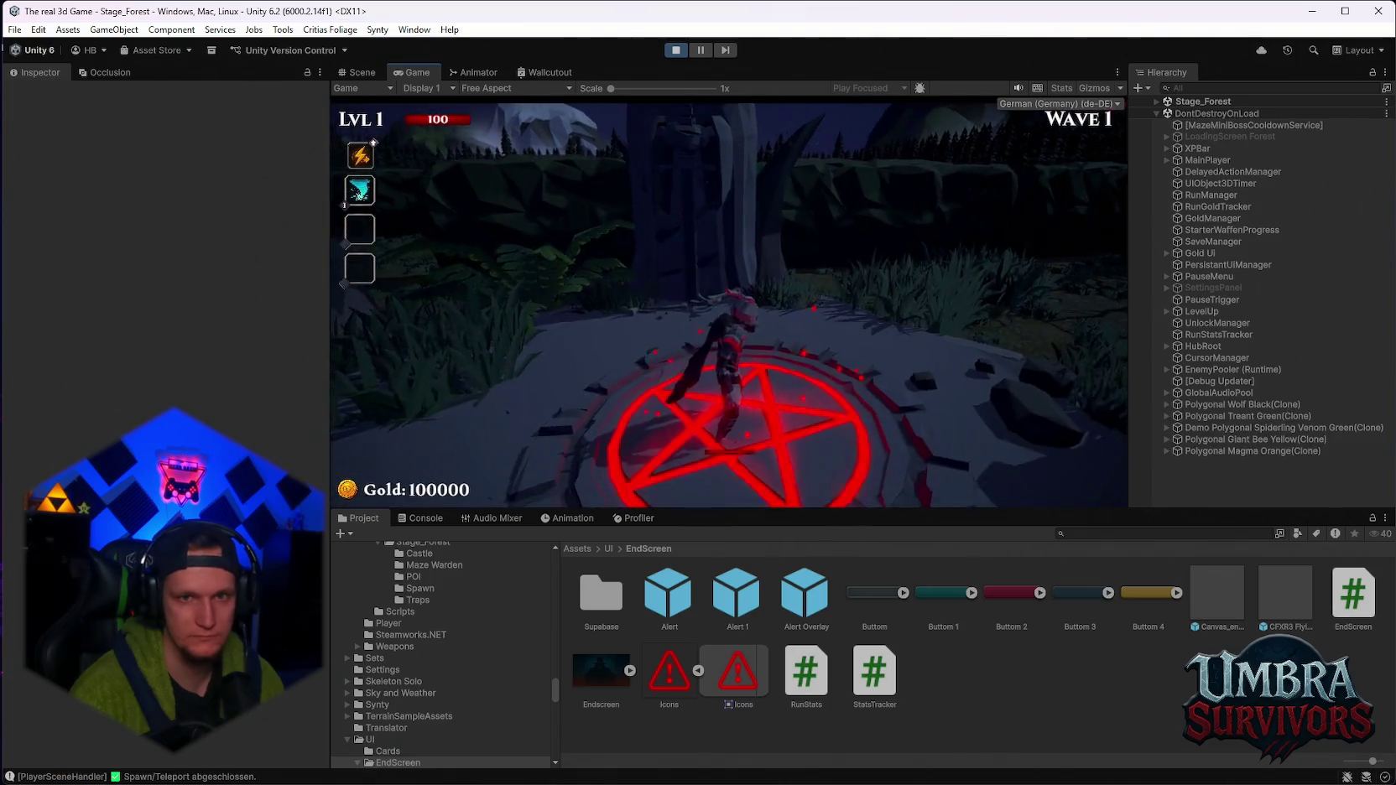
Pause, search the project for 'cheats', and drop the Cheats prefab into the running scene
key(Escape)
click(1124, 534)
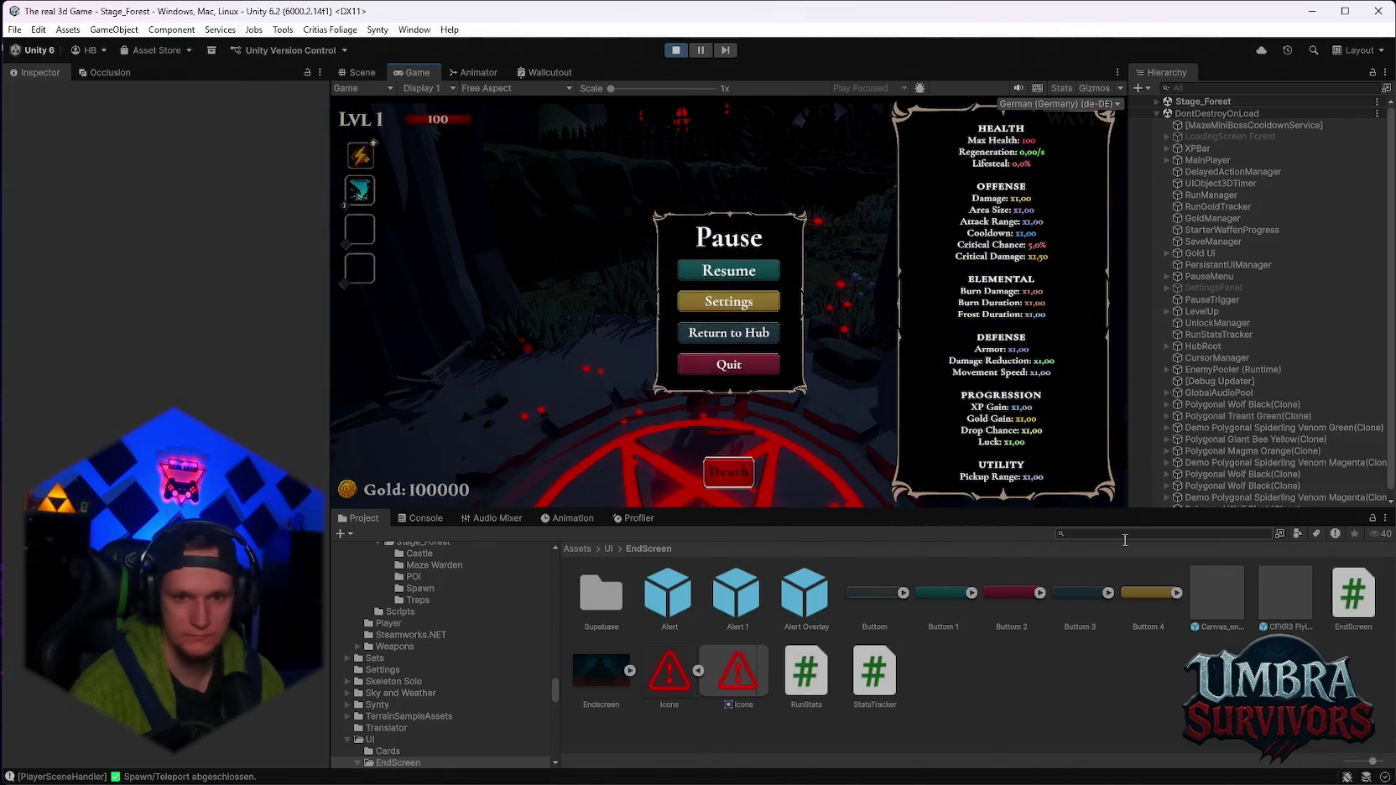
text(chascheats)
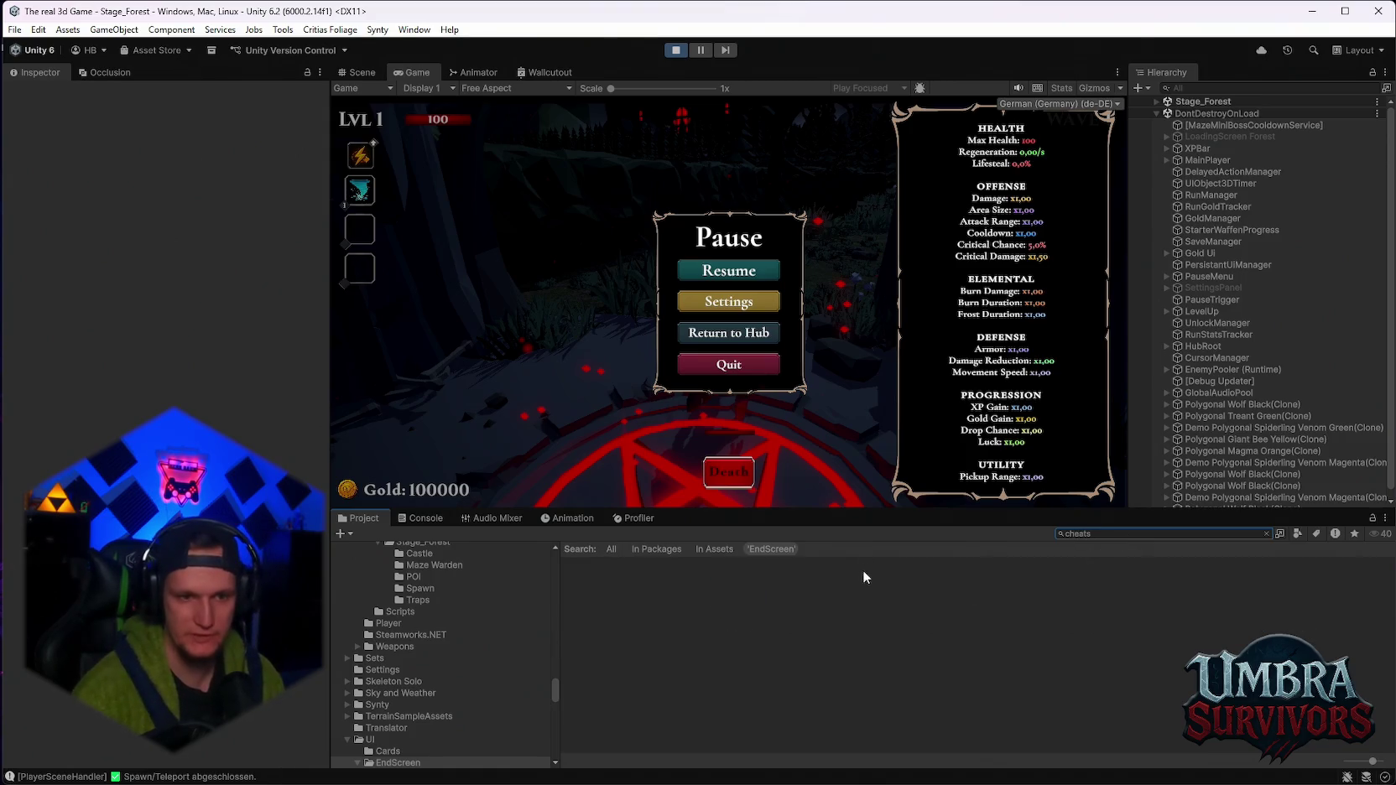
key(BackSpace)
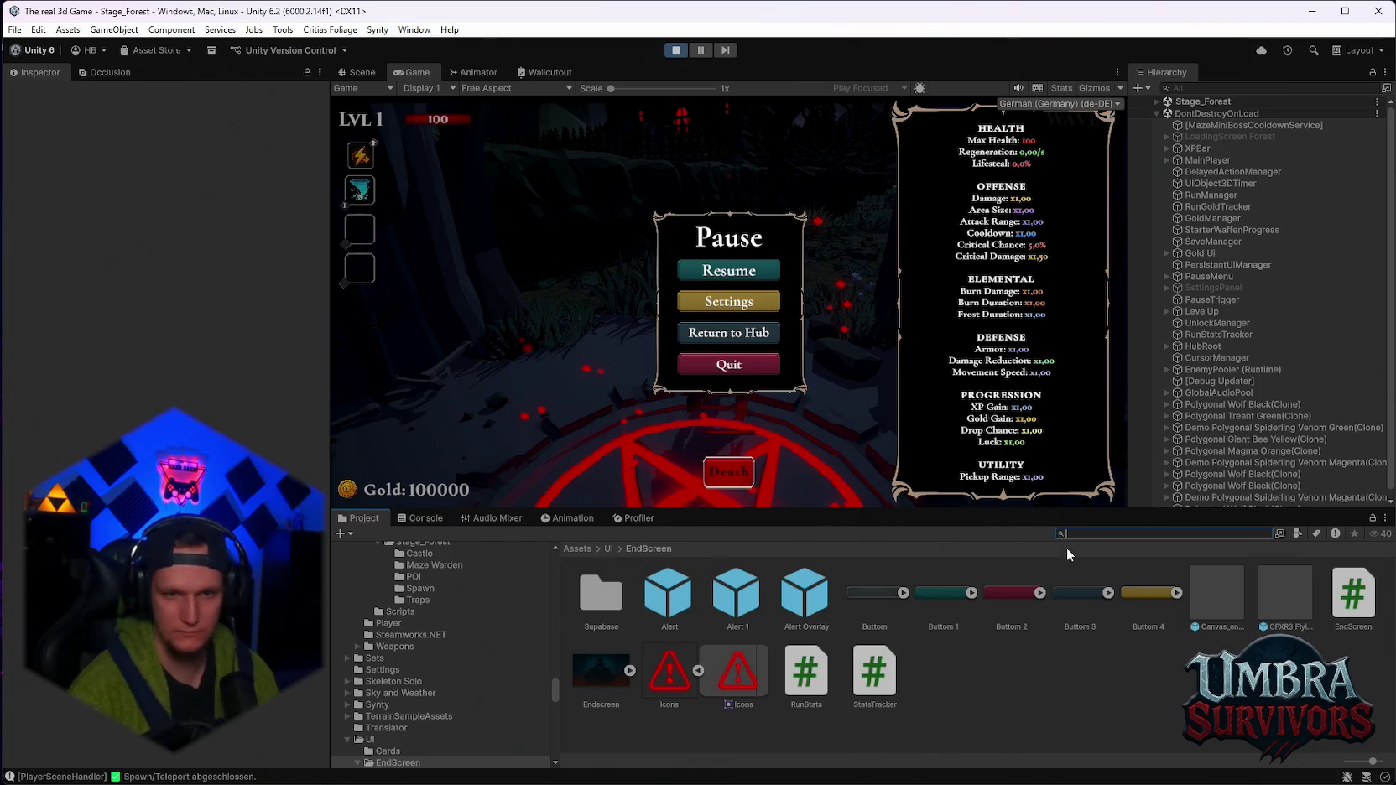
text(cheats)
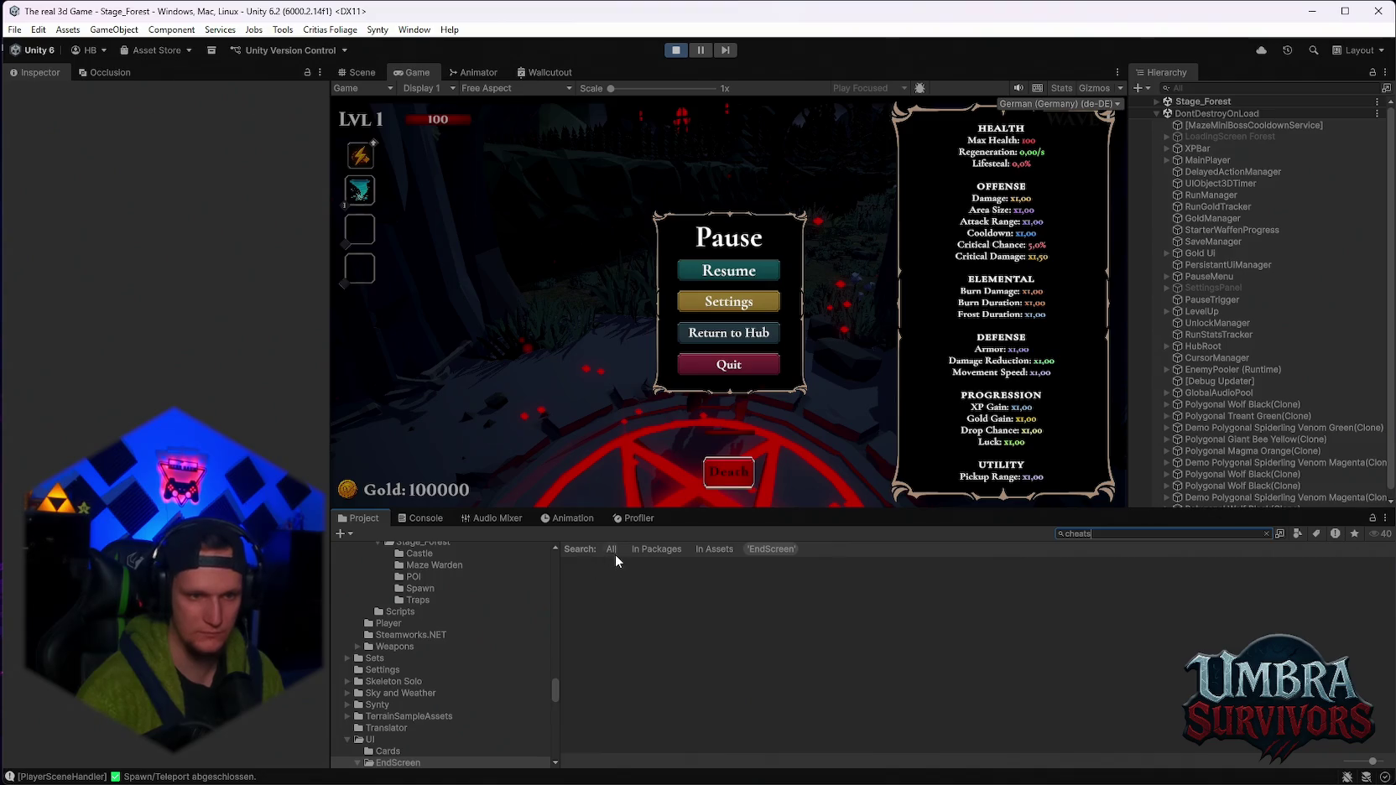
click(613, 552)
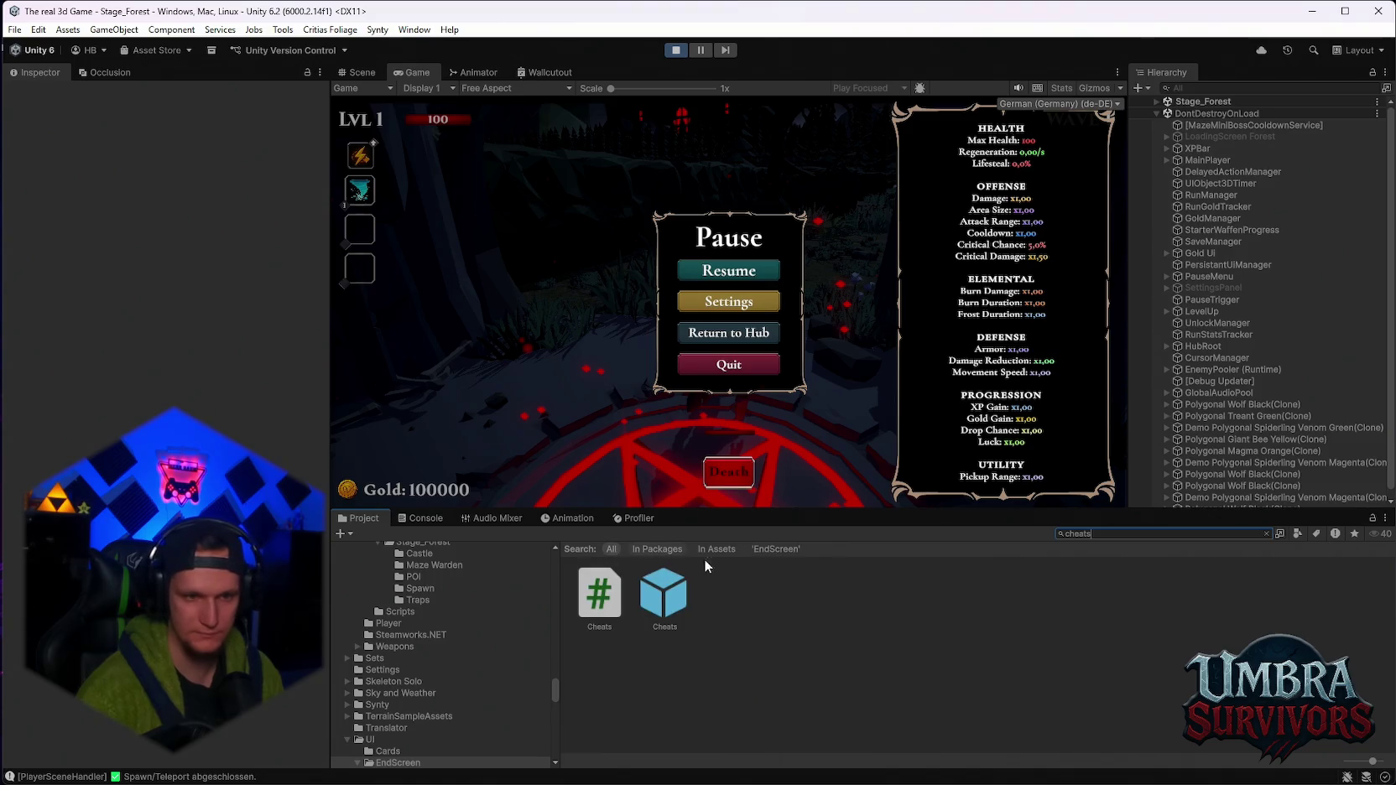
scroll(1199, 504, down, 1)
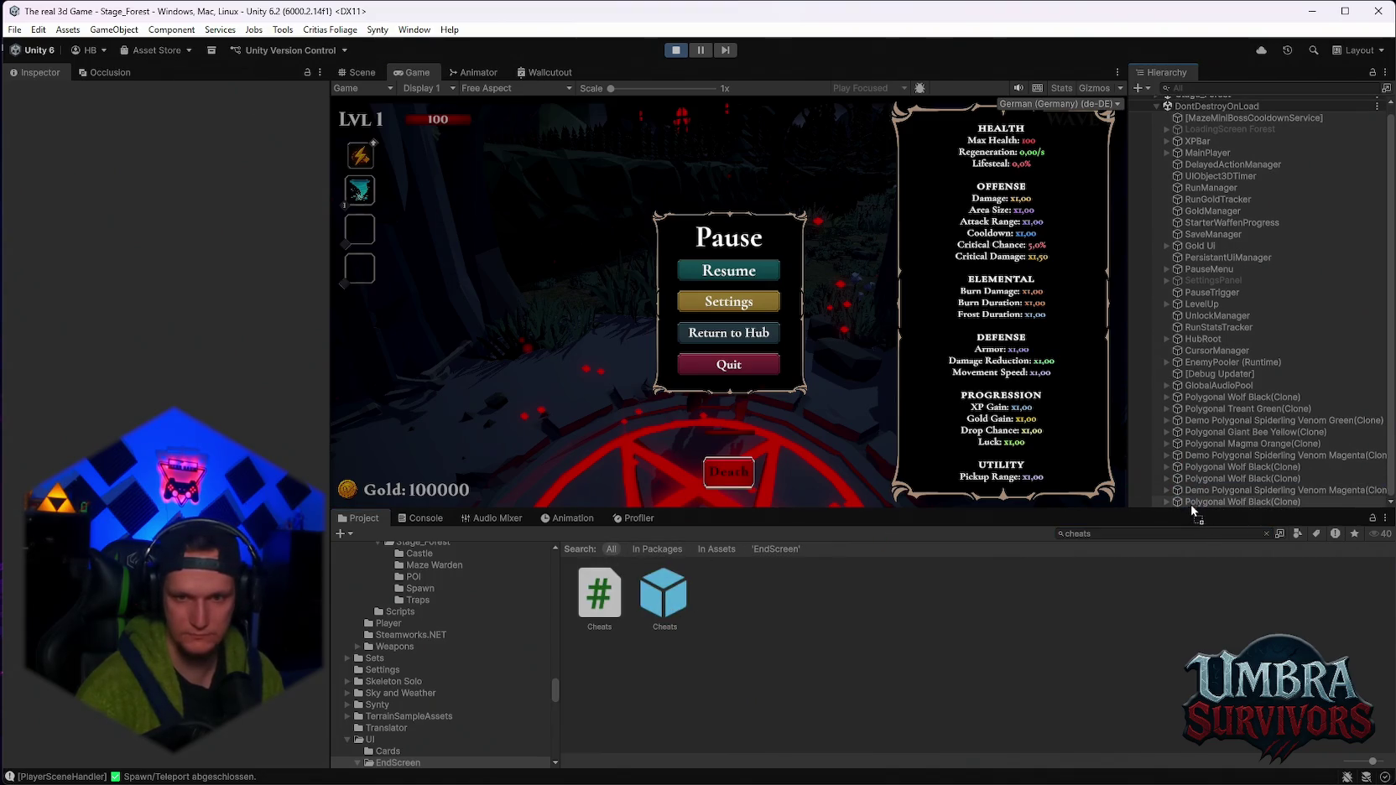
drag(1186, 512, 1186, 508)
Return to gameplay and press F7 repeatedly to skip forward to wave 30
click(735, 300)
key(Escape)
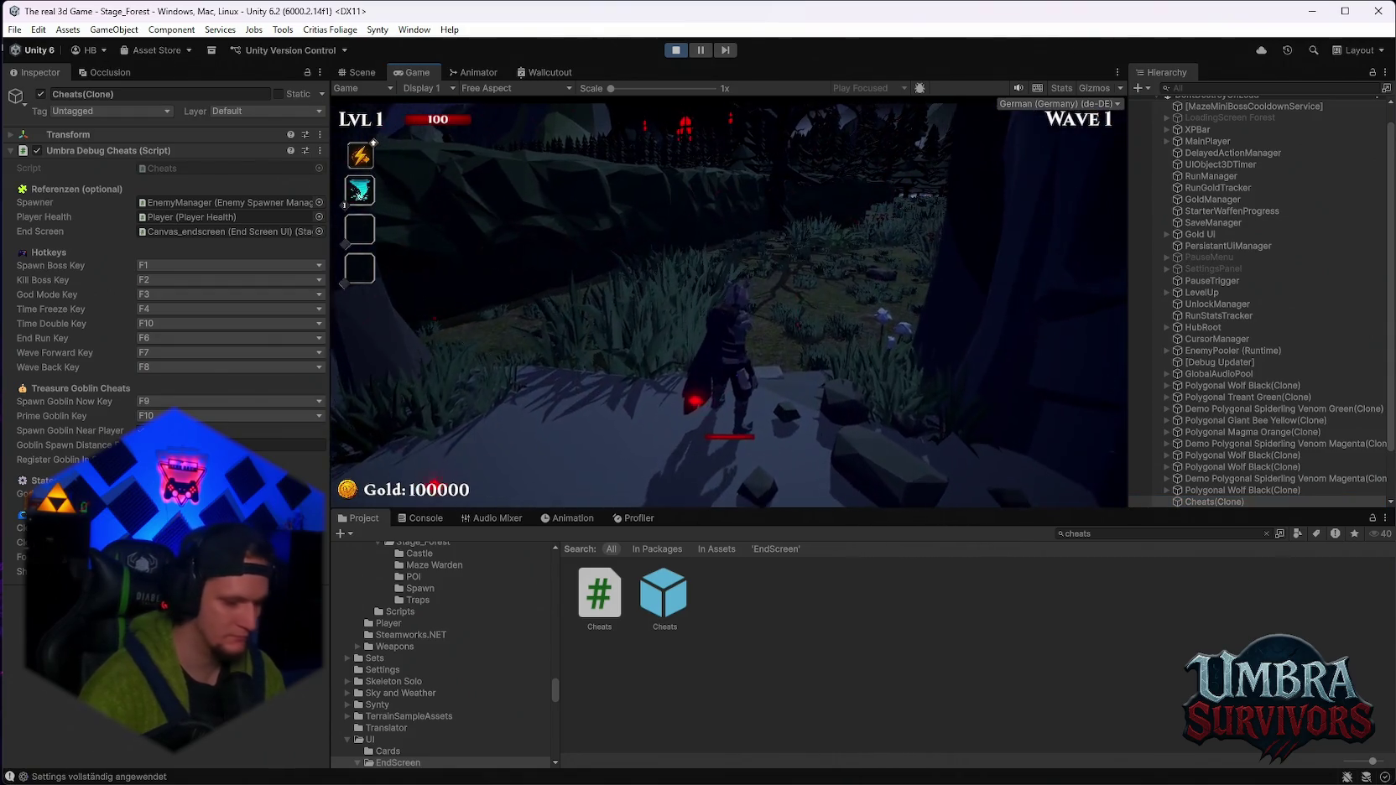
key(F7)
key(F7)
key(F7)
key(F7)
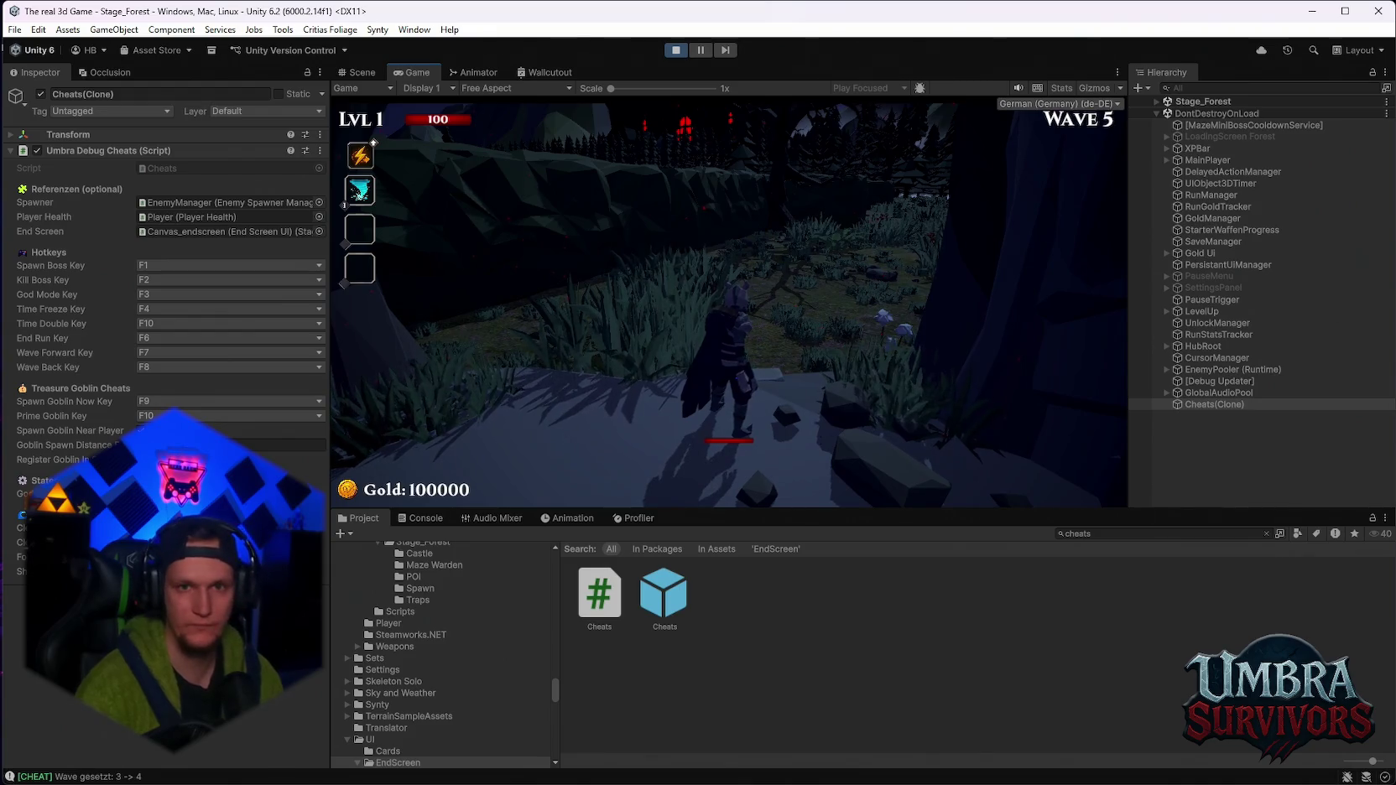
key(F7)
key(F7)
key(F7)
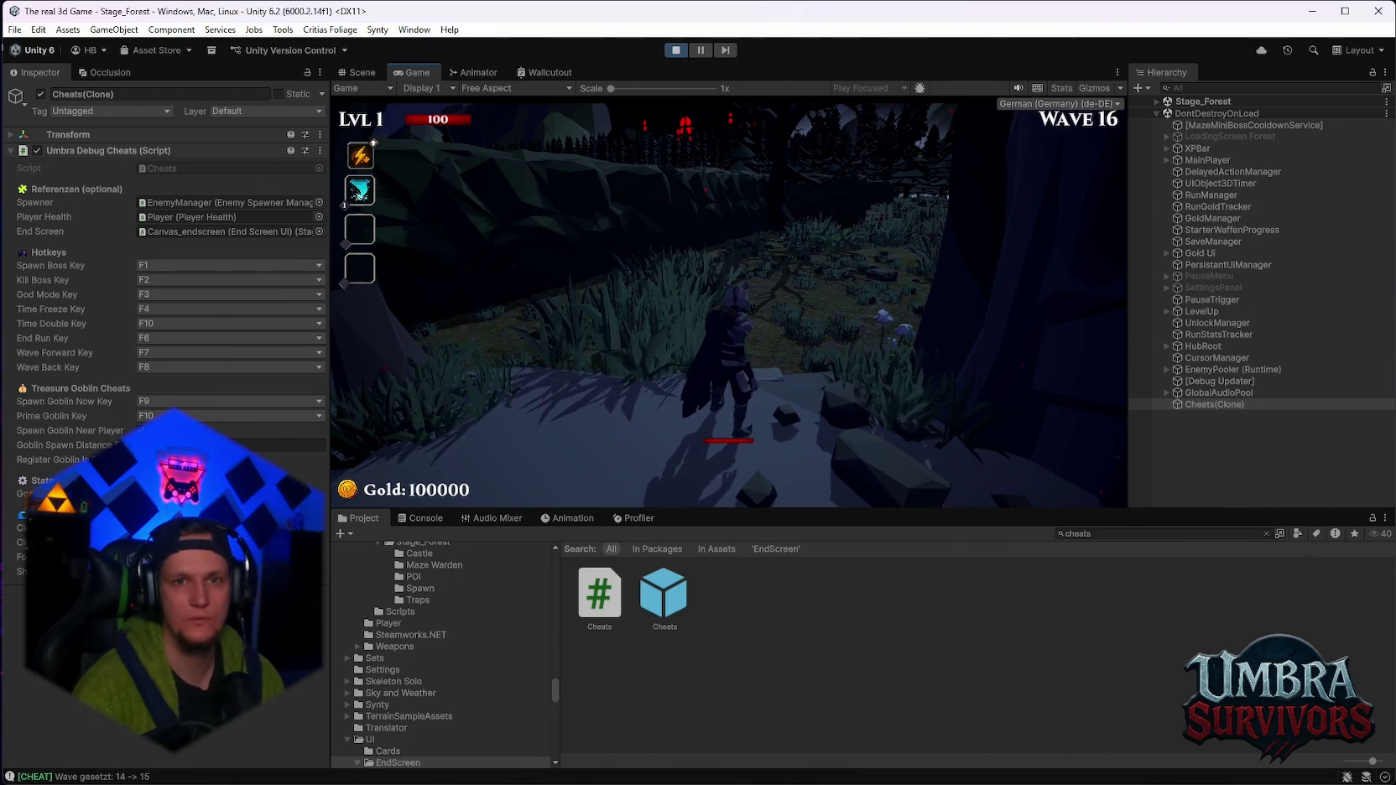
key(F7)
key(F7)
key(F7)
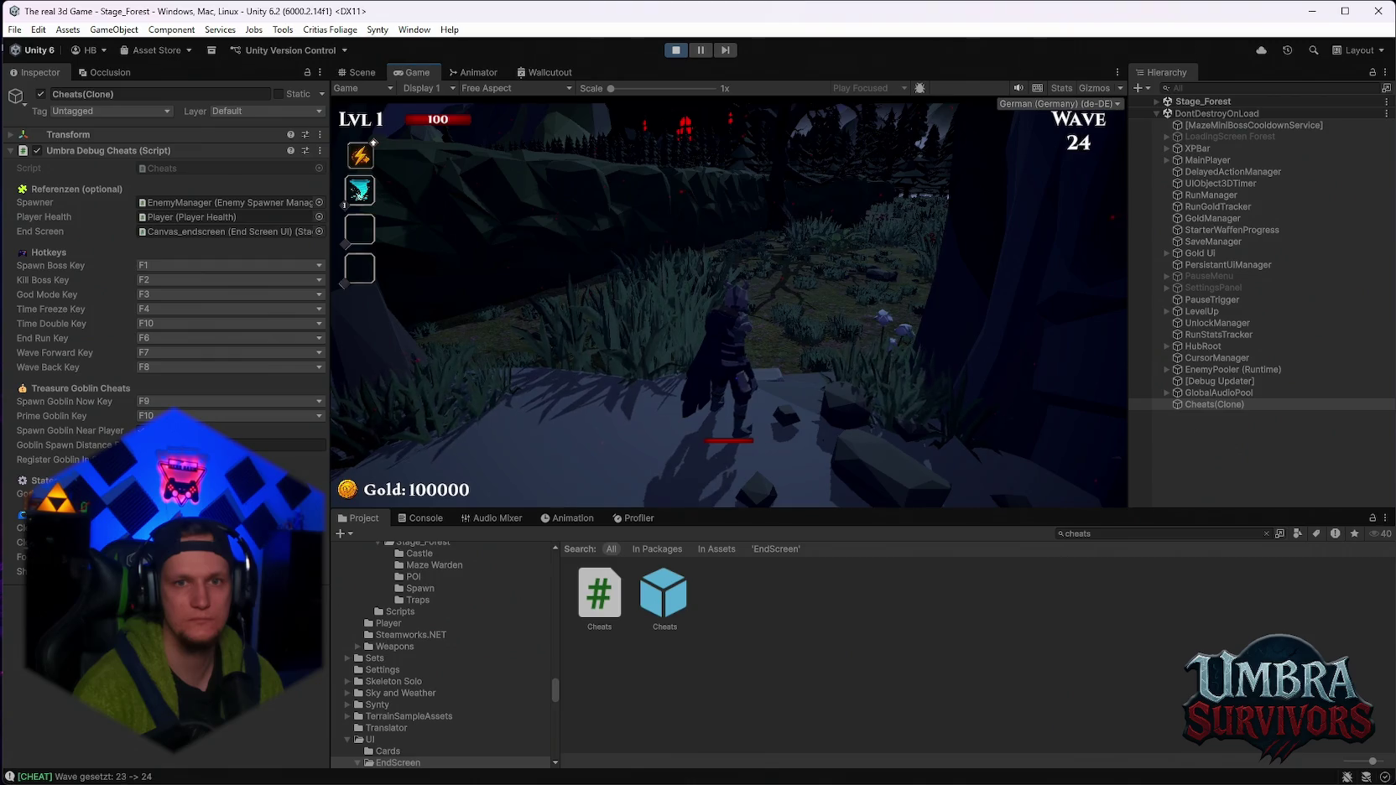
key(F7)
key(F7)
key(F7)
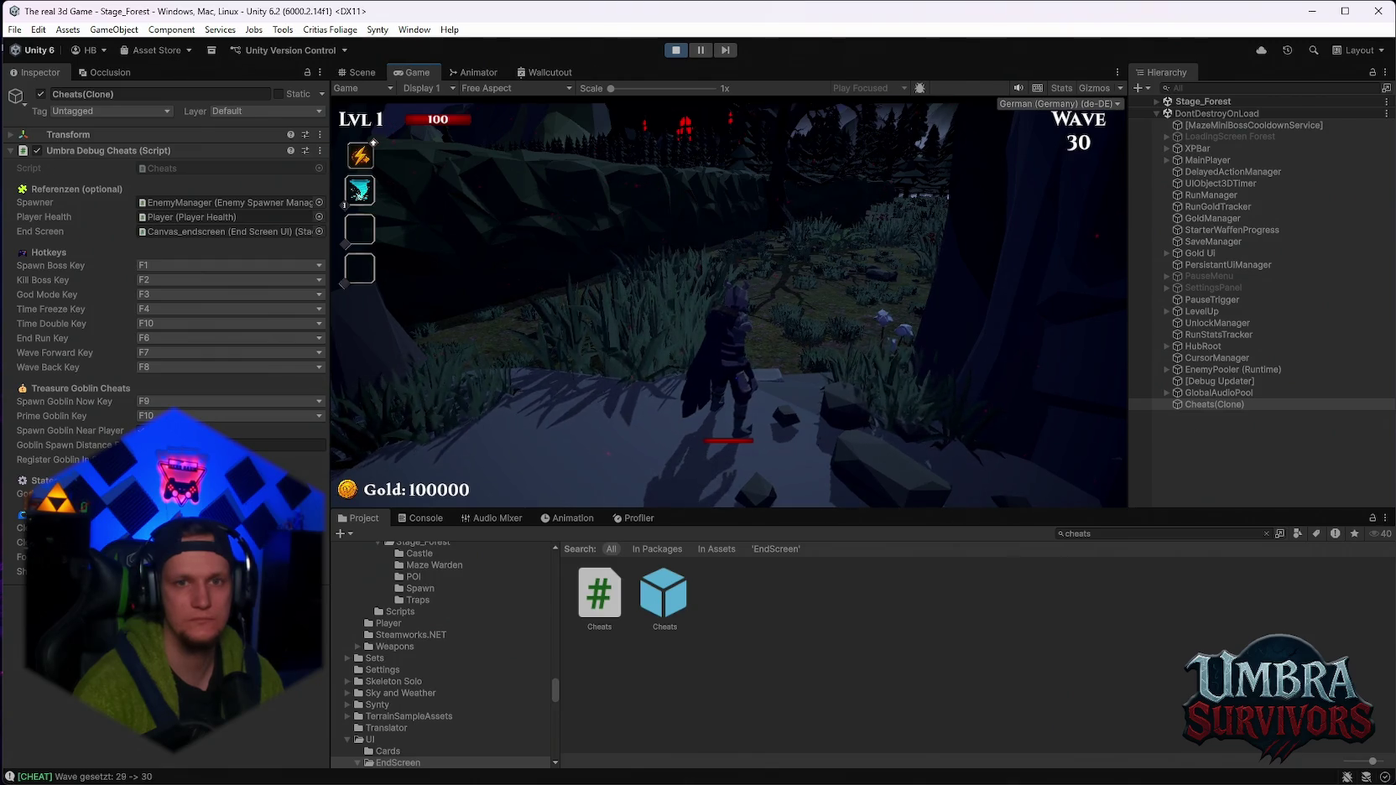
Walk into the grass, pause the game, and expand the Stage_Forest hierarchy
key(w)
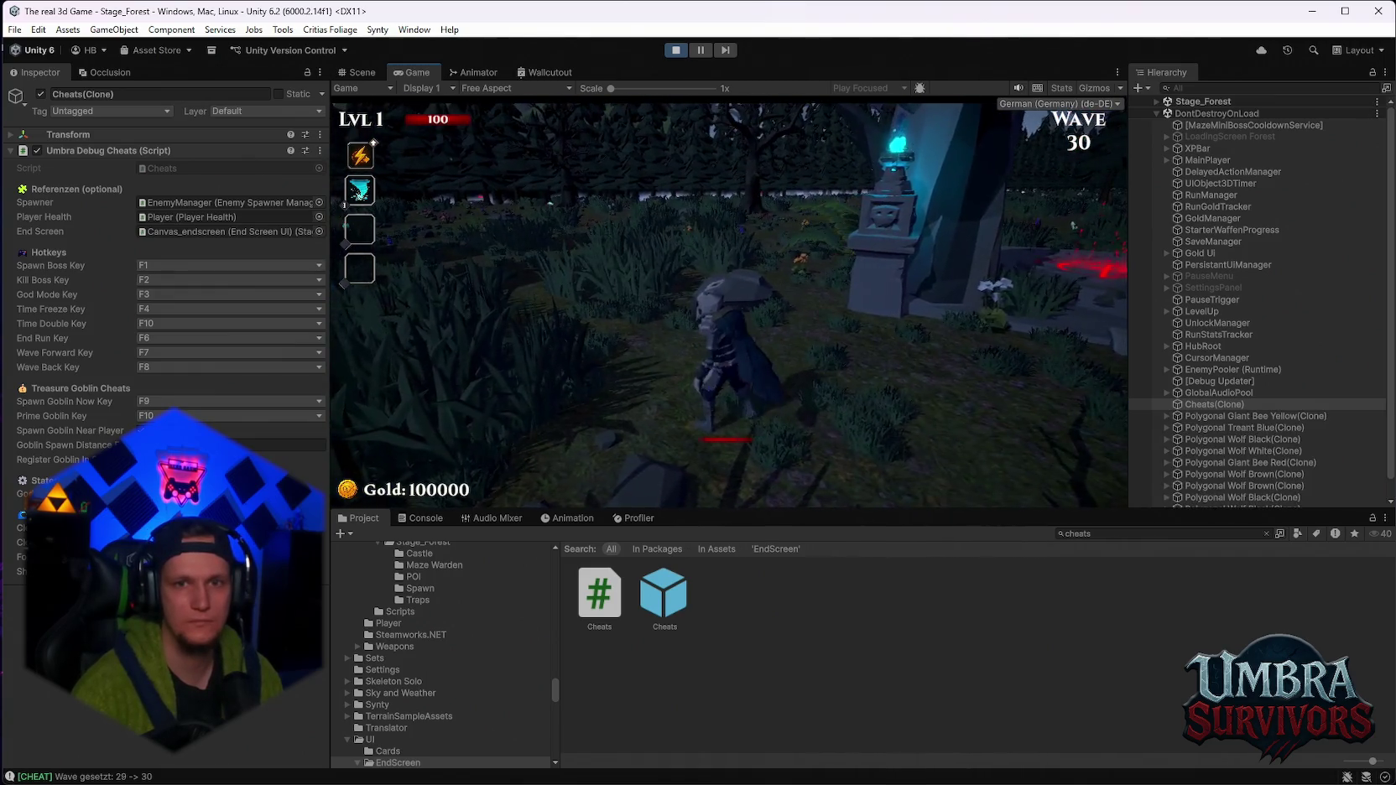
key(Escape)
click(1157, 101)
scroll(1208, 302, down, 5)
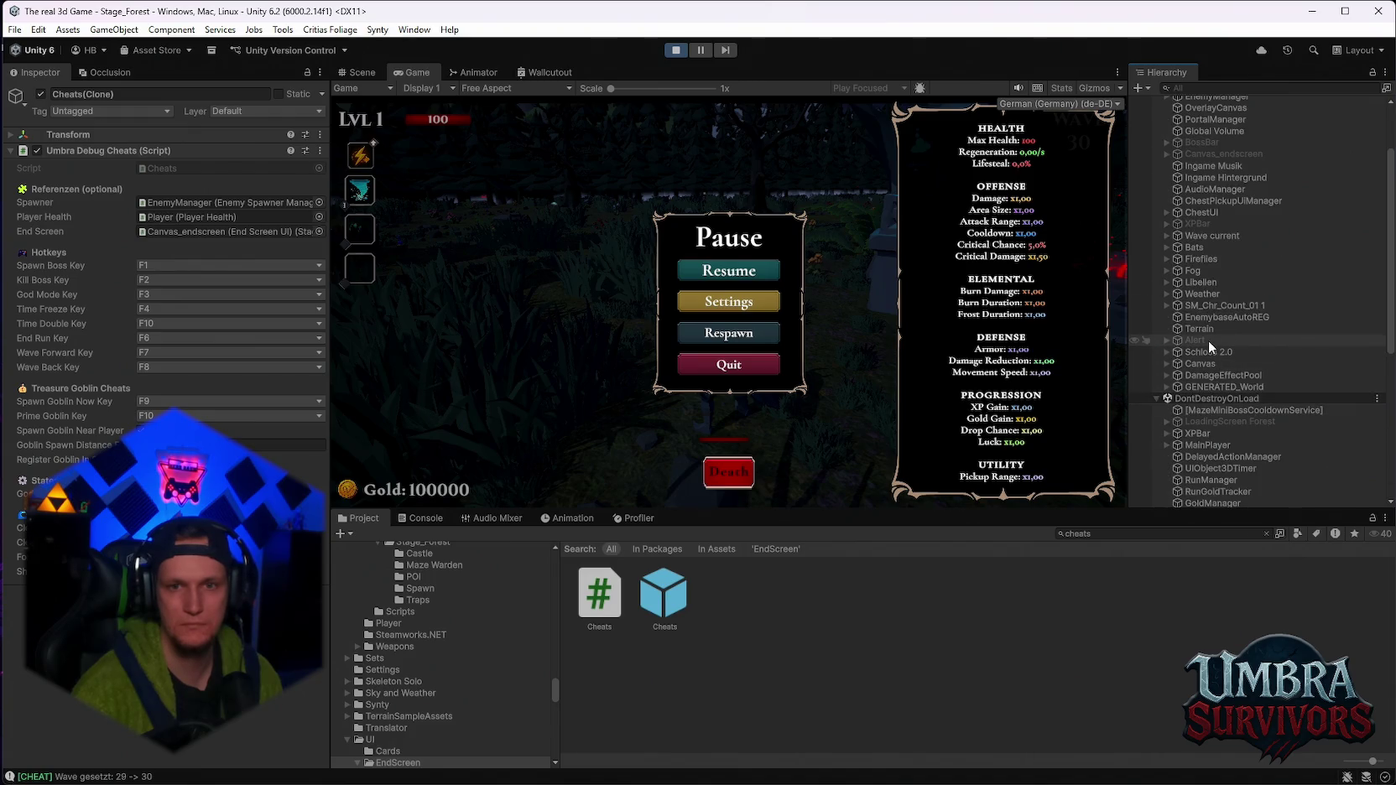
Select Alert 1 under Canvas and set its Canvas Group Alpha to 1
click(1205, 331)
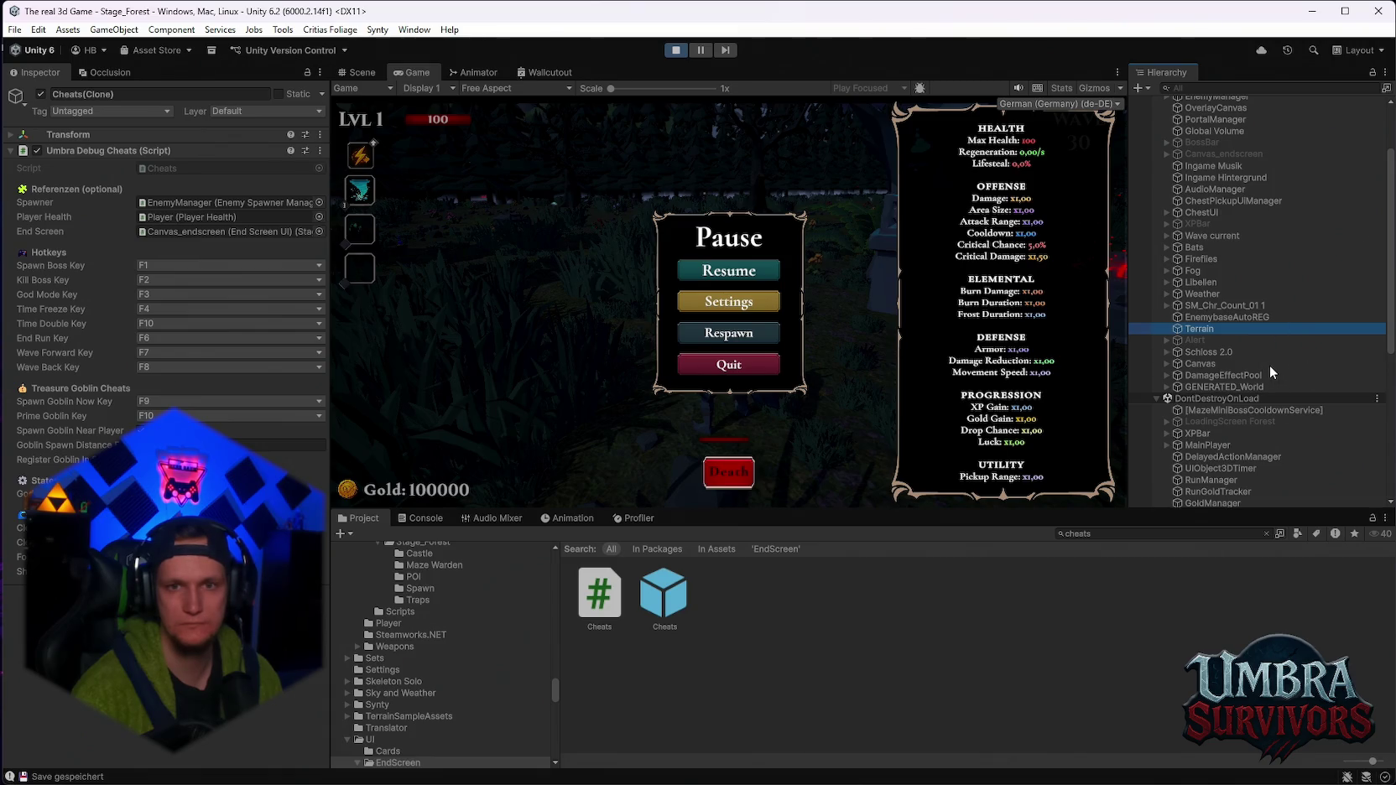
click(1263, 340)
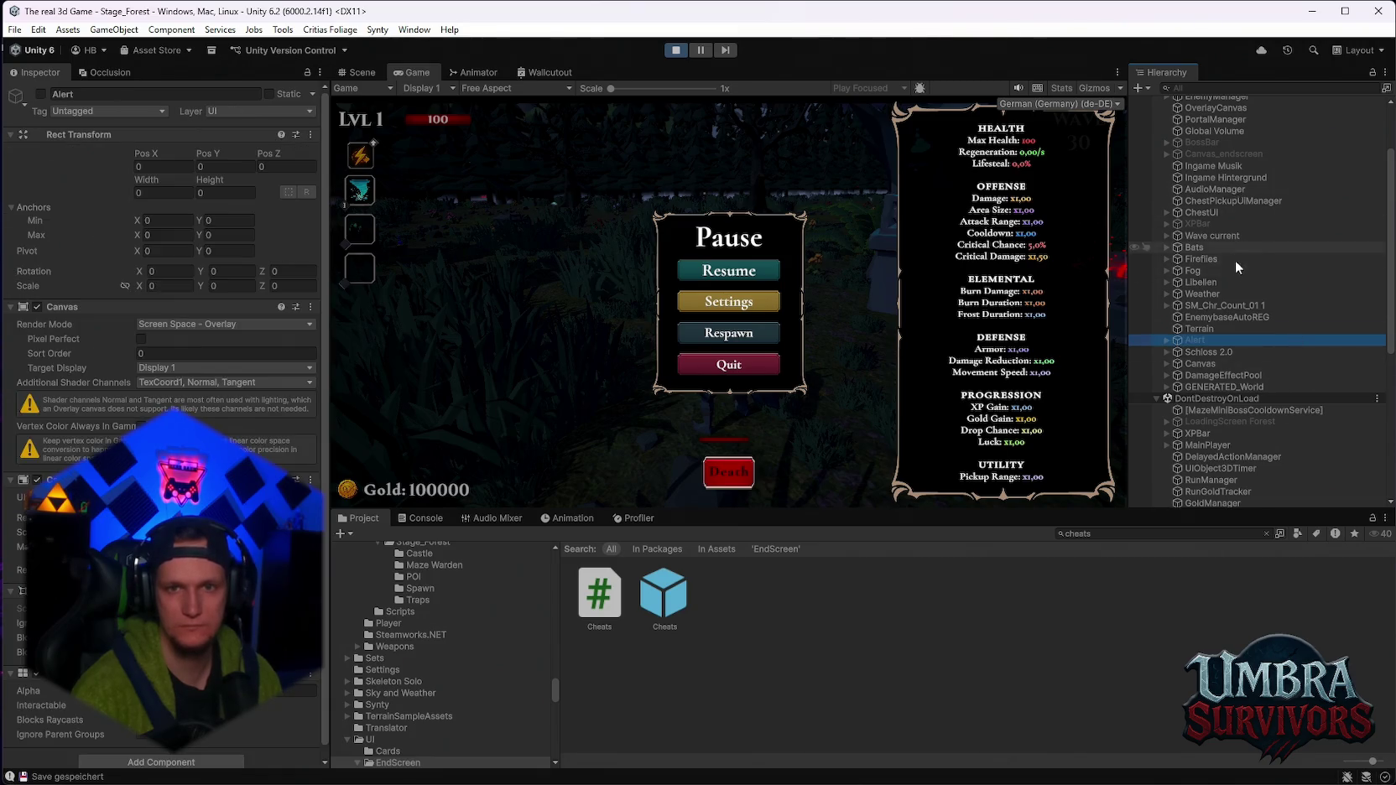
scroll(1235, 260, up, 3)
scroll(1234, 258, down, 5)
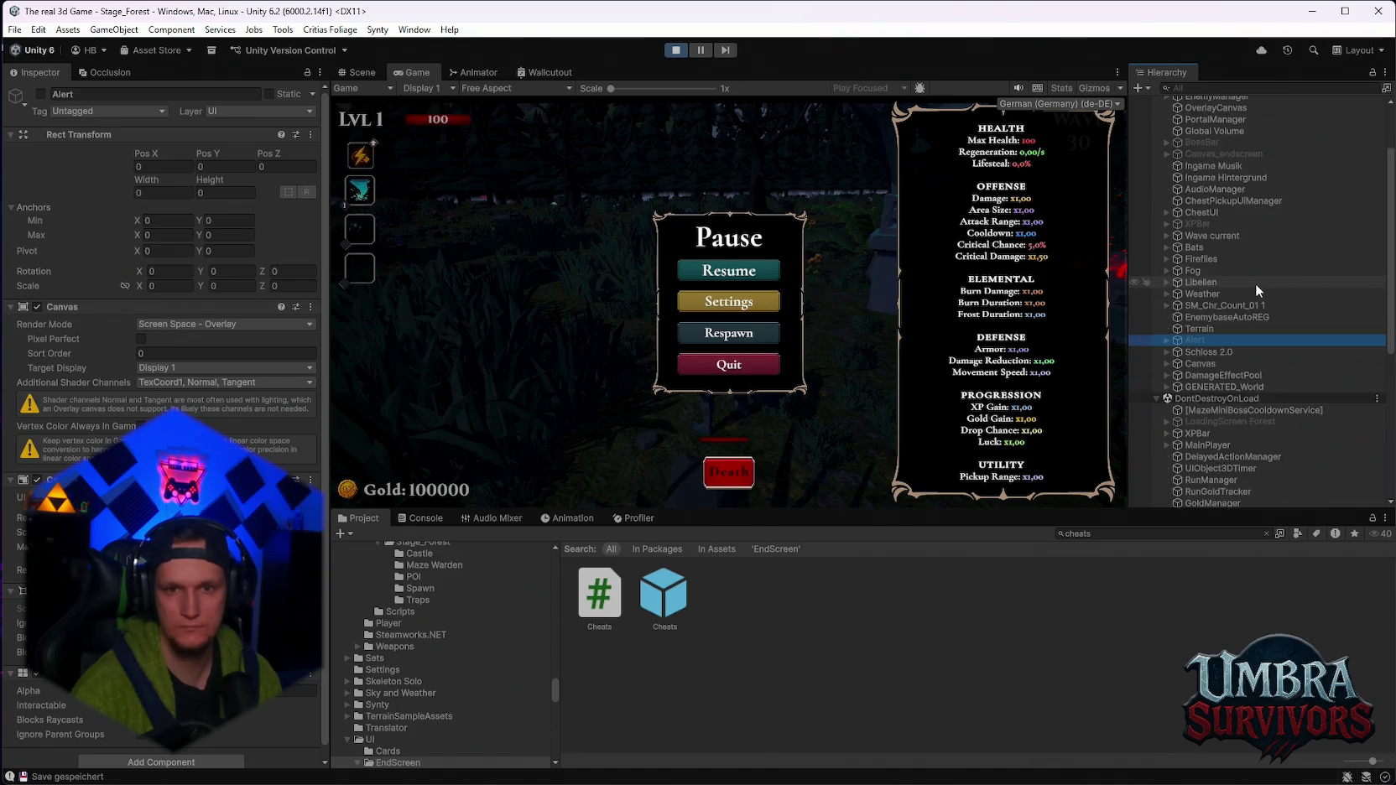
scroll(1271, 333, down, 4)
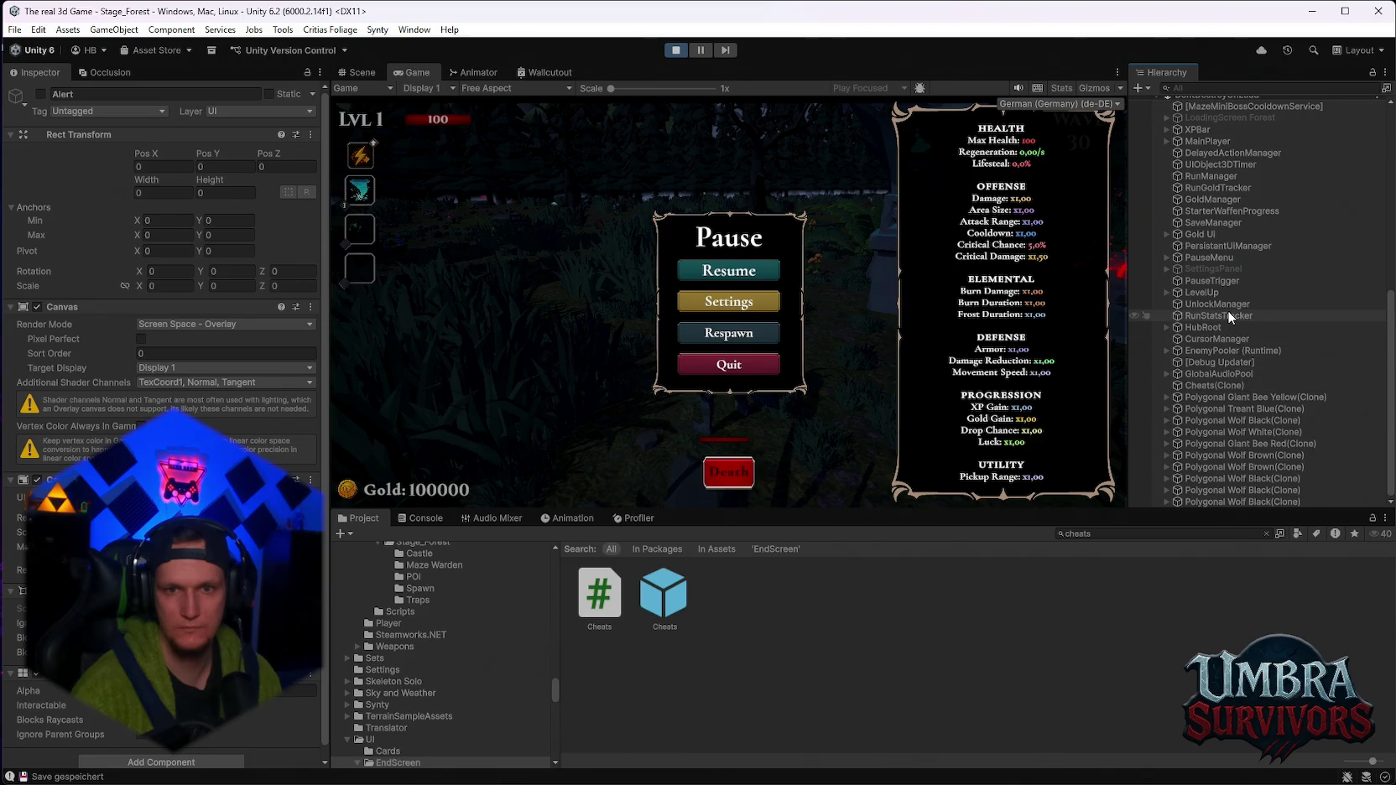
scroll(1238, 307, up, 3)
scroll(1254, 319, up, 3)
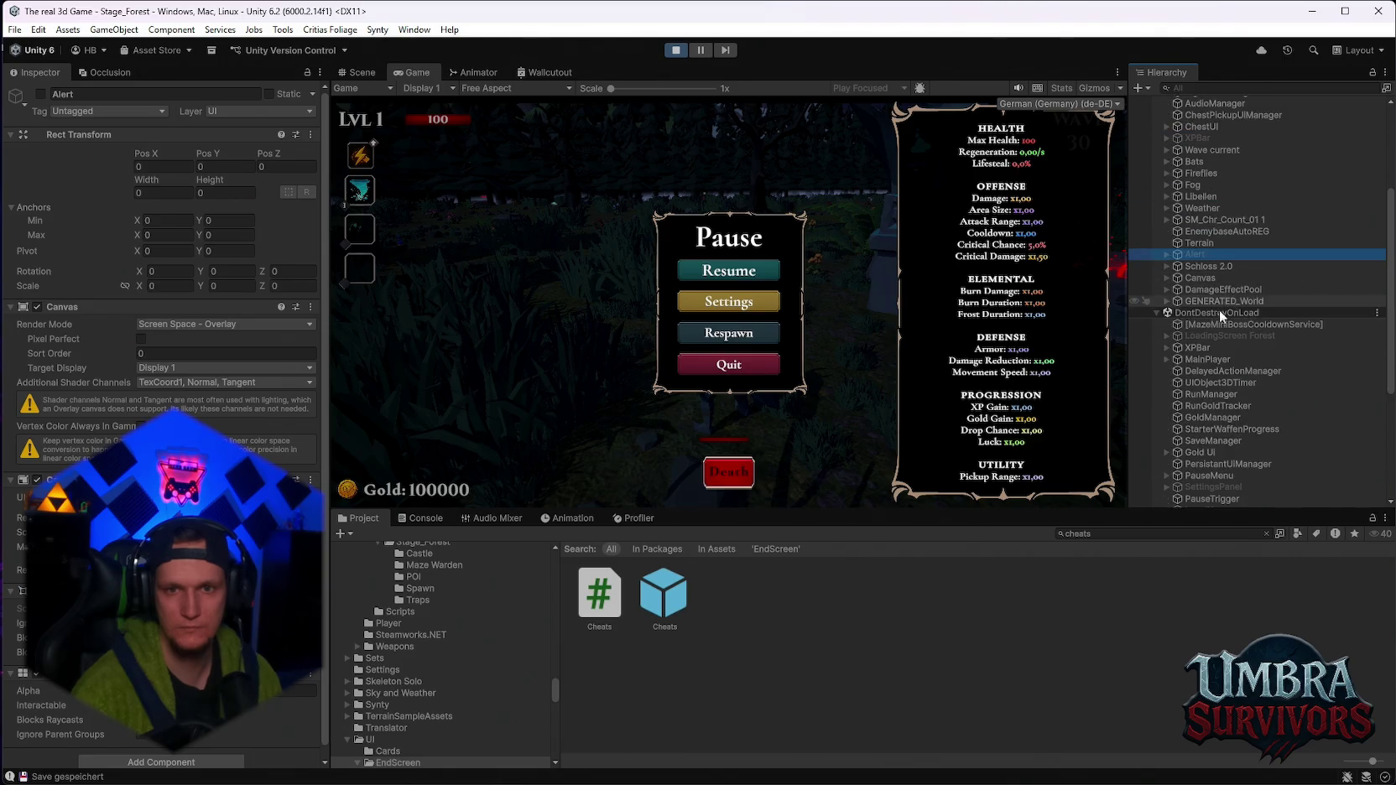
click(1174, 277)
click(1167, 278)
click(1185, 288)
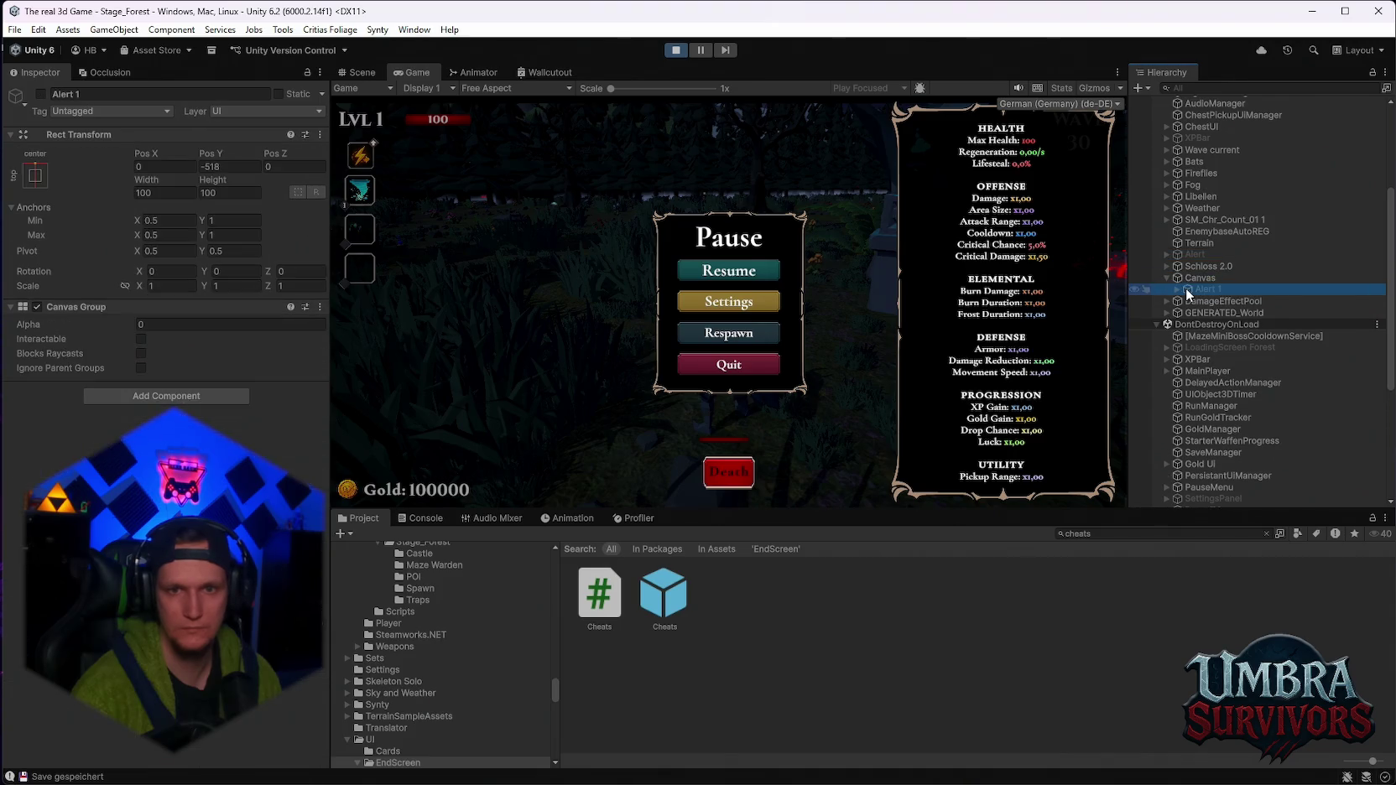
click(246, 325)
text(1)
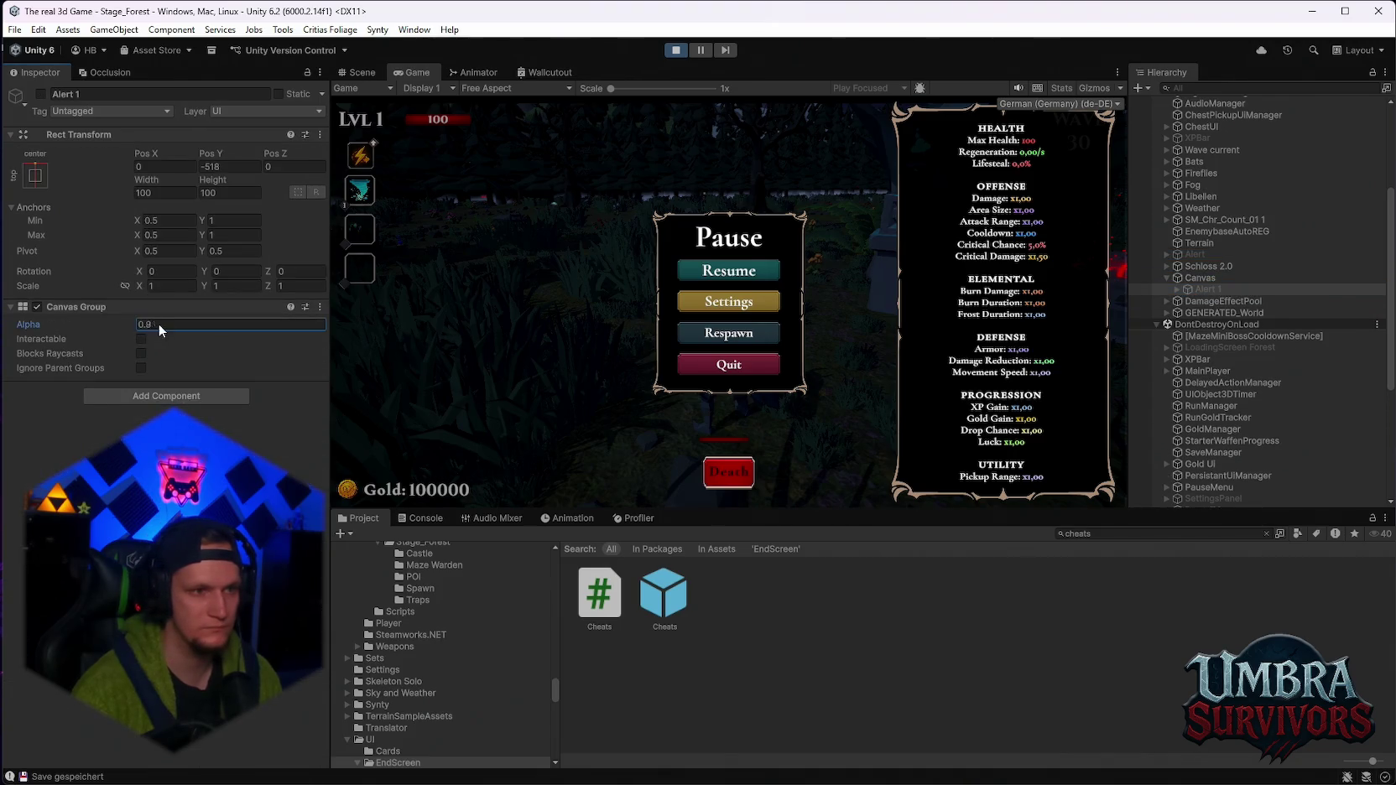
Resume play and activate Alert 1 to preview the UMBRA SURGE warning in game
click(714, 266)
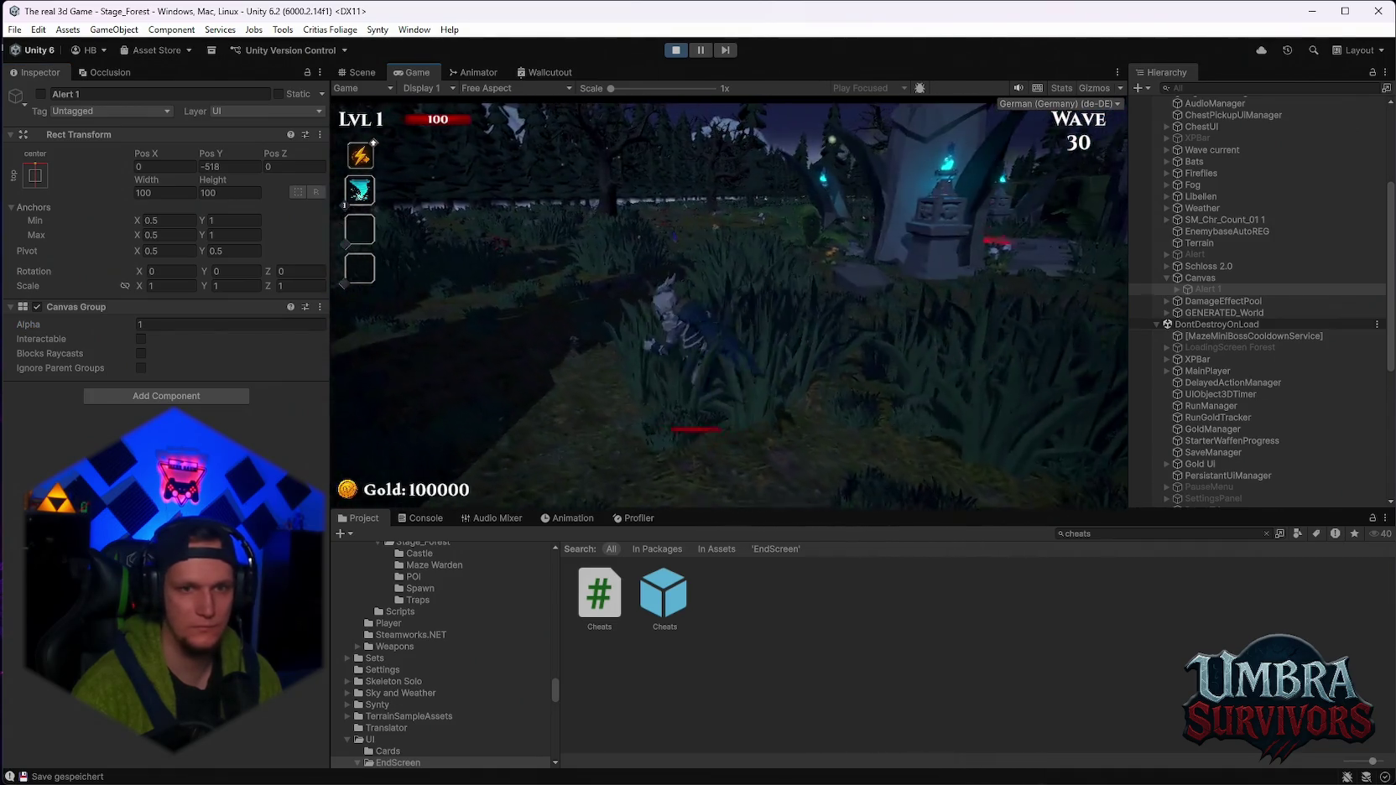
key(Escape)
click(1213, 280)
click(1208, 290)
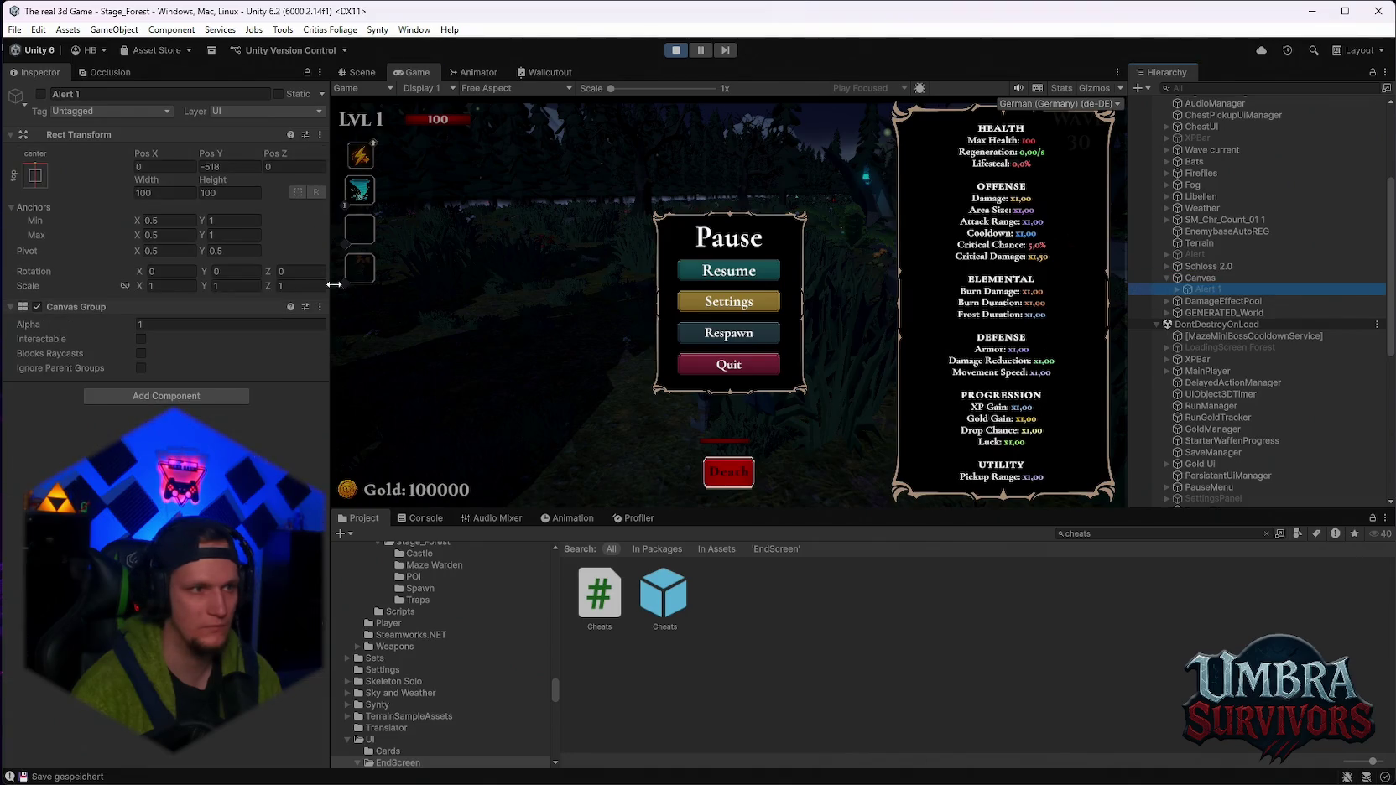
click(40, 94)
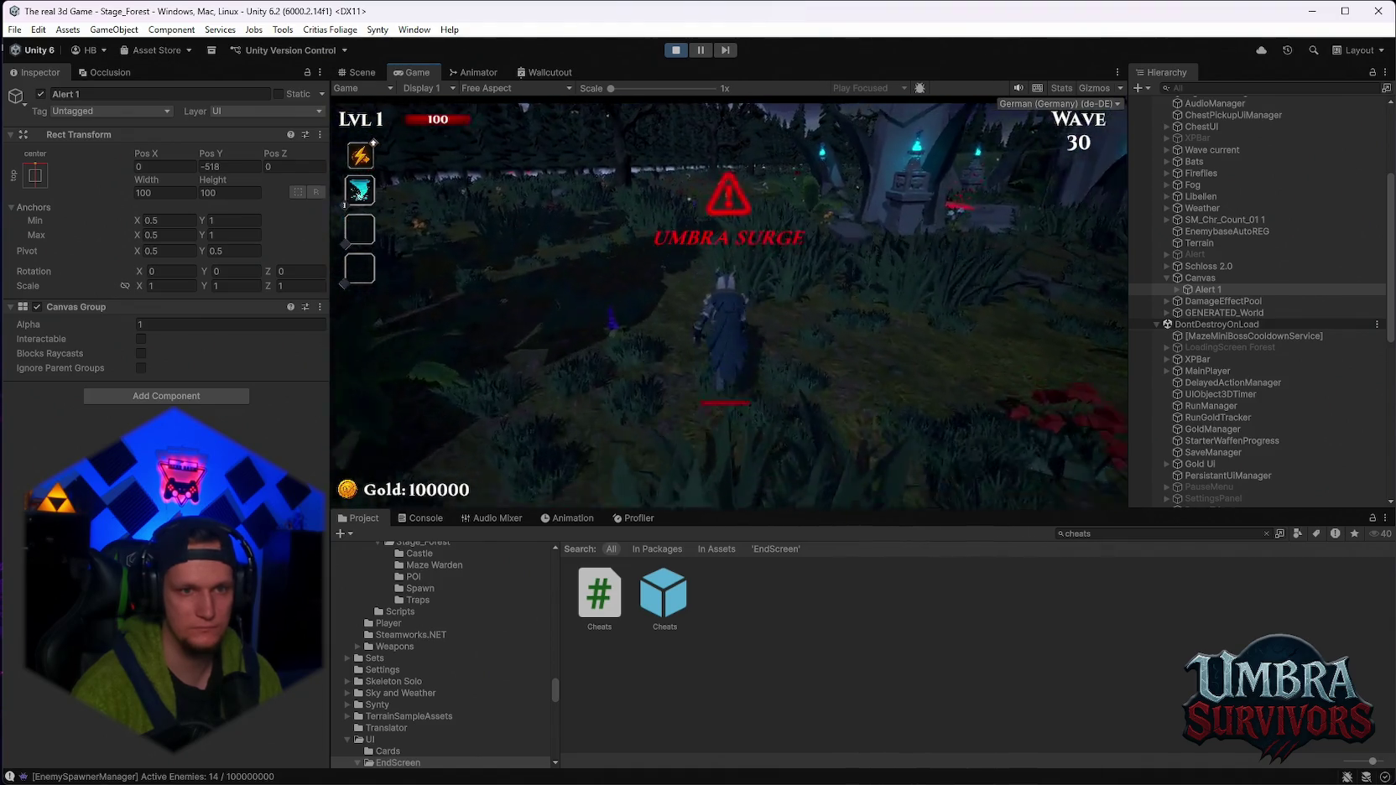
key(Escape)
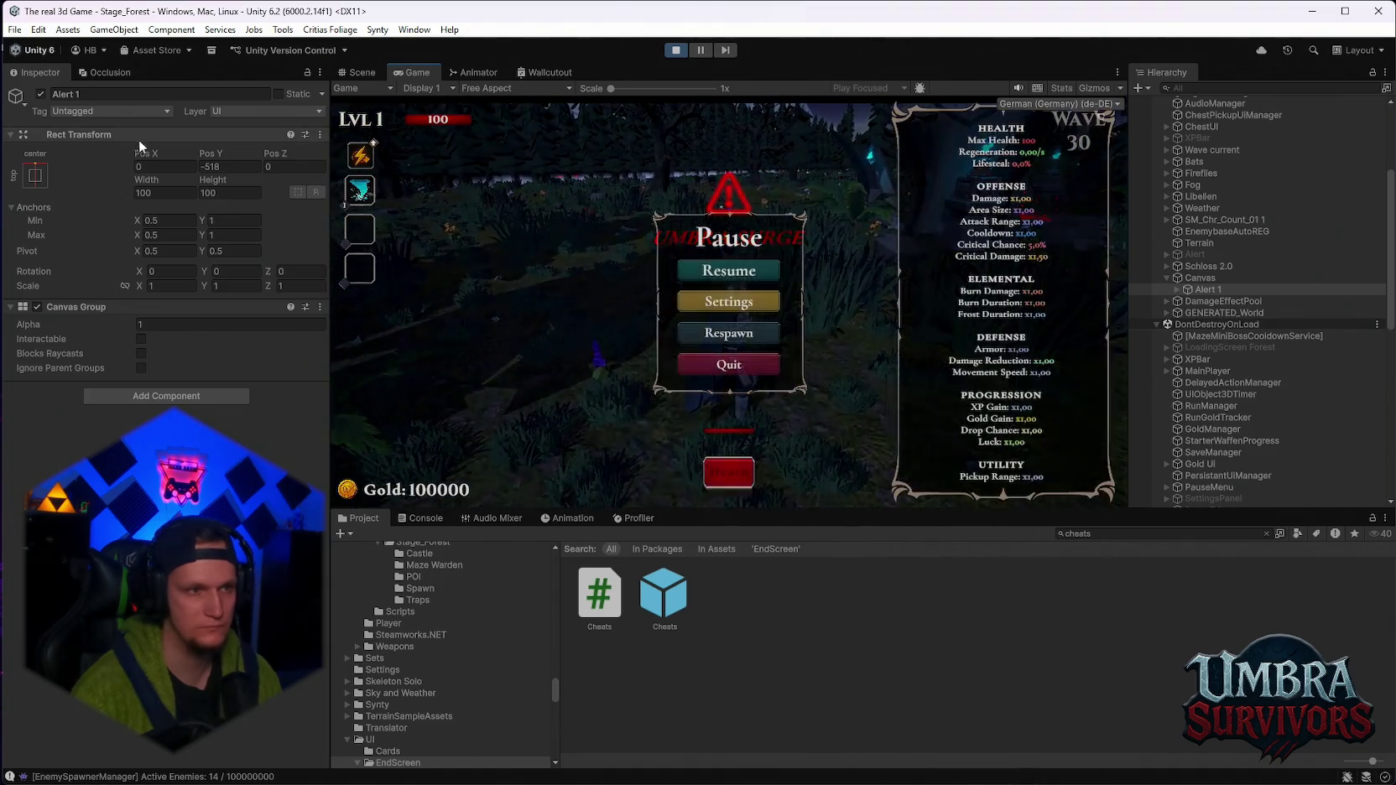
Deactivate Alert 1 again and stop Play mode
click(40, 94)
click(729, 270)
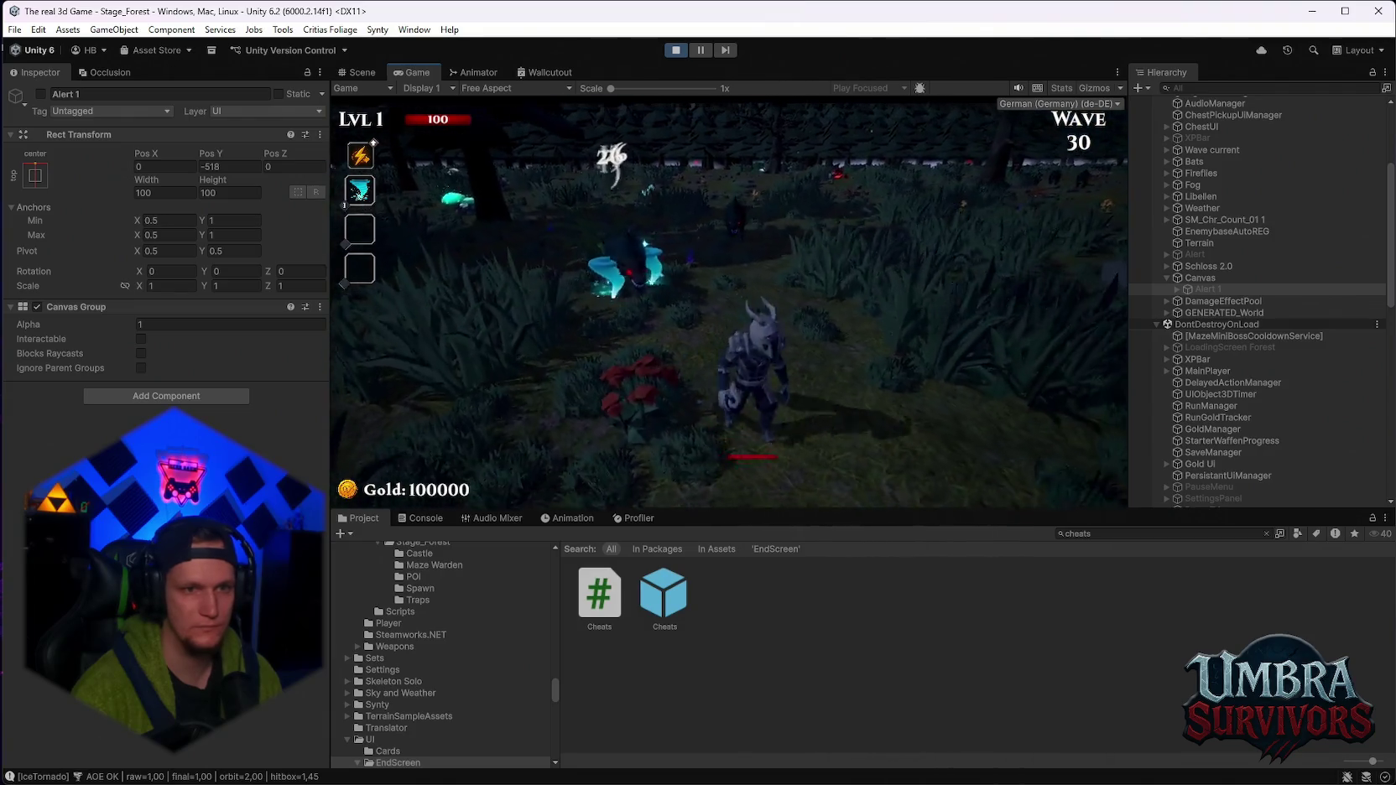
key(Escape)
click(677, 51)
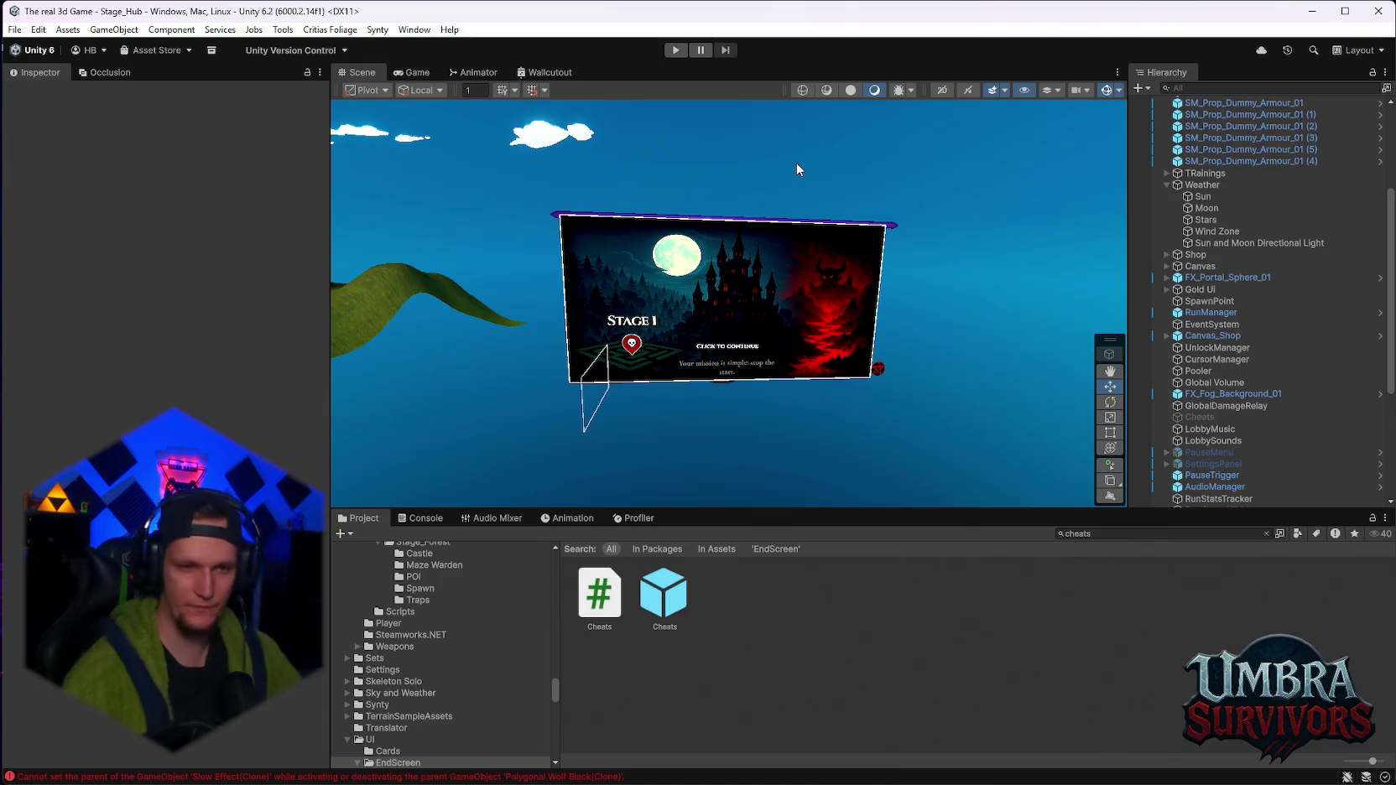
Clear the playtest's warnings and errors from the Console, then return to the Project assets
click(414, 520)
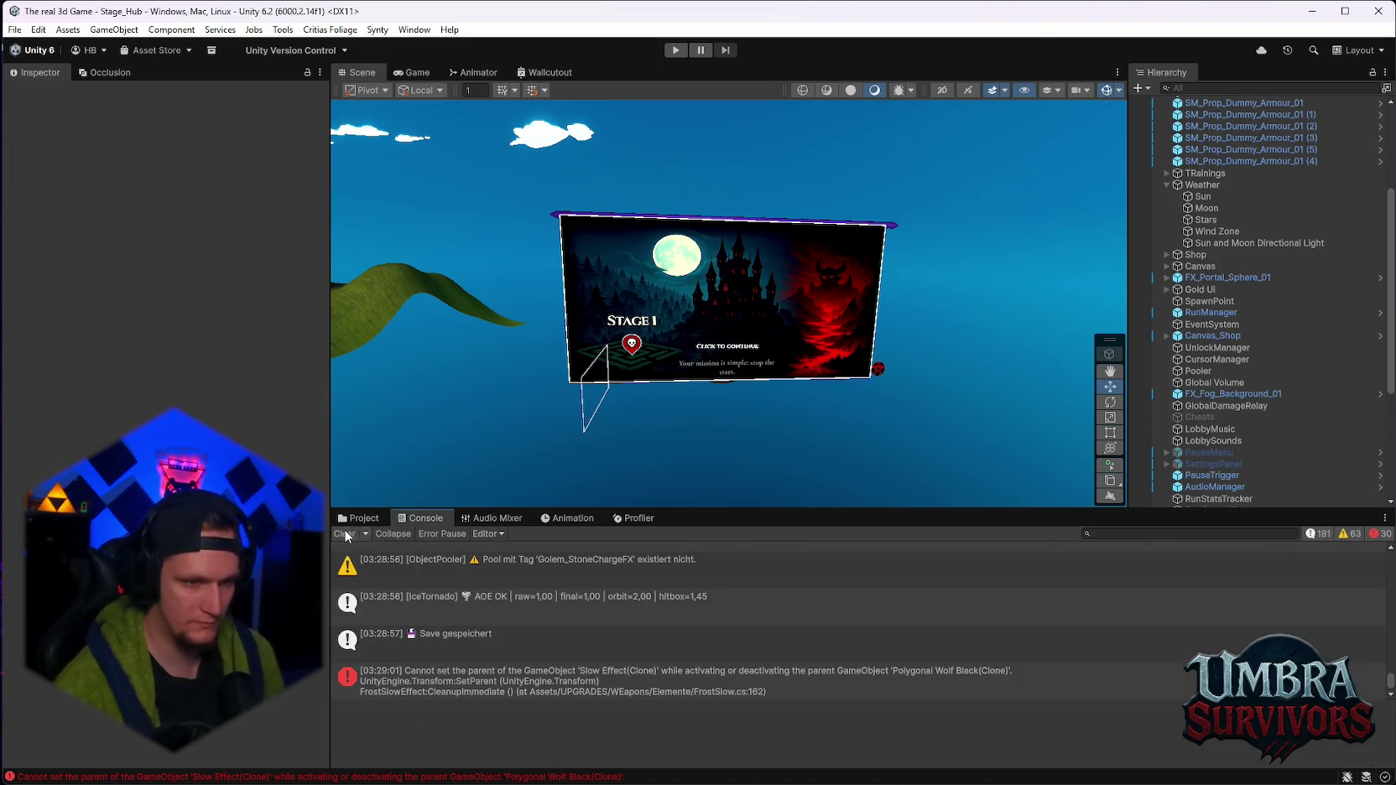
click(357, 534)
click(362, 520)
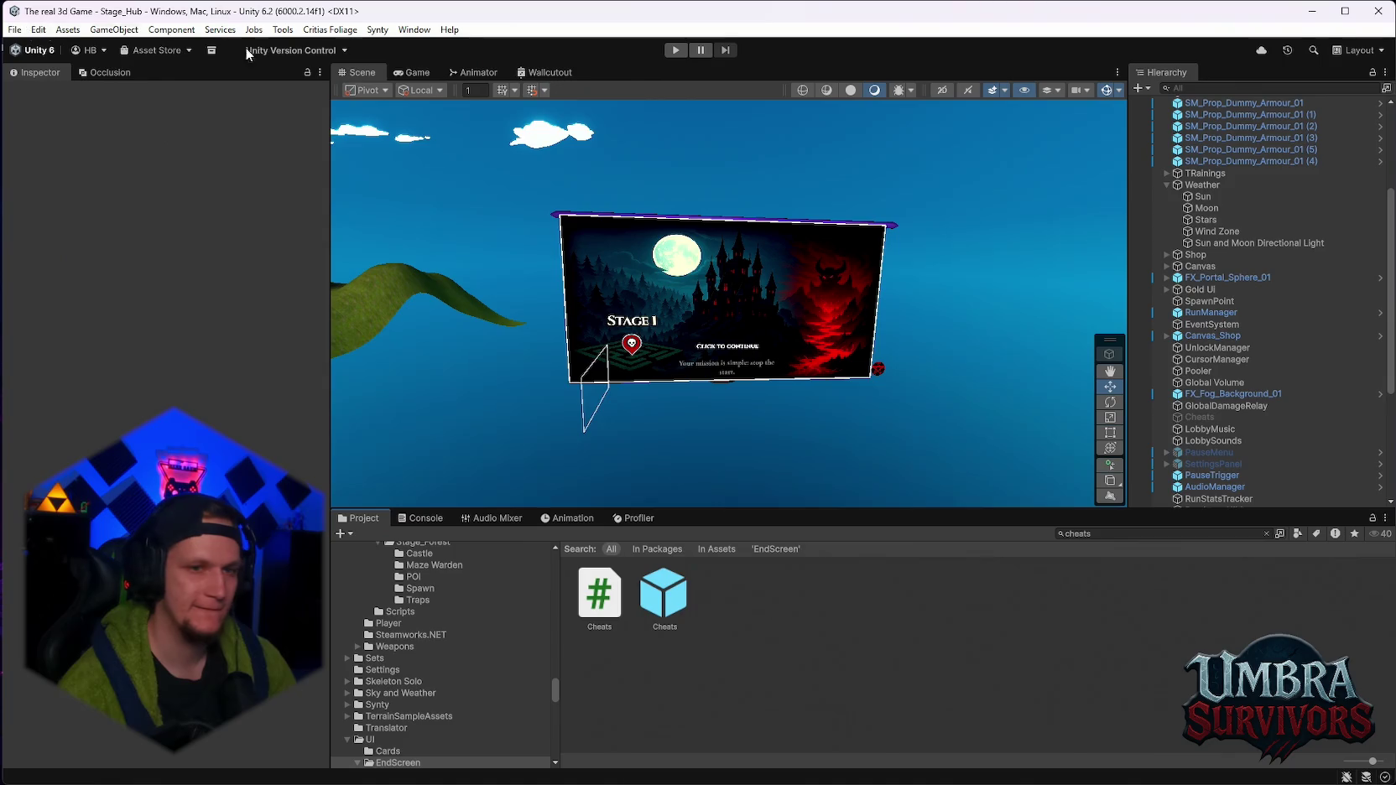
scroll(692, 274, up, 1)
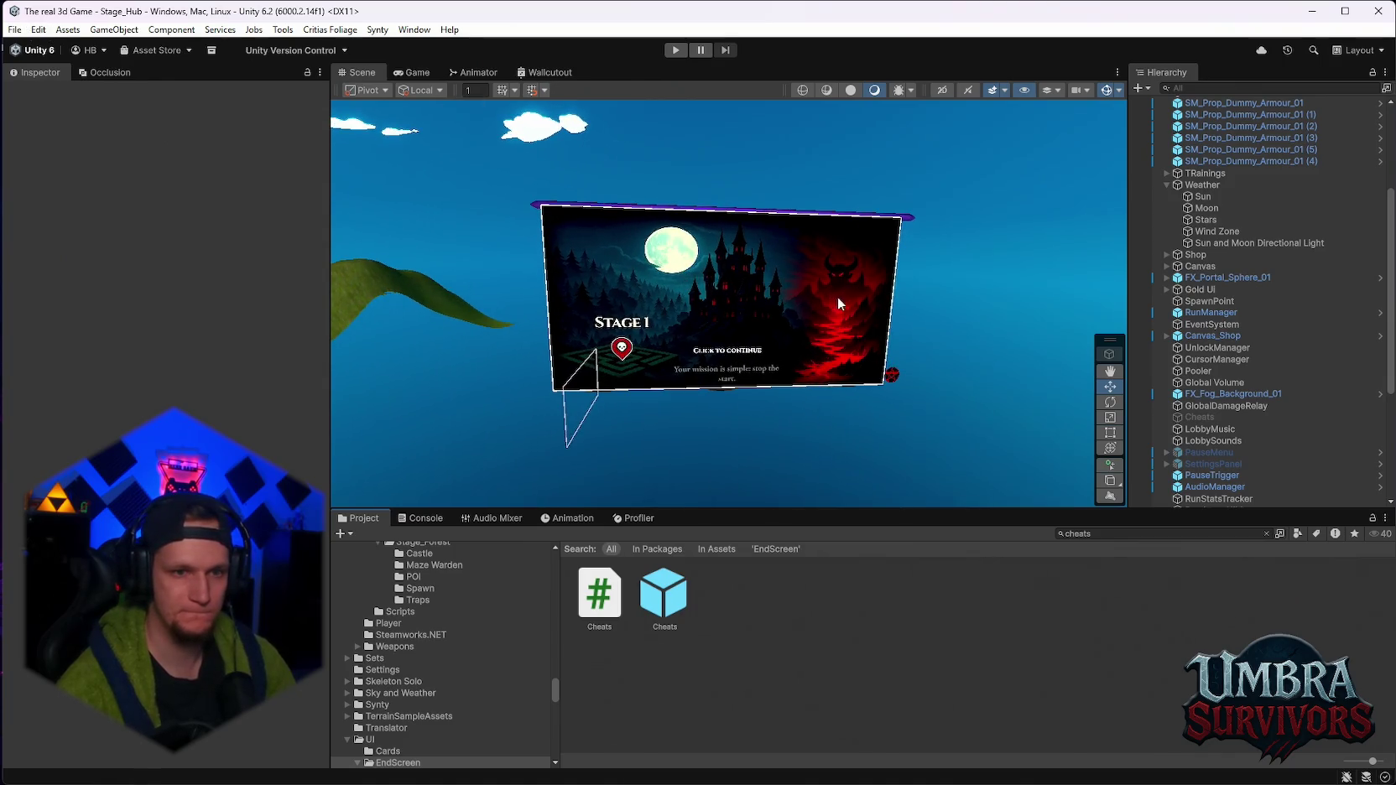
scroll(872, 327, up, 5)
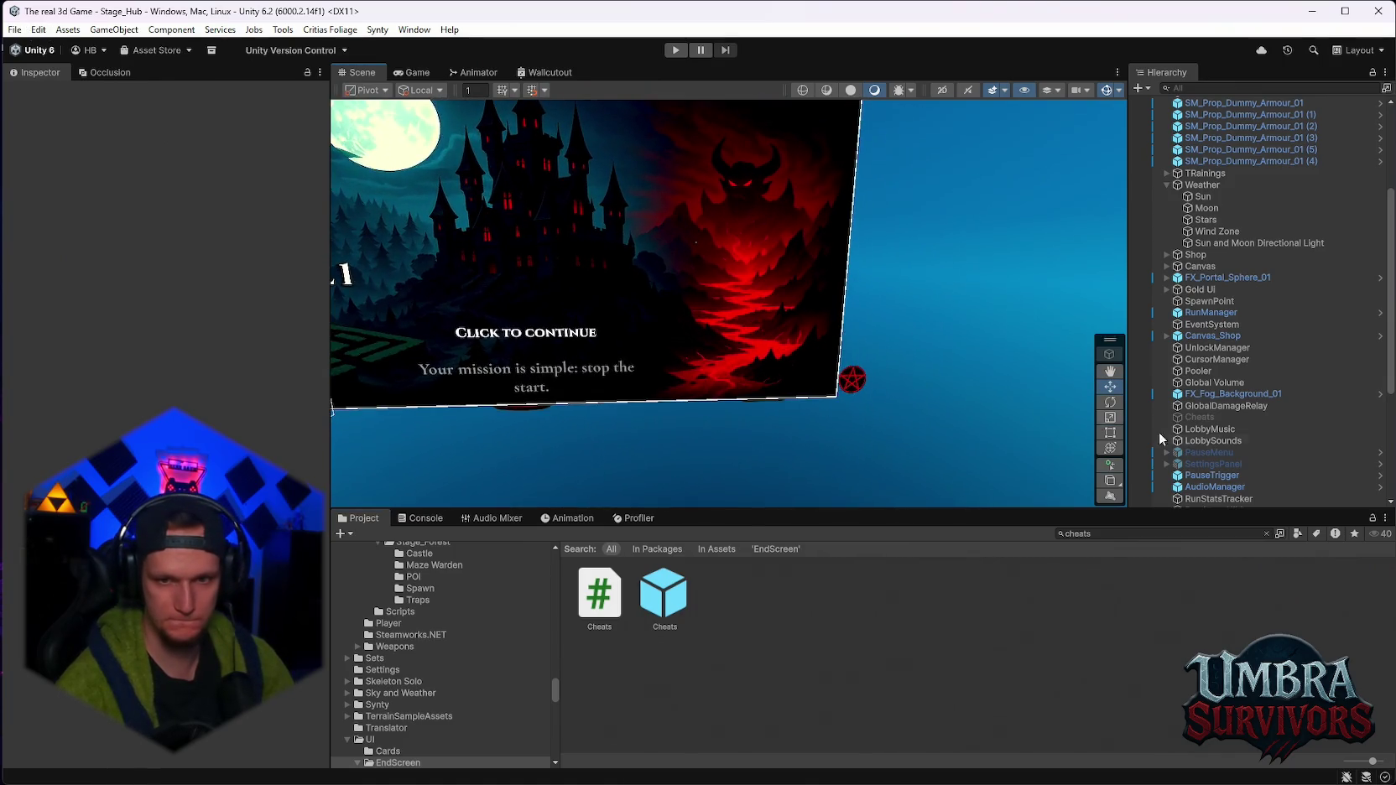
scroll(1158, 431, down, 5)
Slide the LoadingScreen Forest's Mask child left along the X axis
click(1227, 500)
drag(858, 386, 850, 384)
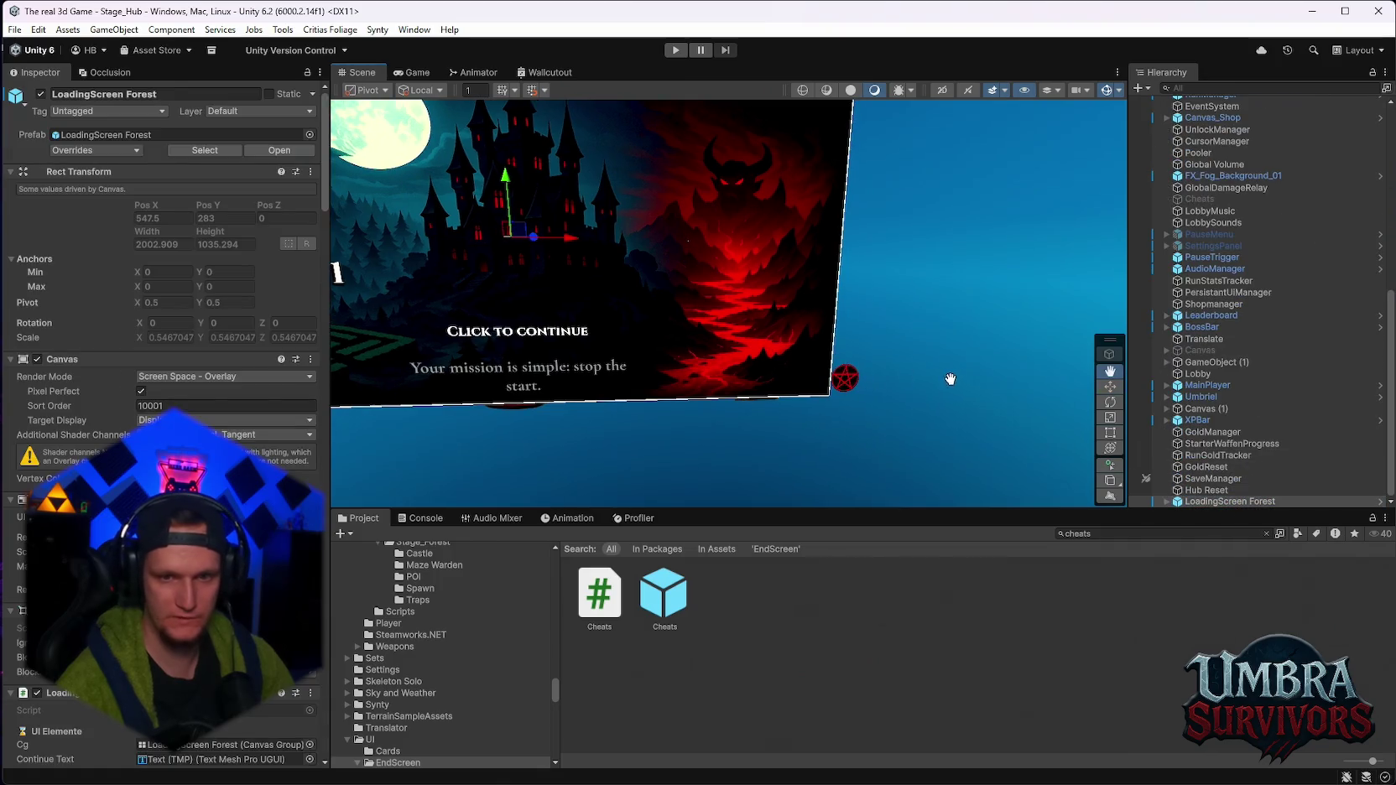
click(1166, 501)
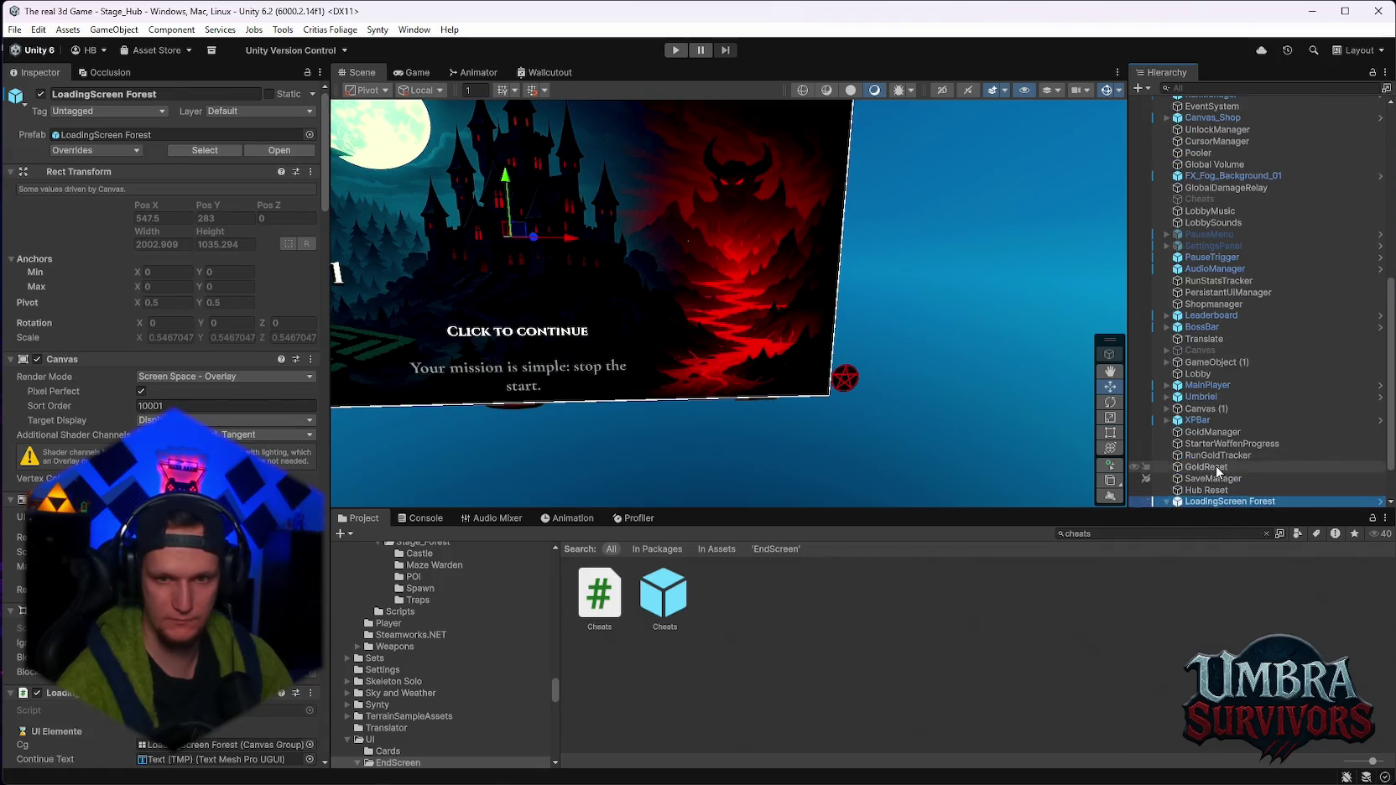
scroll(1216, 466, down, 3)
click(1218, 501)
click(1206, 467)
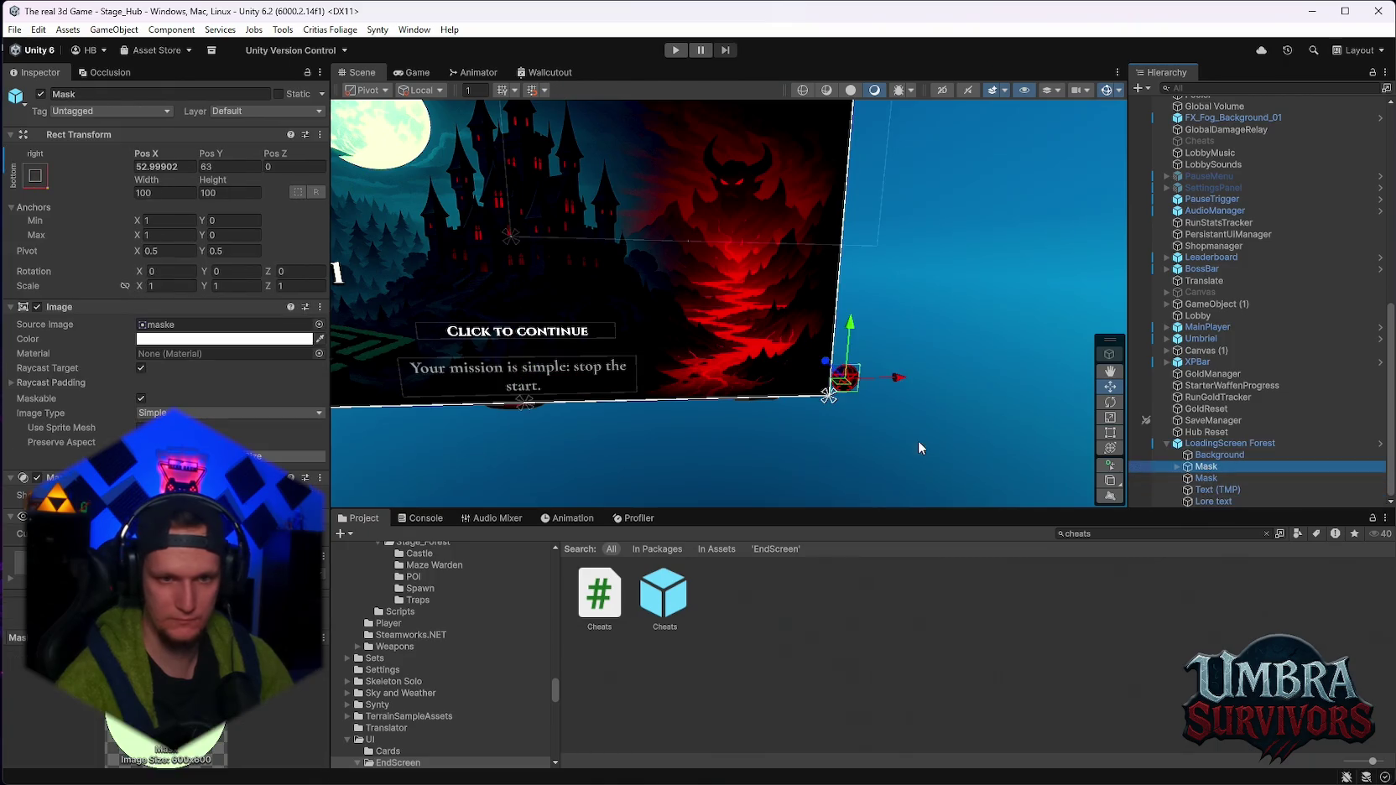
drag(909, 384, 865, 384)
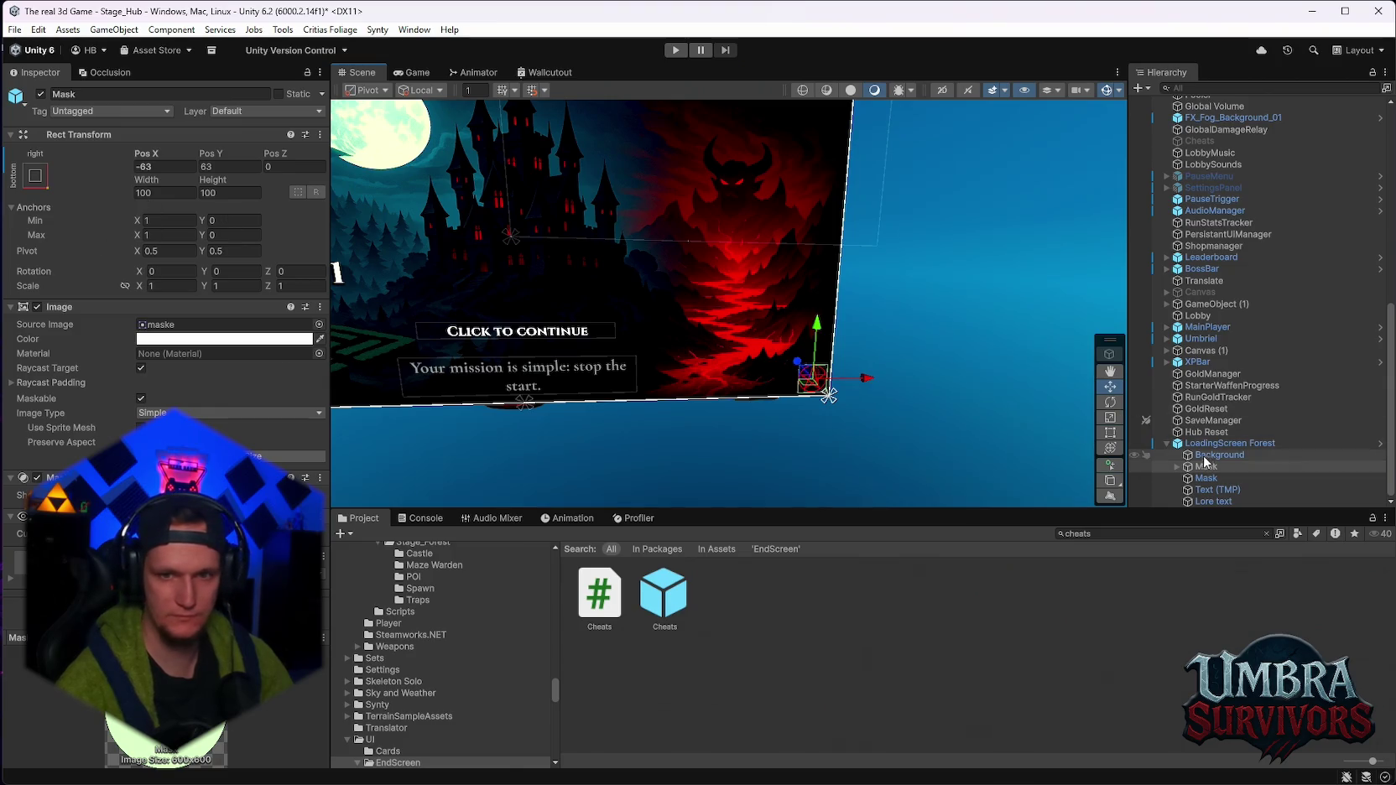
Apply all LoadingScreen Forest prefab overrides and open File > Build Profiles
click(1140, 445)
click(102, 151)
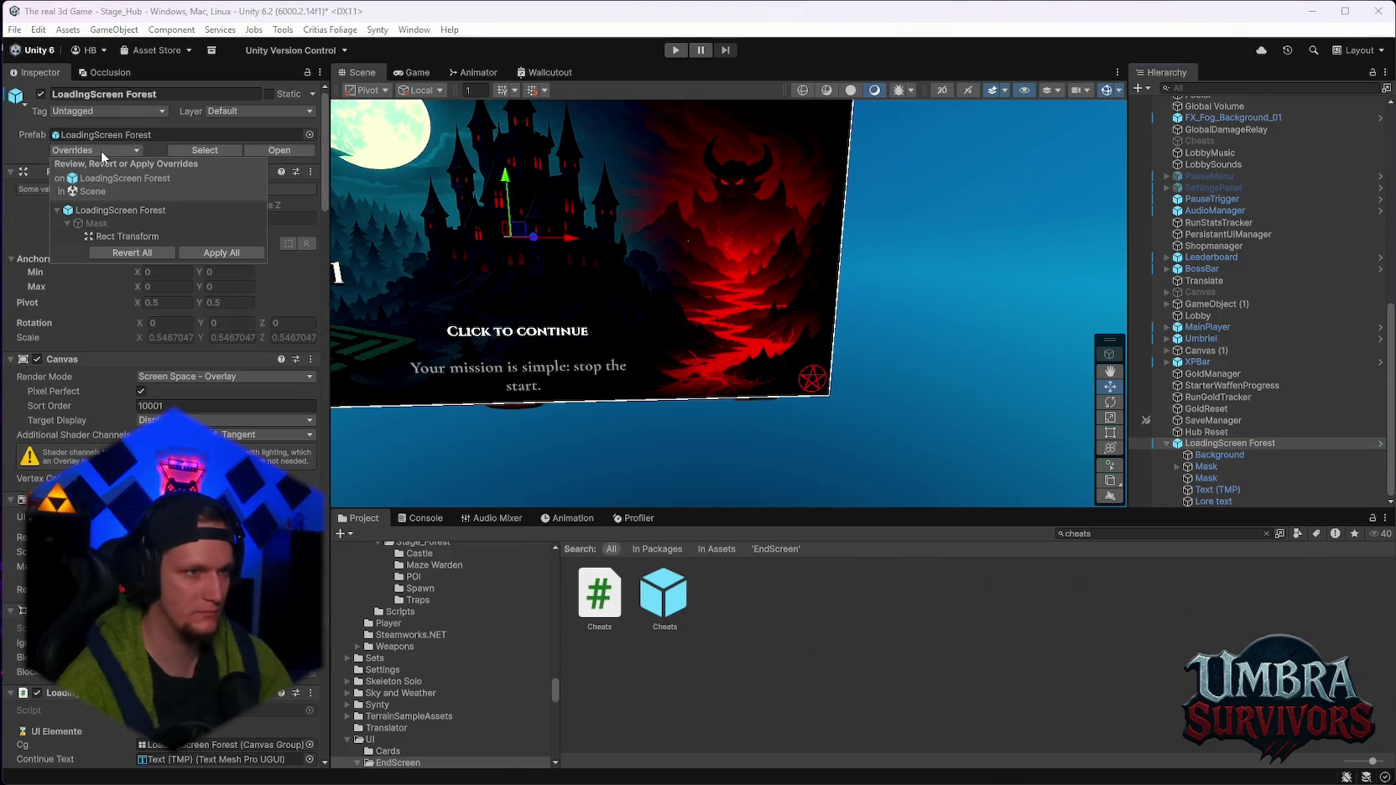
click(210, 254)
scroll(856, 354, down, 5)
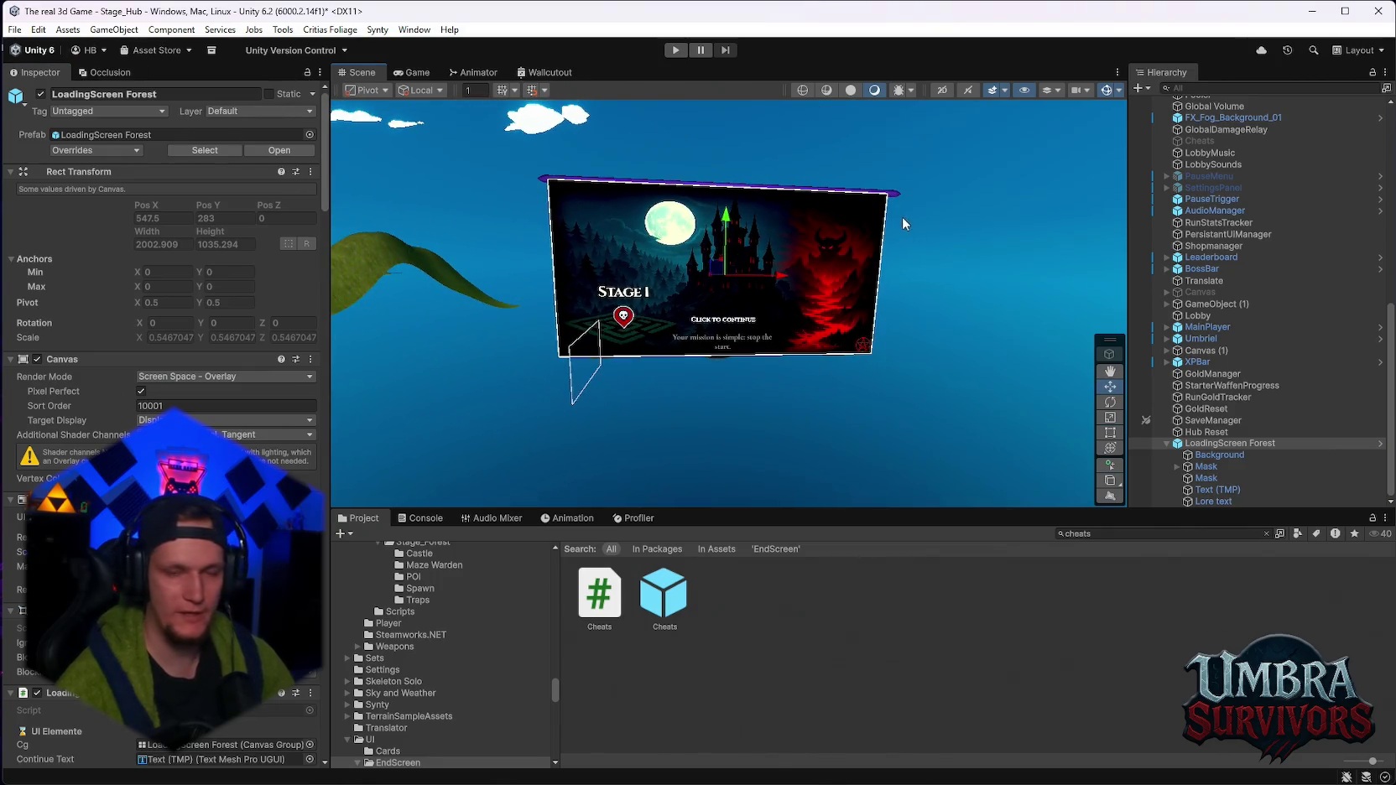
click(12, 31)
click(56, 211)
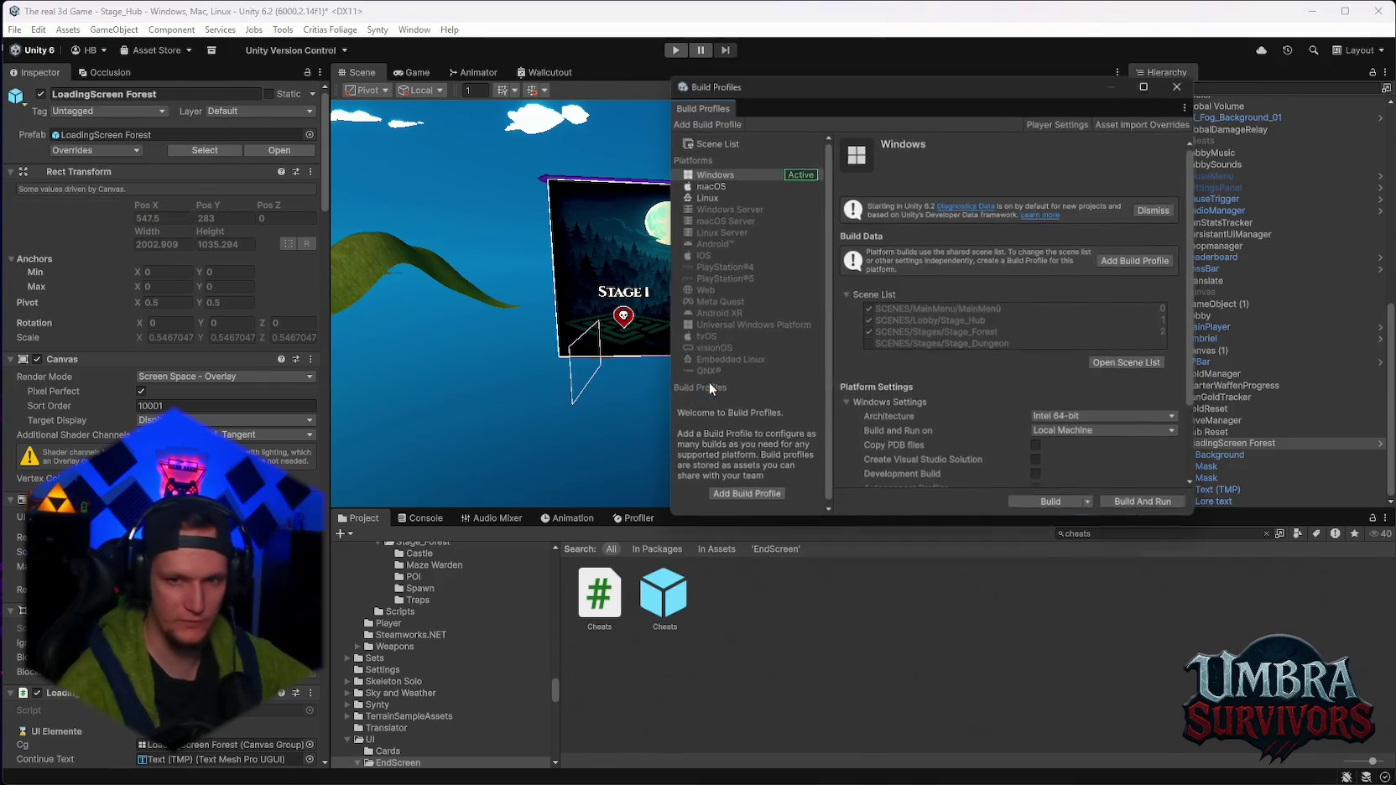
Build the Windows player into the chosen output folder, saving modified scenes, then close the build report
click(1057, 504)
click(570, 397)
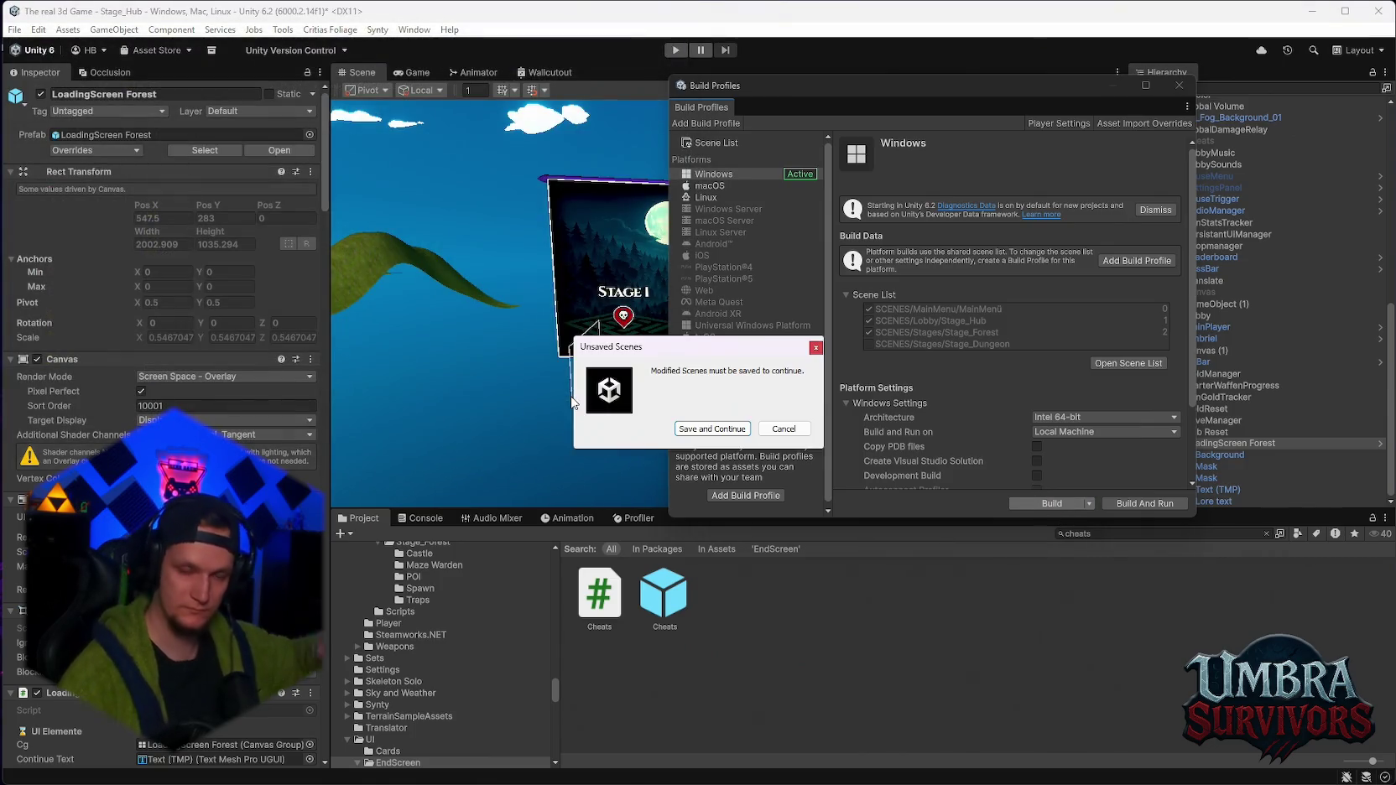
click(712, 428)
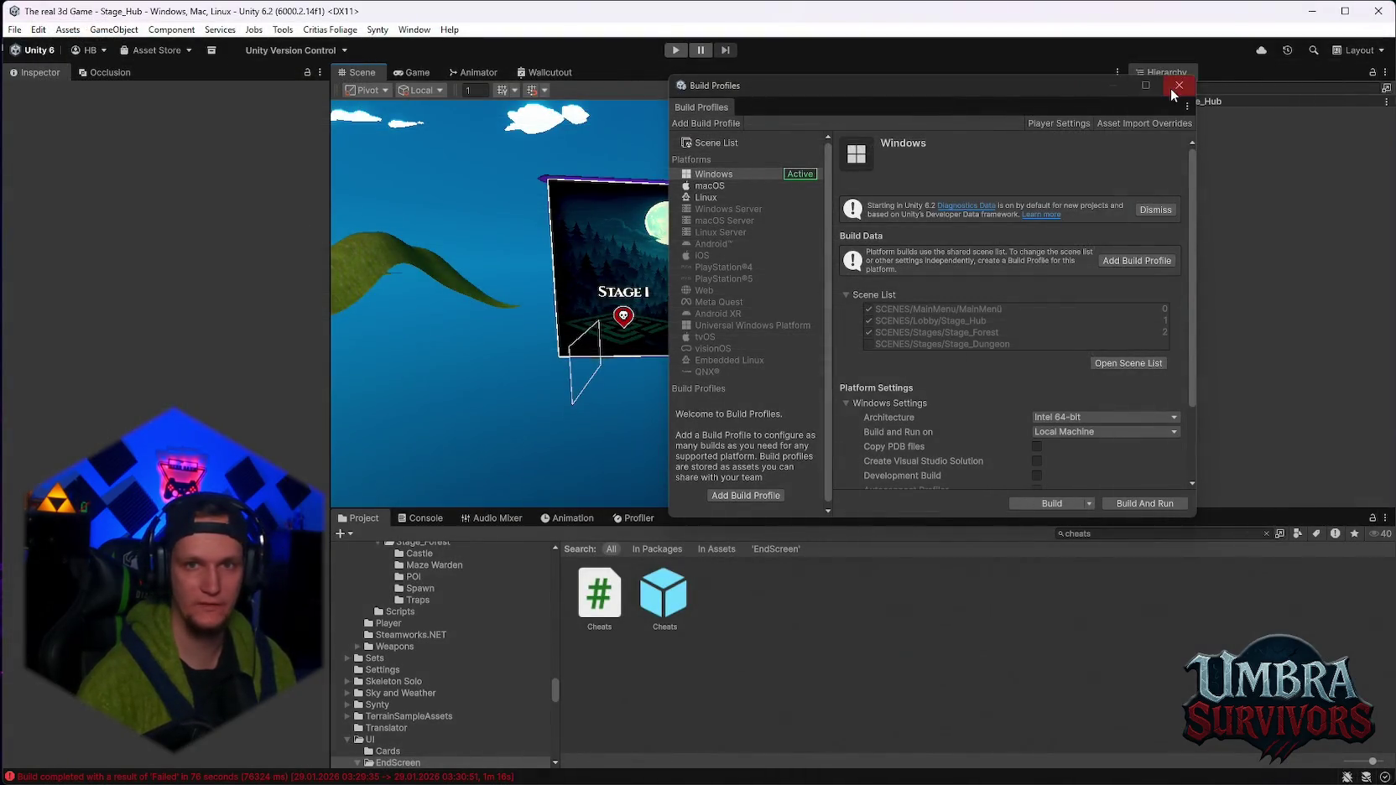
click(1179, 85)
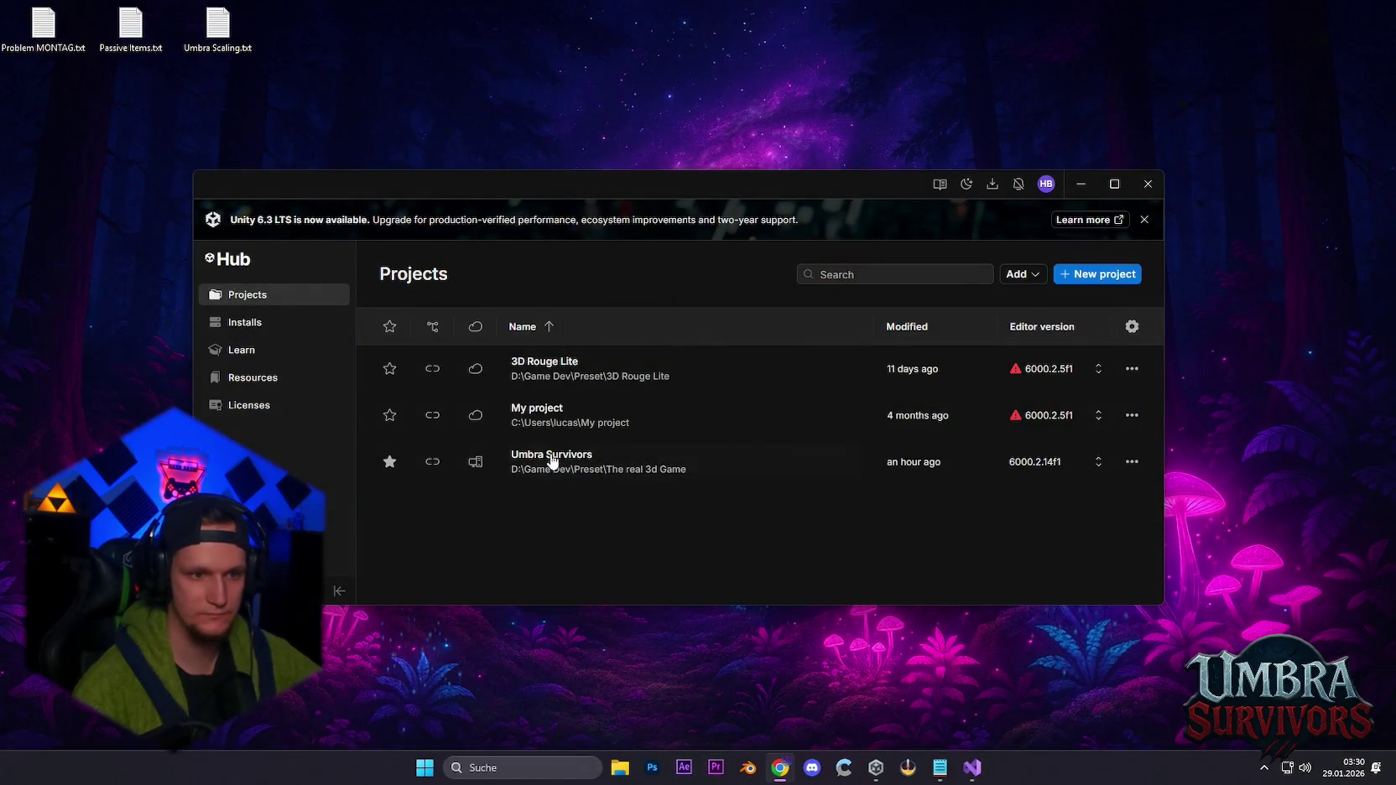
Open the Umbra Survivors project from Unity Hub's Projects list
click(554, 462)
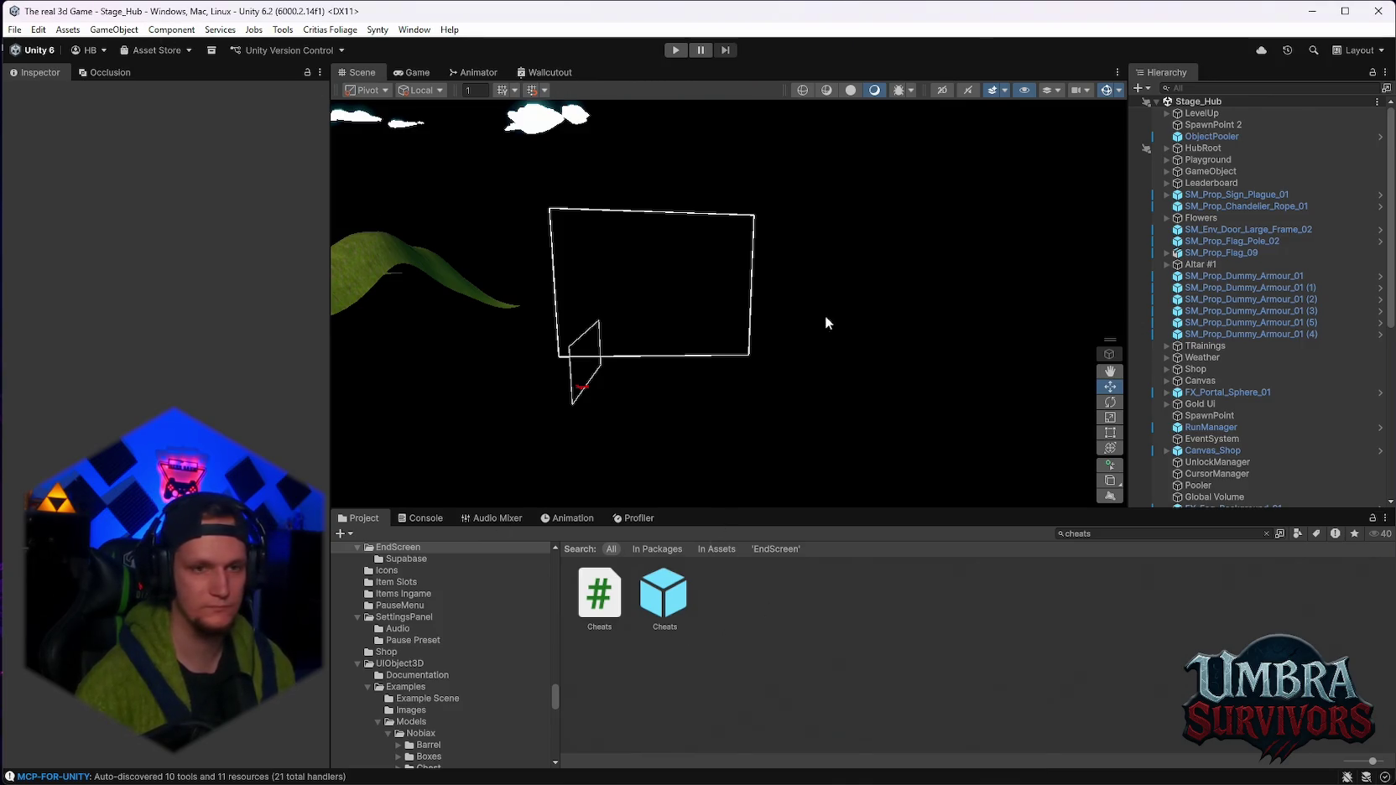
Frame LoadingScreen Forest in the scene view and select its Mask child
click(14, 29)
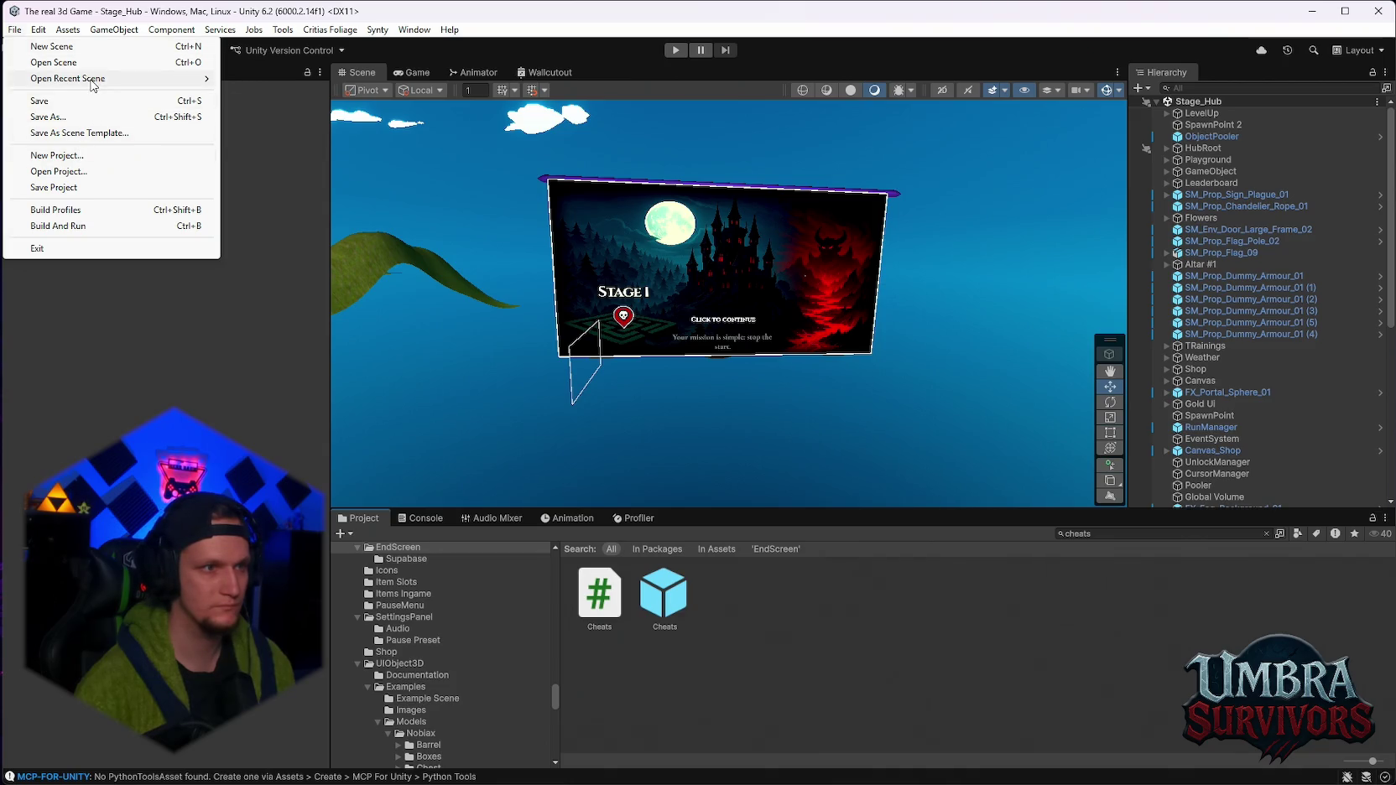
mouse_move(94, 84)
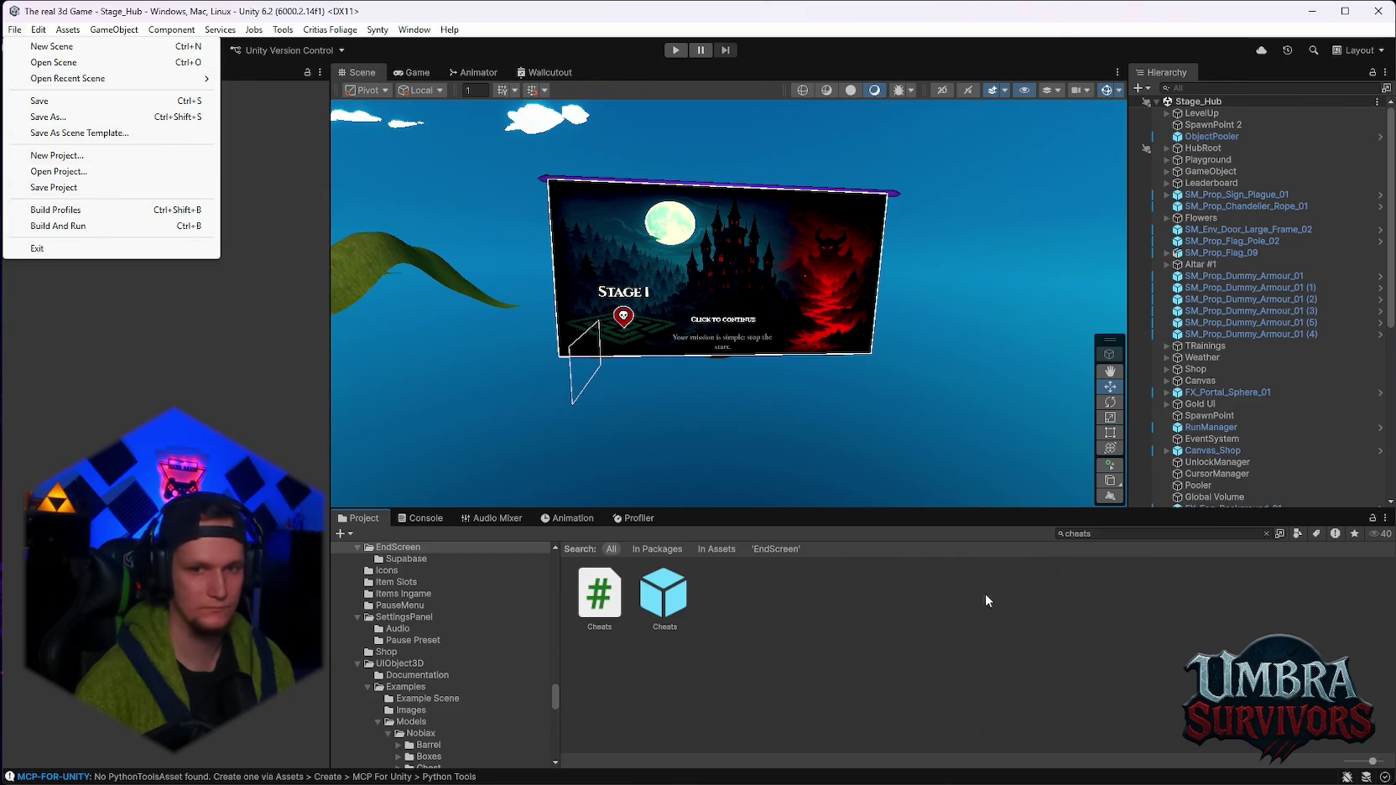
click(1238, 427)
scroll(1250, 421, down, 5)
scroll(1250, 421, down, 5)
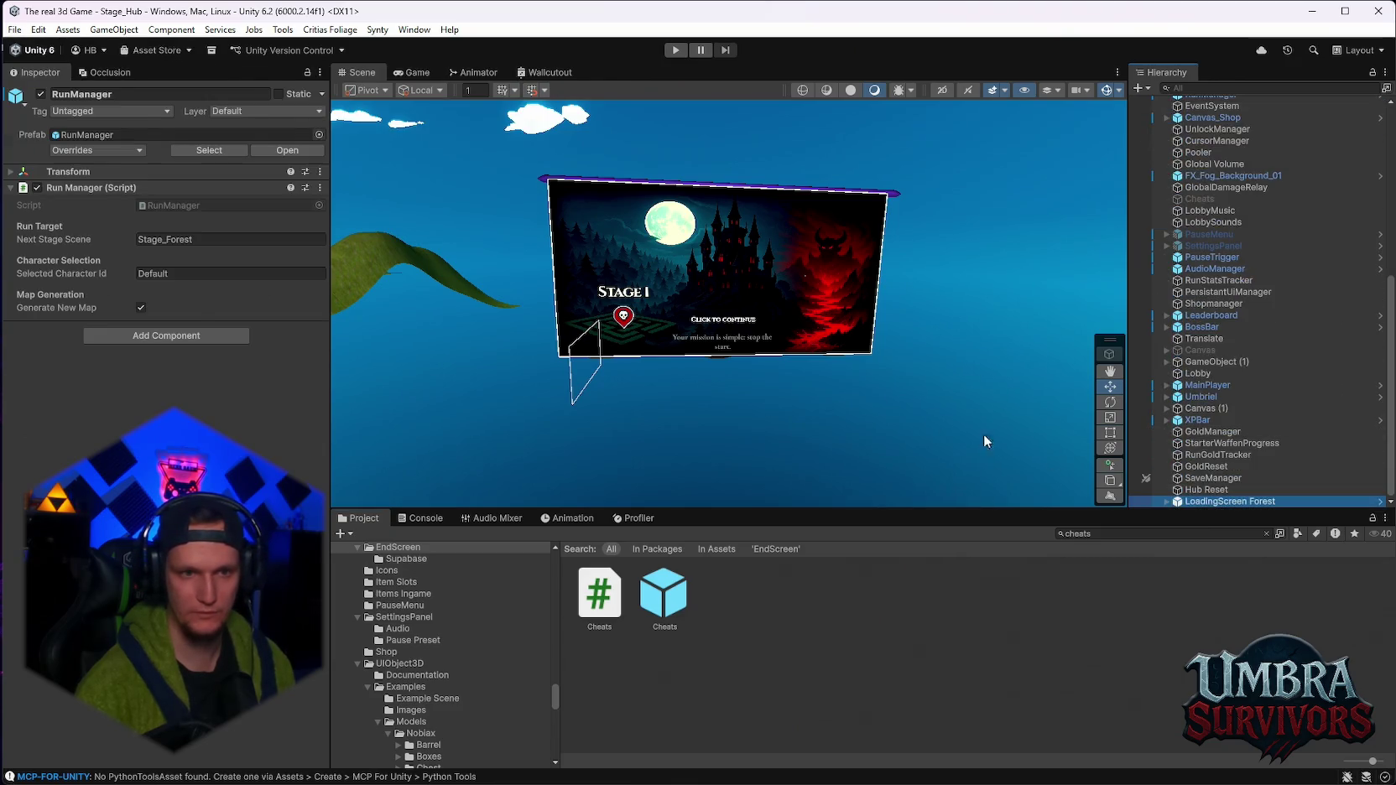
double_click(1204, 501)
click(1166, 501)
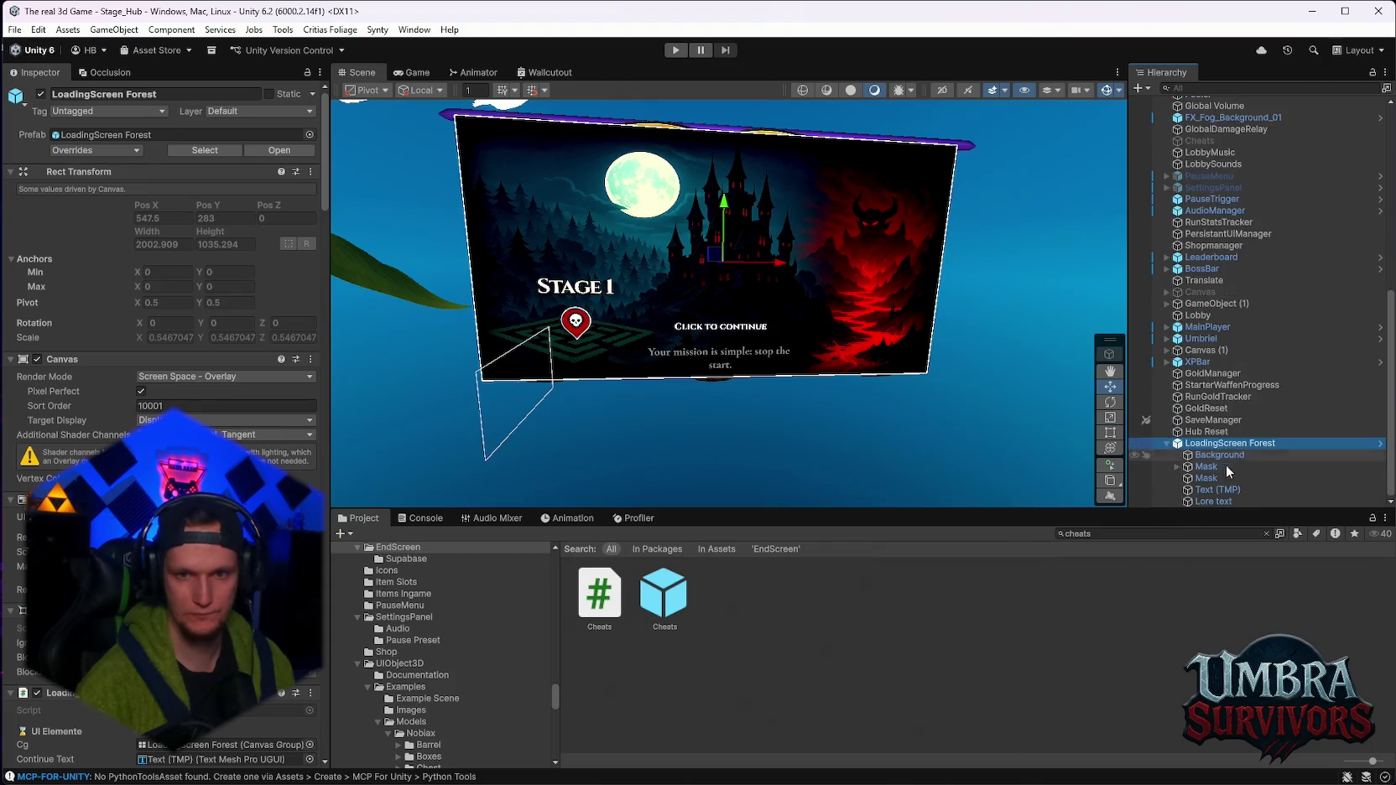
click(1214, 466)
mouse_move(1042, 422)
mouse_down()
mouse_move(964, 369)
mouse_move(1007, 402)
mouse_up()
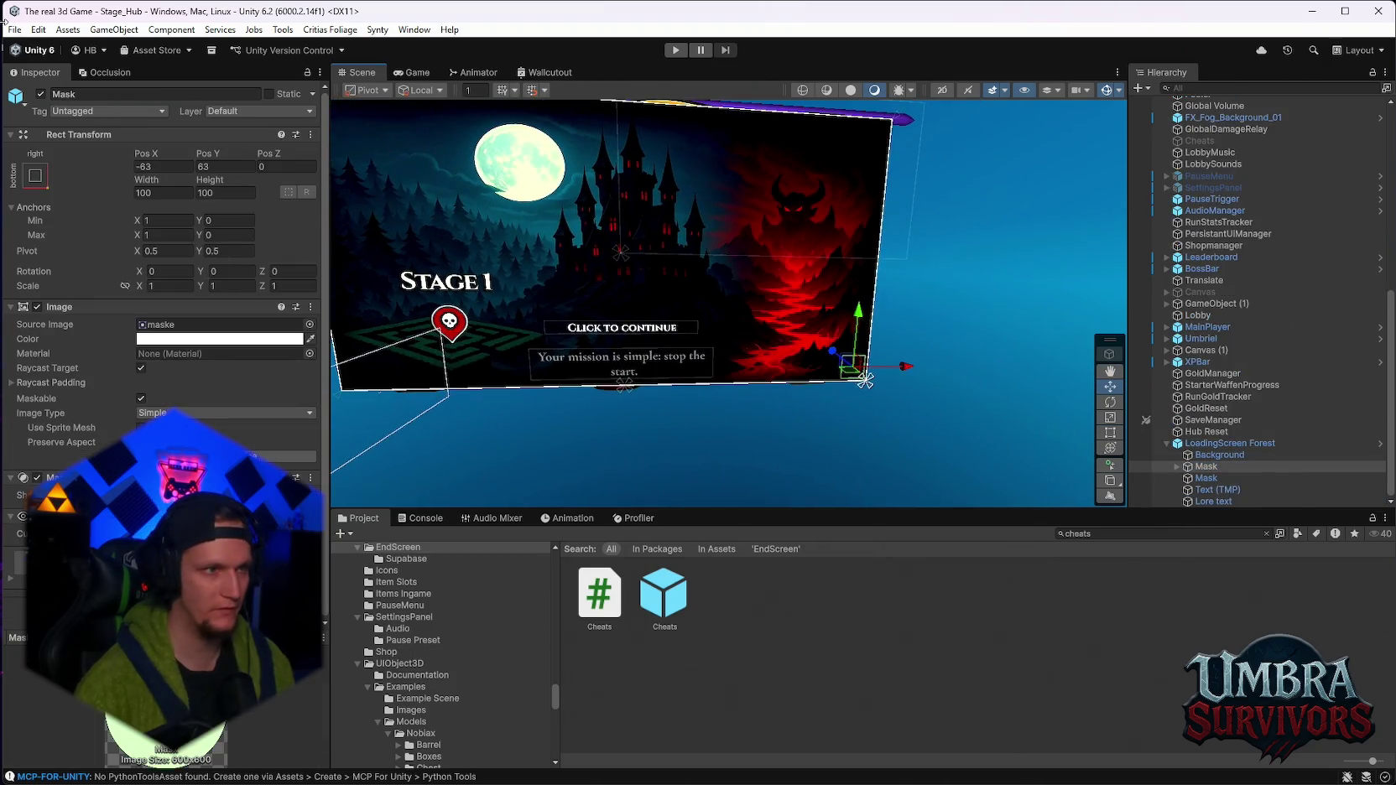
Start another Windows build from File > Build Profiles
click(14, 29)
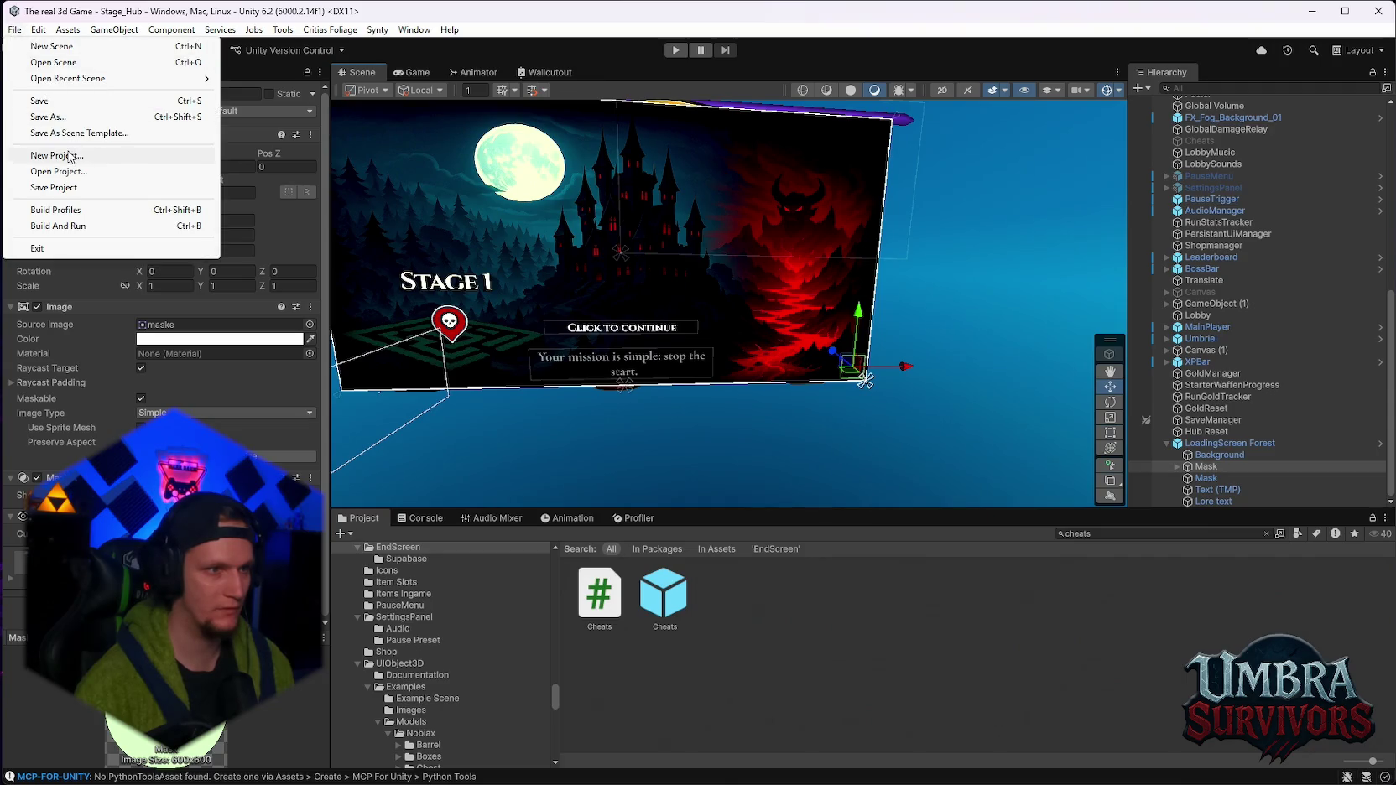
click(50, 209)
click(1051, 503)
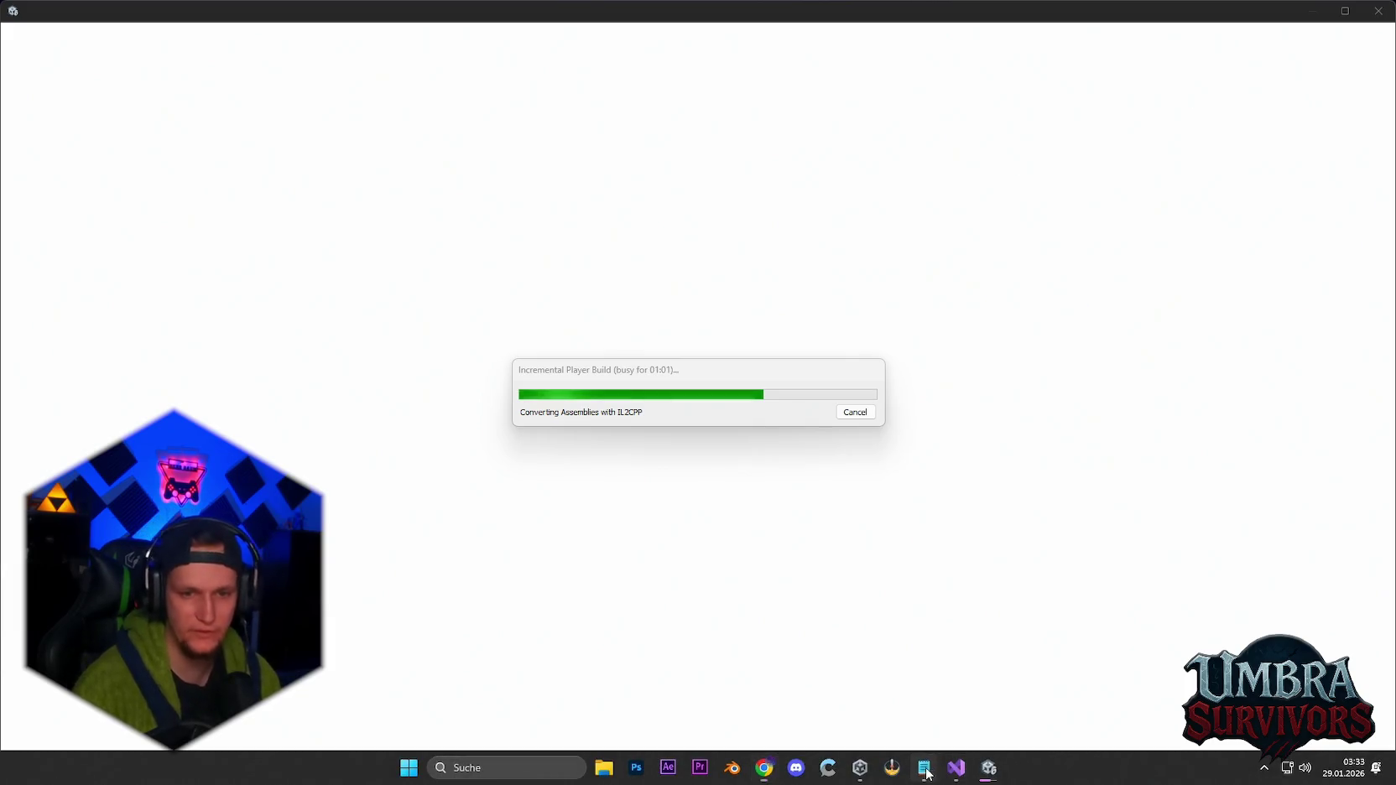
Bring the Problem MONTAG.txt patch notes in Notepad to the front
click(925, 768)
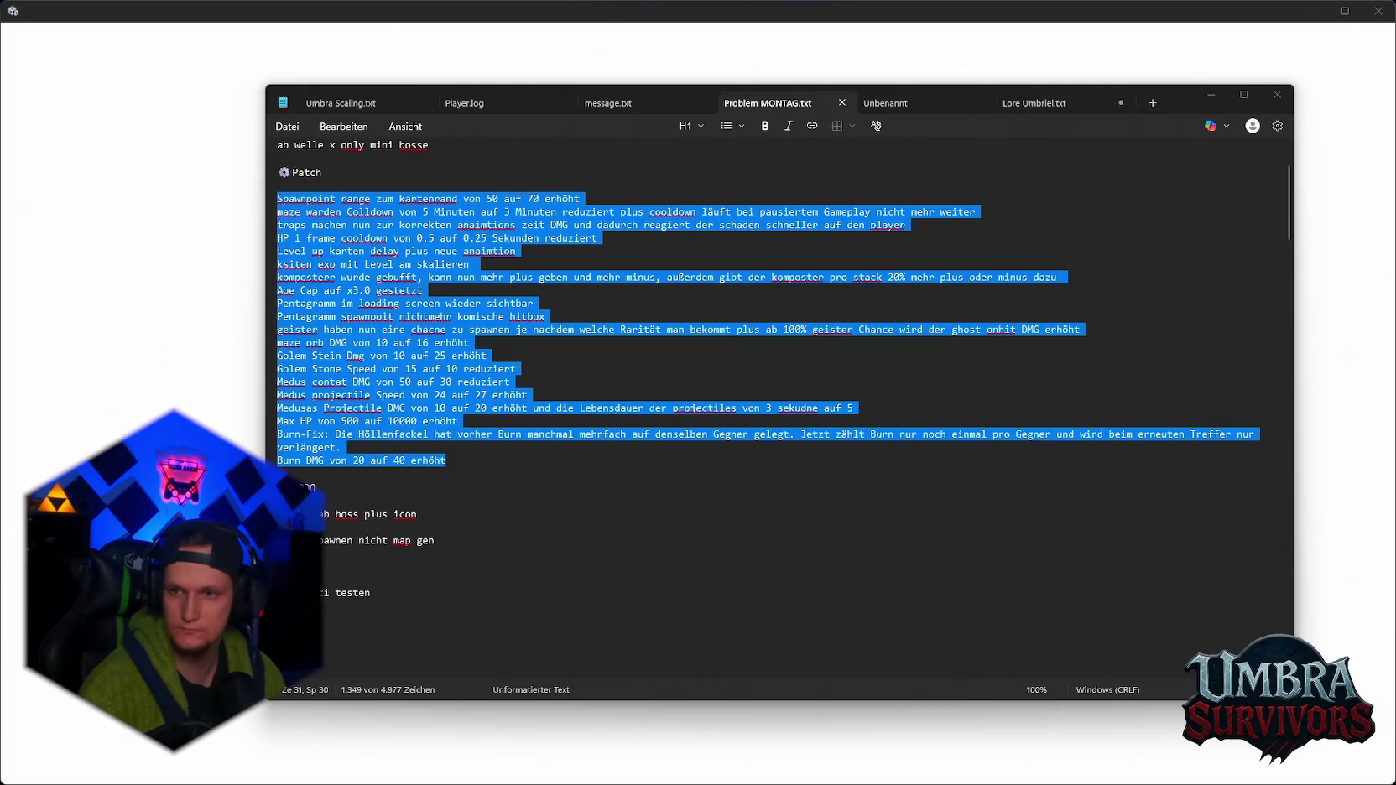
Review the patch lines in Notepad, then go to Discord's Patches channel
mouse_move(1031, 761)
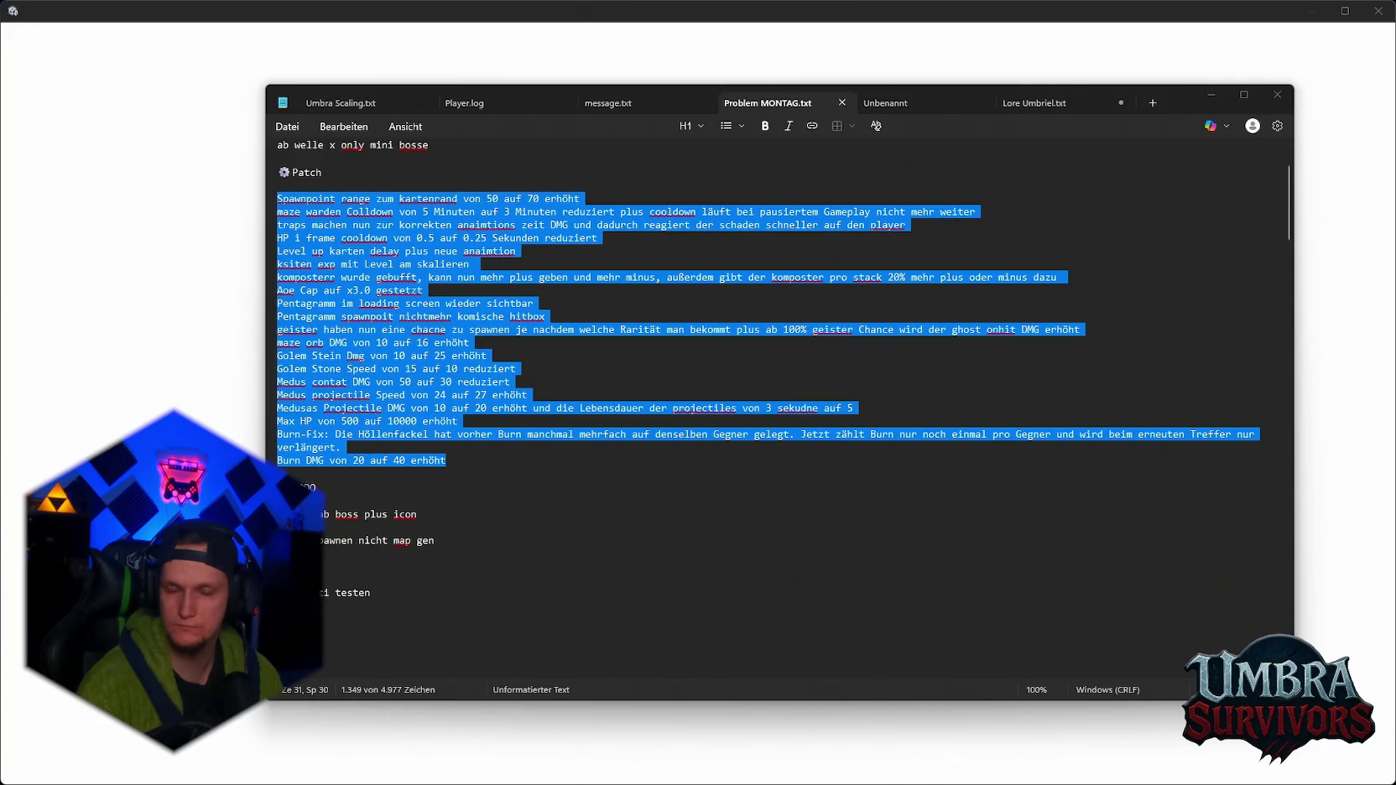
mouse_move(837, 776)
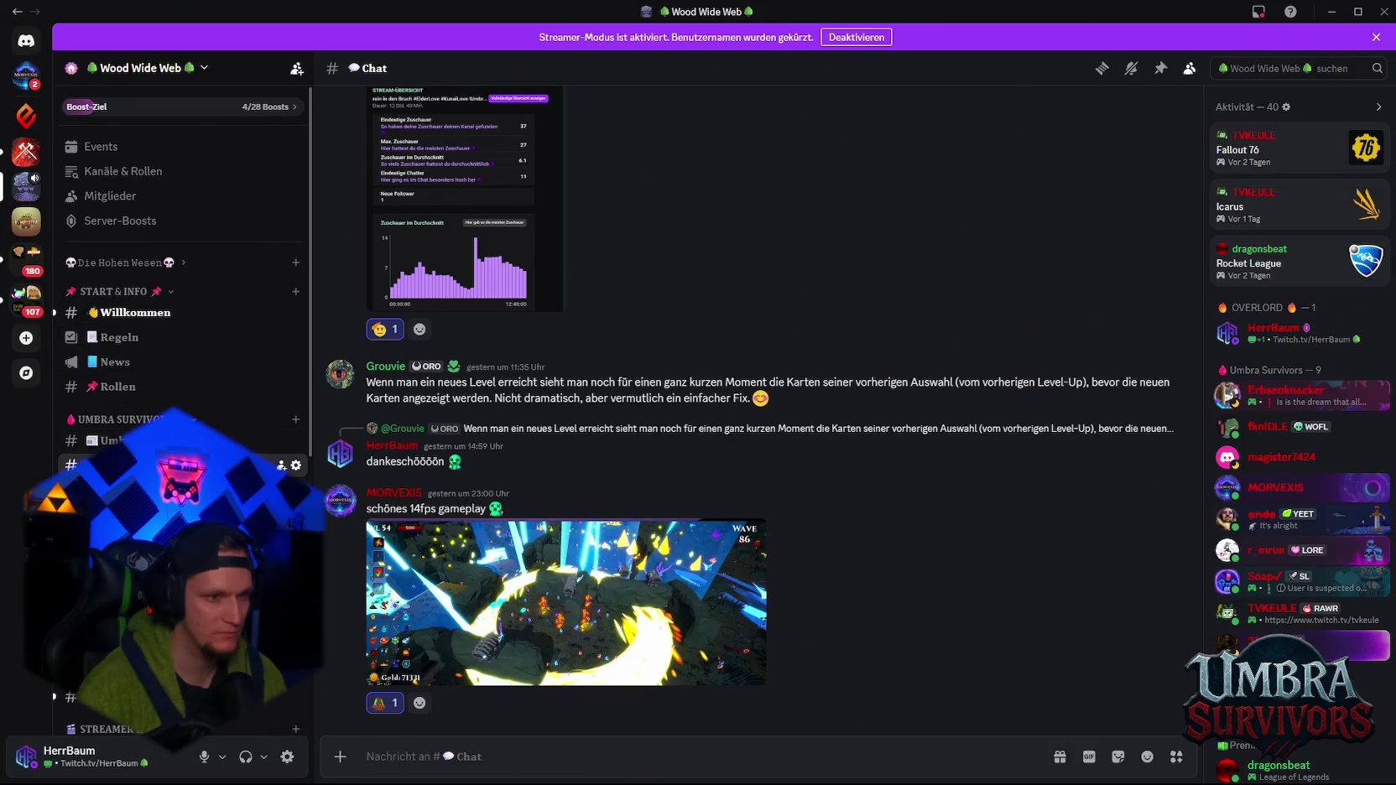
click(168, 464)
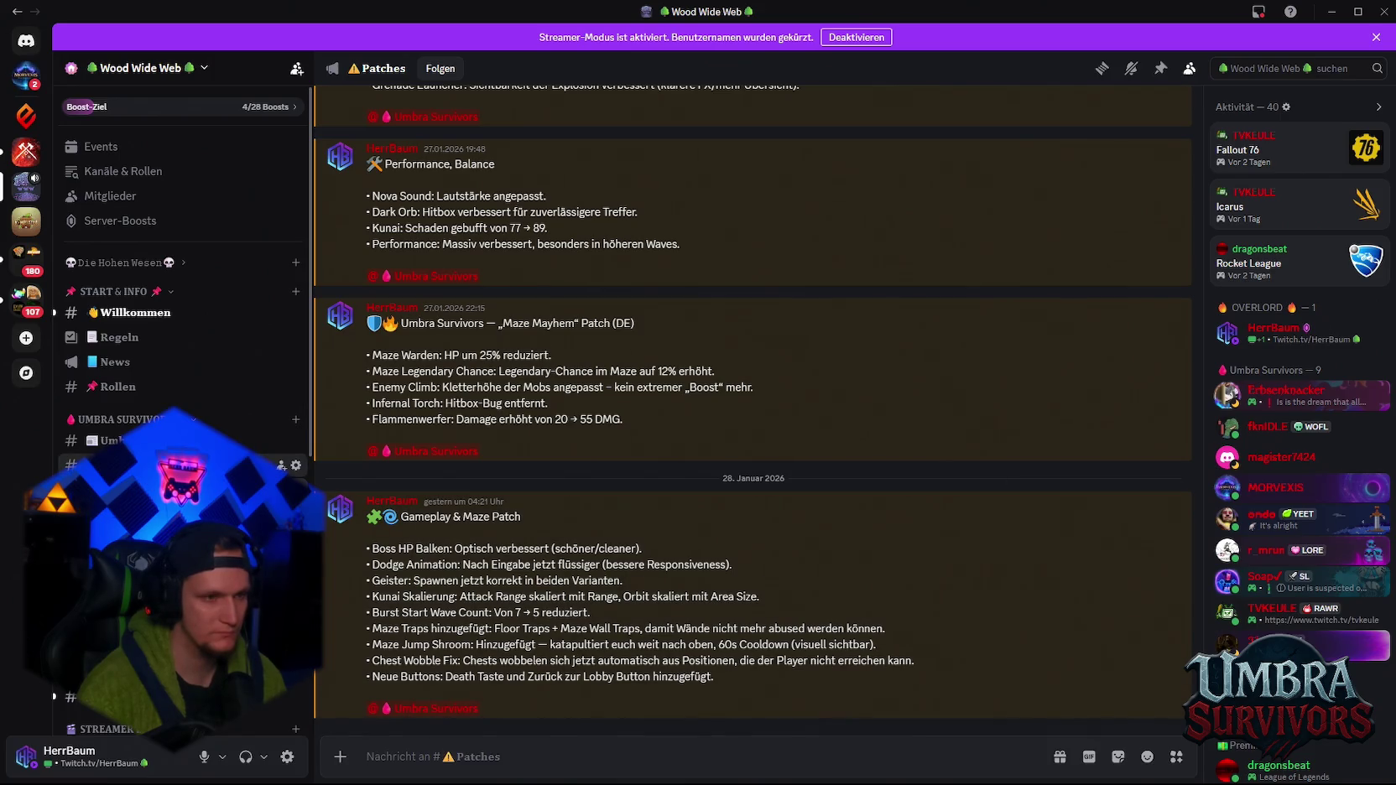
Paste the Leaderboard Reset announcement into #Chat and add a comma after 'rumstehen'
click(252, 465)
key(ctrl+v)
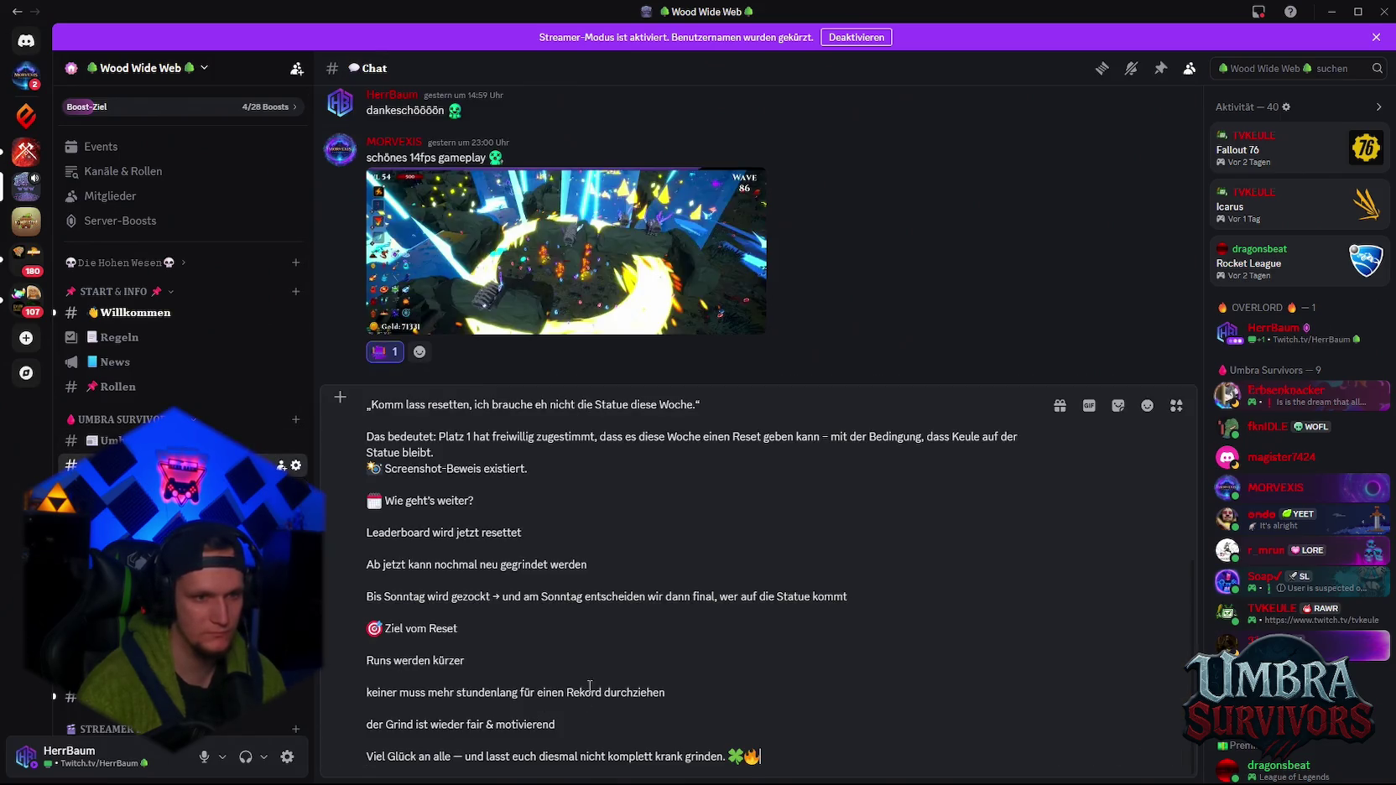
scroll(573, 641, down, 2)
scroll(422, 505, up, 3)
click(444, 501)
text(,)
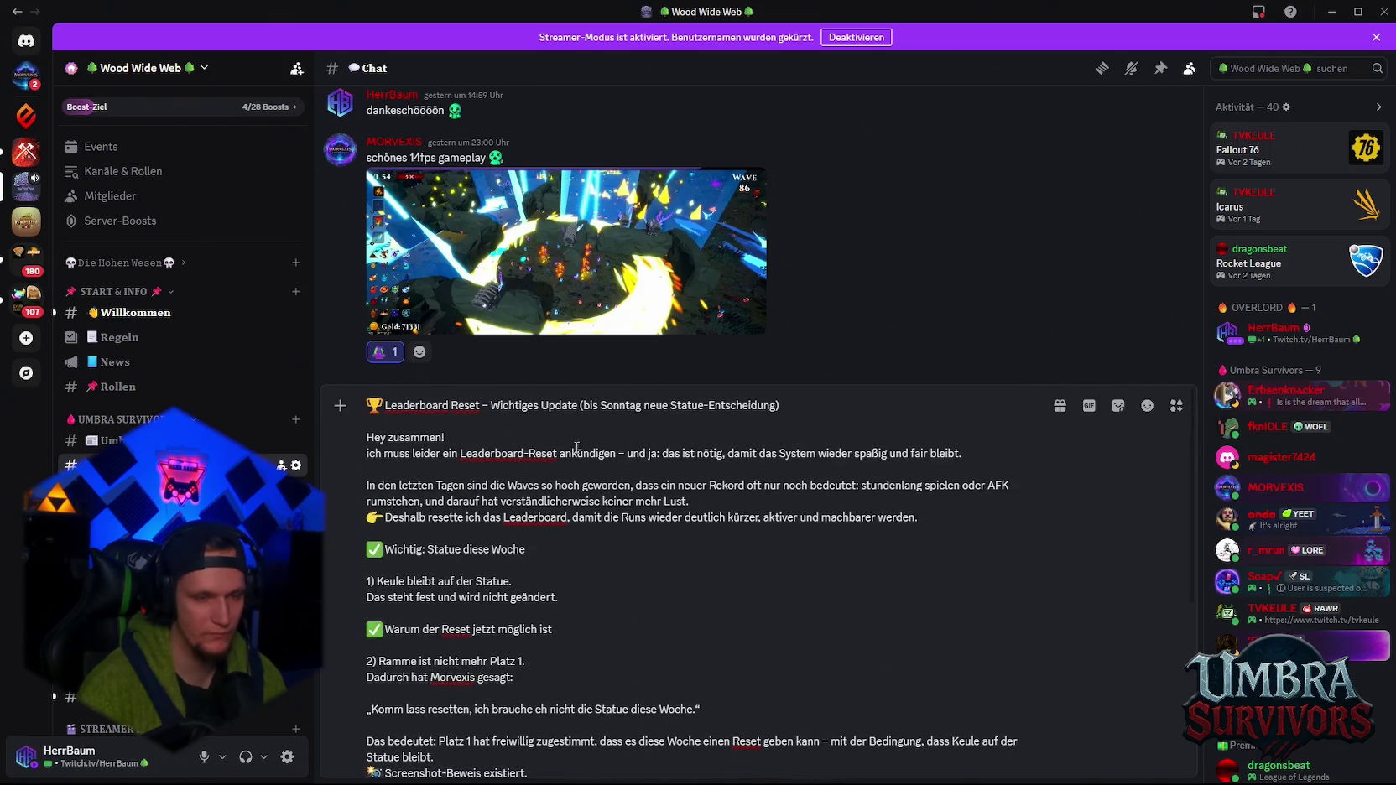
Move the whole announcement from the #Chat message box into the #Patches message box
key(ctrl+a)
key(ctrl+x)
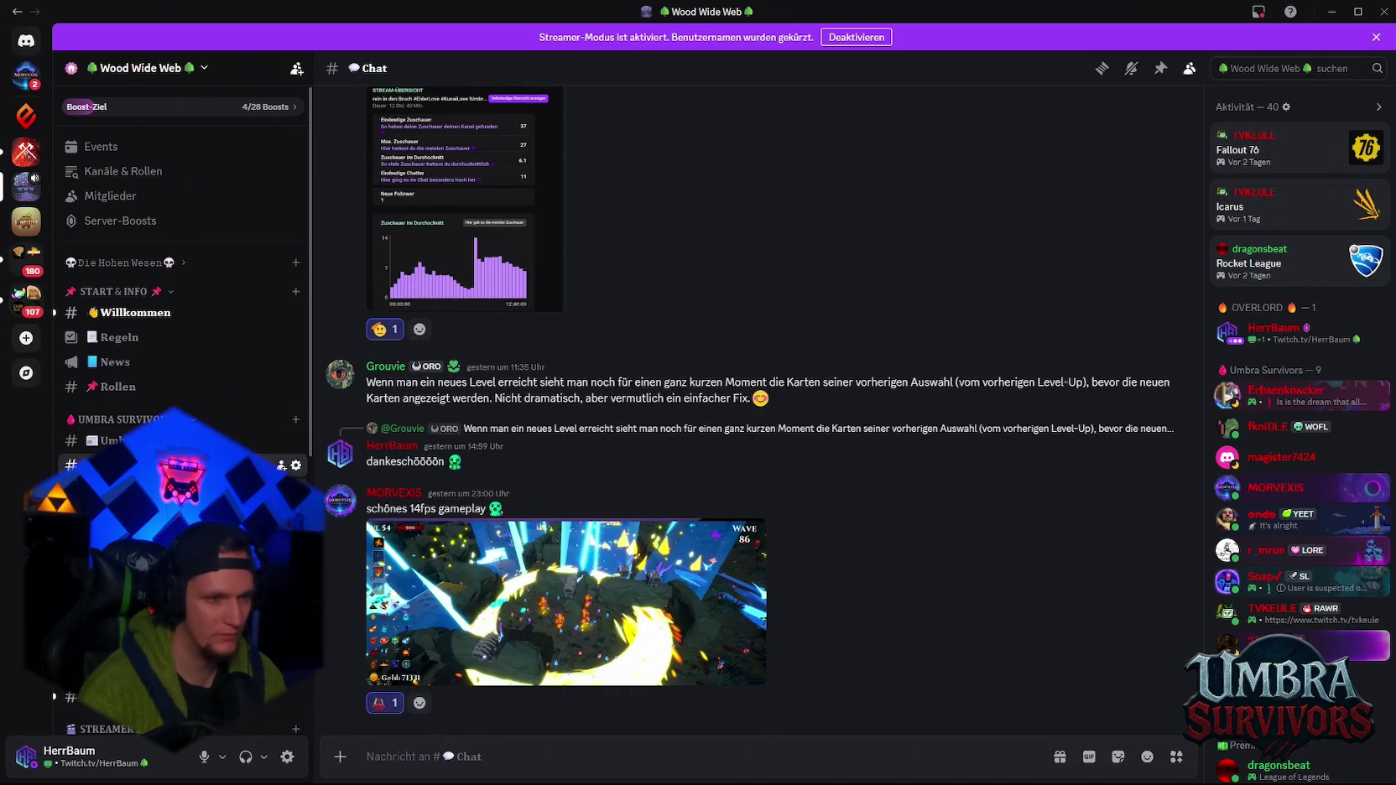
key(alt+Up)
key(ctrl+v)
scroll(373, 570, up, 3)
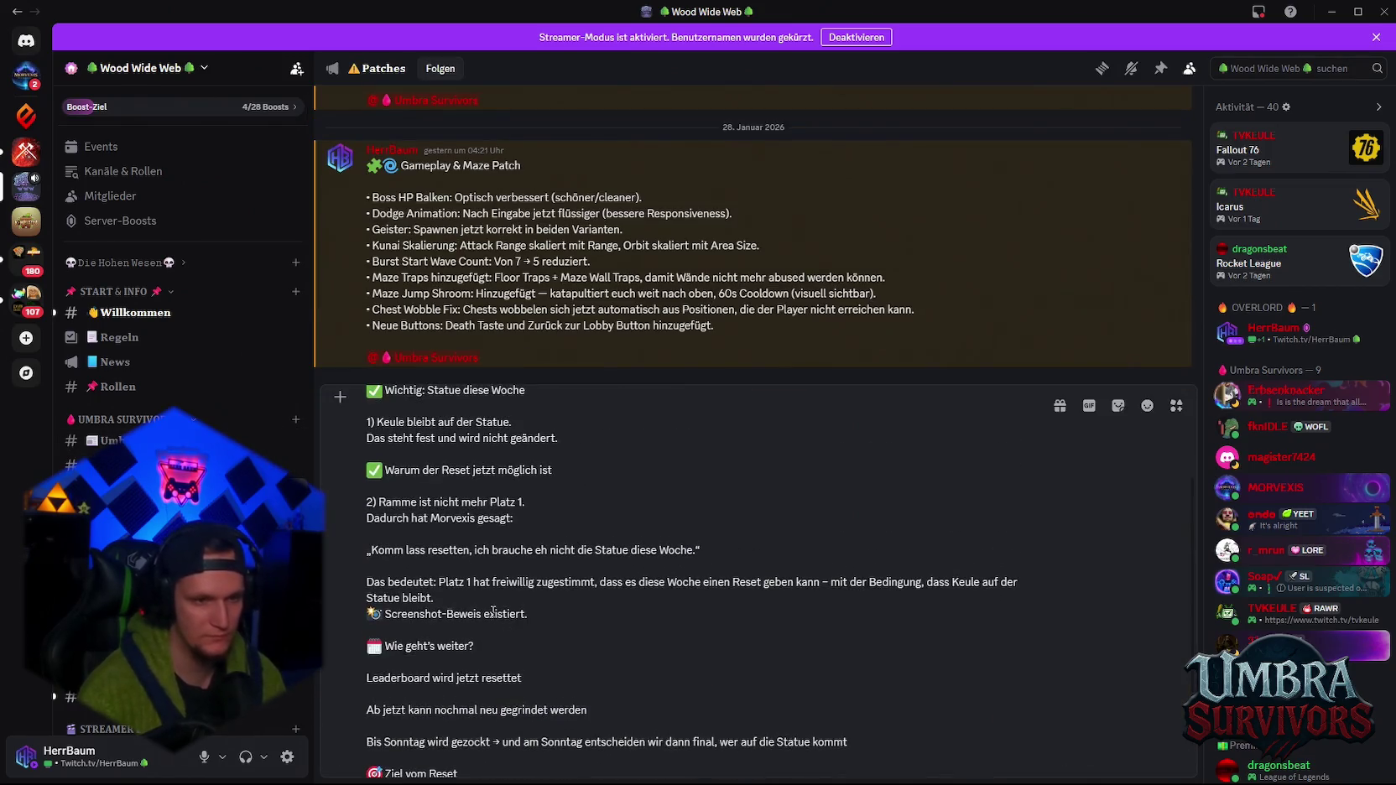
scroll(373, 569, down, 3)
Check the top of the Problem MONTAG notes, then return to the draft's 'Leaderboard wird jetzt resettet' line
click(924, 769)
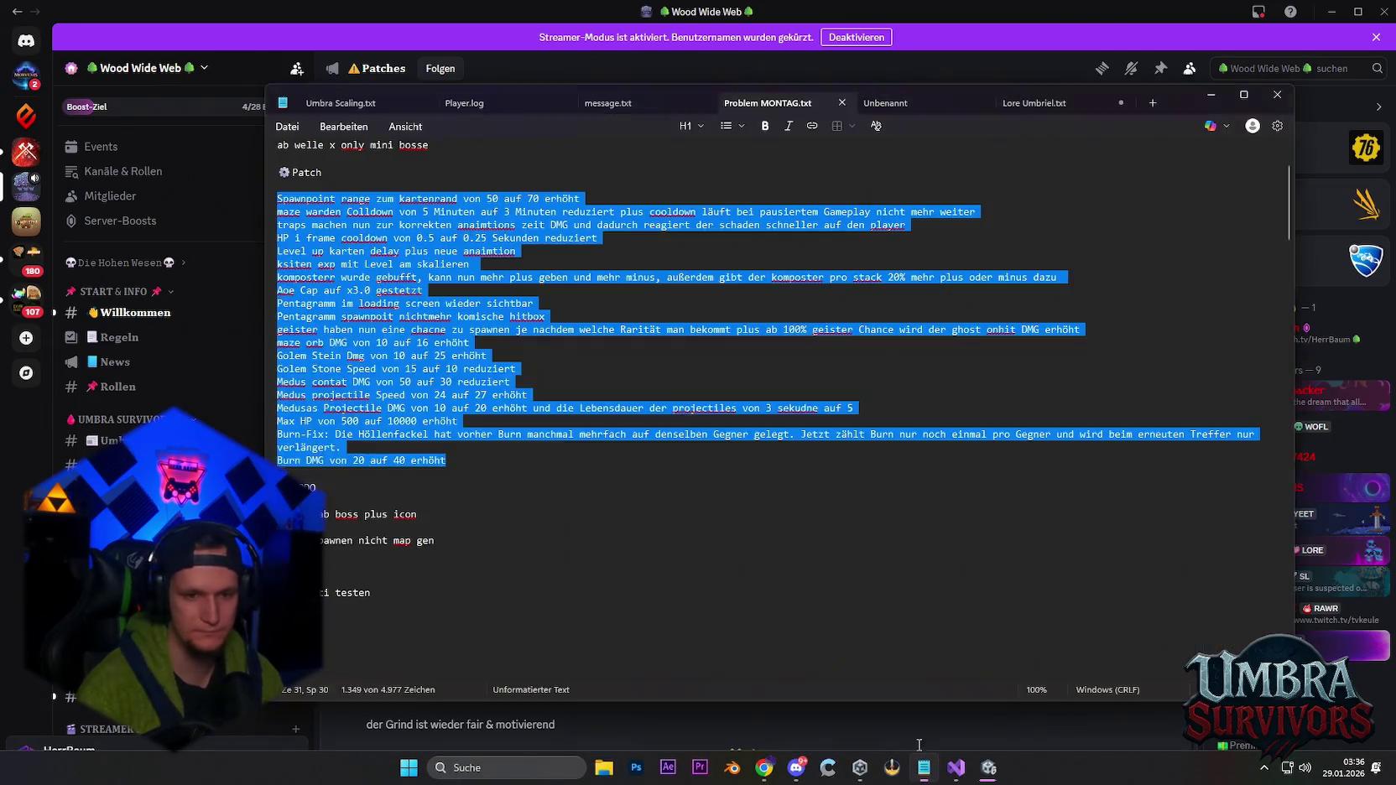
key(ctrl+Home)
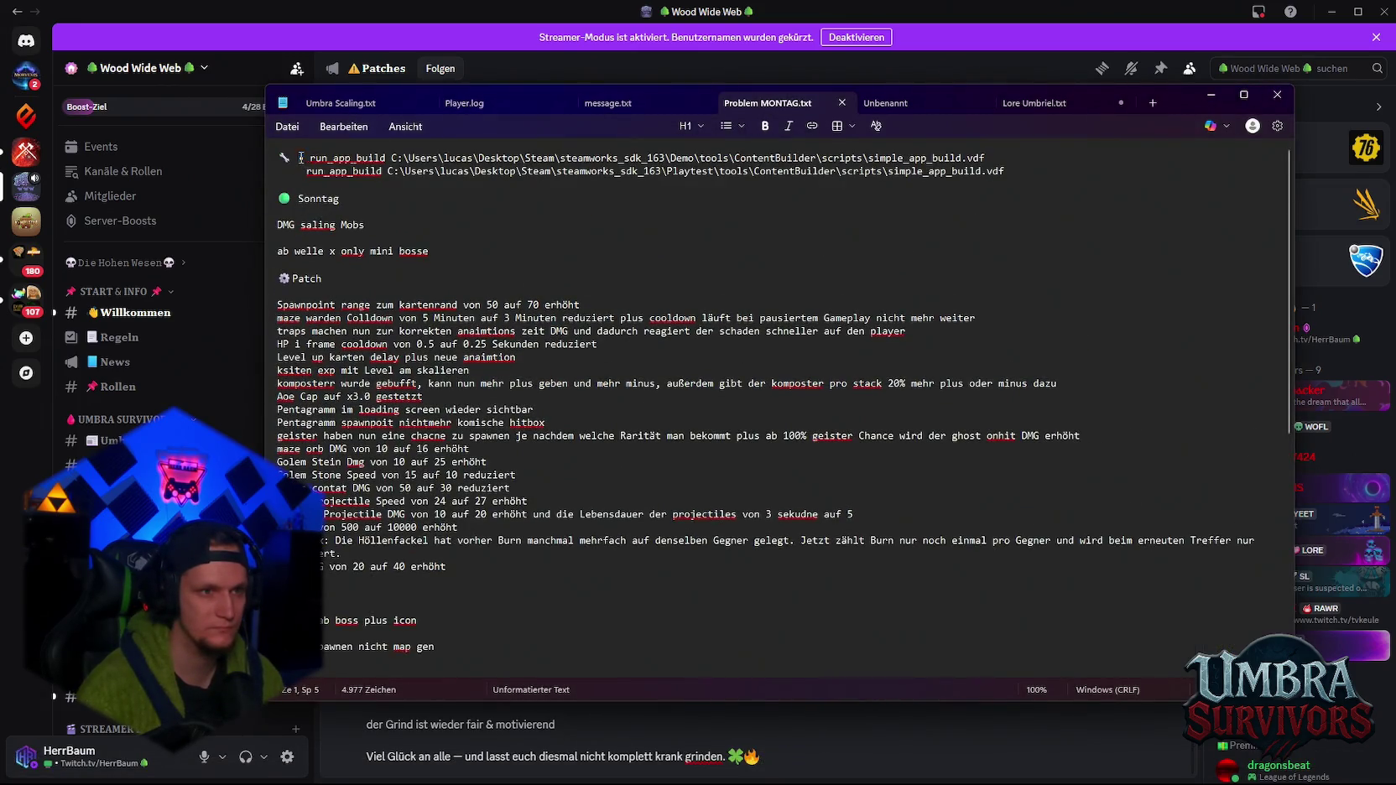
key(alt+Tab)
scroll(425, 536, up, 5)
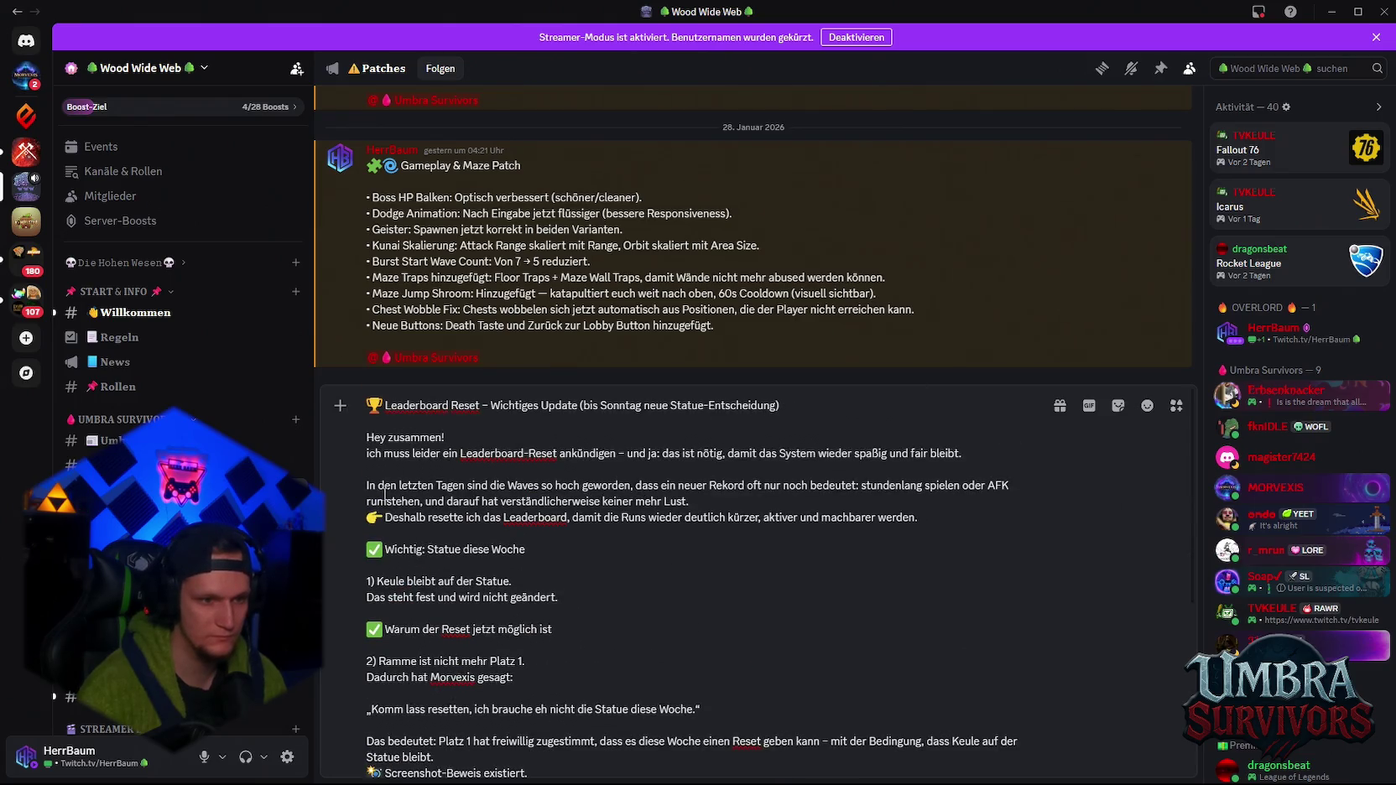
scroll(426, 536, down, 4)
click(366, 546)
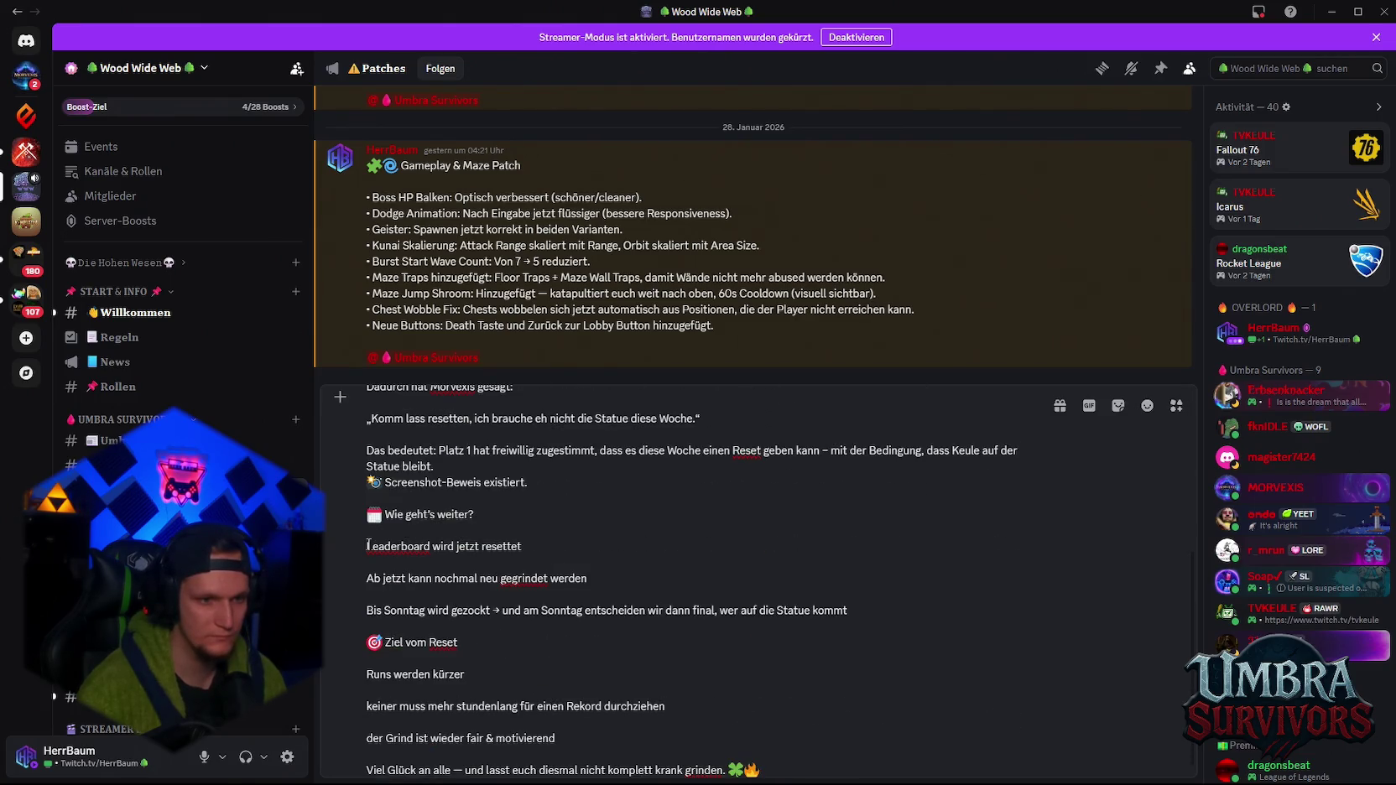
Make the Wie geht's weiter? lines a compact dash list, removing the blank lines between them
text(-)
click(367, 578)
text(-)
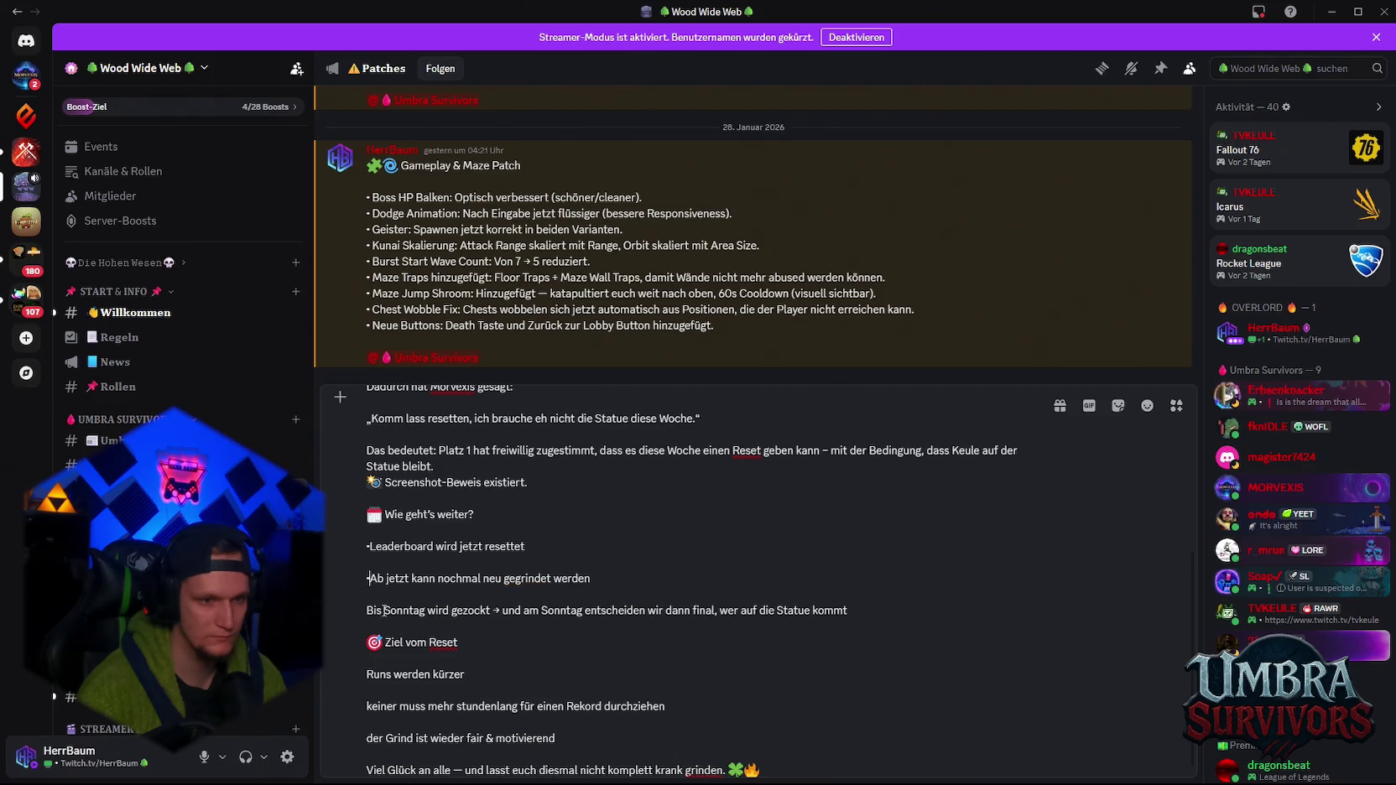
click(370, 611)
text(-)
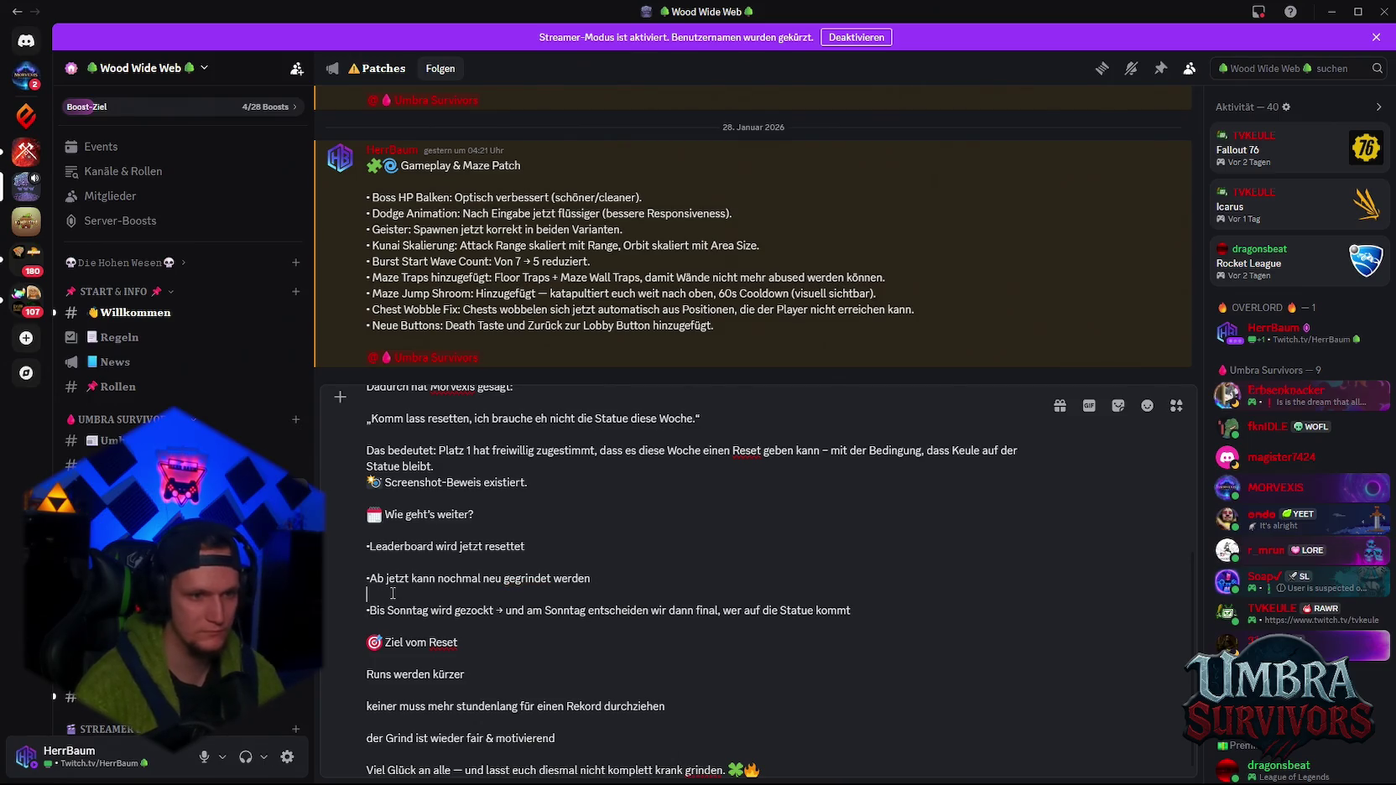
key(BackSpace)
click(391, 570)
key(BackSpace)
Dash the three Ziel vom Reset lines (Runs werden kürzer, keiner muss mehr, der Grind) and remove the blank lines
click(367, 661)
text(-)
click(369, 692)
text(-)
click(369, 724)
text(-)
key(BackSpace)
click(368, 708)
key(BackSpace)
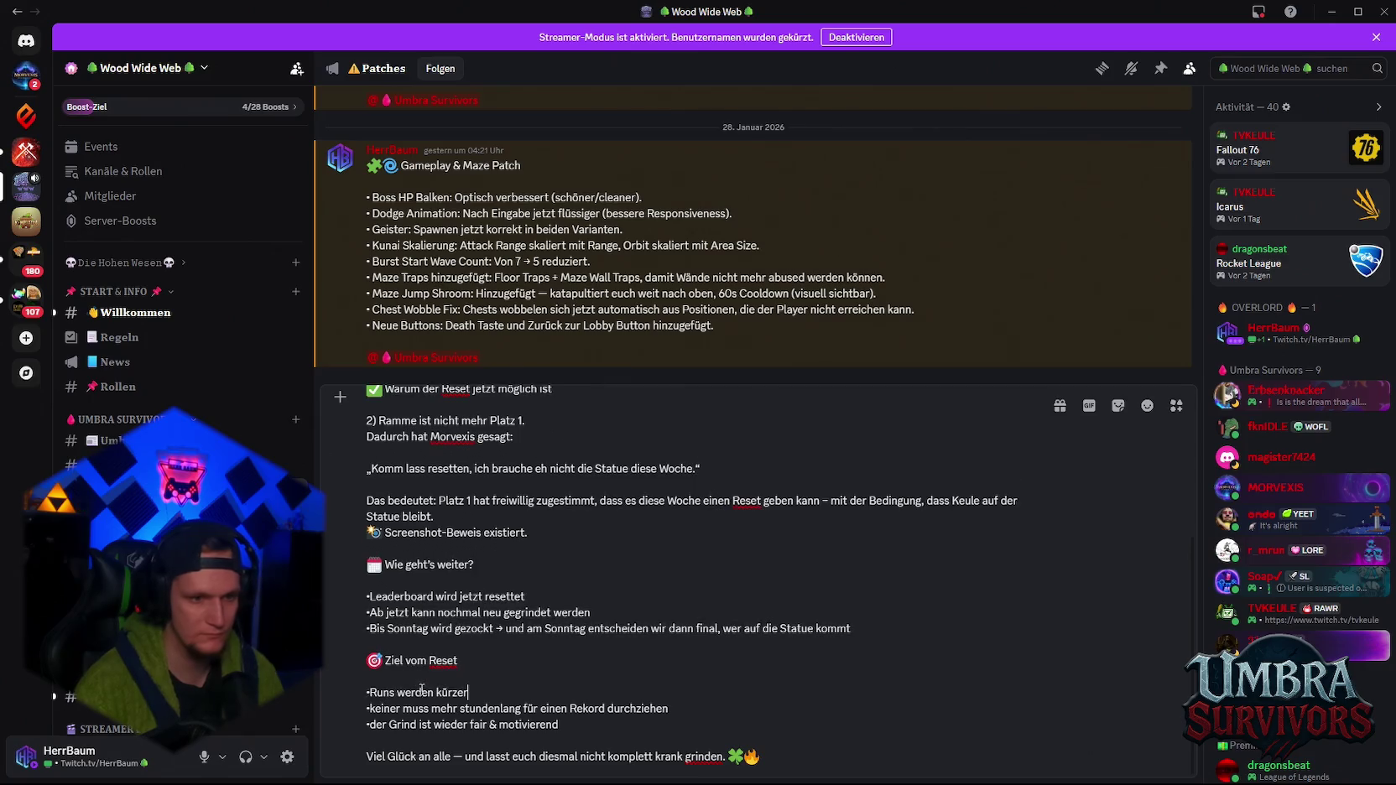
Delete the em dash from the closing line of the draft
click(465, 756)
key(BackSpace)
key(BackSpace)
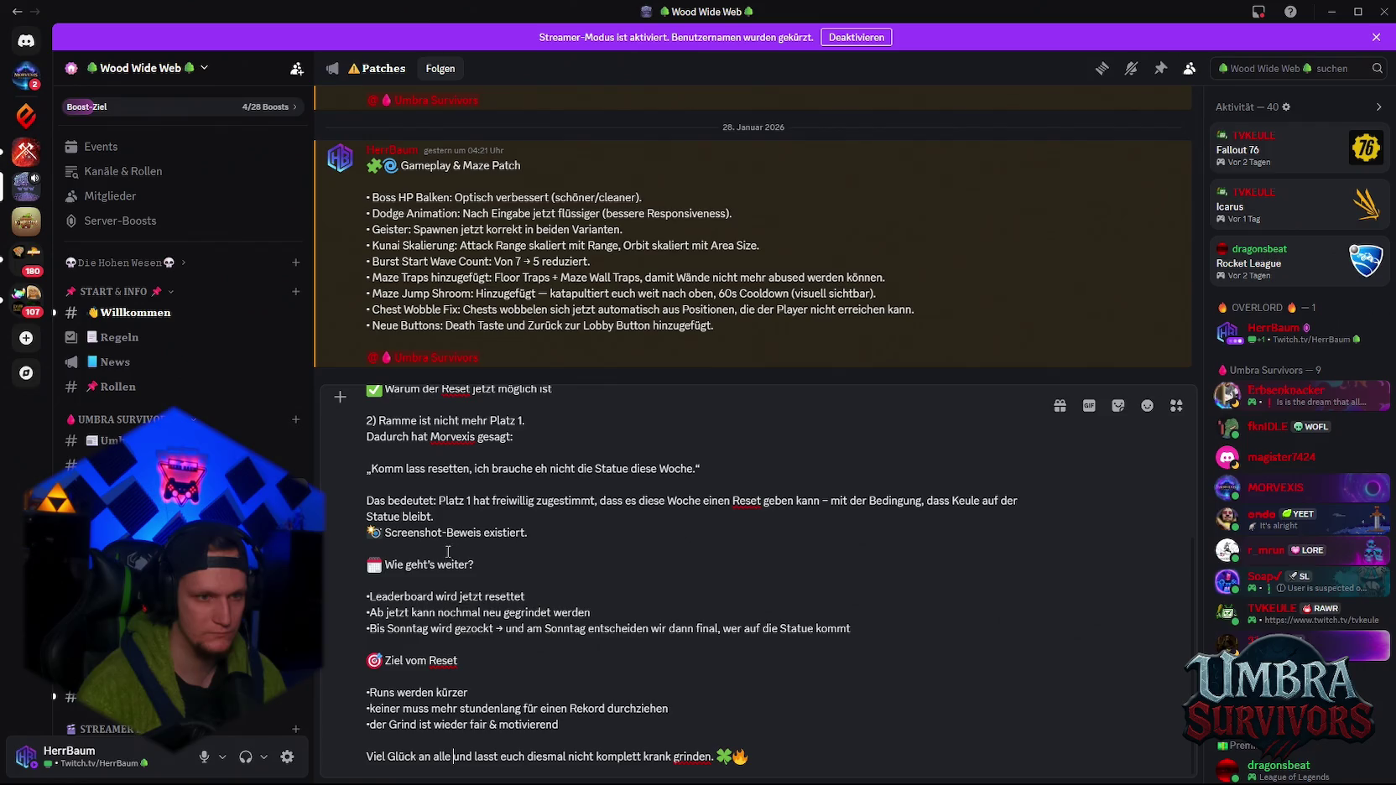
scroll(494, 612, up, 3)
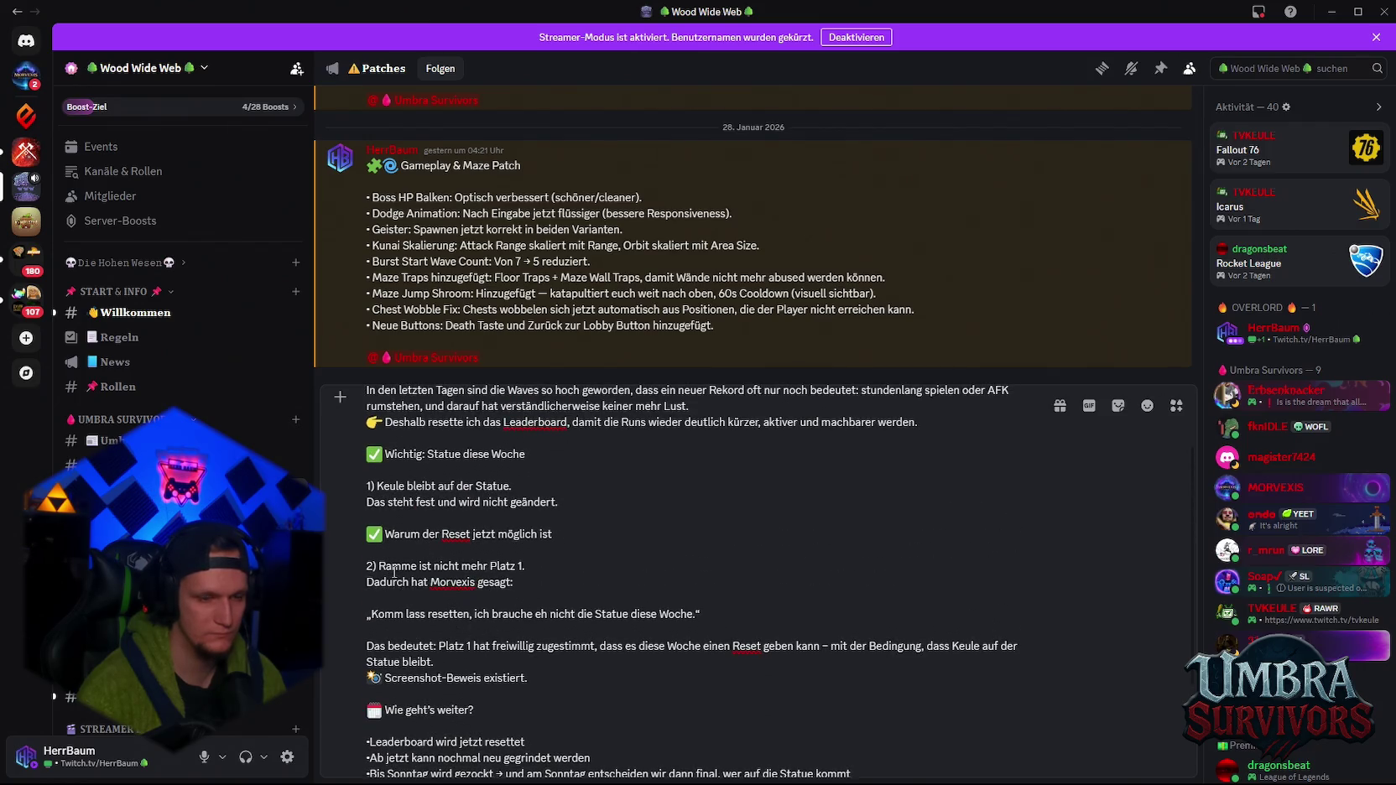
Replace the plain player names in point 2 and the quote with member mentions
double_click(419, 566)
text(KingR)
key(BackSpace)
key(BackSpace)
key(BackSpace)
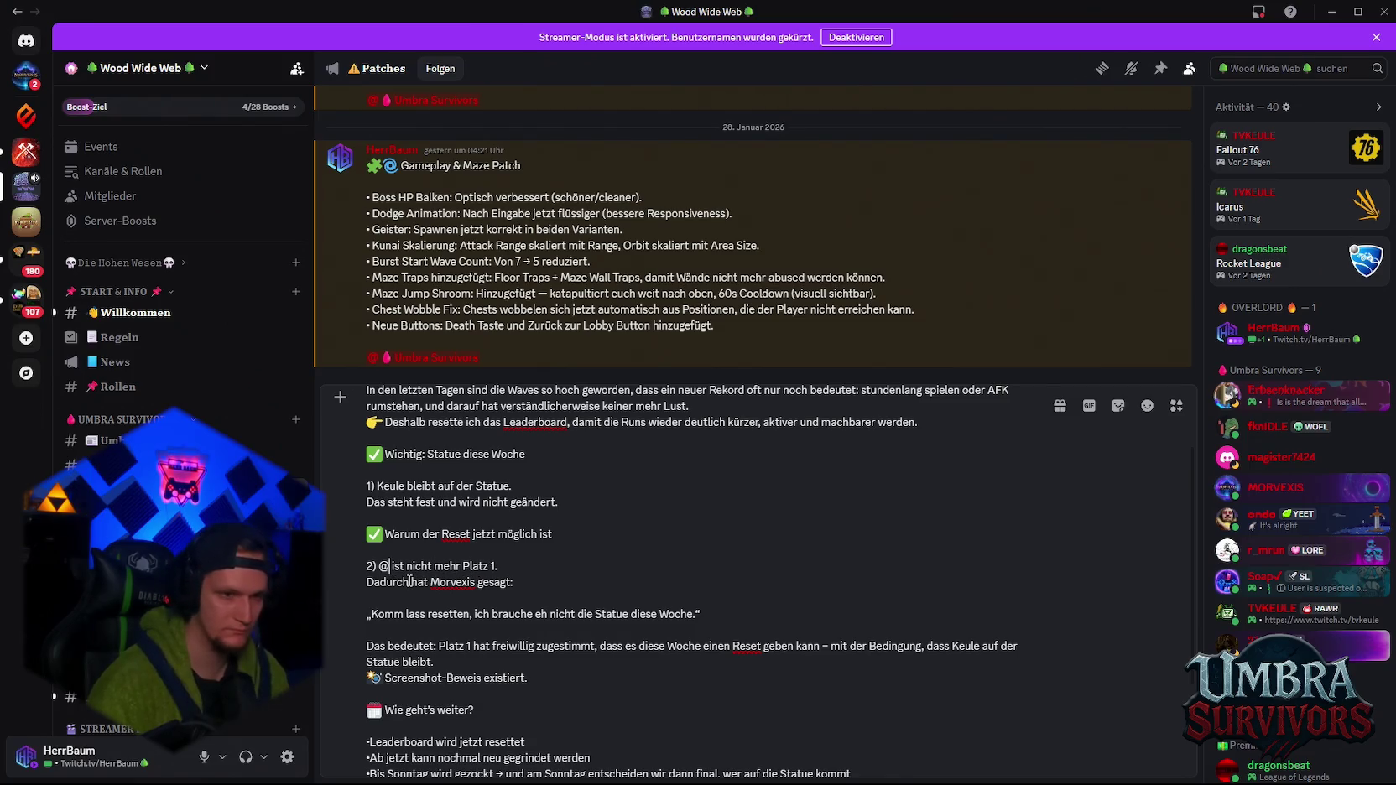
text(@Kin)
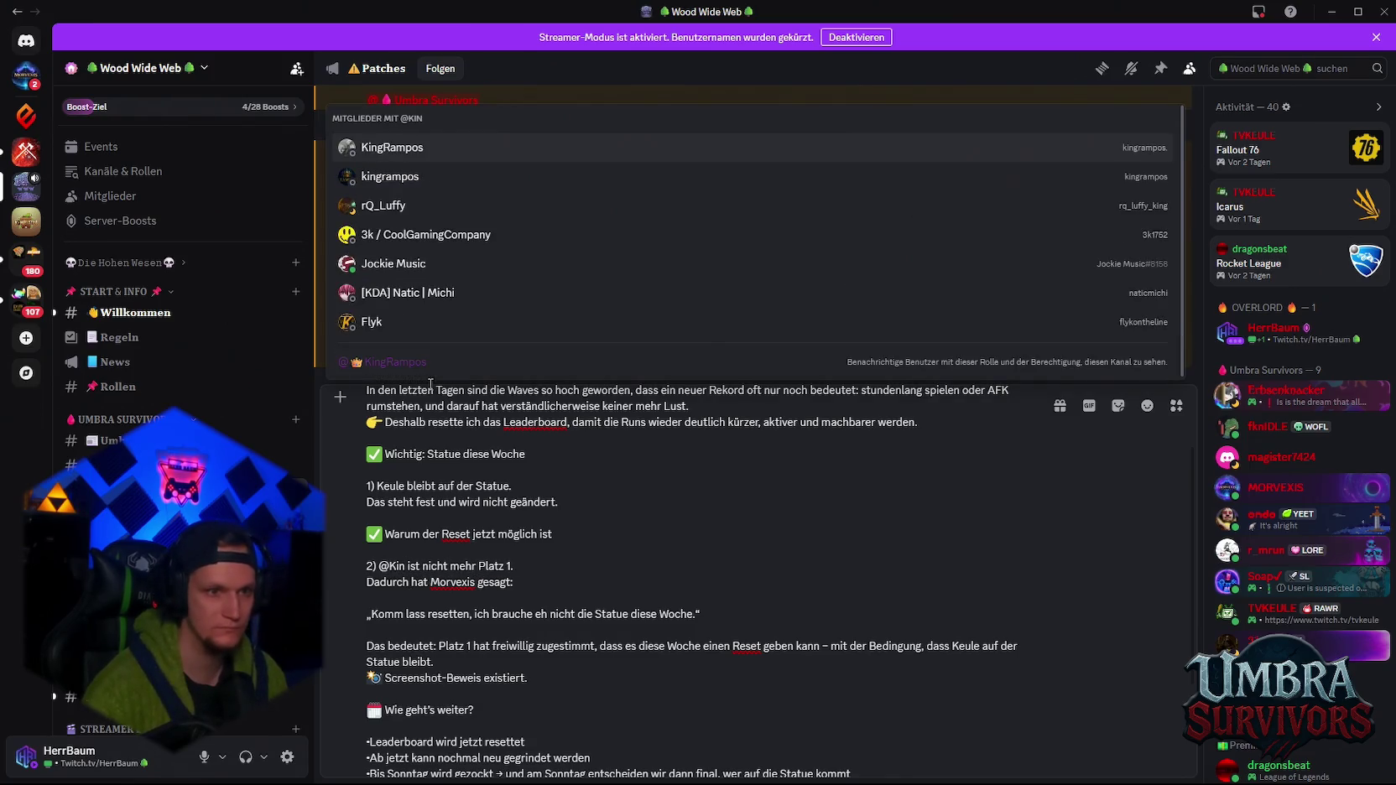
key(Return)
drag(475, 584, 435, 586)
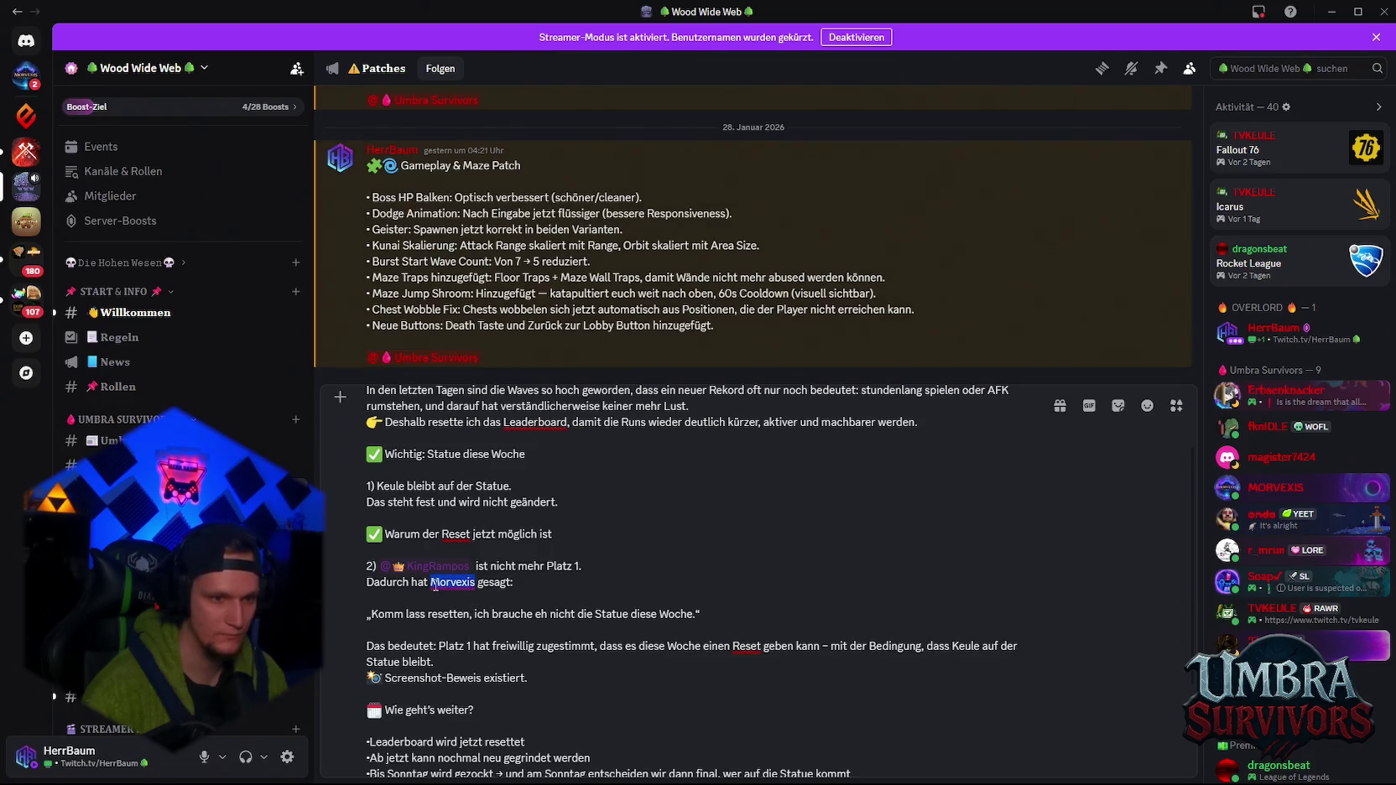
text(@m)
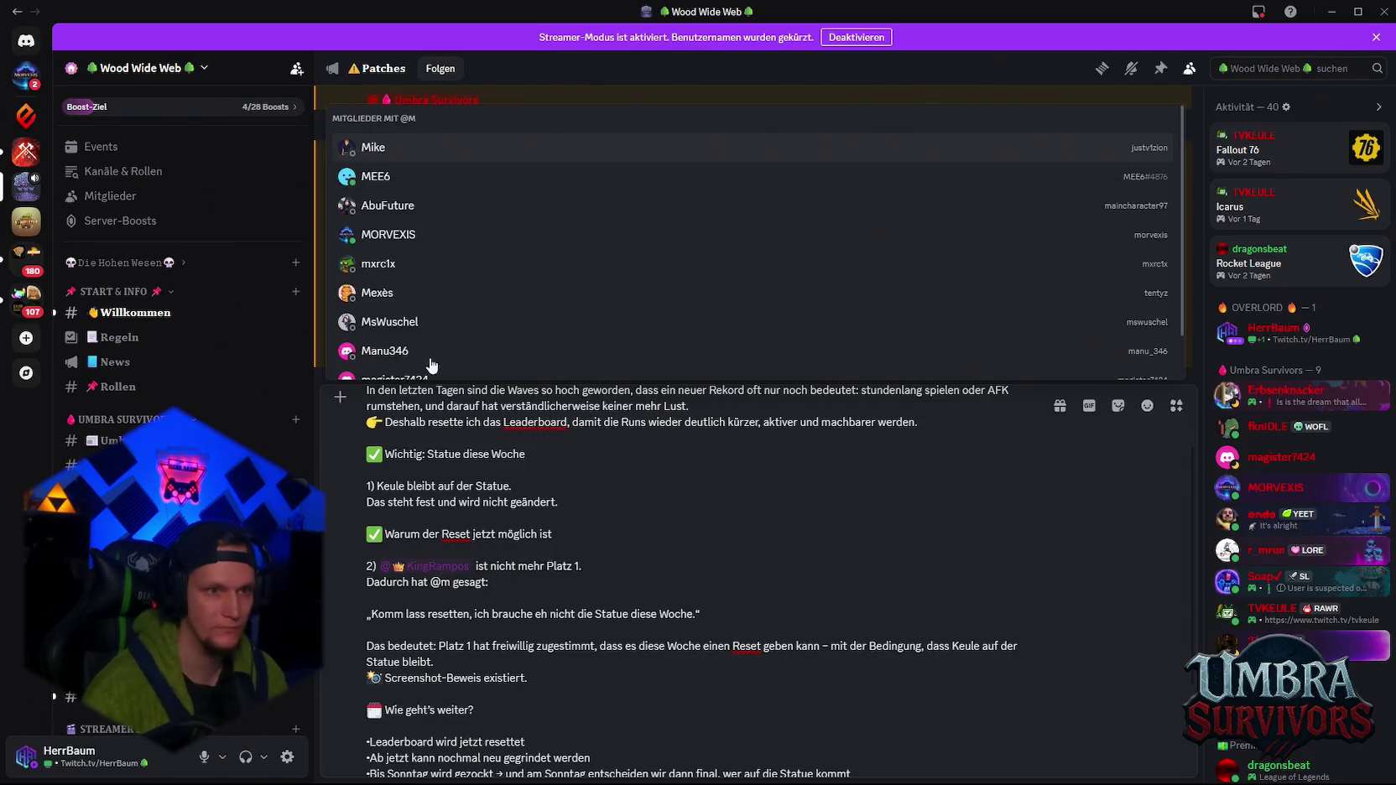
click(406, 233)
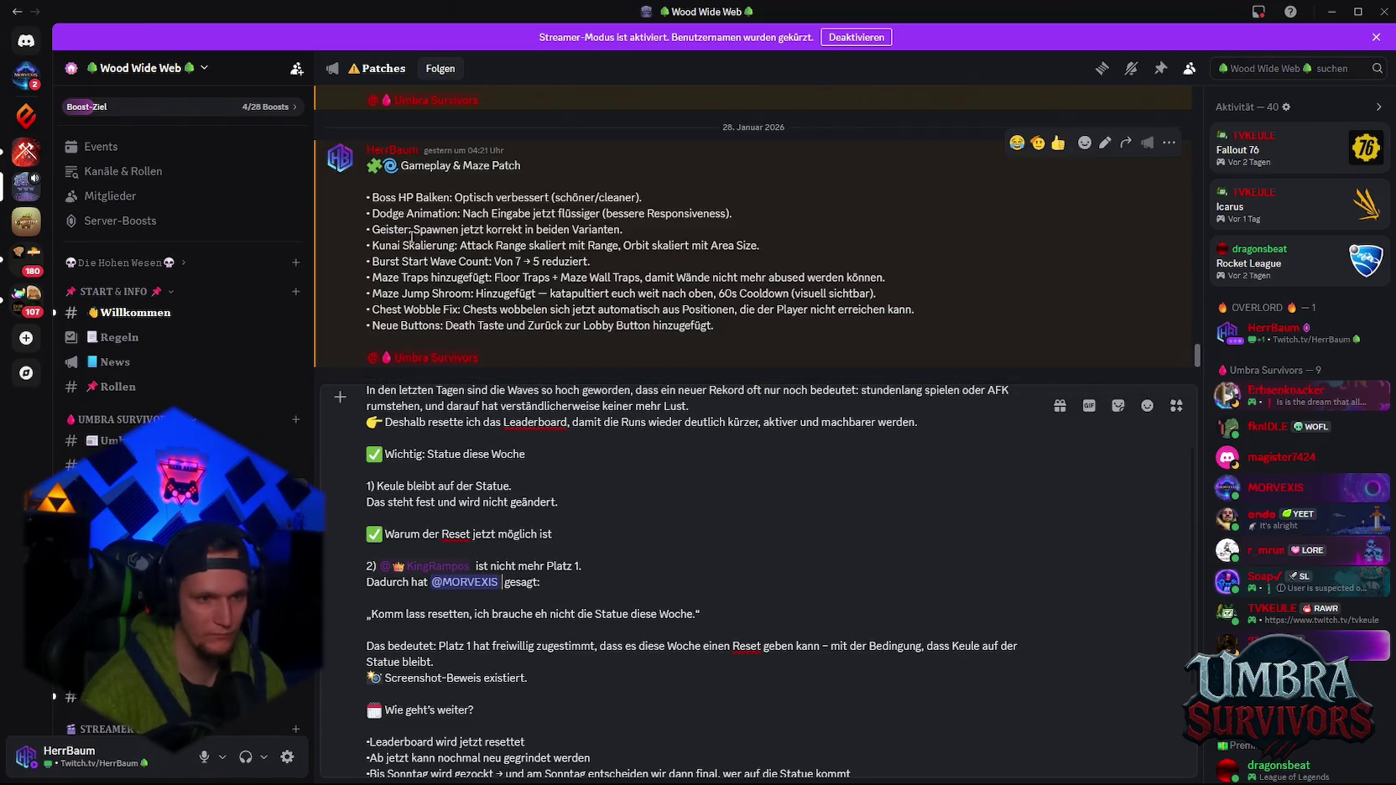
Turn both plain nicknames, in point 1 and the condition sentence, into member mentions
double_click(404, 485)
text(@)
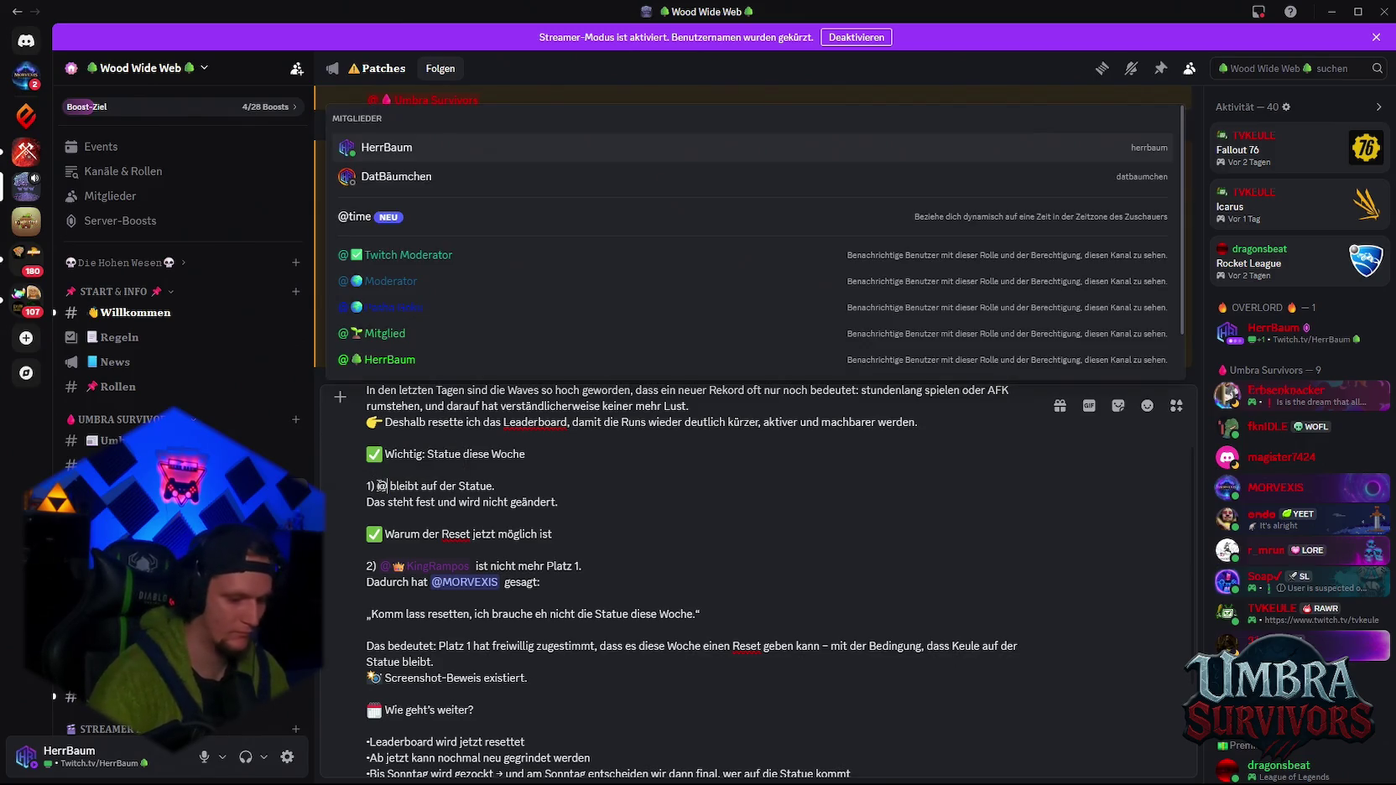
text(ke)
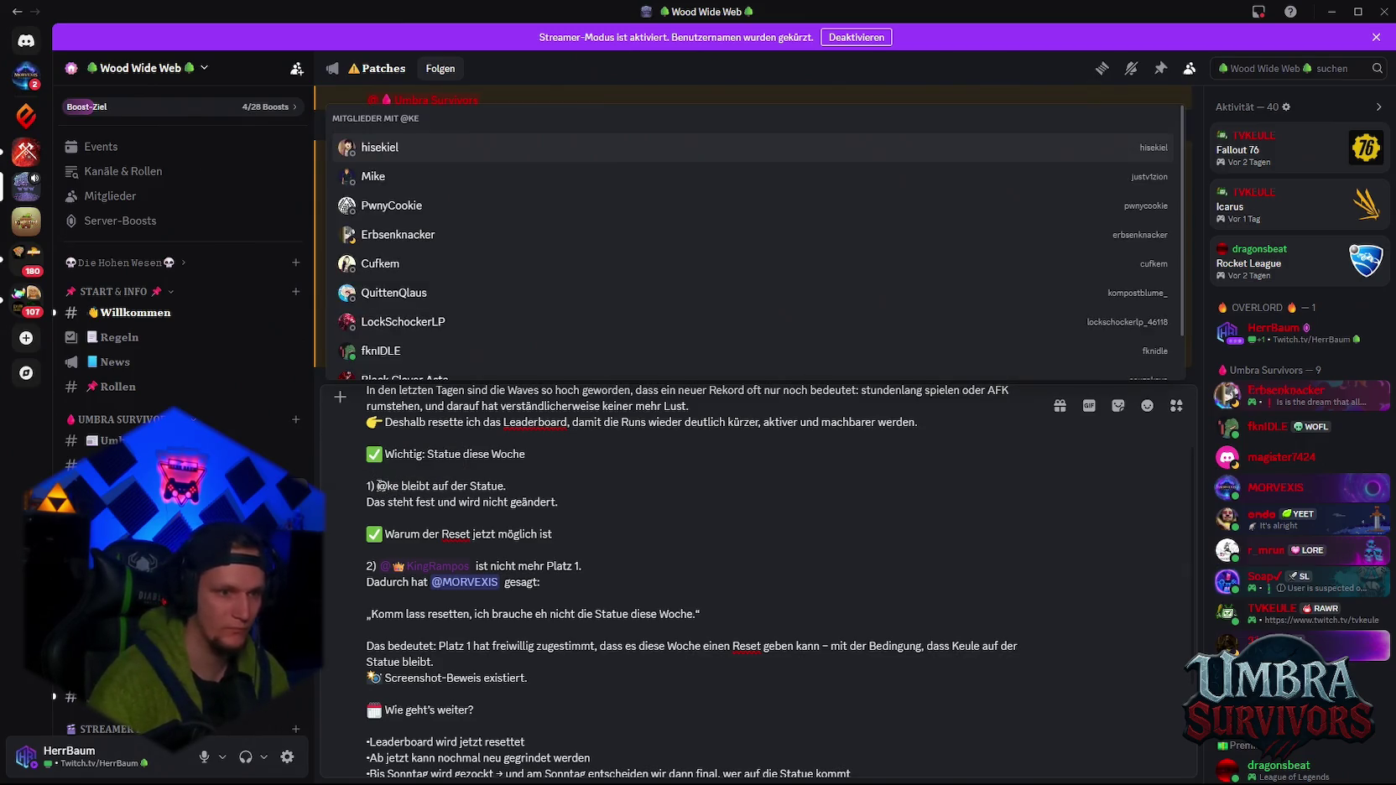
text(ule)
key(Return)
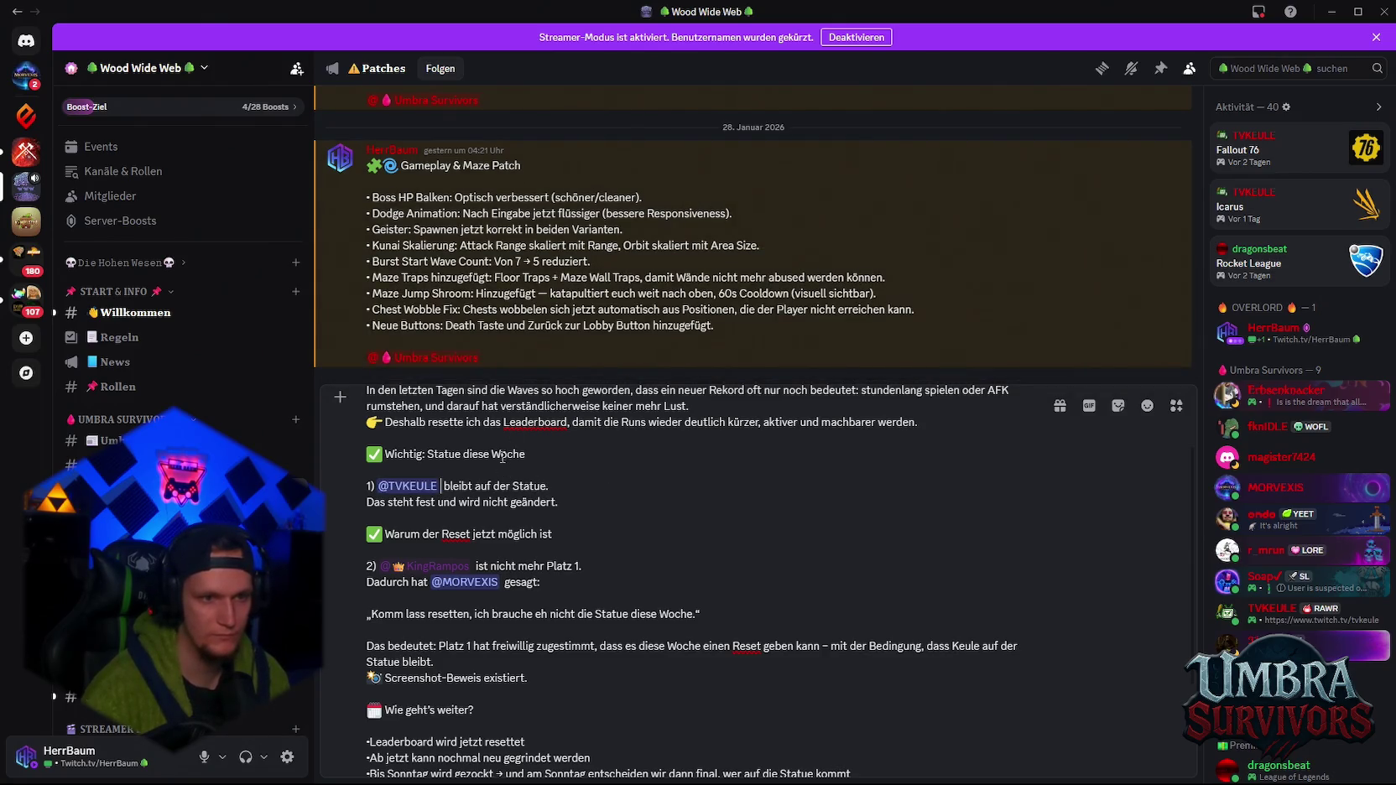
scroll(543, 487, up, 2)
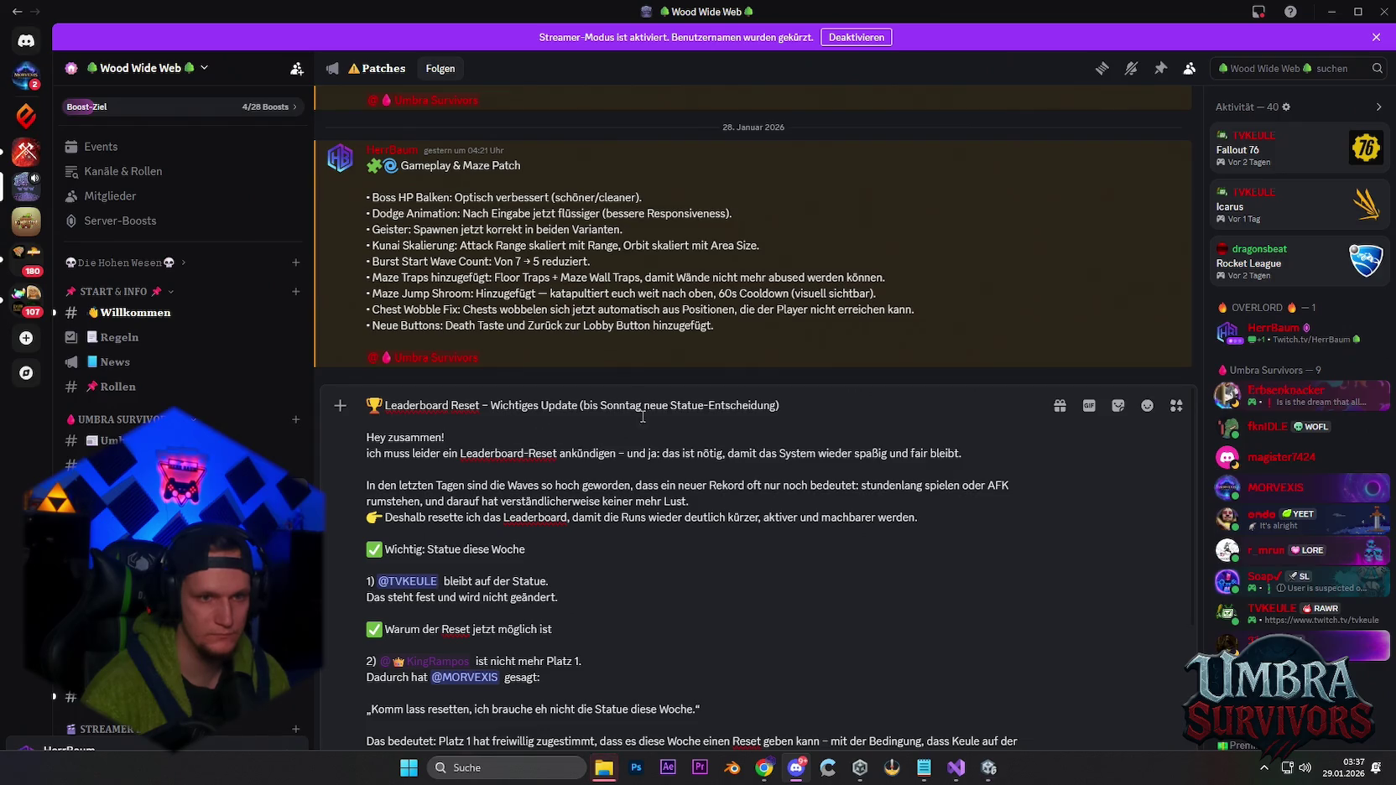
scroll(660, 438, down, 3)
scroll(595, 474, down, 2)
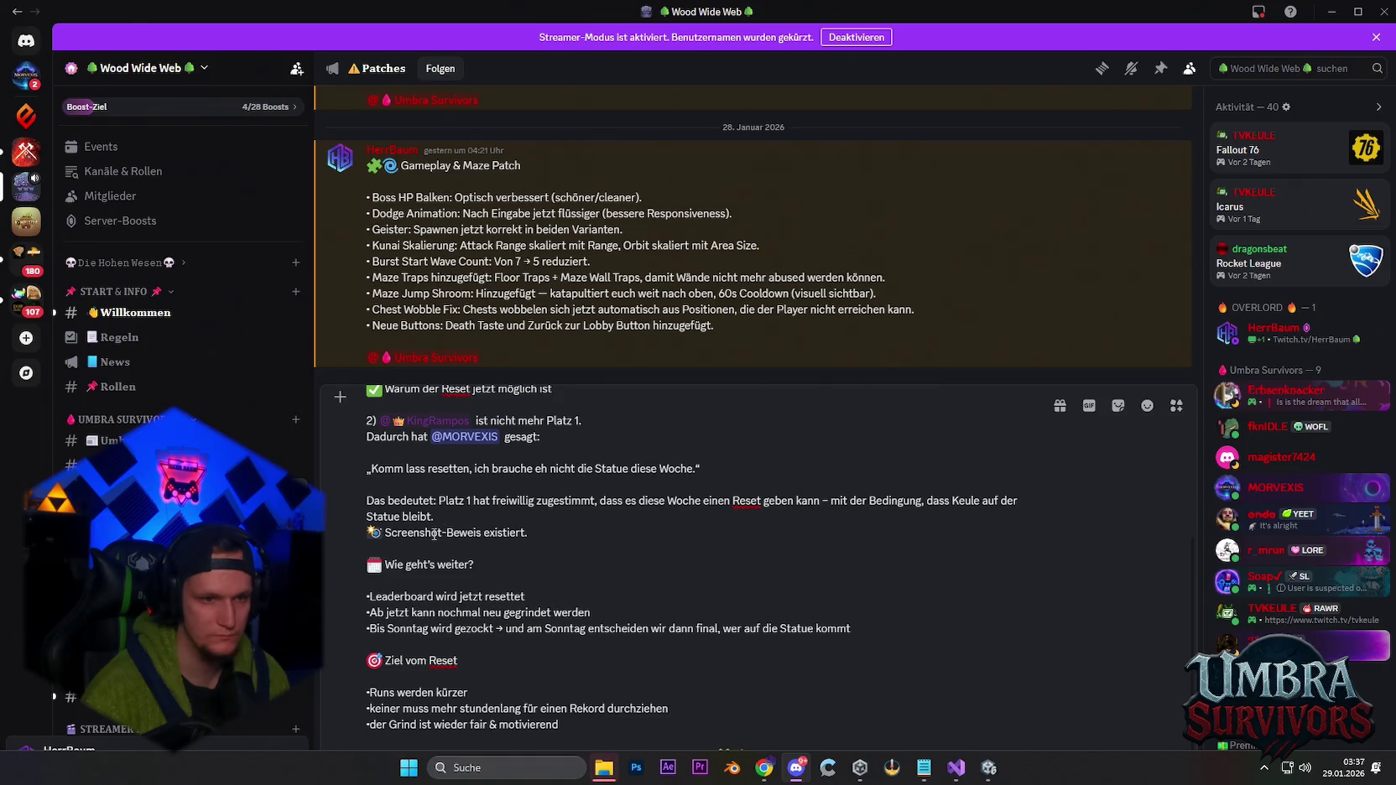
drag(980, 501, 953, 500)
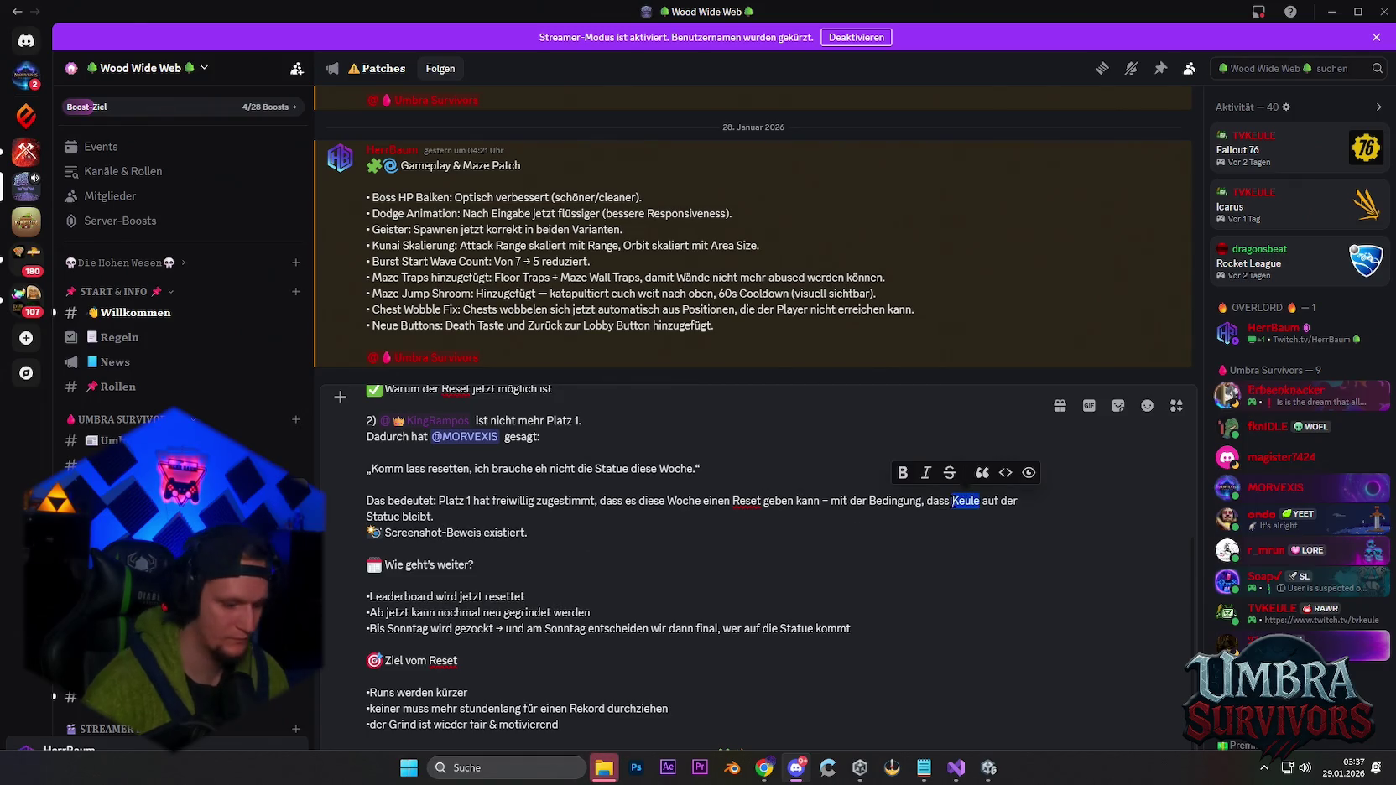
text(@k)
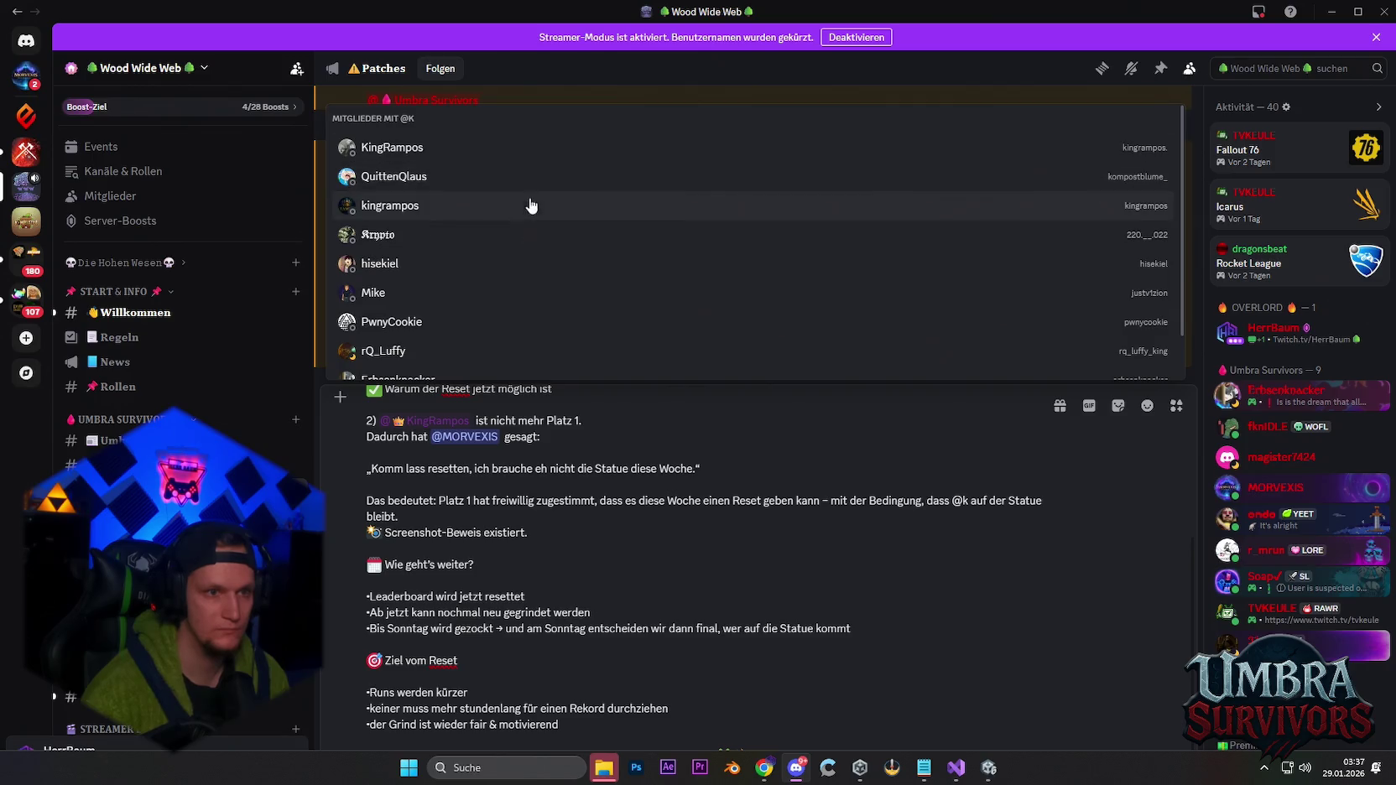
text(ul)
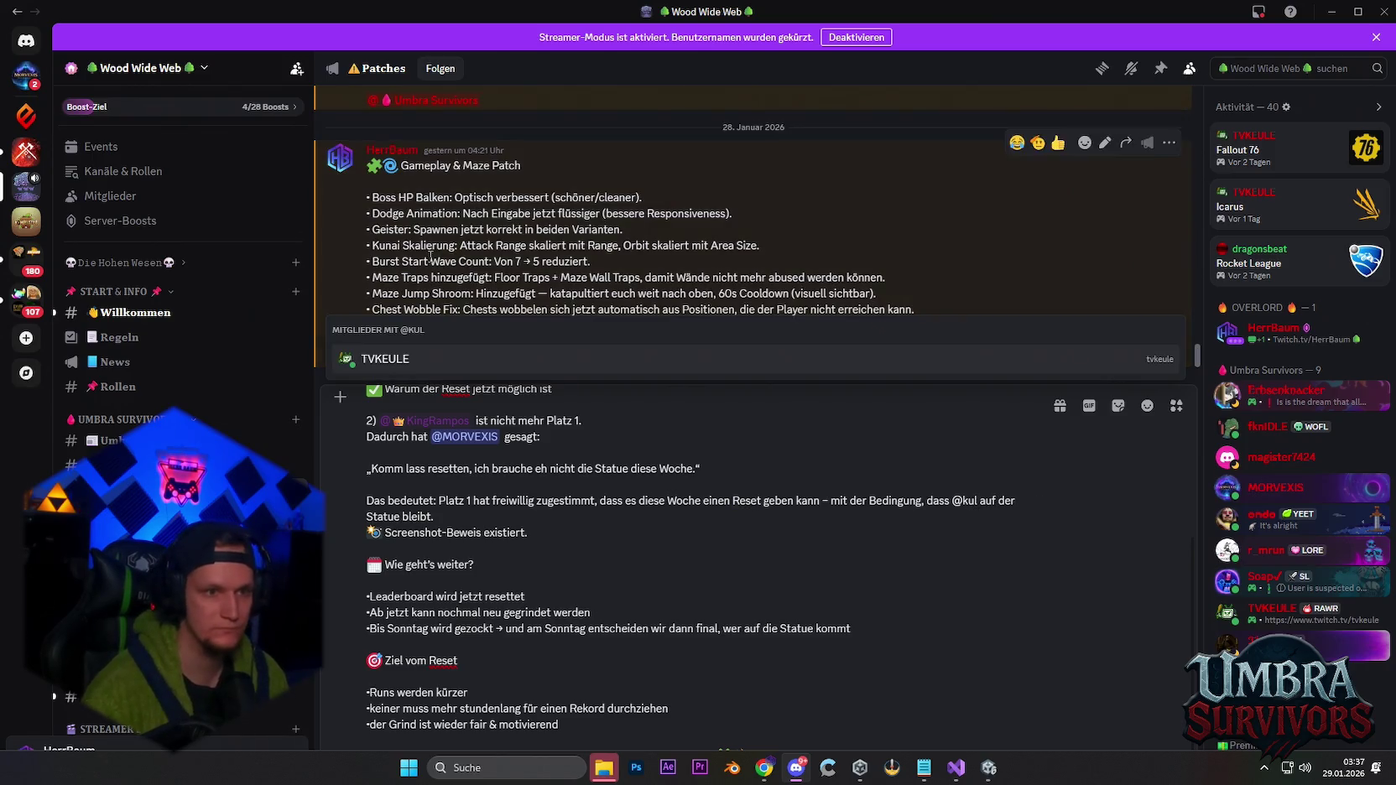
key(Tab)
key(BackSpace)
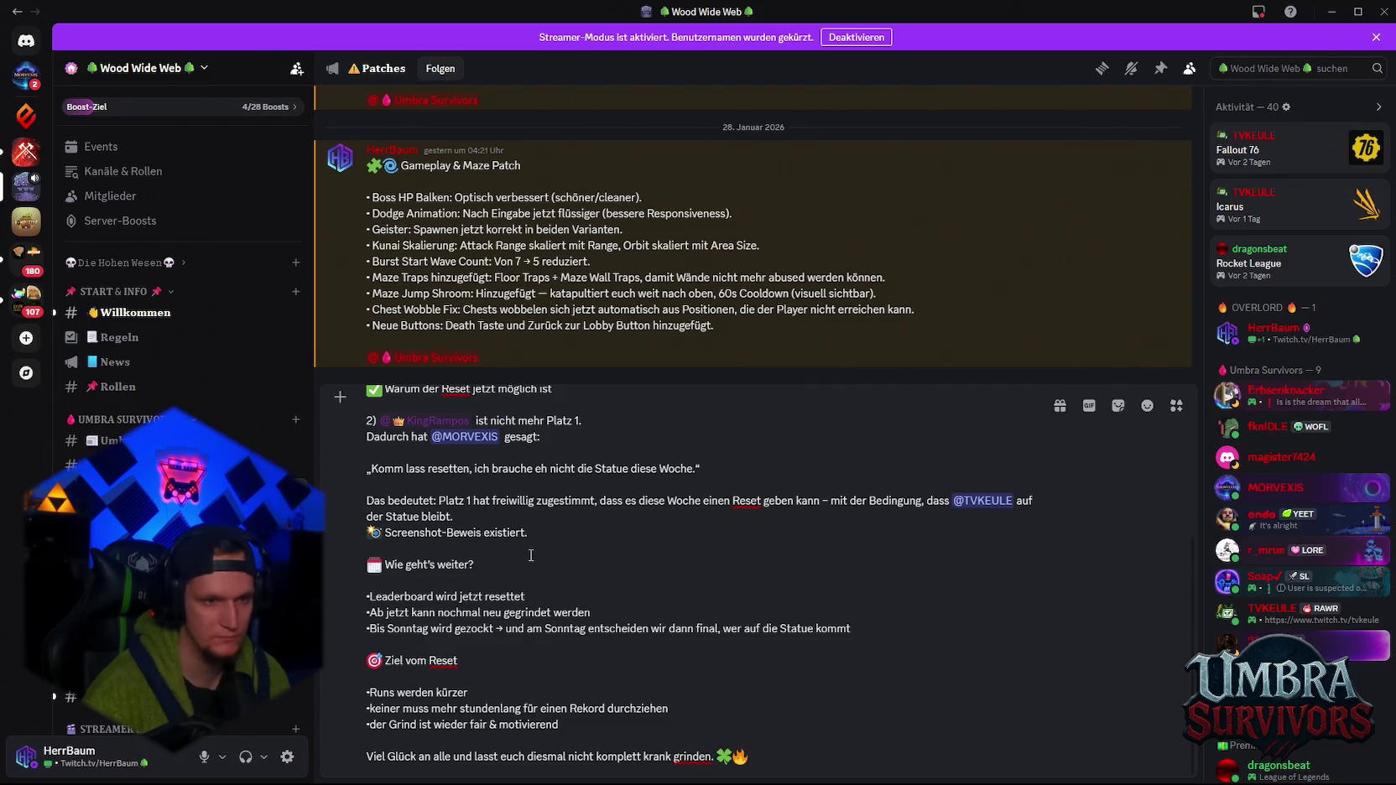
Replace the two closing emojis and final period with a mushroom emoji
scroll(541, 546, up, 5)
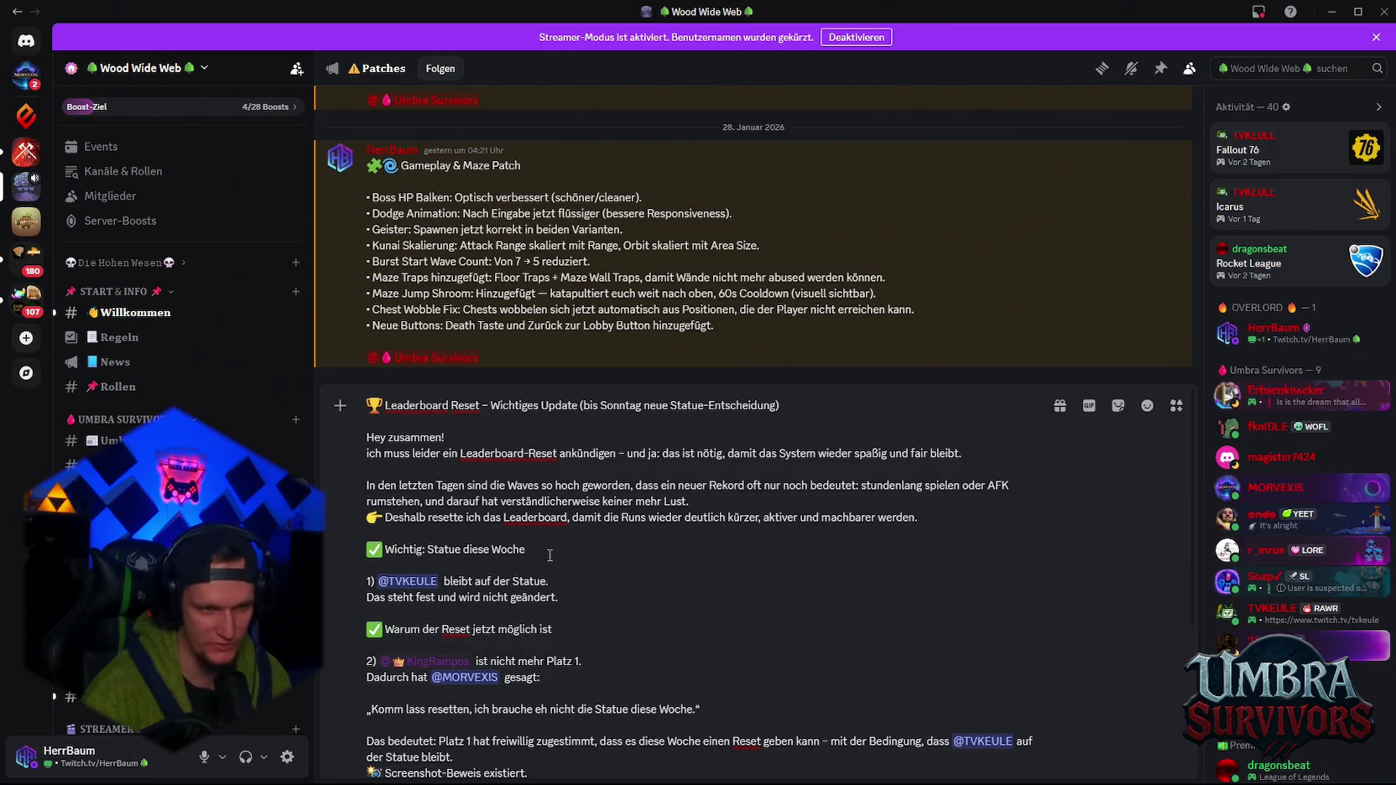
scroll(549, 555, down, 3)
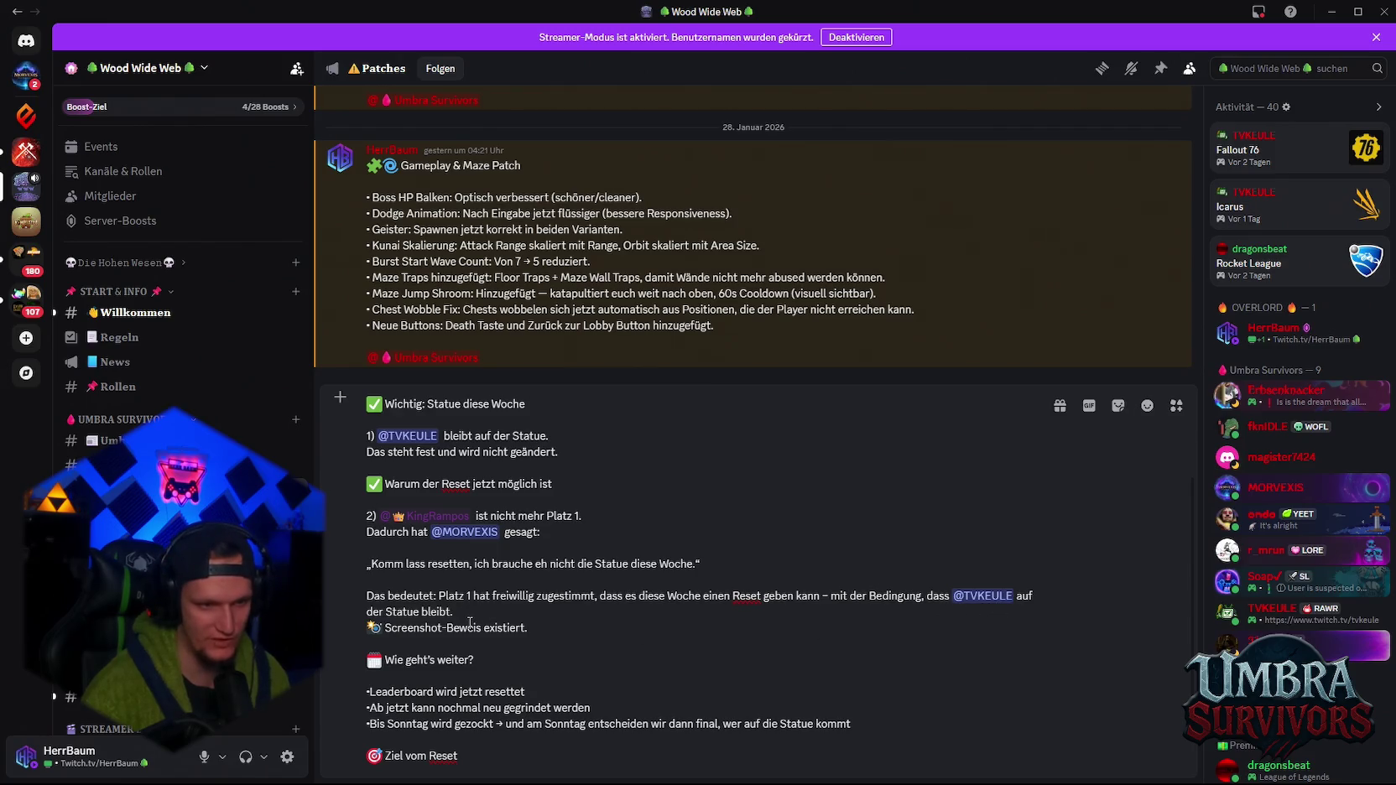
scroll(551, 602, down, 2)
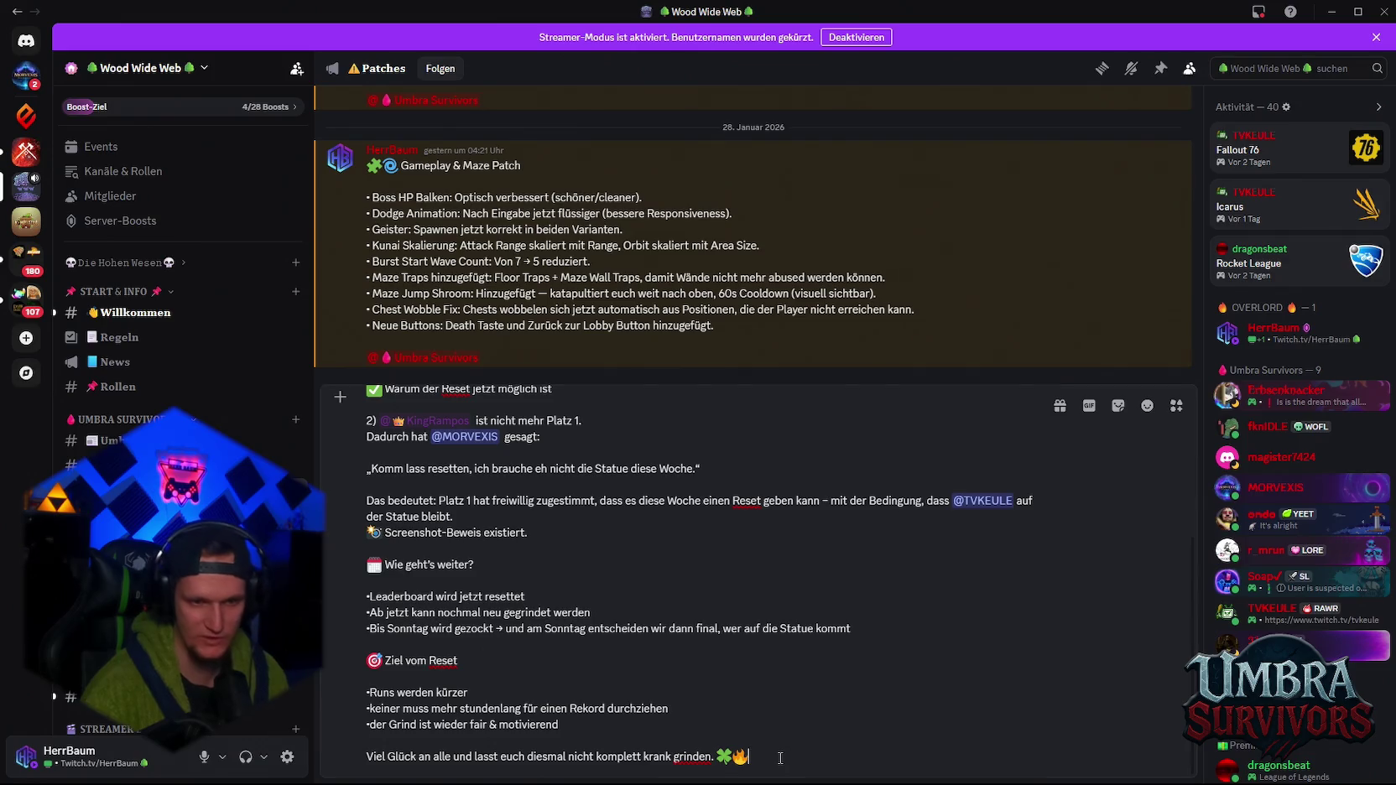
key(BackSpace)
key(BackSpace)
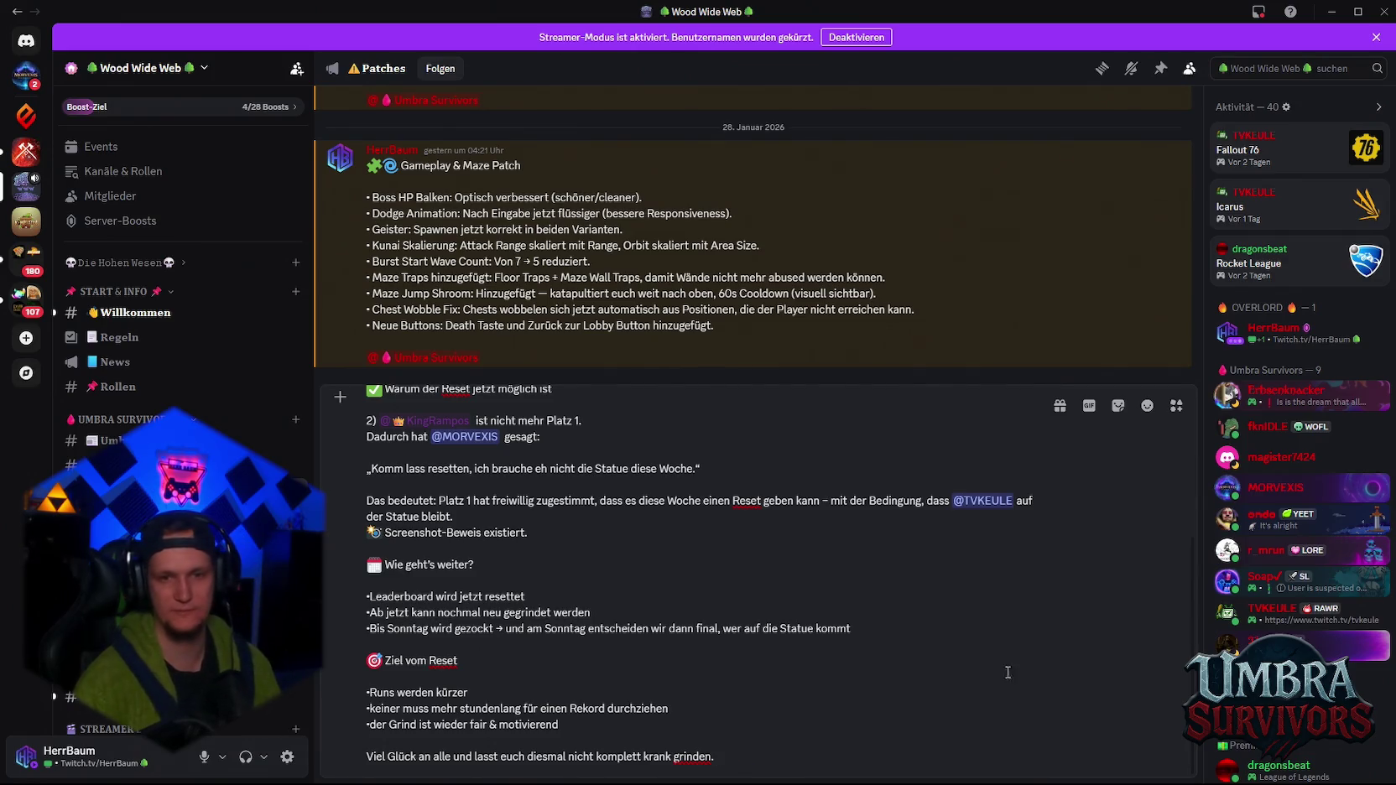
key(BackSpace)
click(1146, 405)
click(1051, 282)
Copy the title's trophy emoji and add a second trophy at the title's end
scroll(416, 453, up, 5)
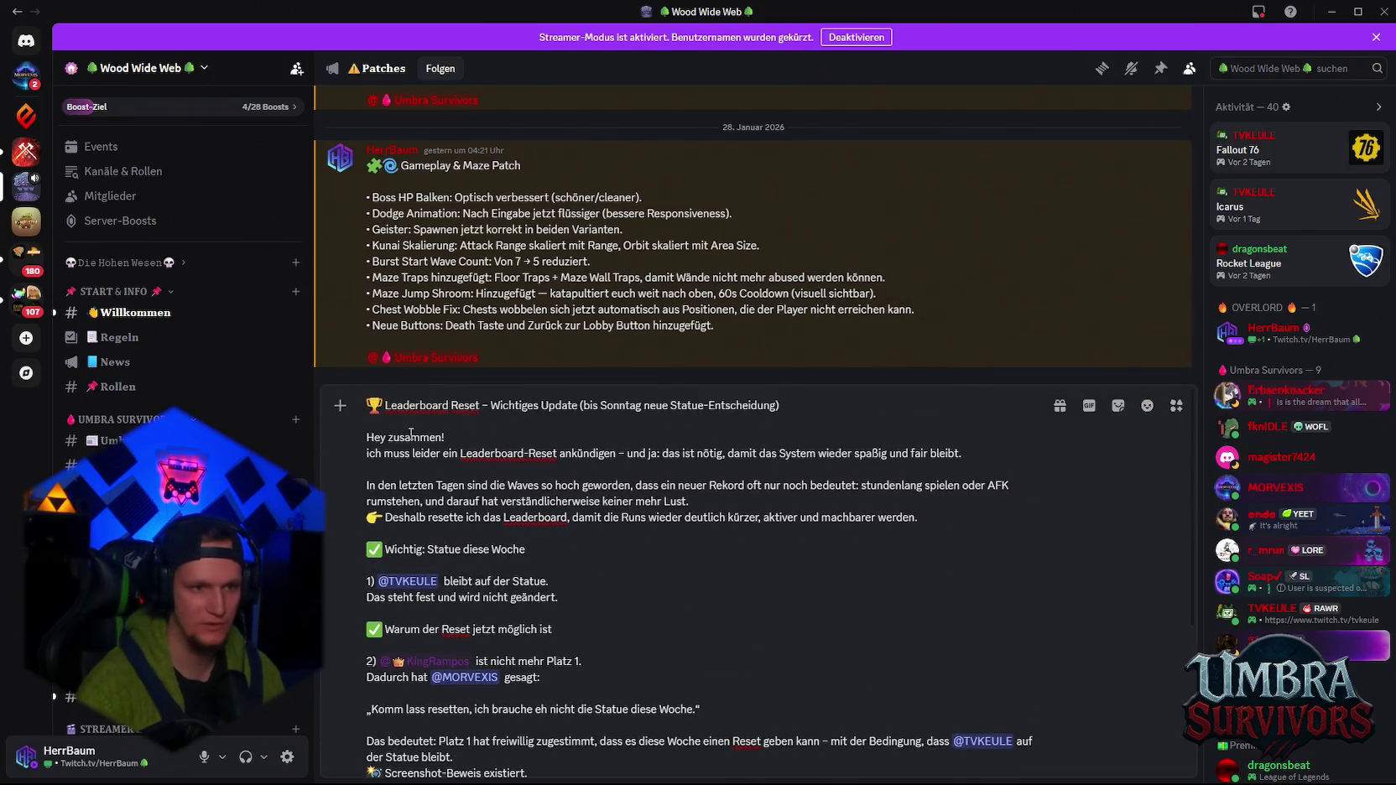
drag(777, 408, 573, 408)
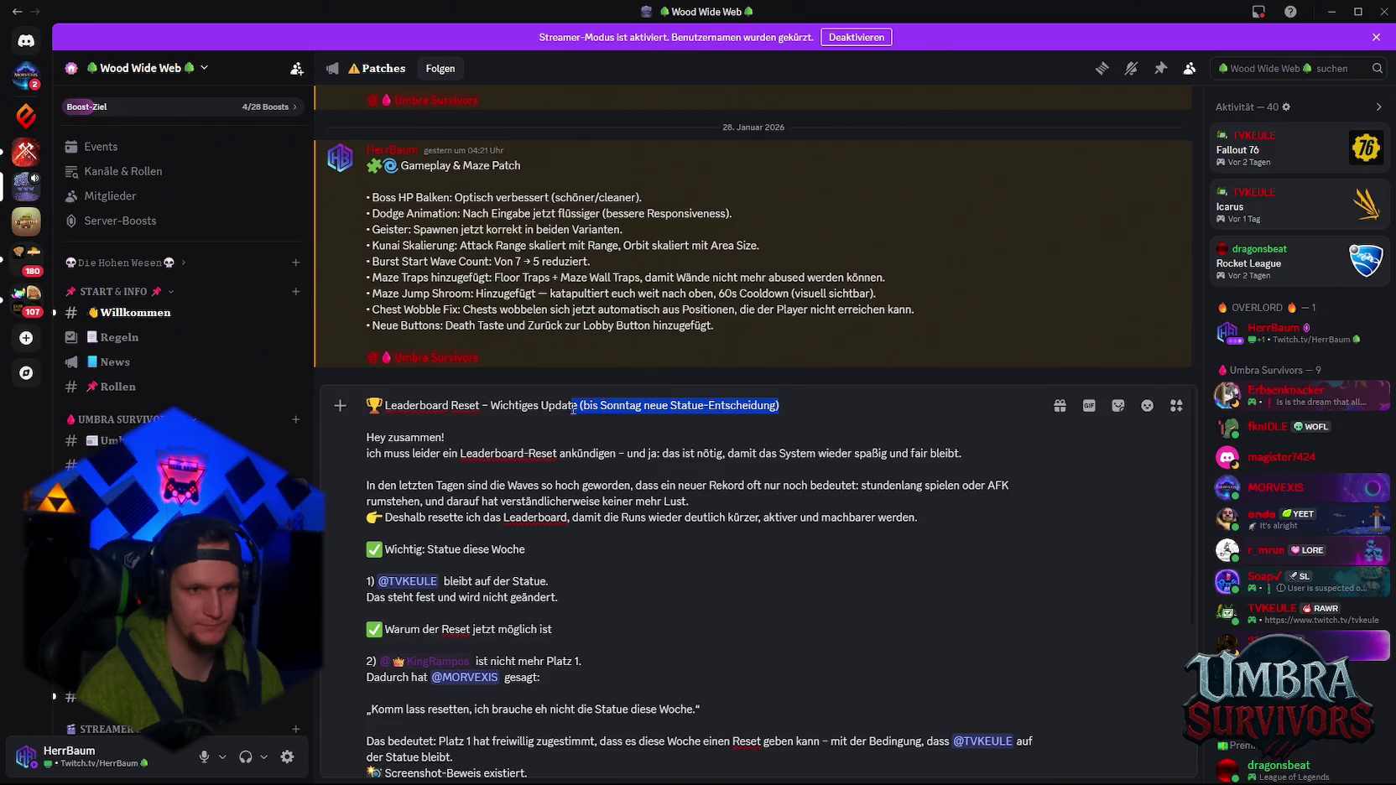
click(388, 408)
drag(387, 407, 369, 410)
key(ctrl+c)
click(821, 410)
key(ctrl+v)
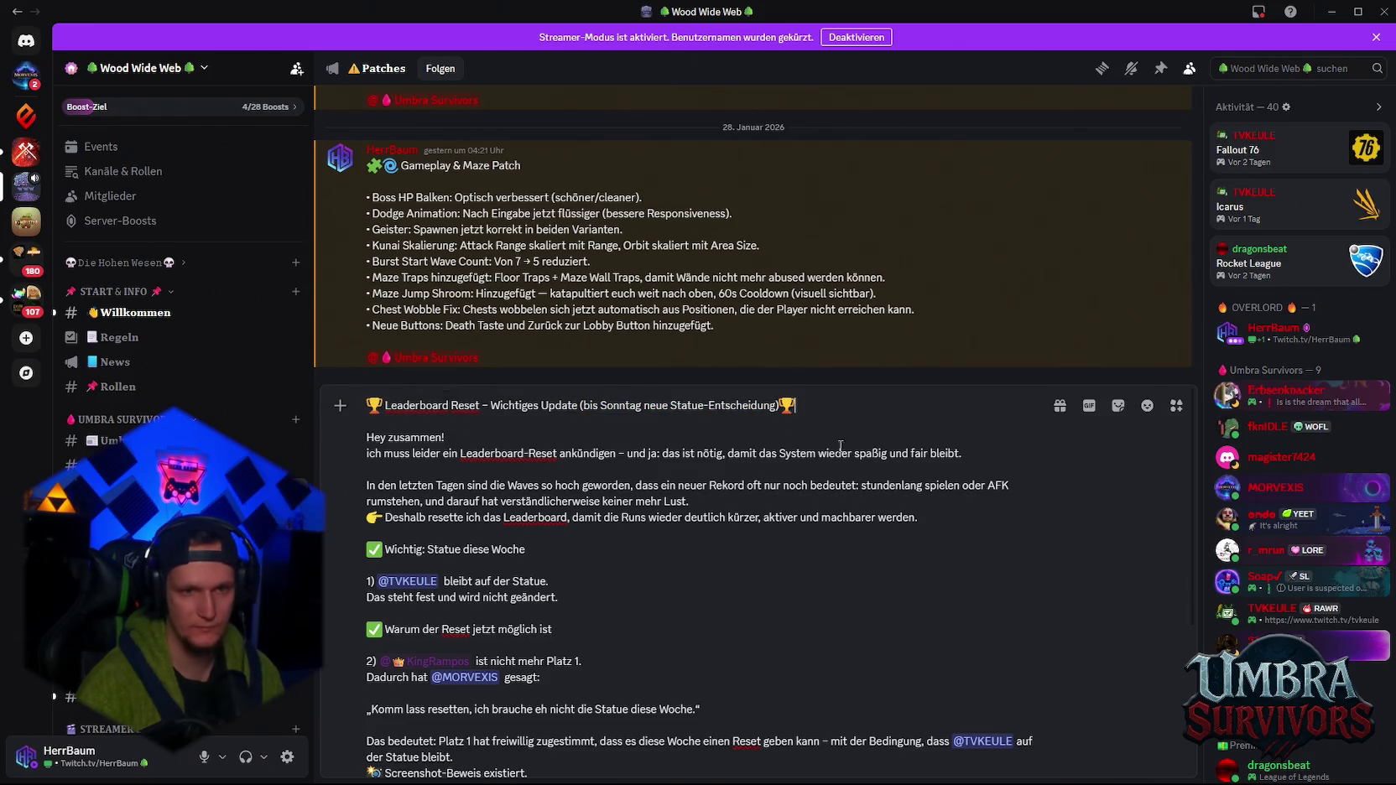
scroll(729, 638, down, 5)
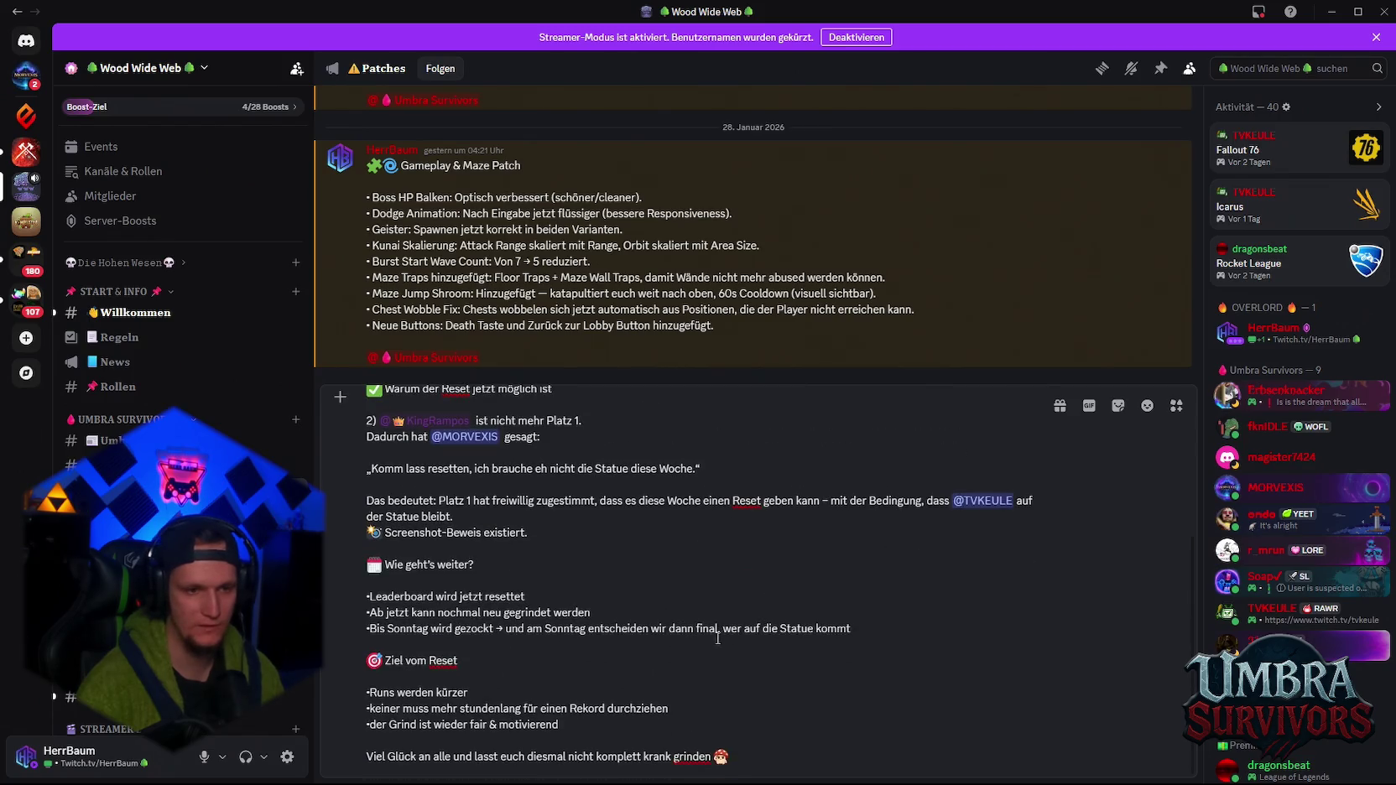
click(764, 757)
key(shift+Return)
text(@um)
key(Return)
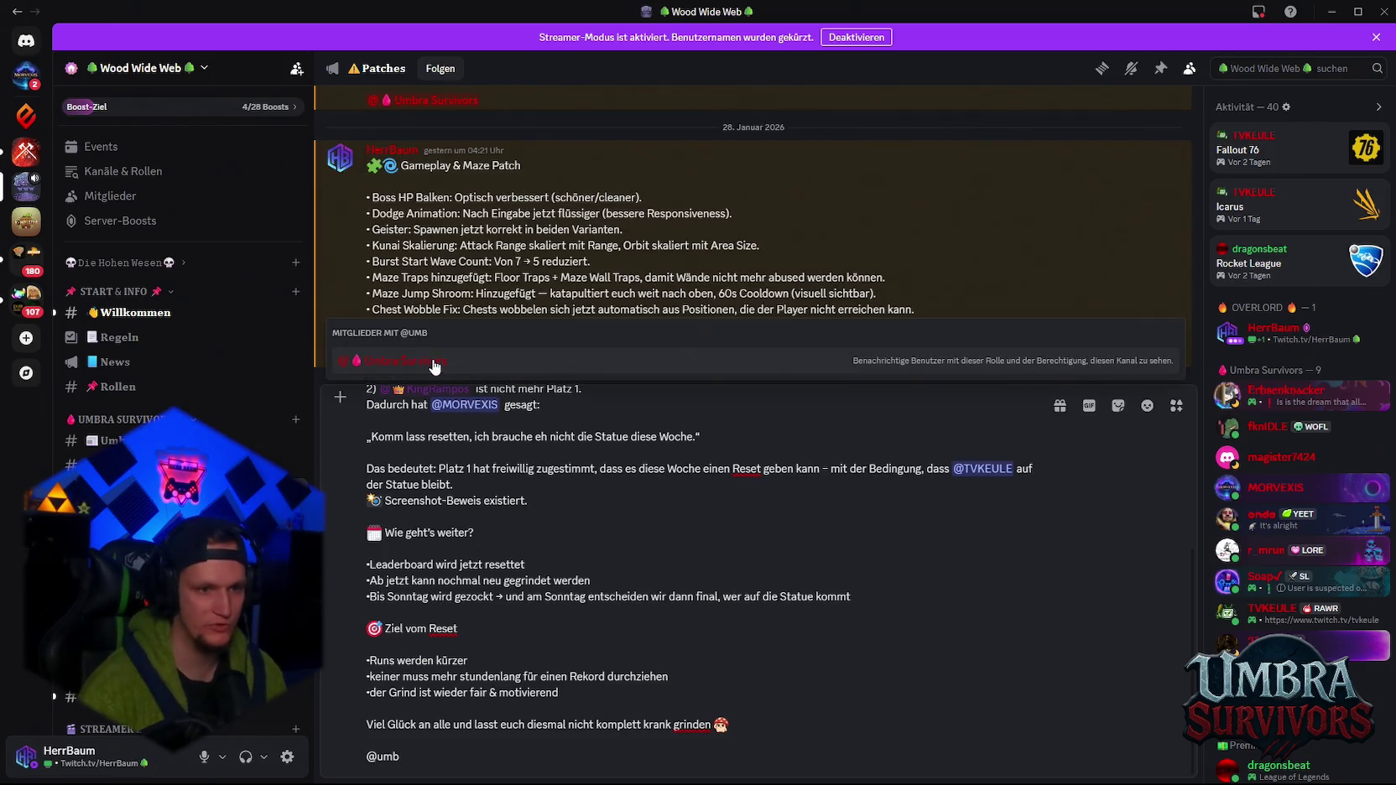
key(Return)
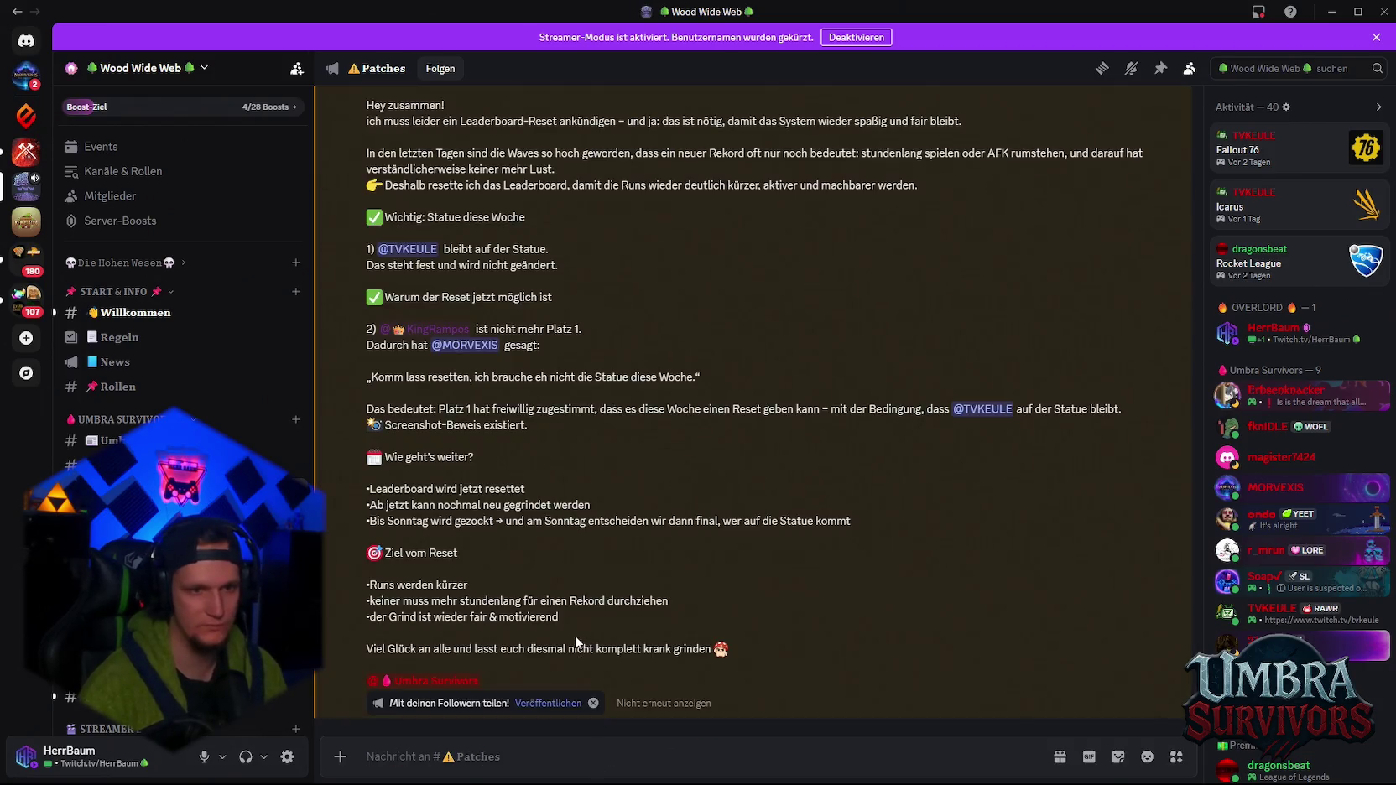
Publish the announcement to following servers, then check the run_app_build lines in Notepad
click(536, 704)
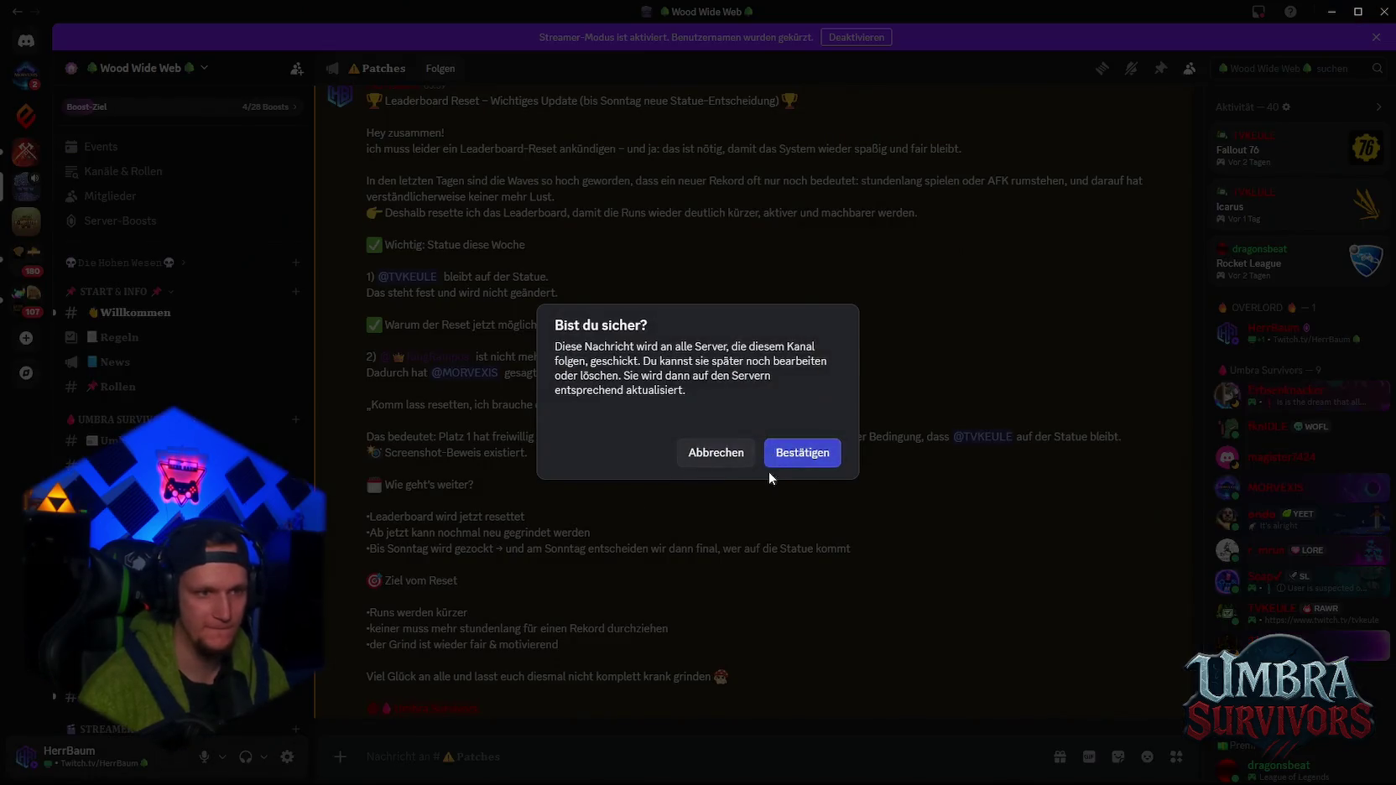
click(768, 468)
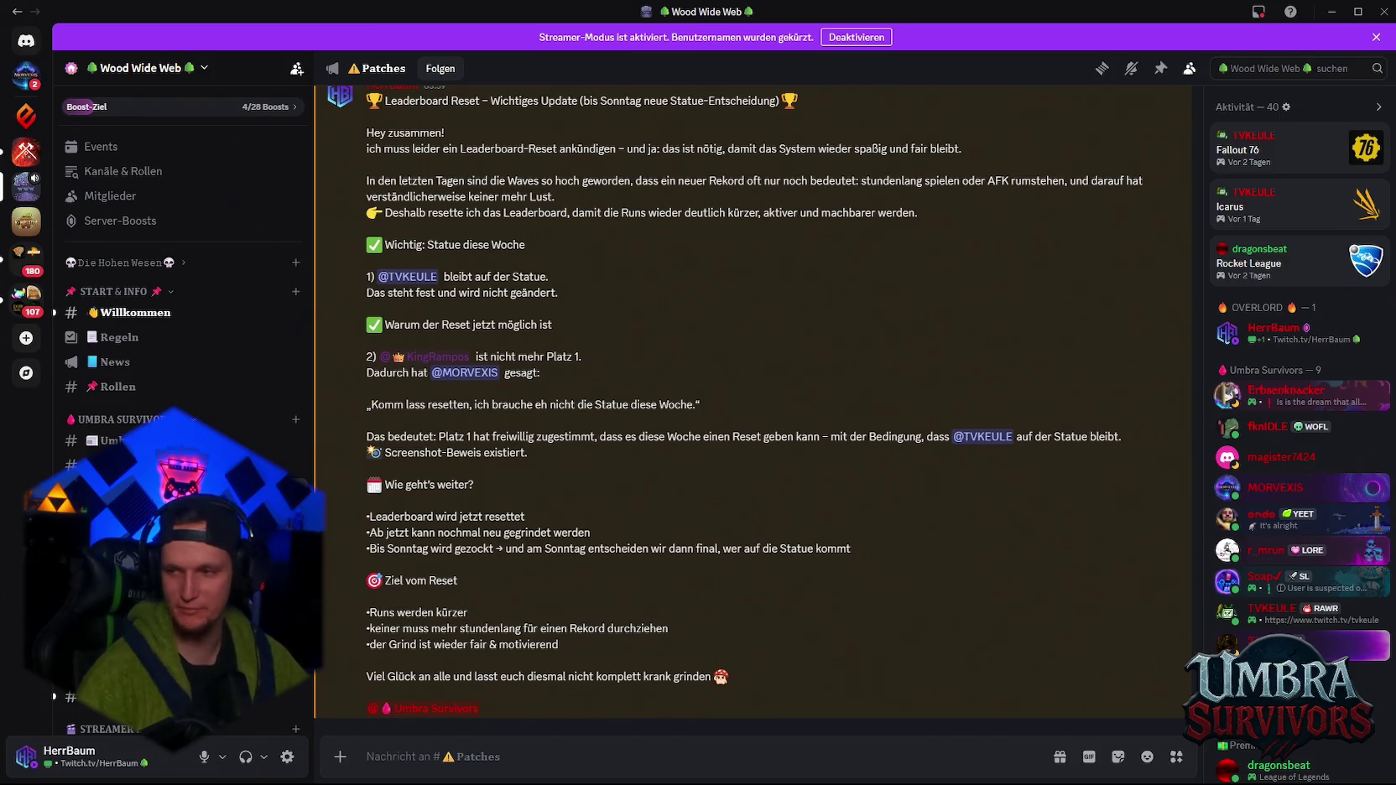
key(alt+Tab)
mouse_move(1011, 172)
mouse_down()
mouse_move(286, 159)
mouse_move(306, 171)
mouse_up()
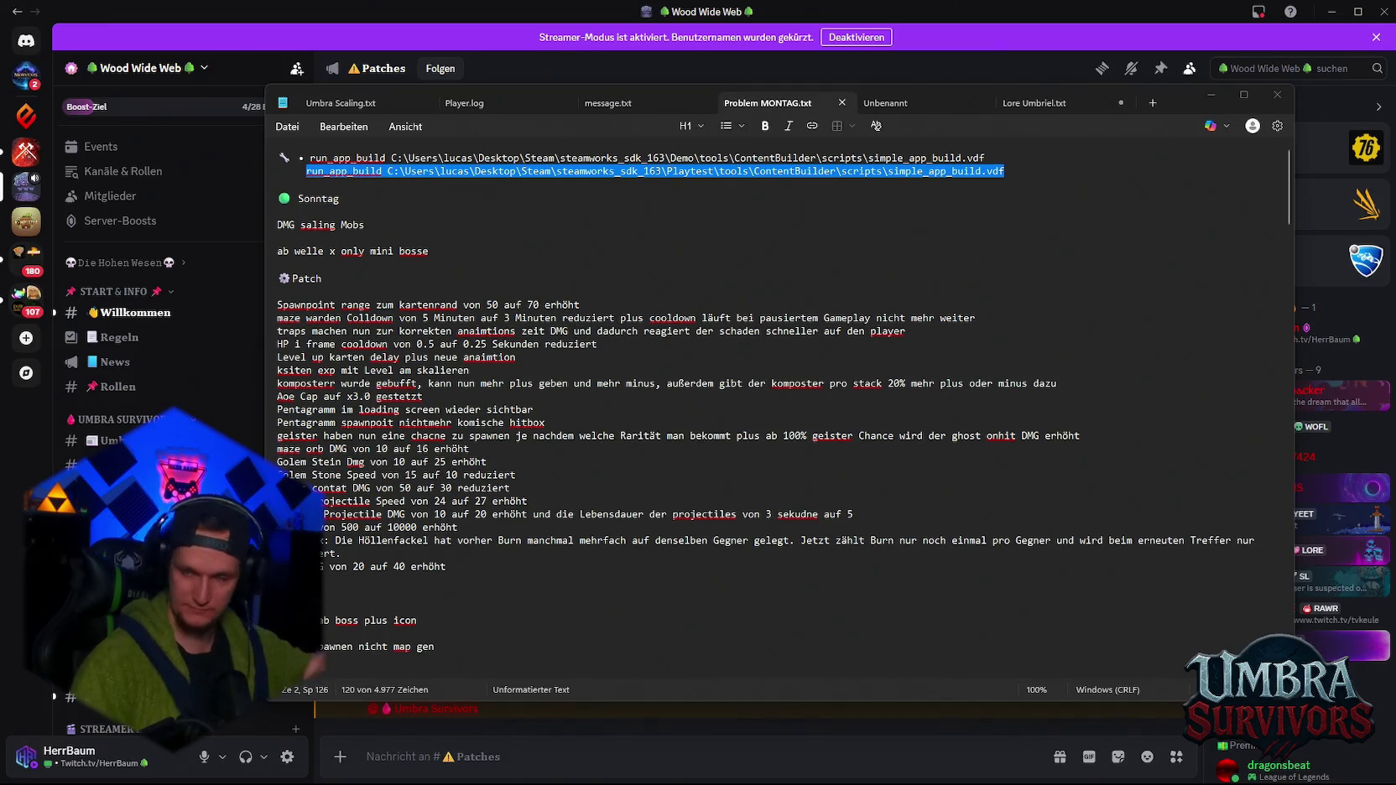
click(1200, 99)
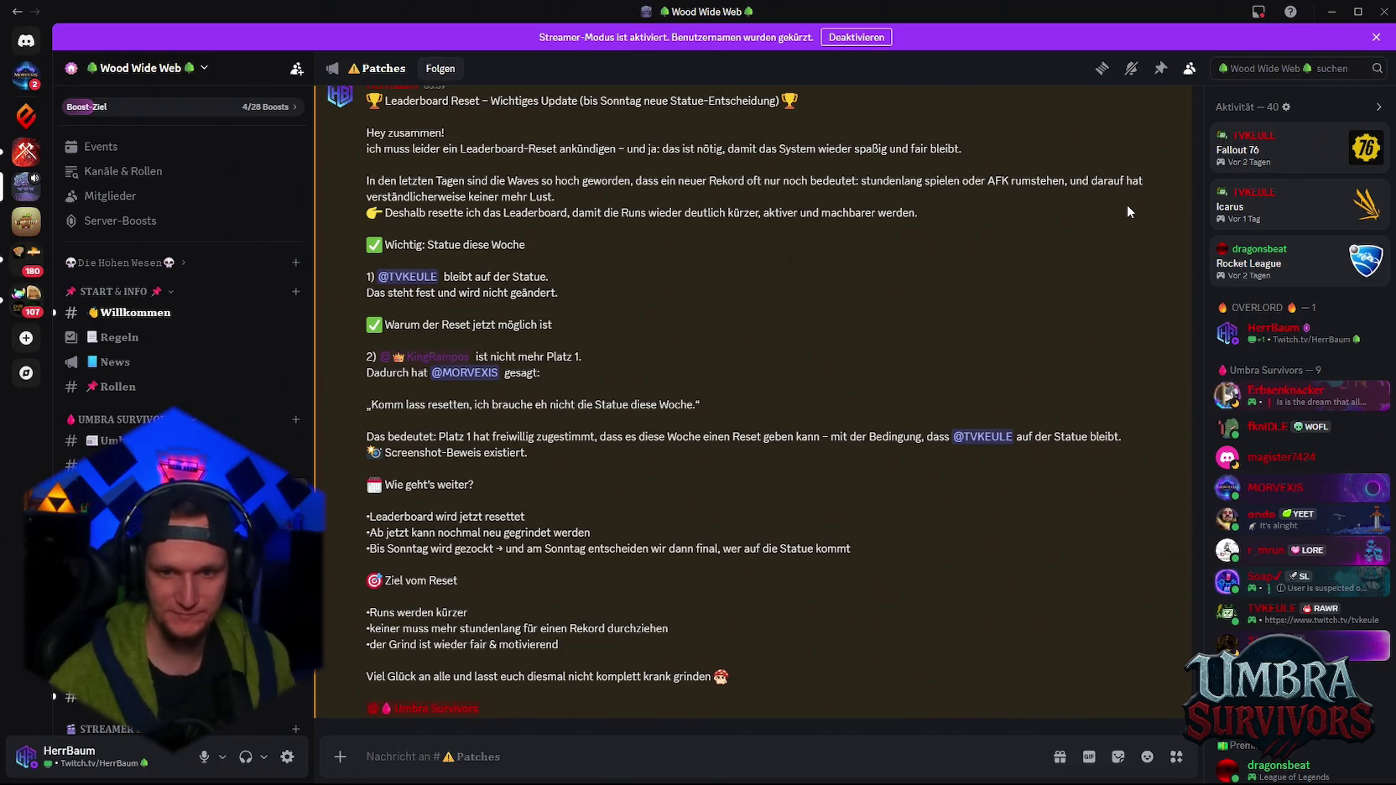
mouse_move(1253, 625)
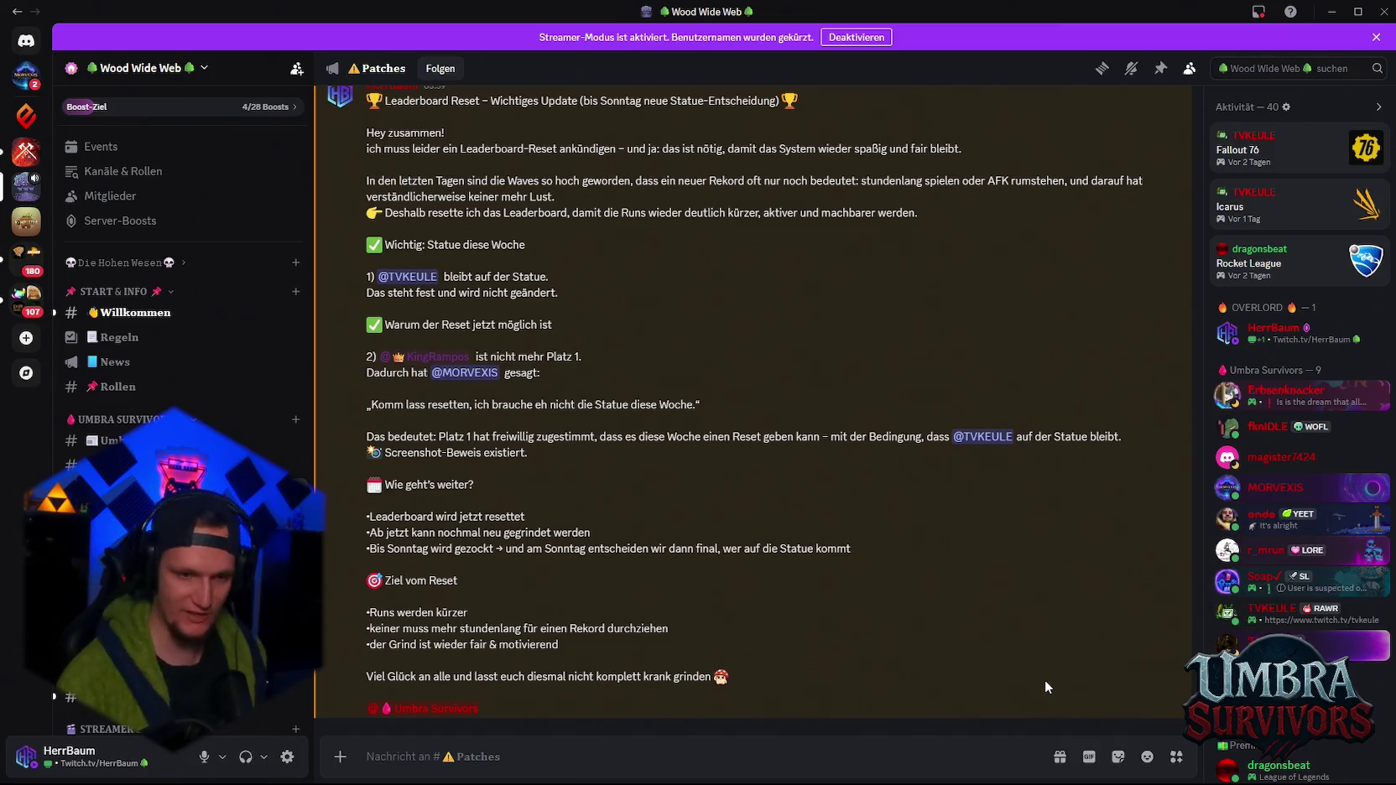
Open a direct message with the statue-holding member and send 'yoooo' and 'yooo' greetings
right_click(1313, 619)
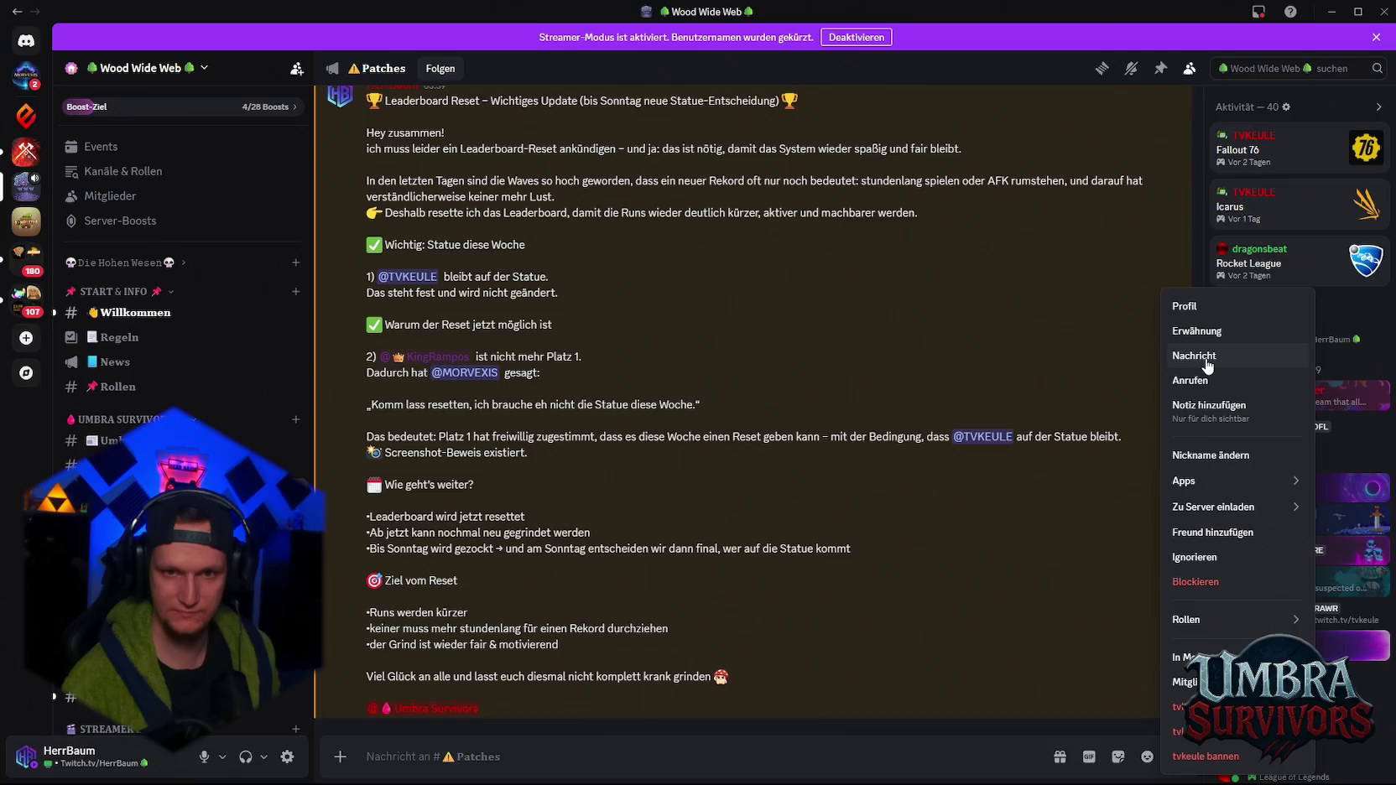
click(1207, 364)
key(Return)
text(yoooo)
key(Return)
text(yooo)
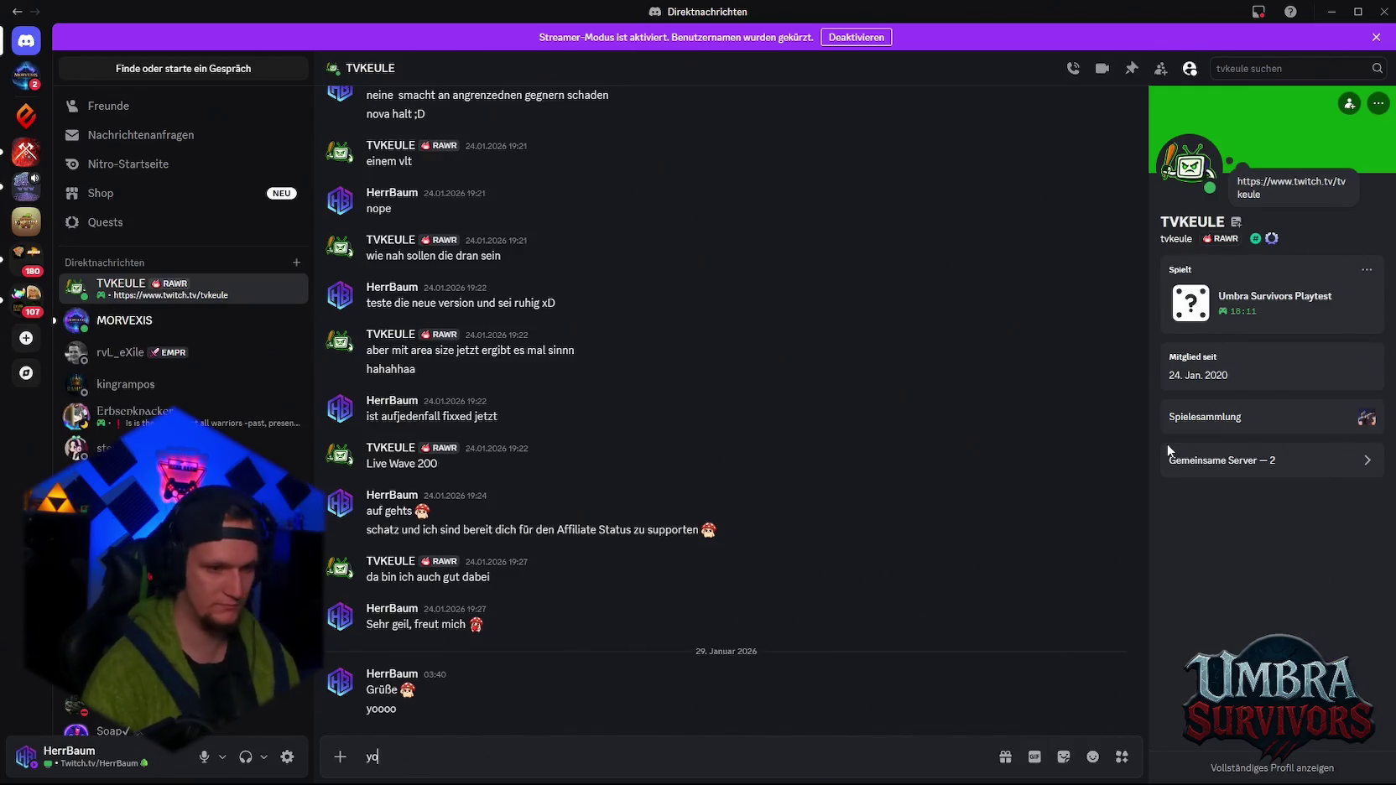
key(Return)
Send 'check mal discord' with a mushroom emoji, then return to Wood Wide Web's Patches
text(check mal dirs)
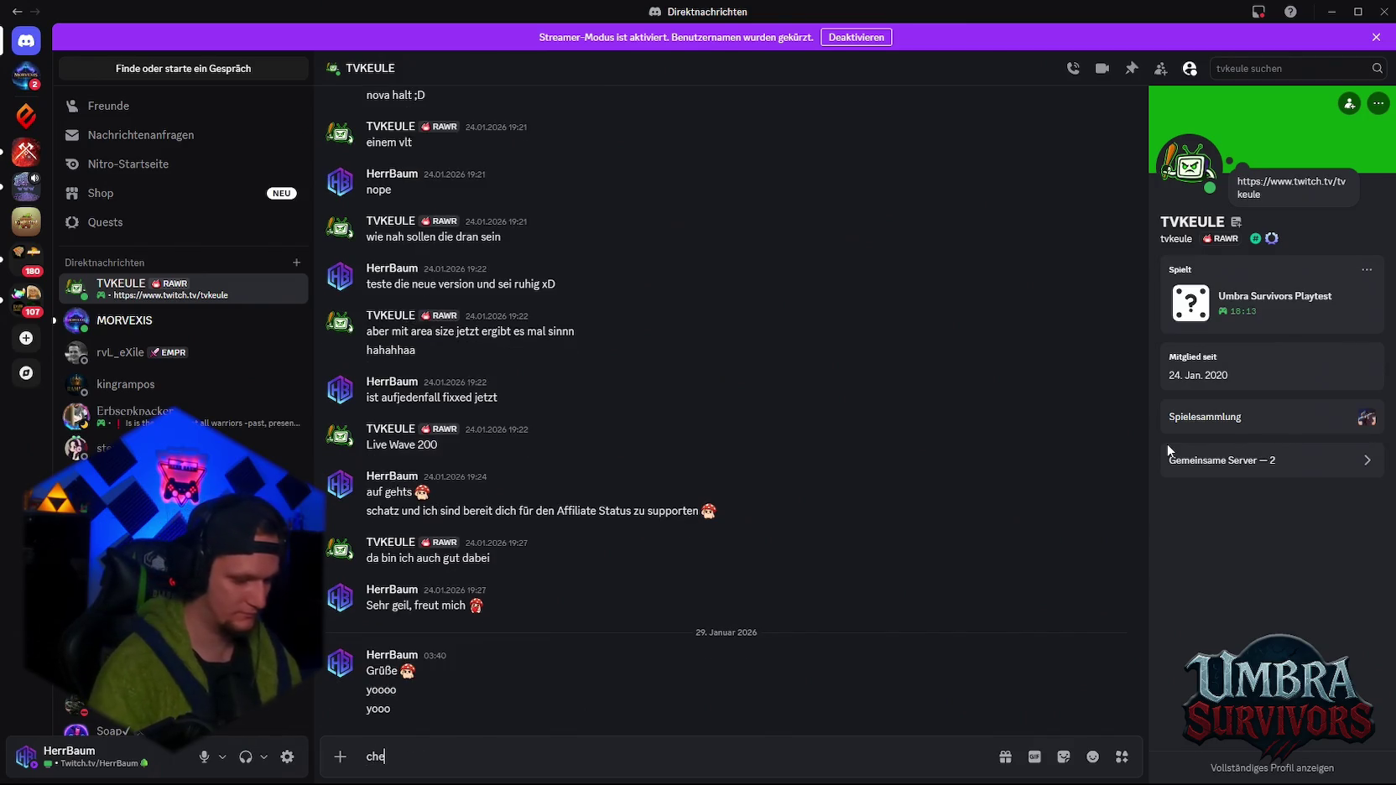
text(cord)
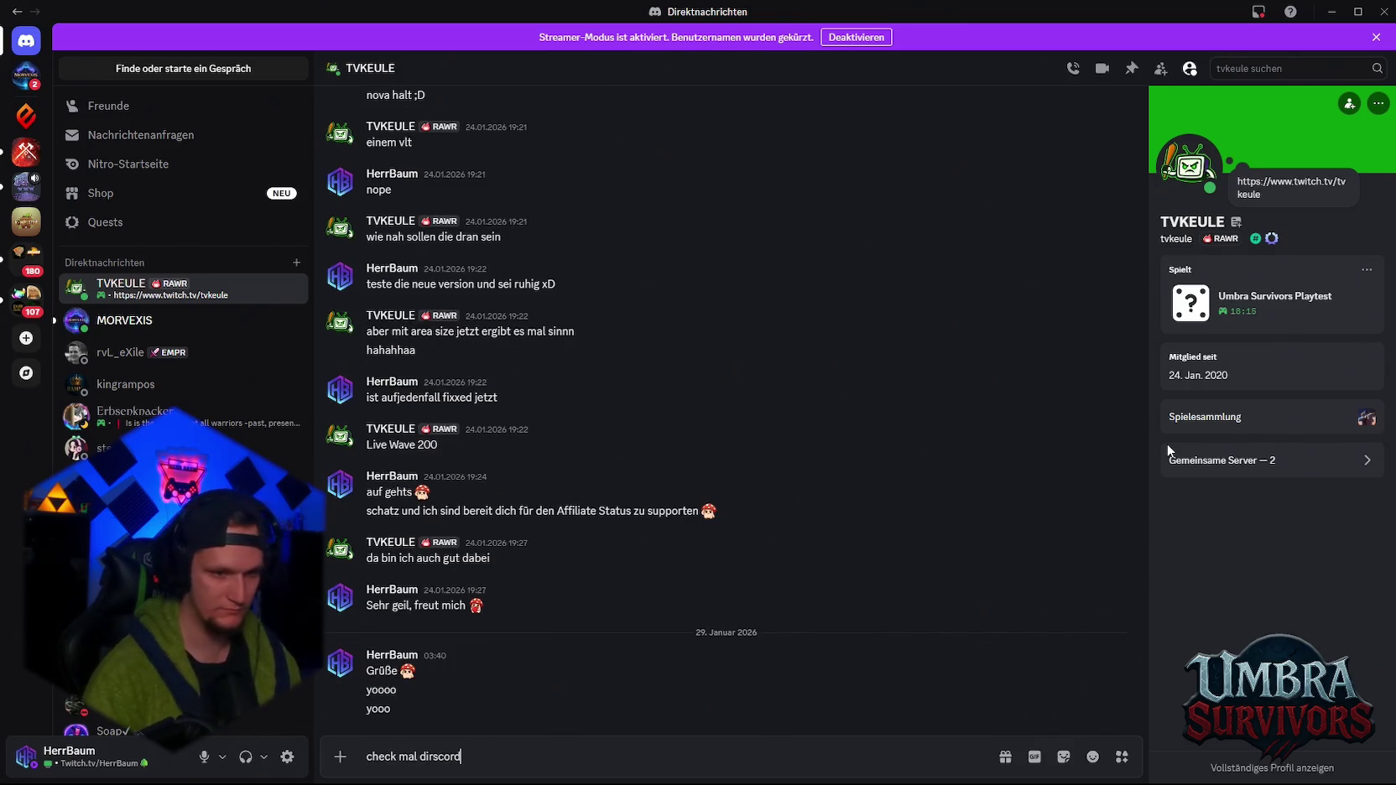
key(BackSpace)
key(BackSpace)
key(BackSpace)
text(check dm)
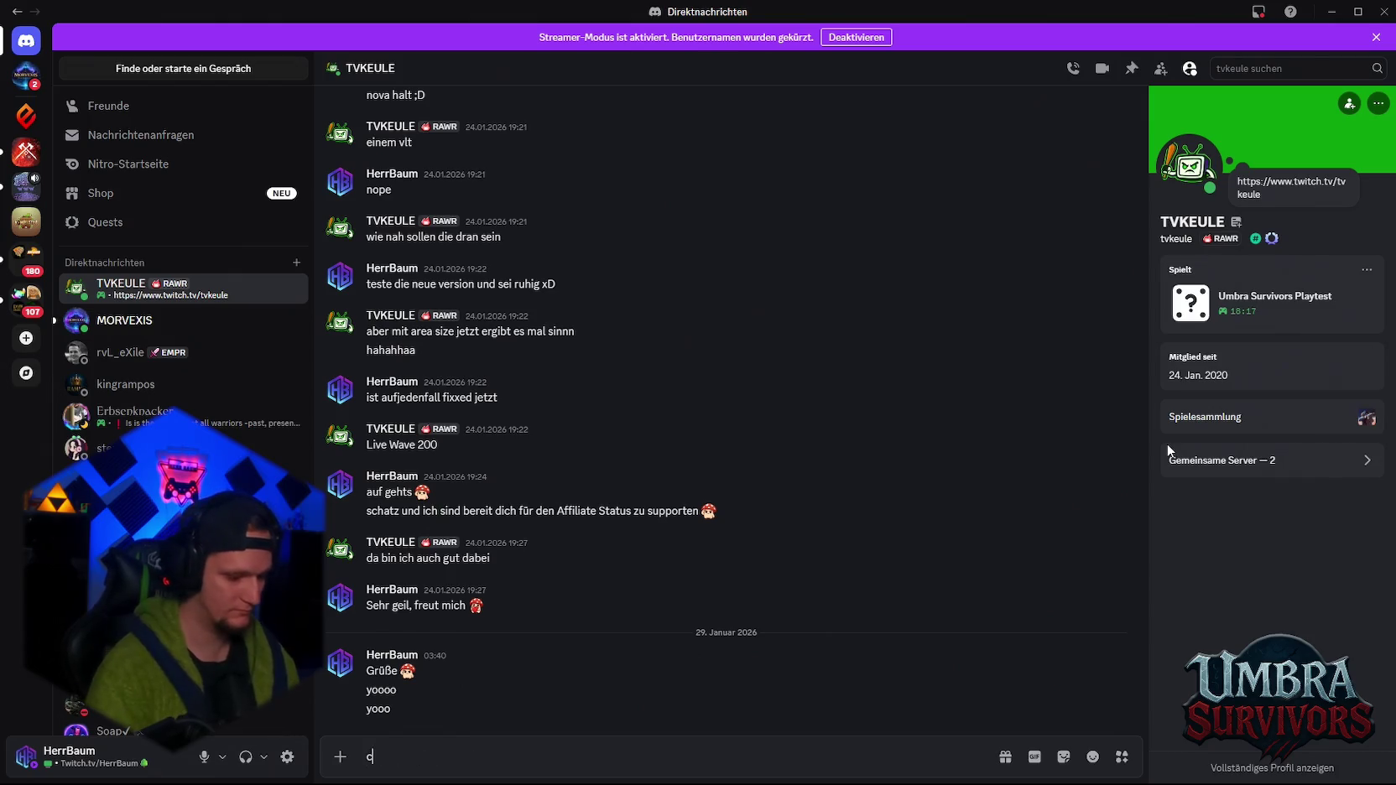
key(BackSpace)
key(BackSpace)
text(mal discord)
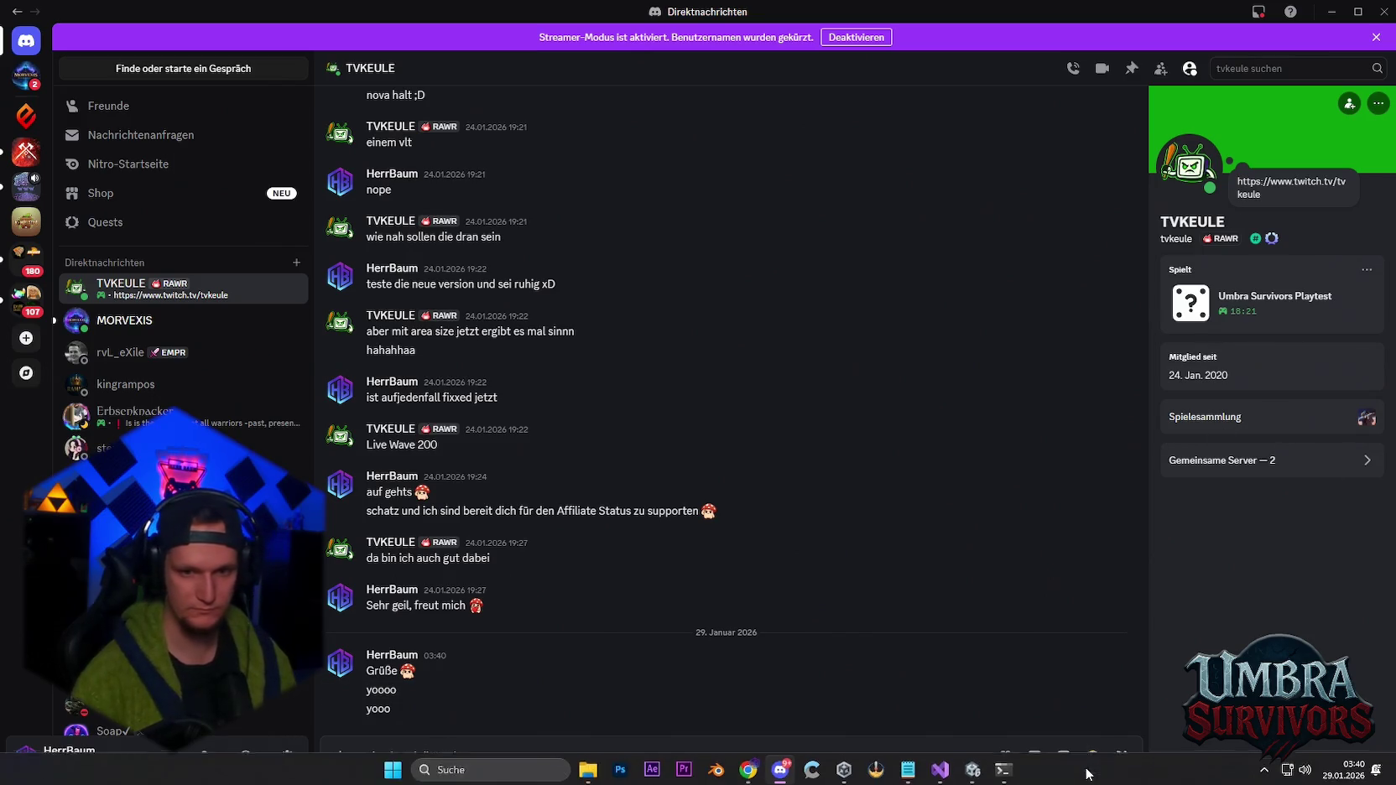
click(1093, 758)
click(889, 566)
key(Return)
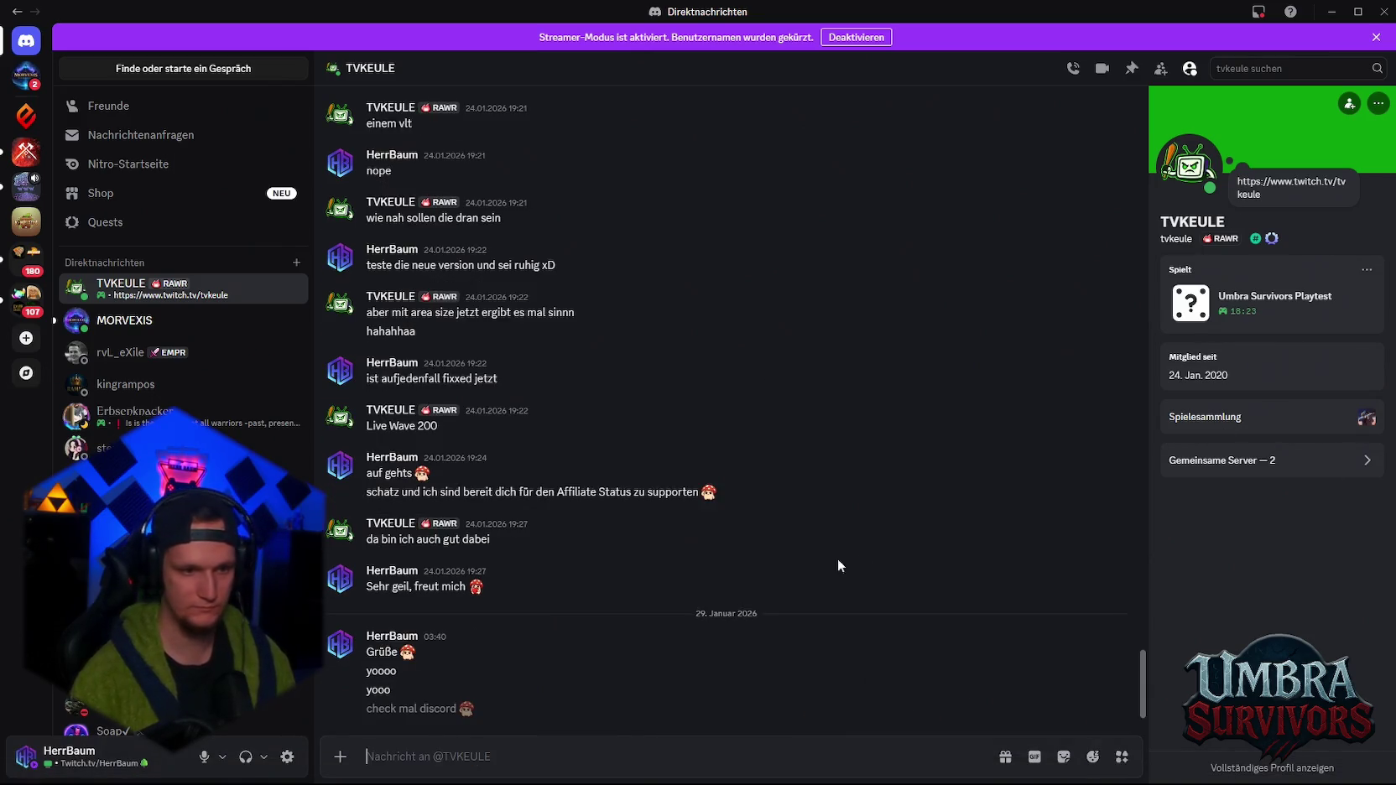
click(24, 180)
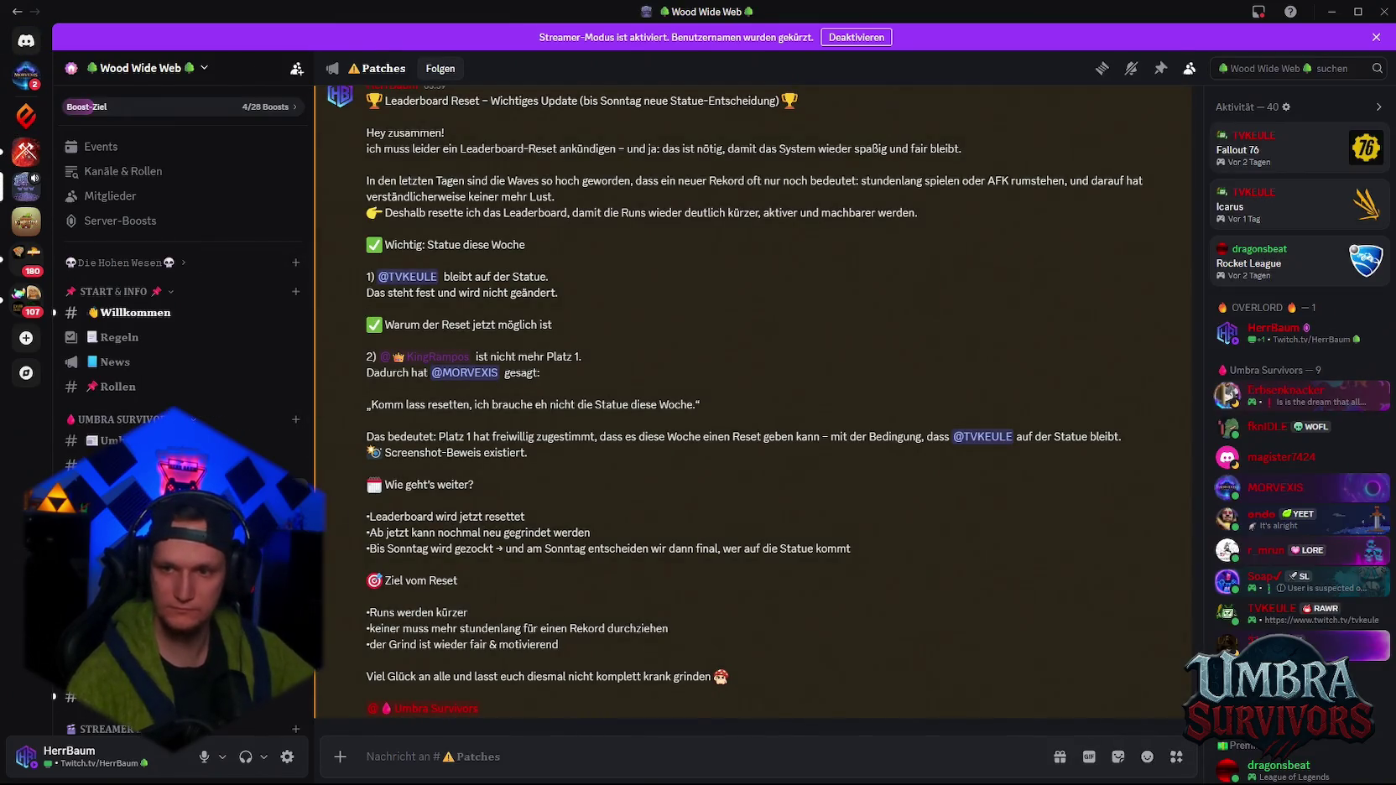
Paste the Balance & Bugfix patch notes from Notepad into the Patches message box
scroll(185, 336, down, 5)
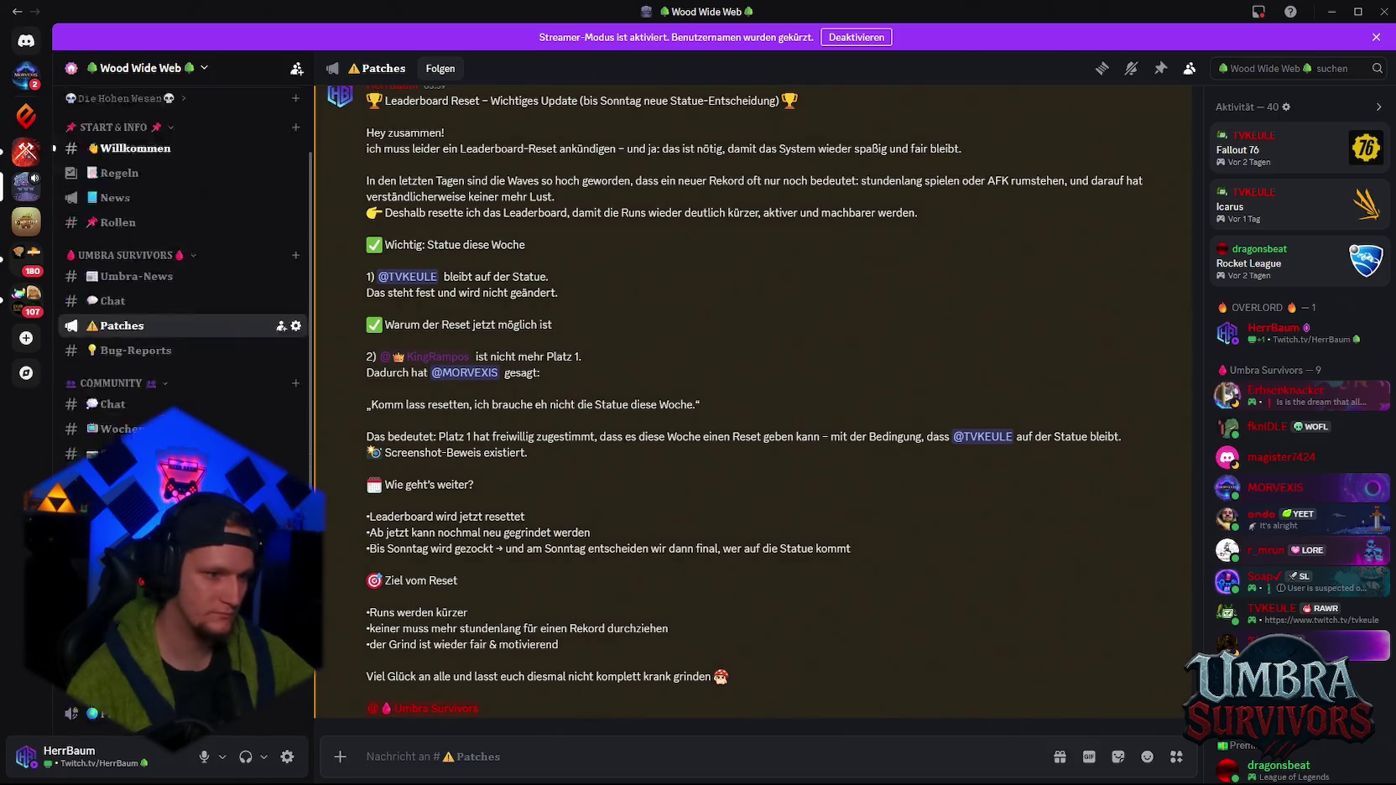
scroll(185, 335, up, 5)
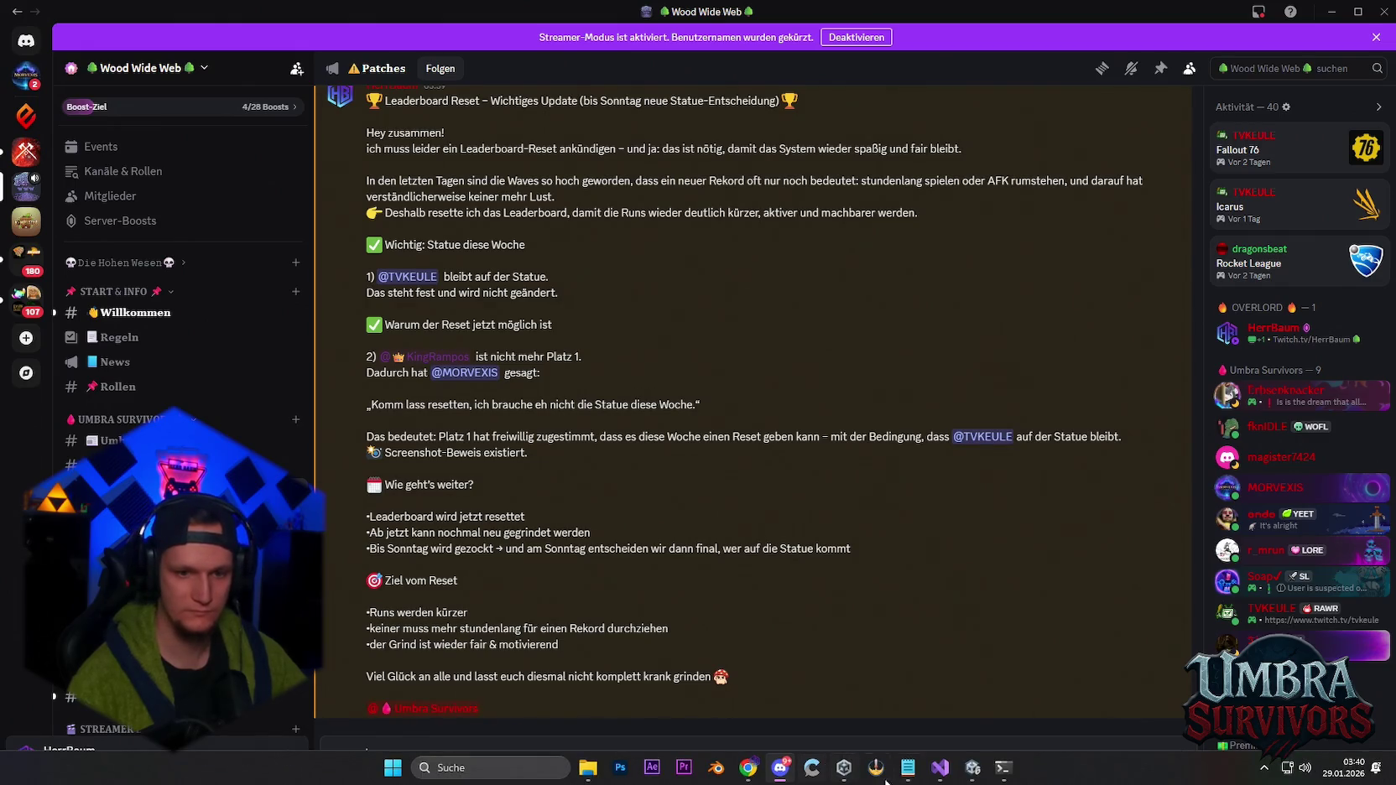
click(908, 767)
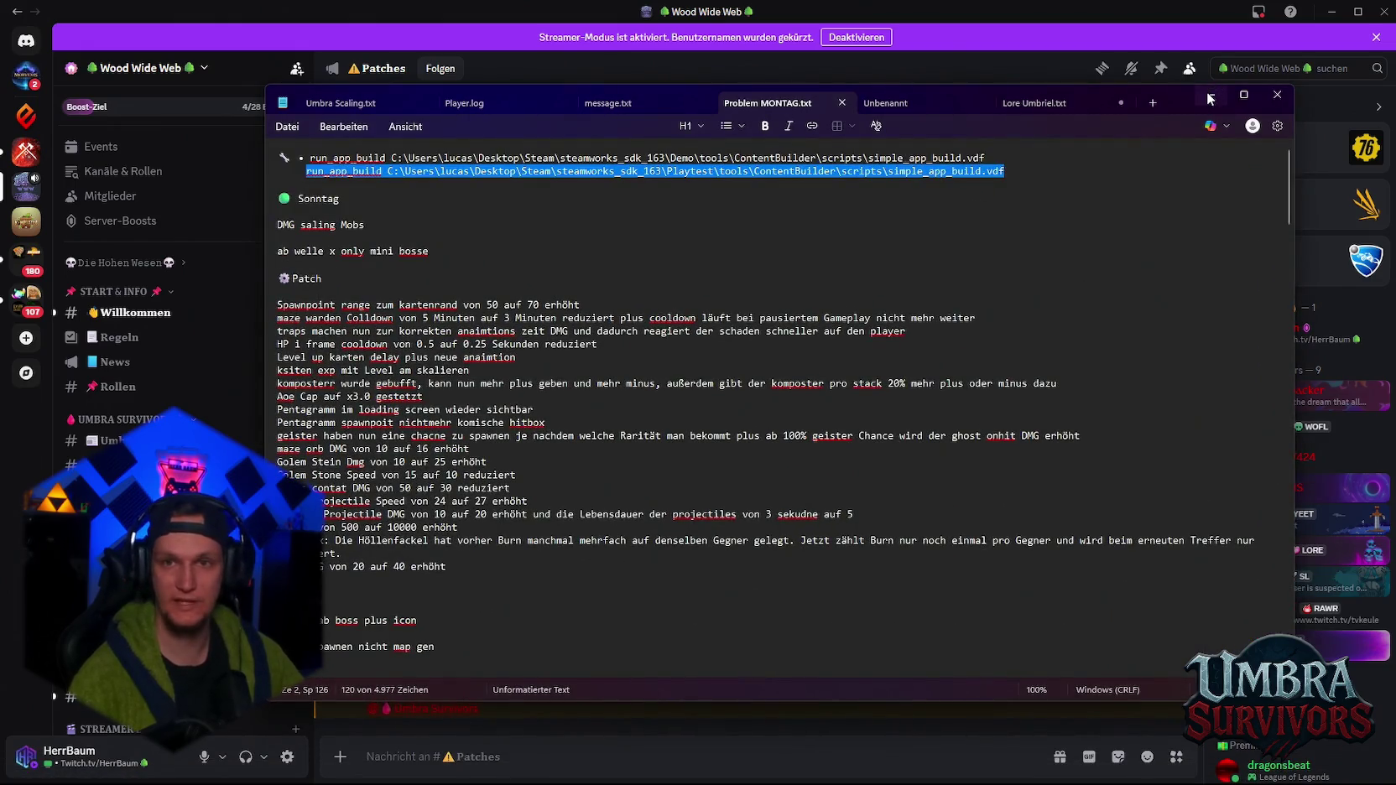
click(1210, 95)
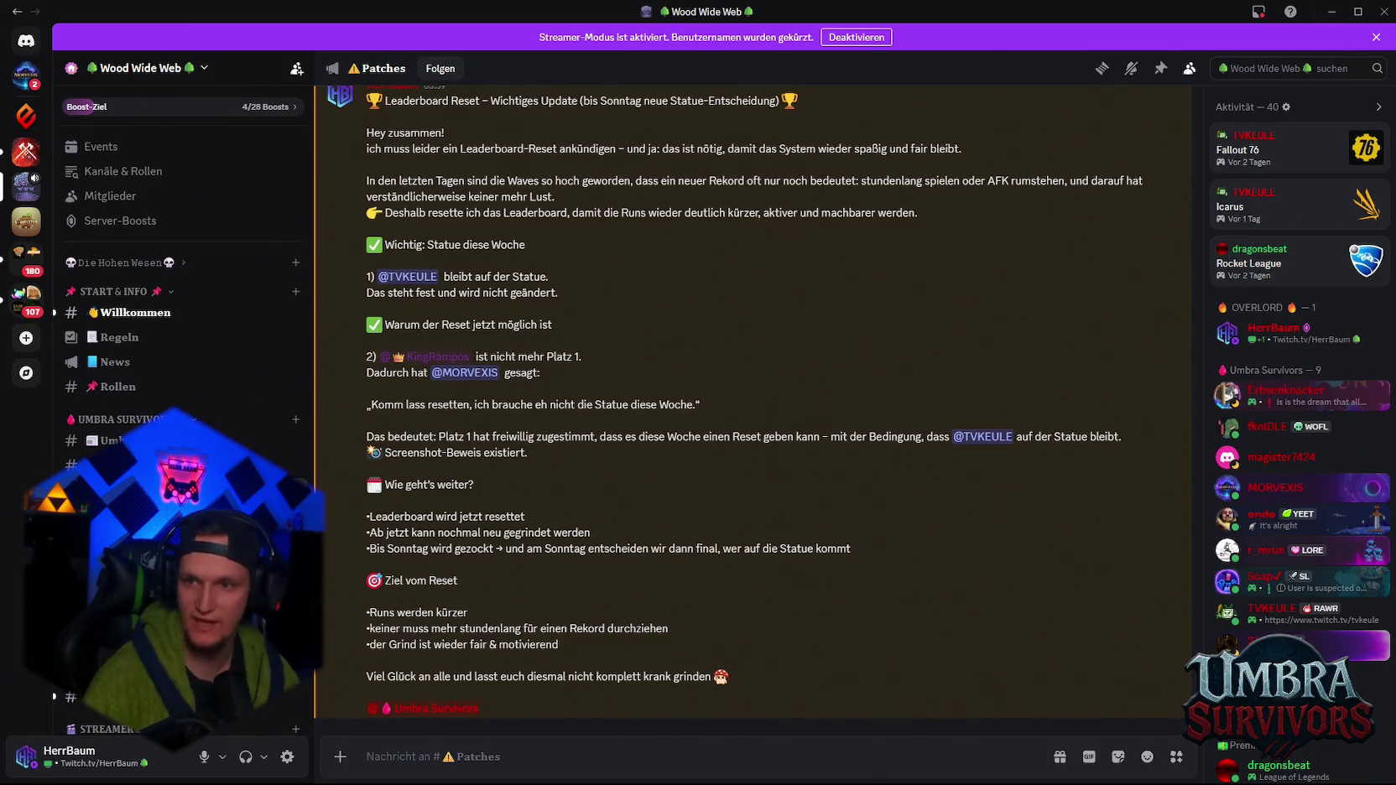
click(484, 765)
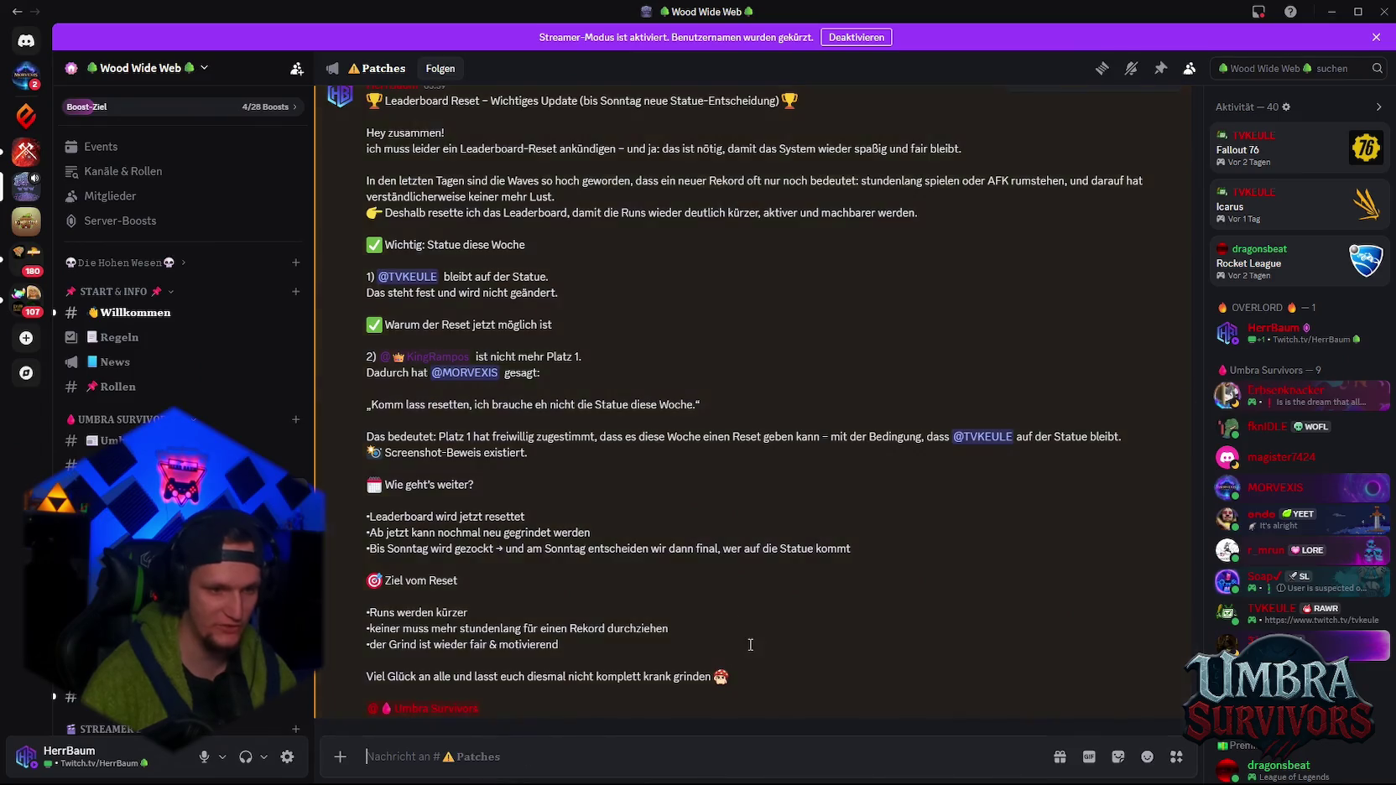
text(🛠️ Umbra Survivors — Balance & Bugfix Patch (DE)  • Spawnpoint Range: Abstand zum Kartenrand erhöht von 50 → 70. • Maze Warden Cooldown: Von 5 Min → 3 Min reduziert + Cooldown läuft bei pausiertem Gameplay nicht mehr weiter. • Traps Damage Timing: Traps machen jetzt zur korrekten Animations-Zeit Schaden → der Schaden reagiert schneller auf den Player. • HP i-Frame Cooldown: Von 0.5s → 0.25s reduziert. • Level Up Karten: Delay angepasst + neue Animation. • Kisten XP Scaling: Kisten-EXP skaliert jetzt mit dem Level. • Komposter Buff: Kann jetzt mehr Plus und mehr Minus rollen; zusätzlich gibt jeder Stack 20% mehr Plus/Minus dazu. • AoE Cap: Auf x3.0 gesetzt. • Loading Screen Pentagramm: Wieder sichtbar. • Pentagramm Spawnpoint: Keine komische Hitbox mehr. • Geister Spawns: Spawn-Chance hängt jetzt von der gezogenen Rarität ab; ab 100% Geister-Chance wird der Ghost On-Hit DMG erhöht. • Maze Orb: Schaden erhöht von 10 → 16. • Golem Stein: Schaden erhöht von 10 → 25. • Golem Stone Speed: Reduziert von 15 → 10. • Medusa Contact DMG: Reduziert von 50 → 30. • Medusa Projectile Speed: Erhöht von 24 → 27. • Medusa Projectile DMG/Lifetime: Schaden erhöht 10 → 20 und Lebensdauer erhöht 3s → 5s. • Max HP Cap: Erhöht von 500 → 10000. • Burn-Fix (Höllenfackel): Burn wird nicht mehr mehrfach auf denselben Gegner gestapelt; erneute Treffer verlängern nur noch die Dauer. • Burn DMG: Erhöht von 20 → 40.)
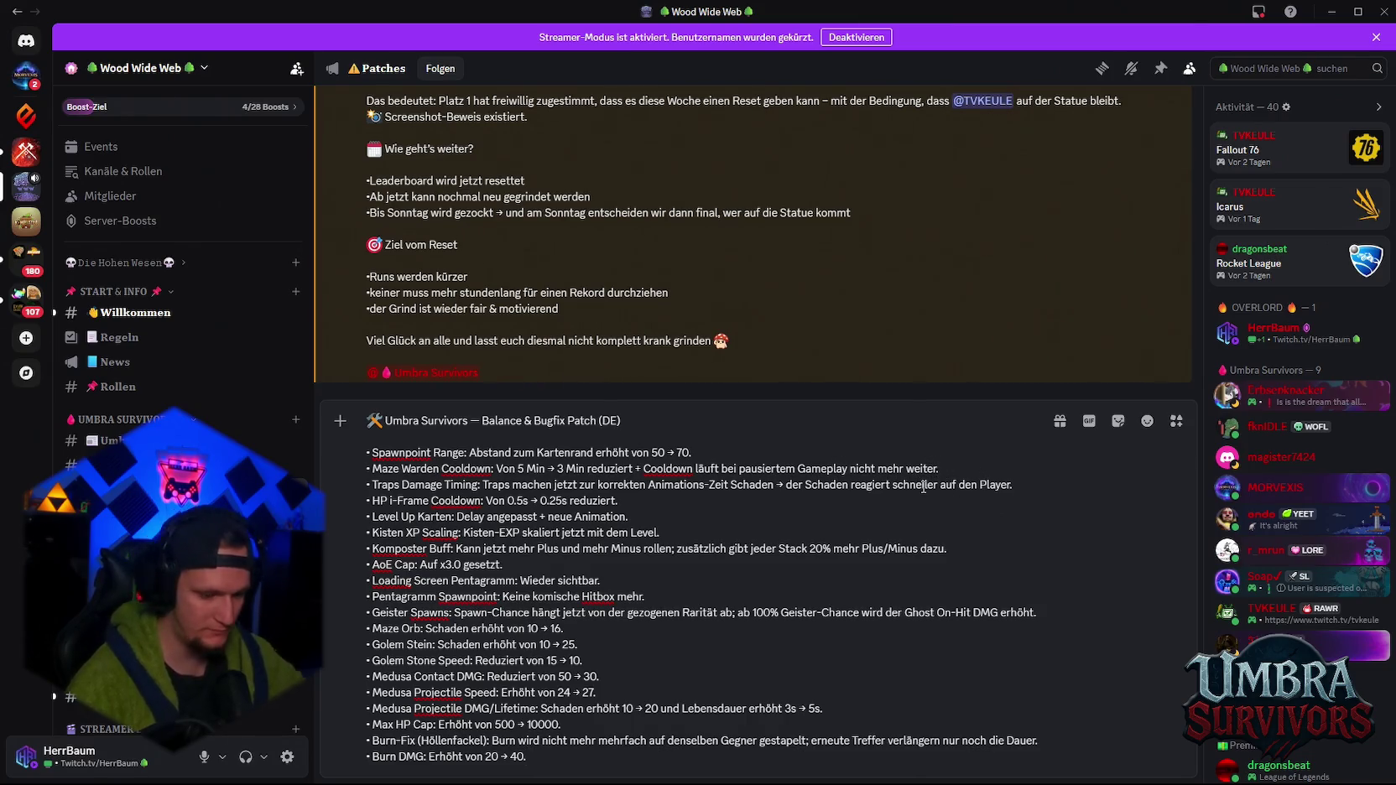
Extend the Maze Warden line: players must not leave the Maze for it to spawn
text(und)
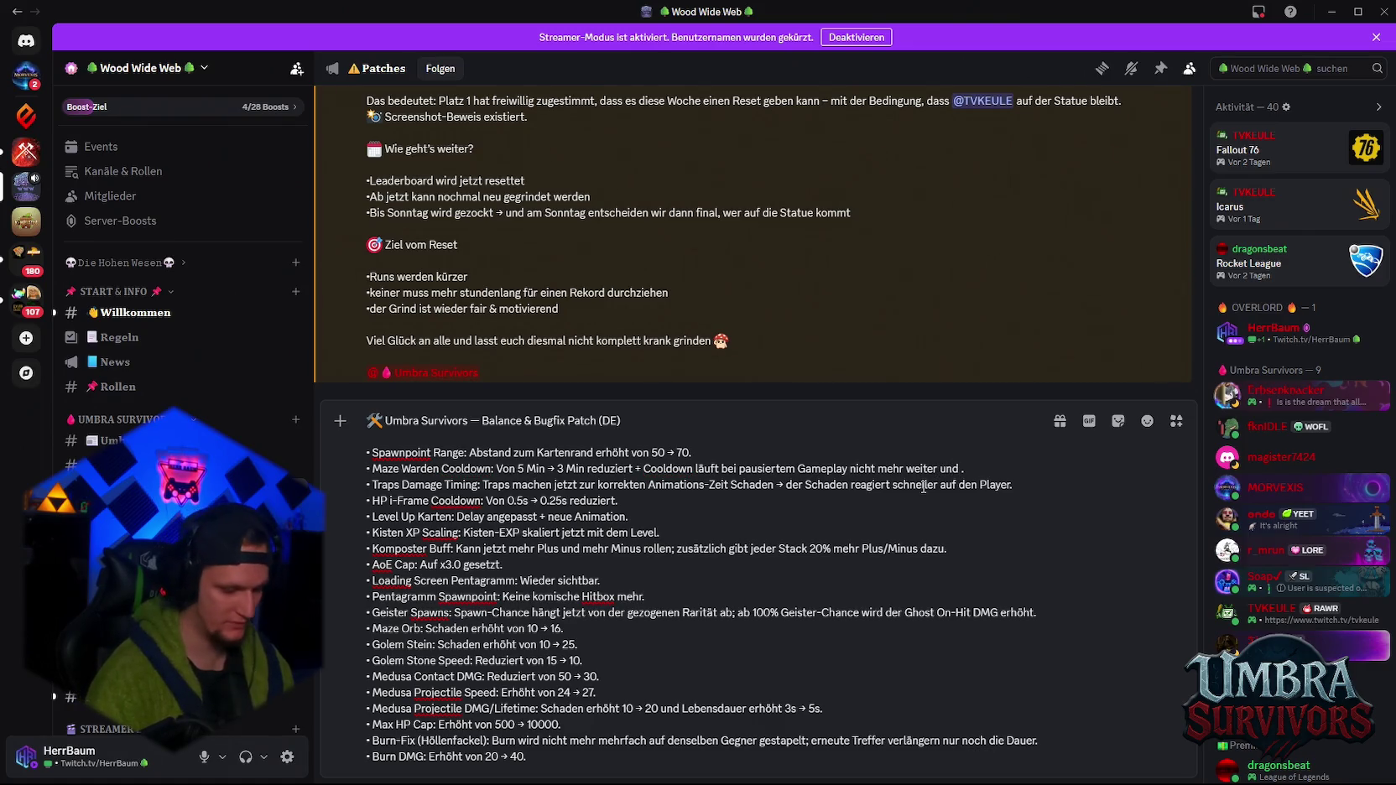
text( man mus das)
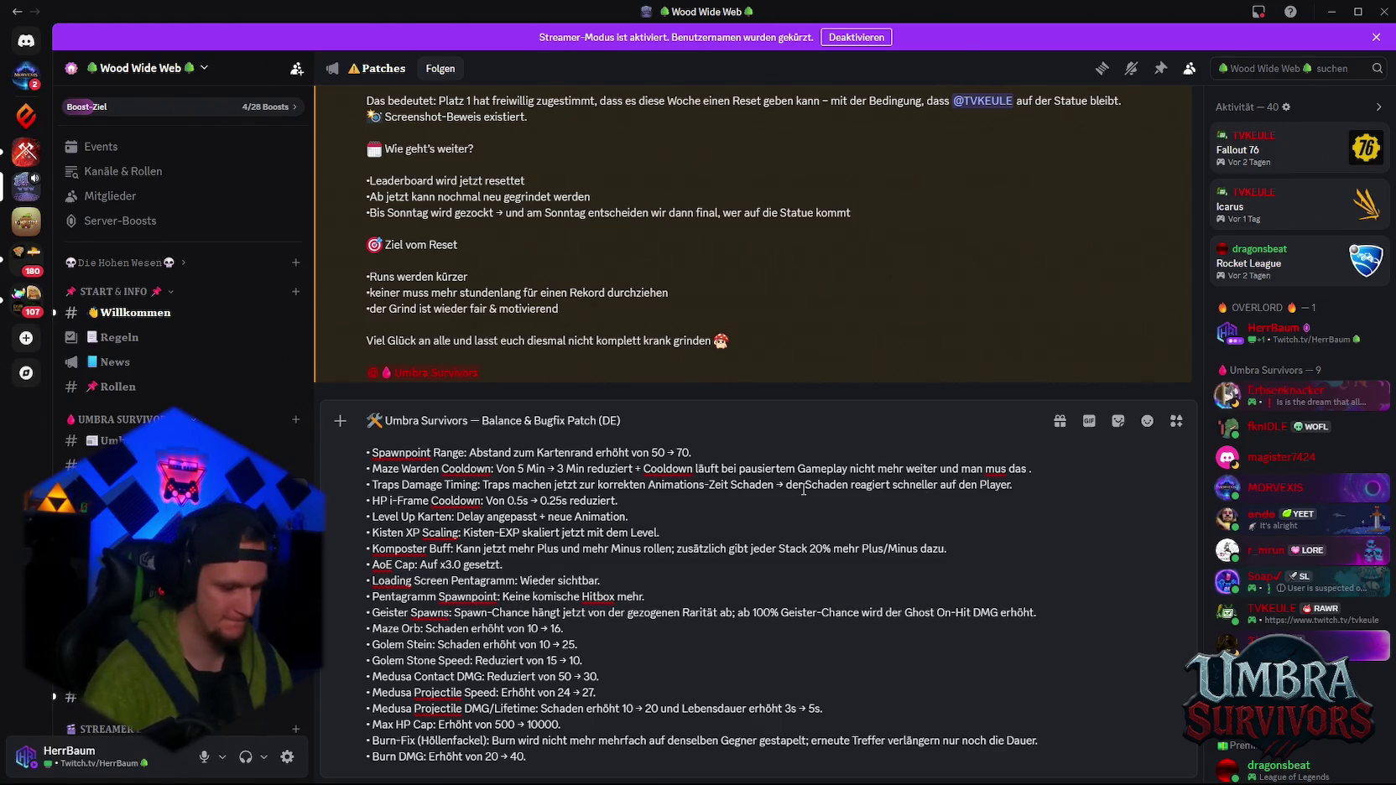
text( Maze nichtme)
key(BackSpace)
key(BackSpace)
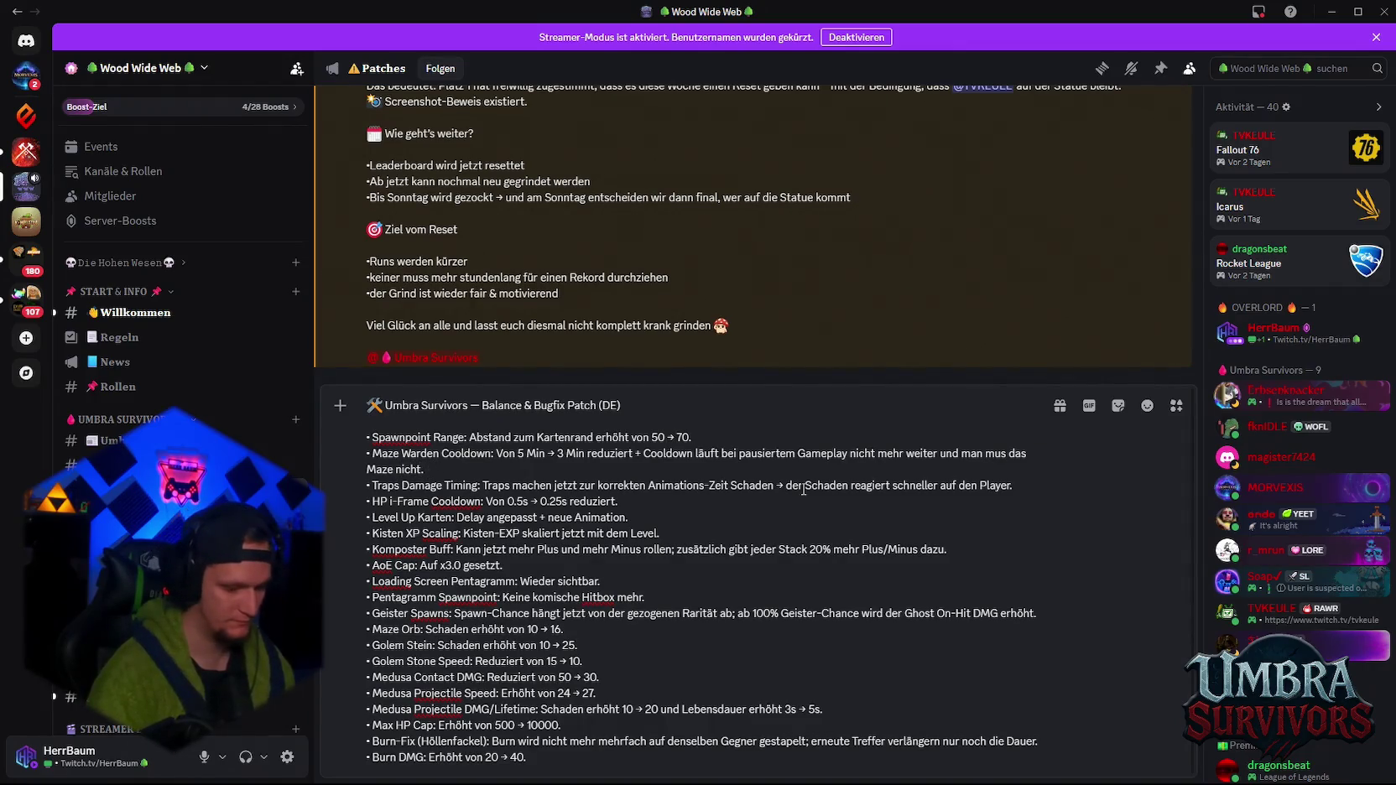
text(mehr verlassen damit er spawnt)
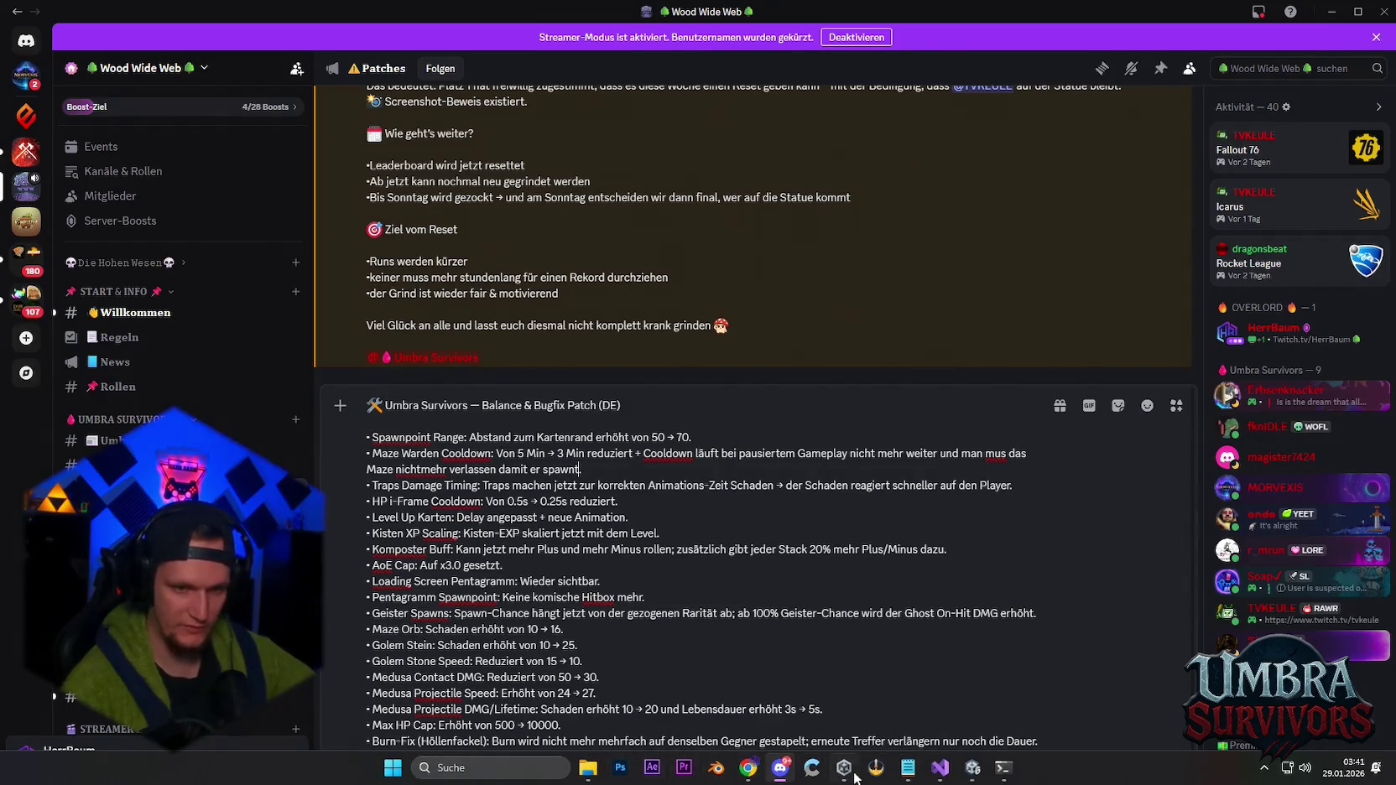
click(23, 77)
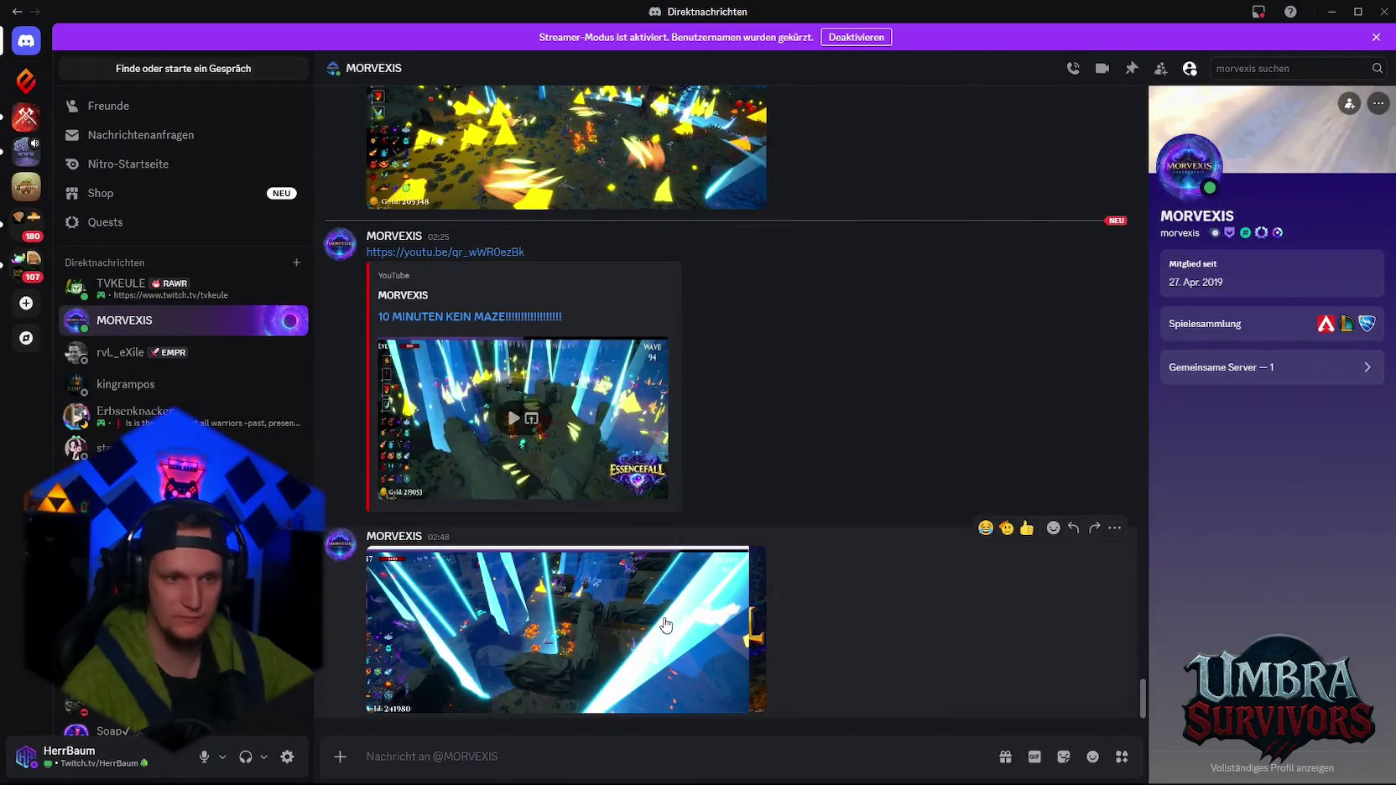
click(663, 625)
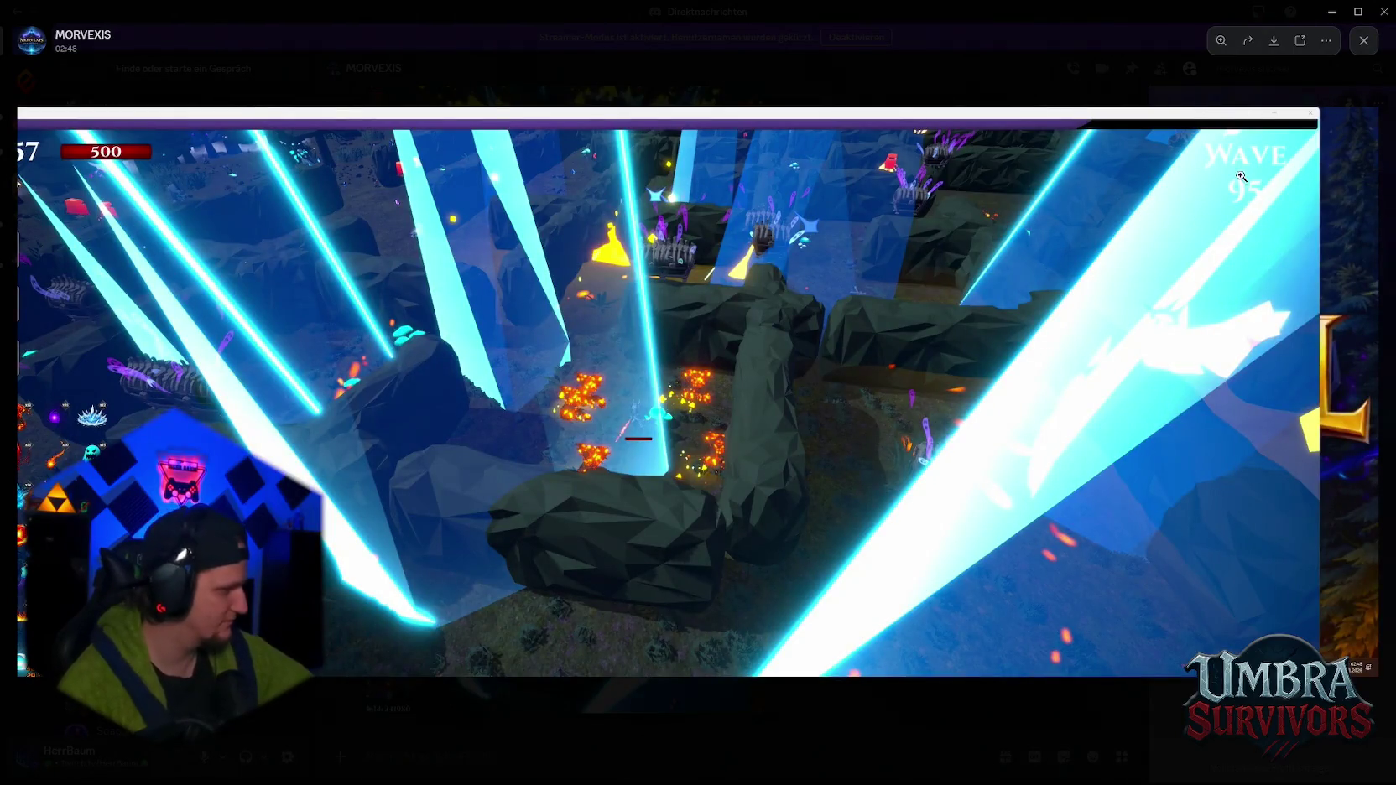
click(1257, 196)
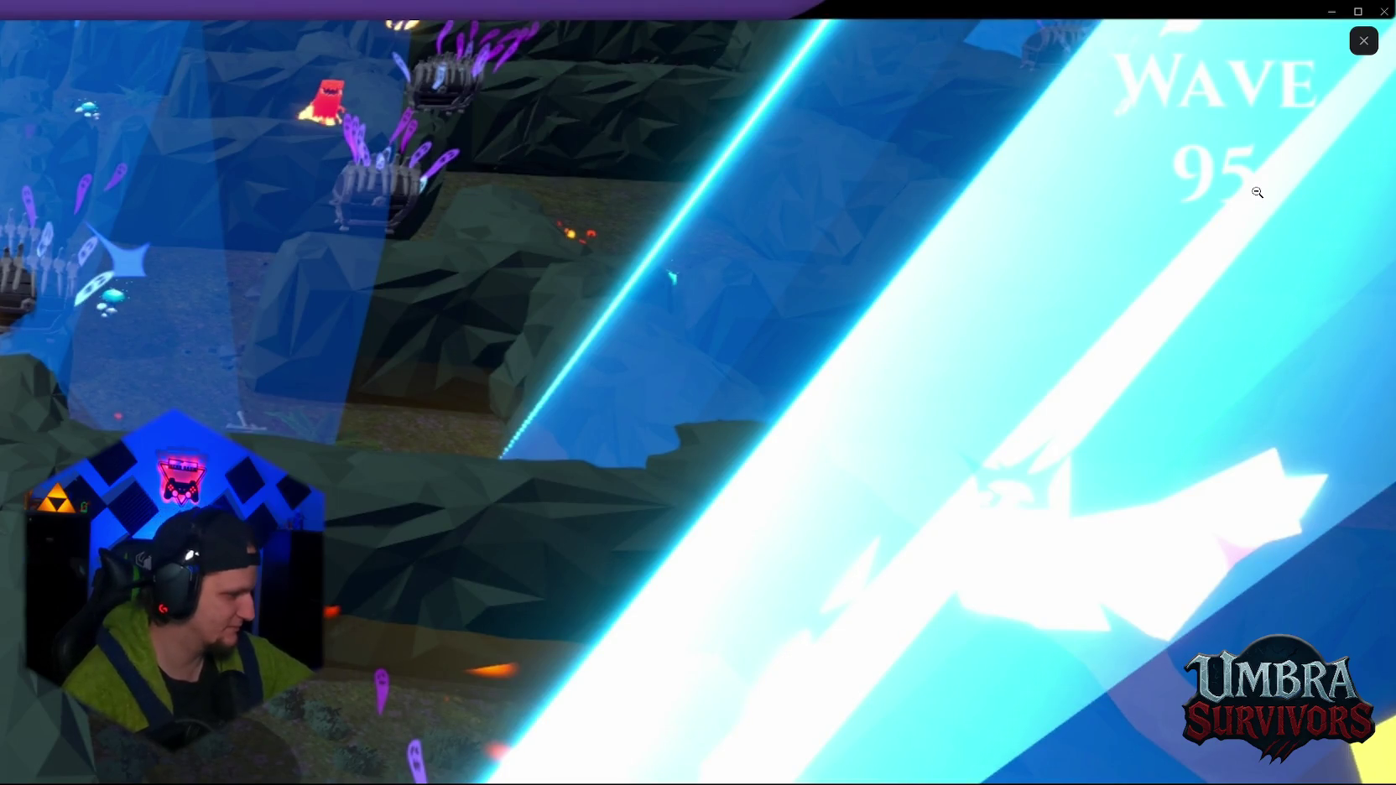
click(1258, 192)
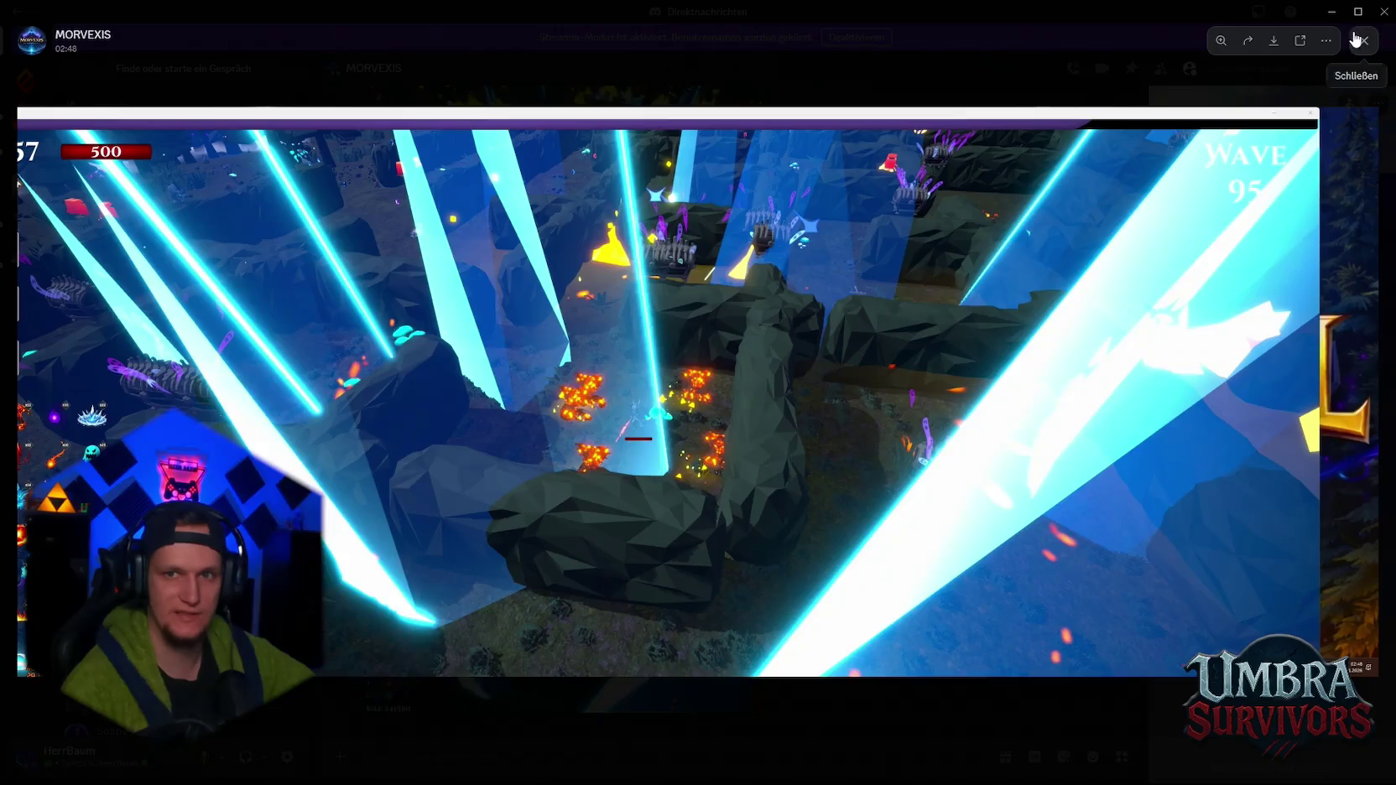
click(1363, 41)
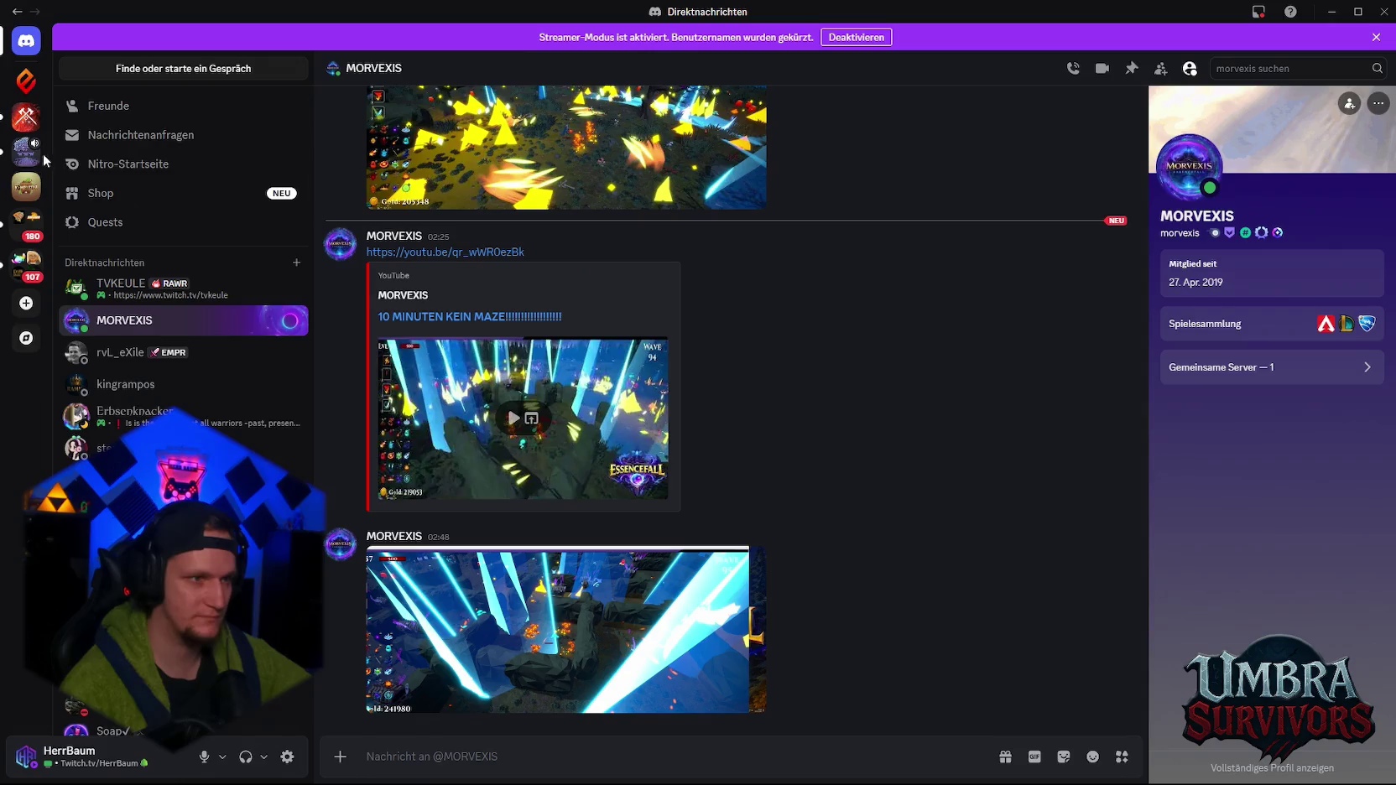
click(28, 162)
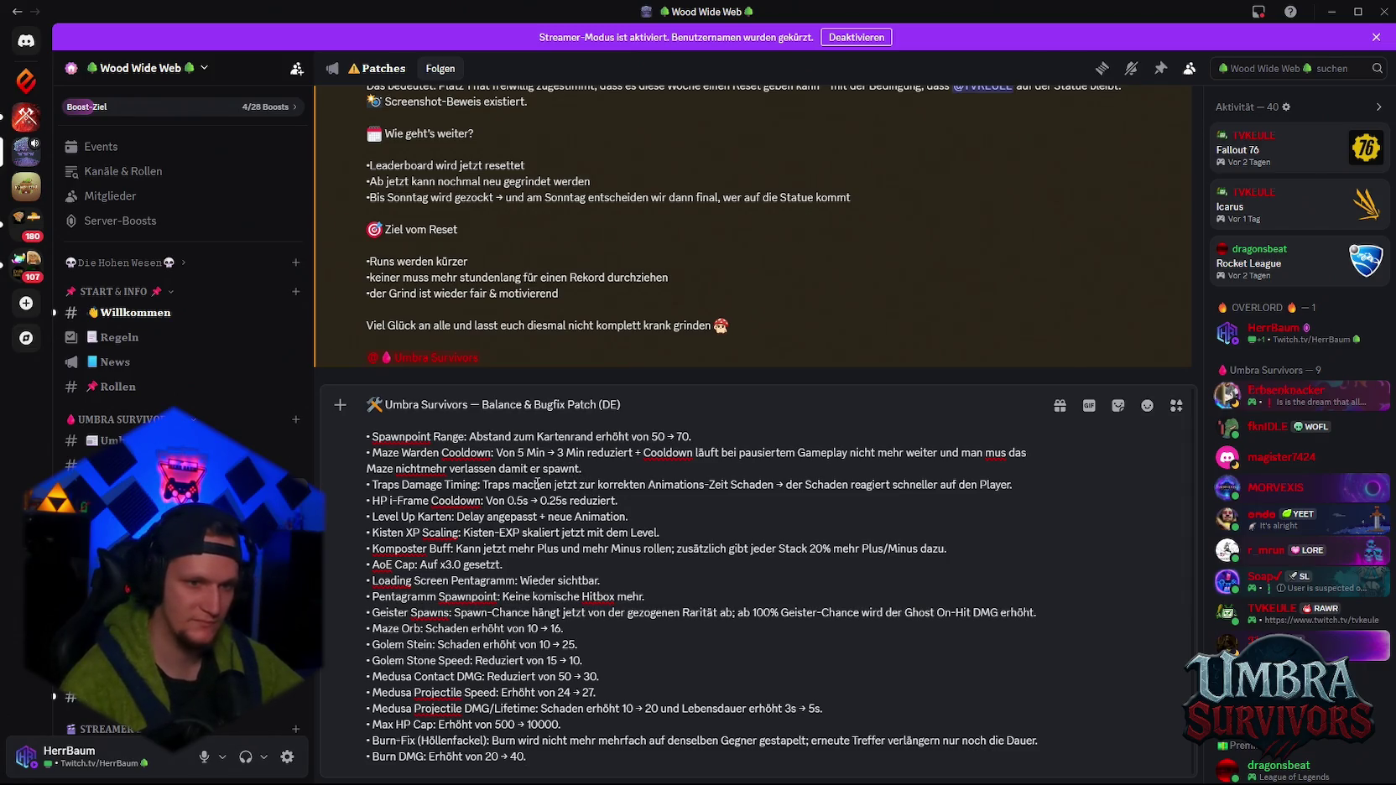
click(369, 470)
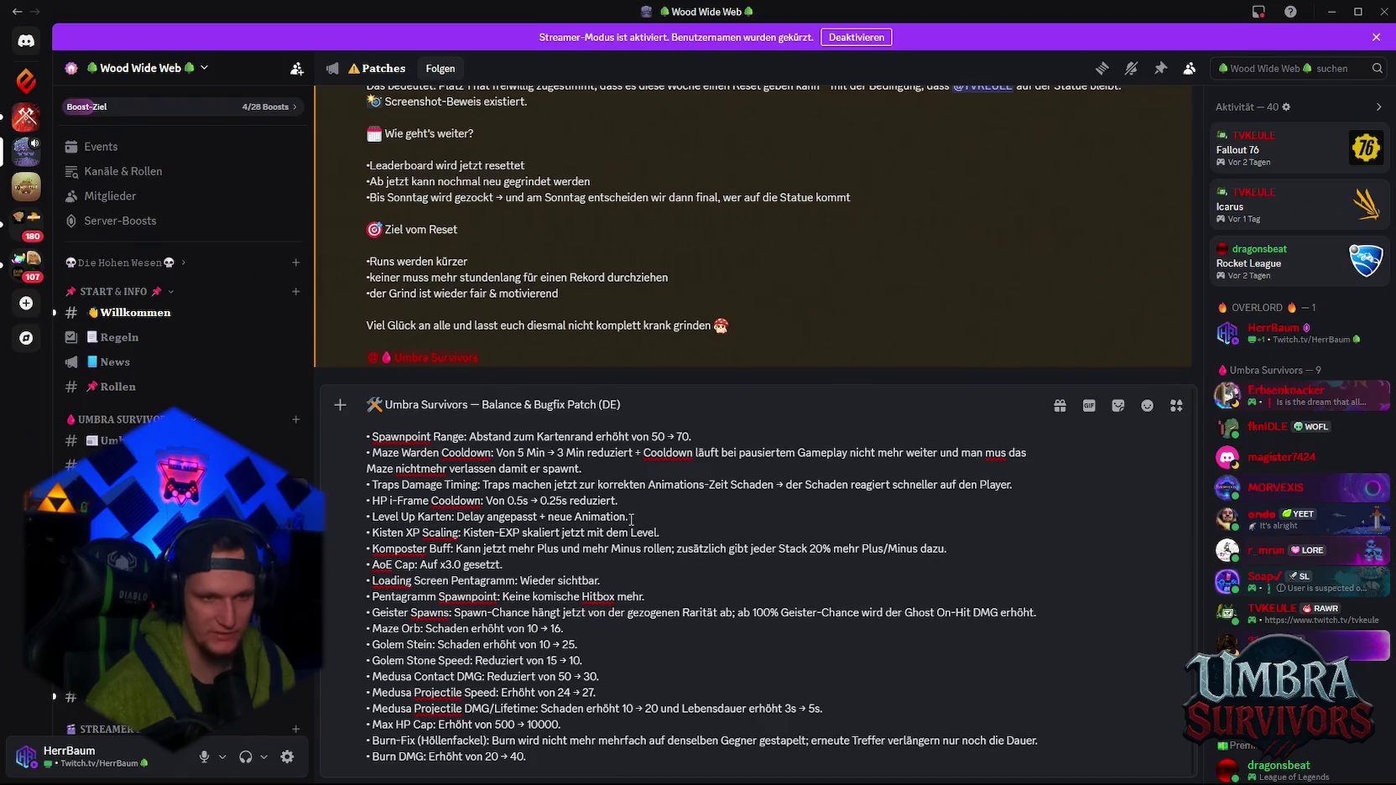
Append 'sorgt dafür das alte karten nicht mehr sichtbar sind.' and rename Maze Orb to Maze Warden Orb
click(660, 515)
key(BackSpace)
text(sorgt dafü)
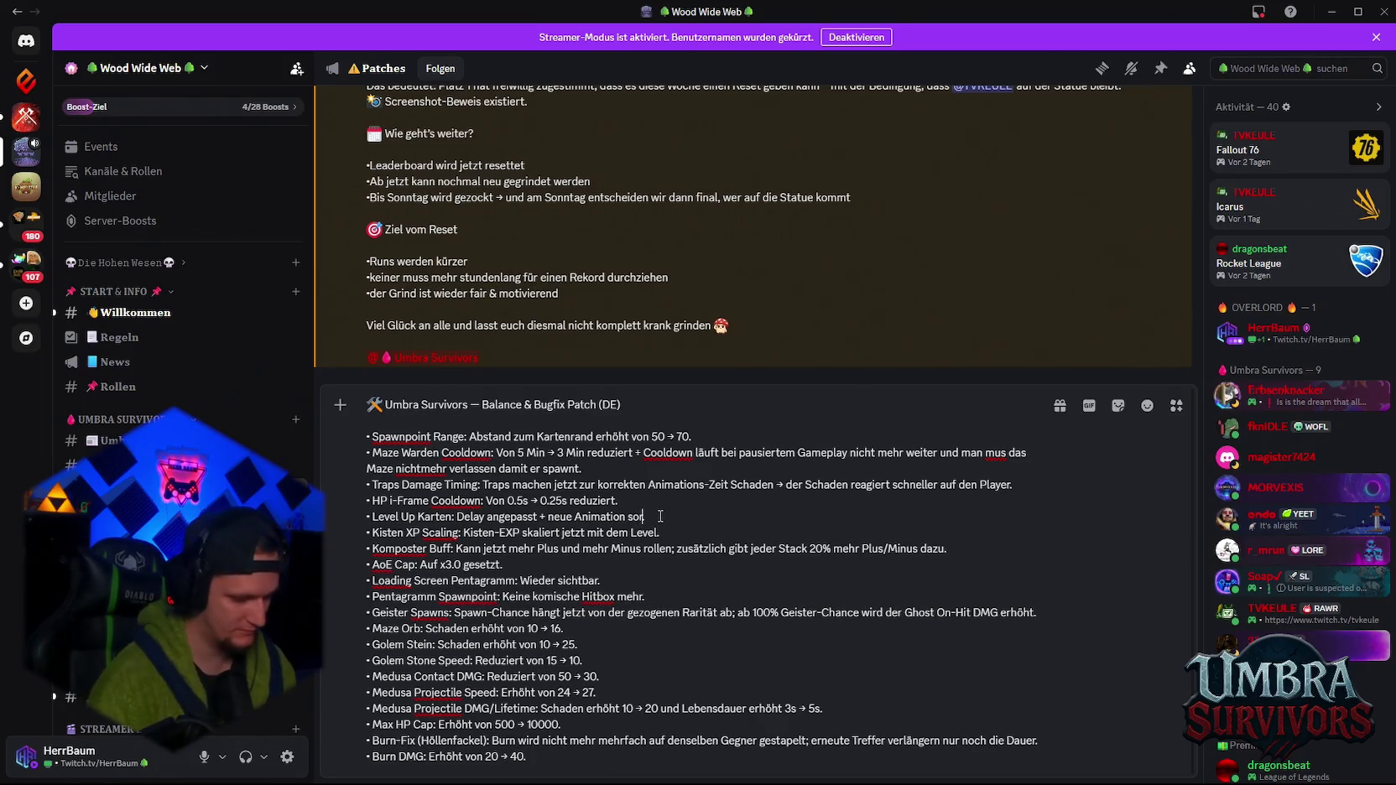
text(r das alte karten nicht)
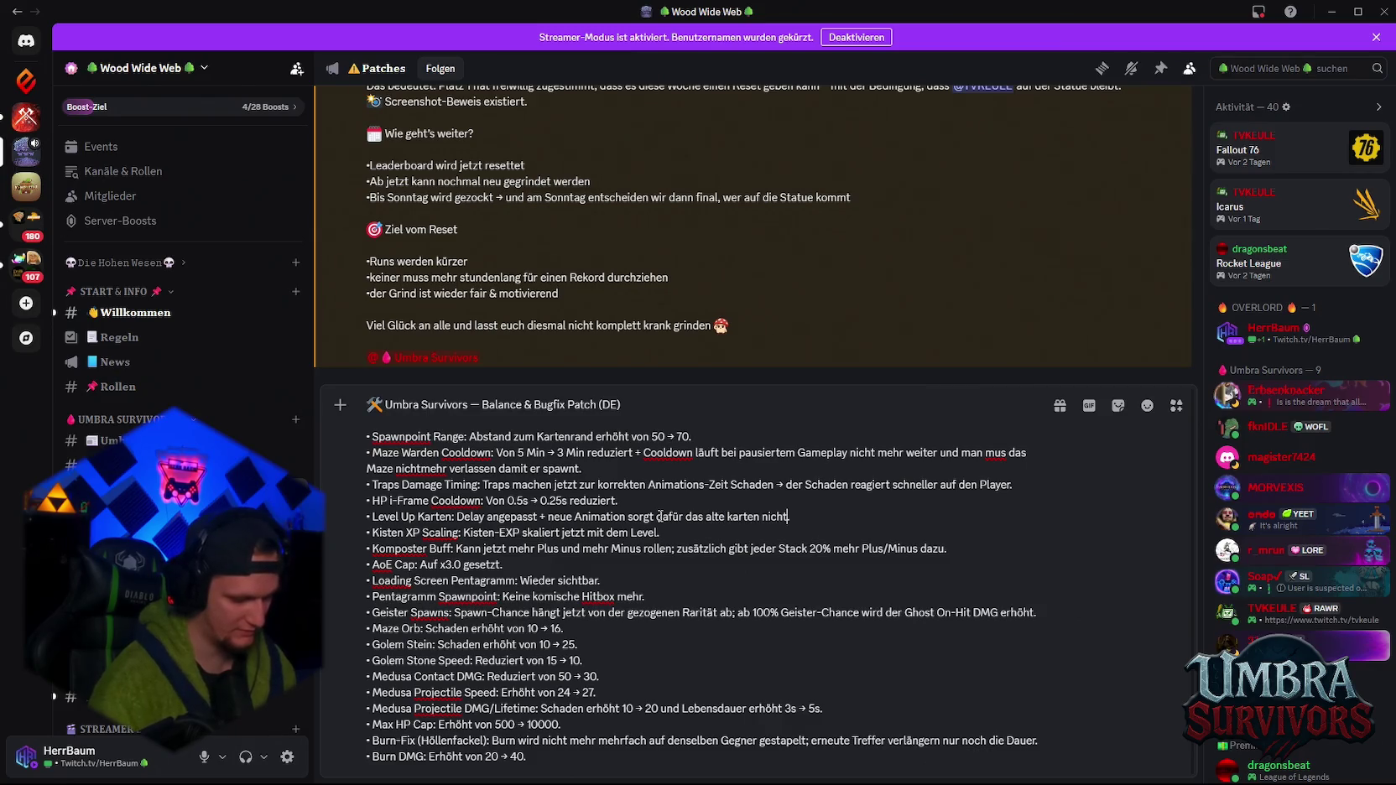
text( mehr sichtbar sind)
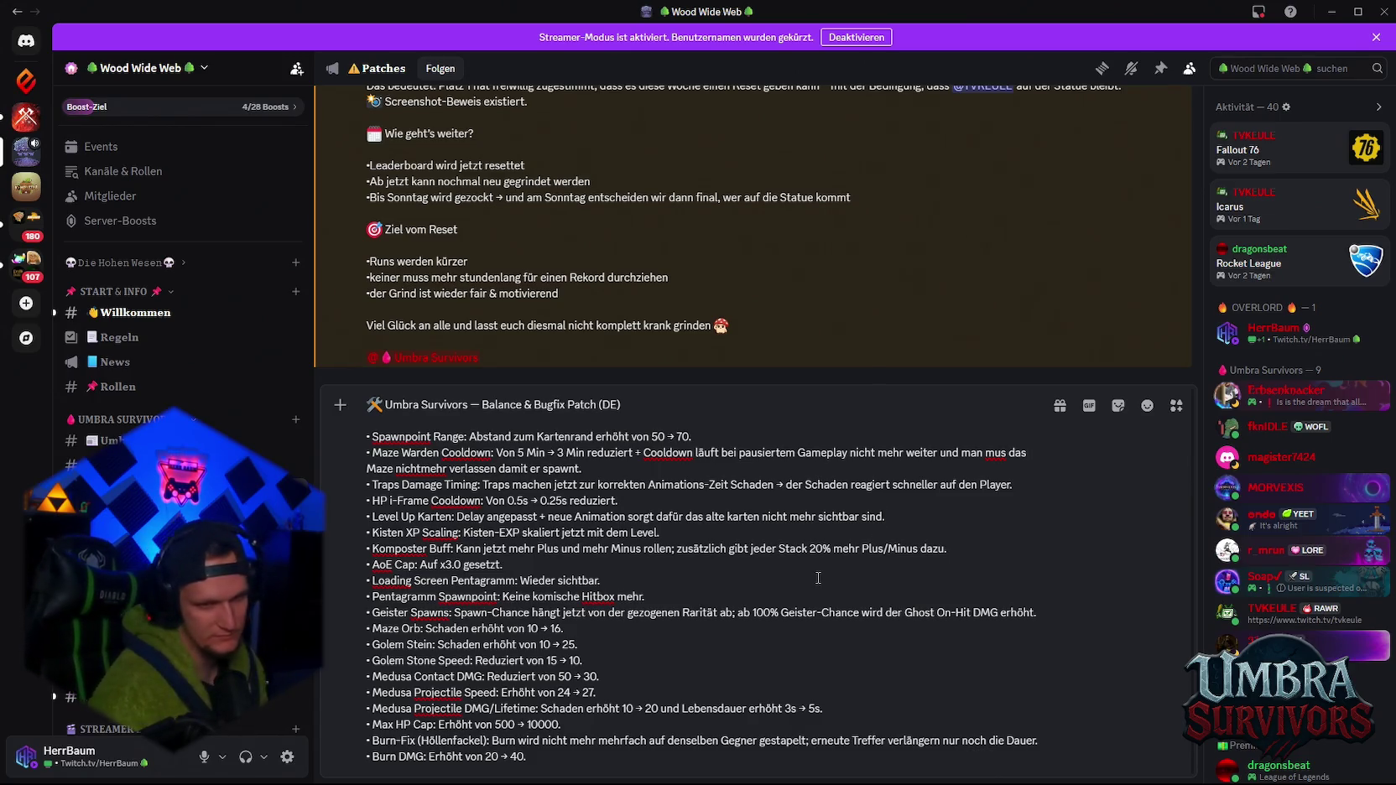
text(.)
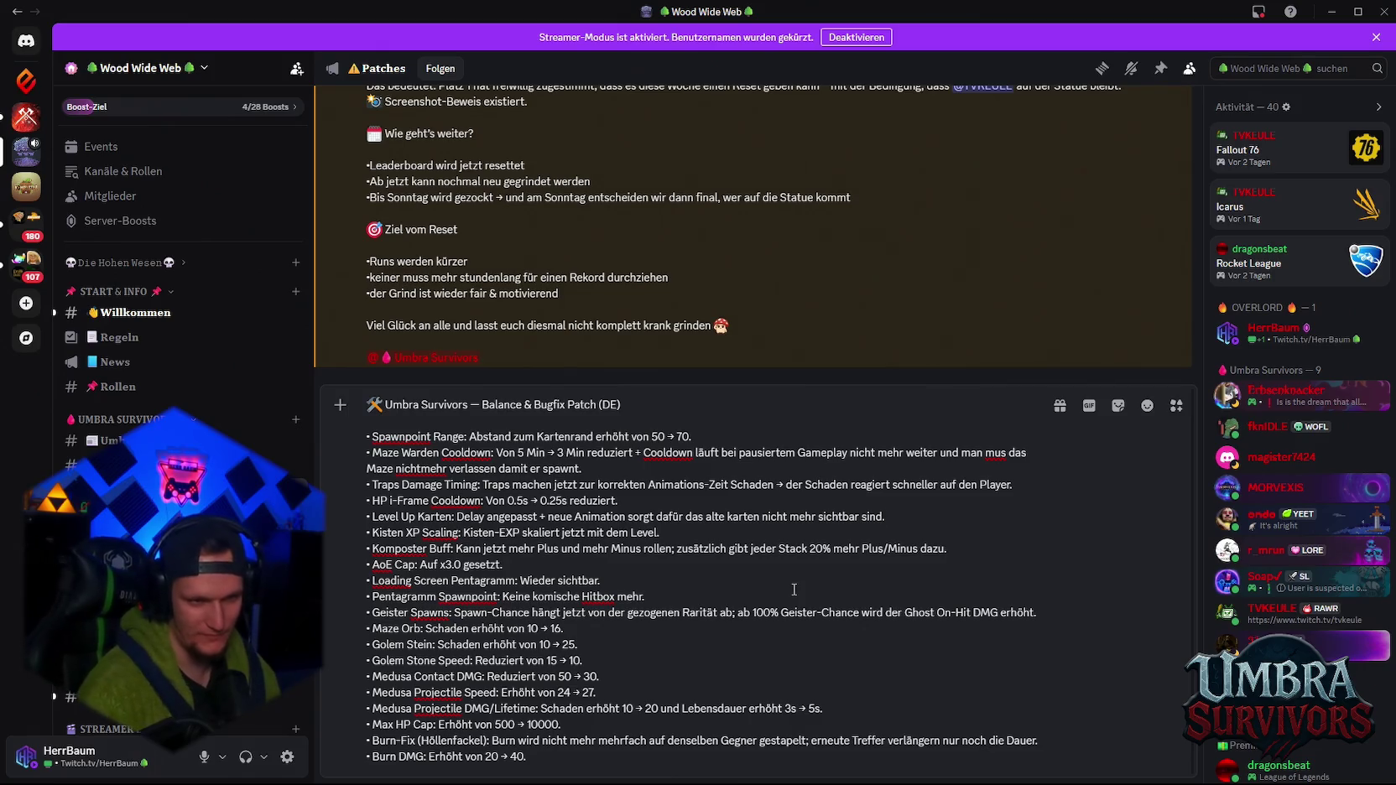
click(398, 628)
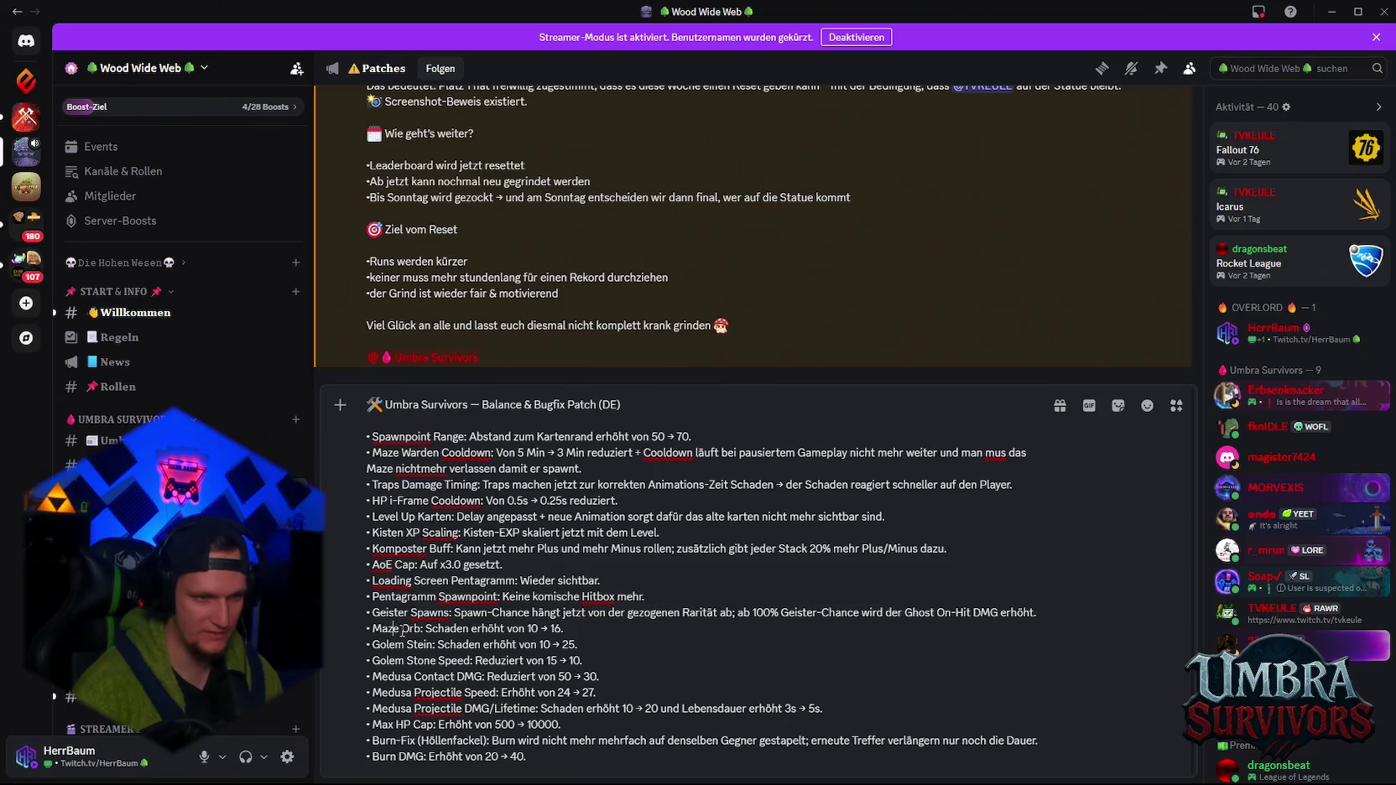
text(Warden)
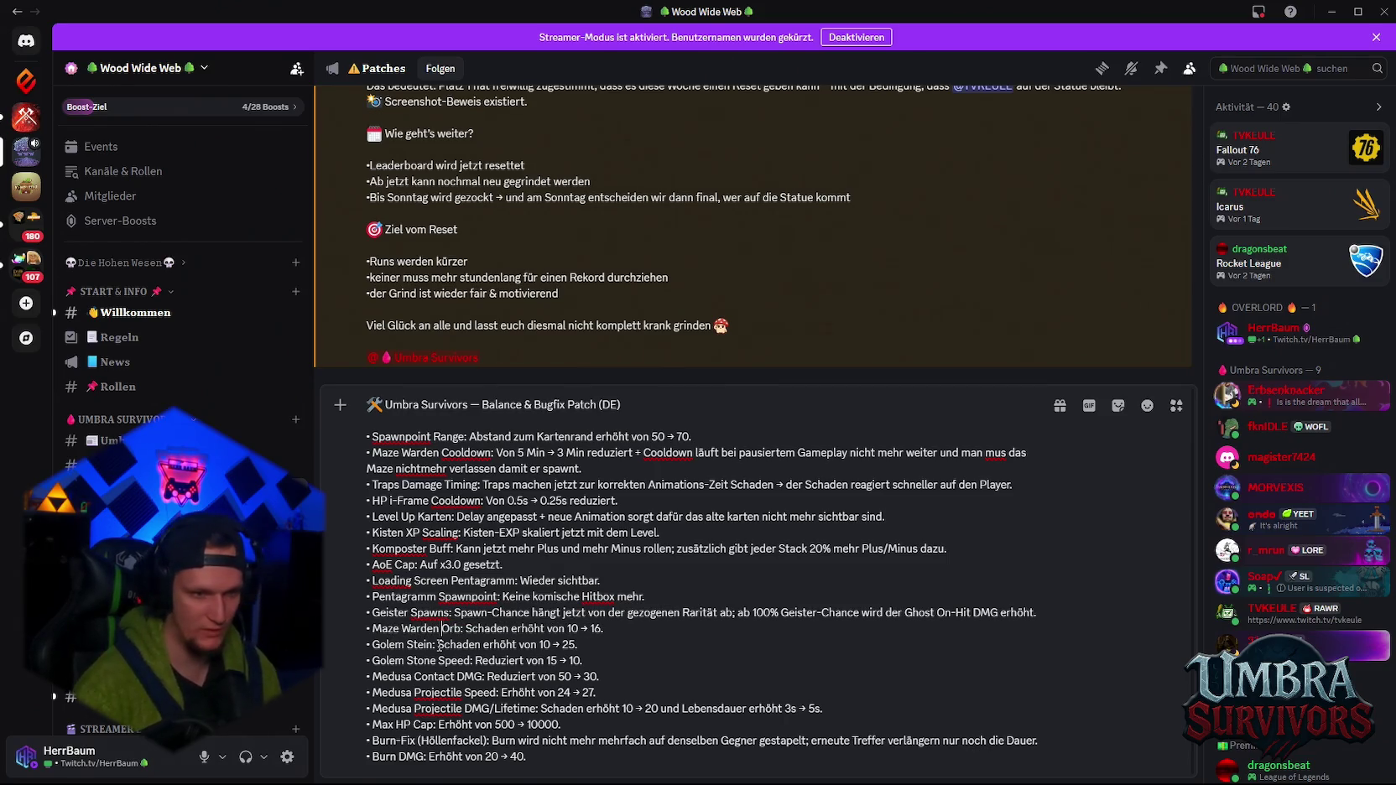
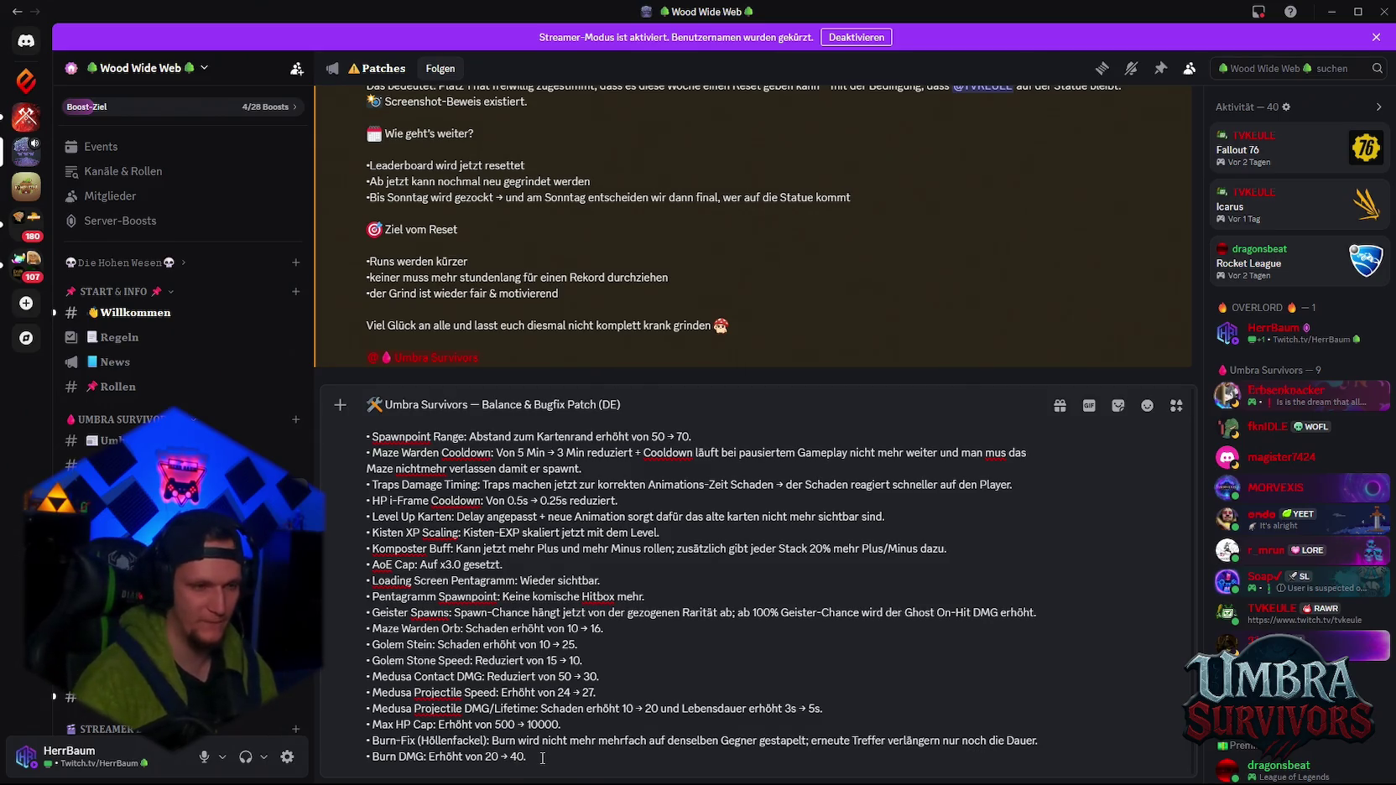
key(shift+Return)
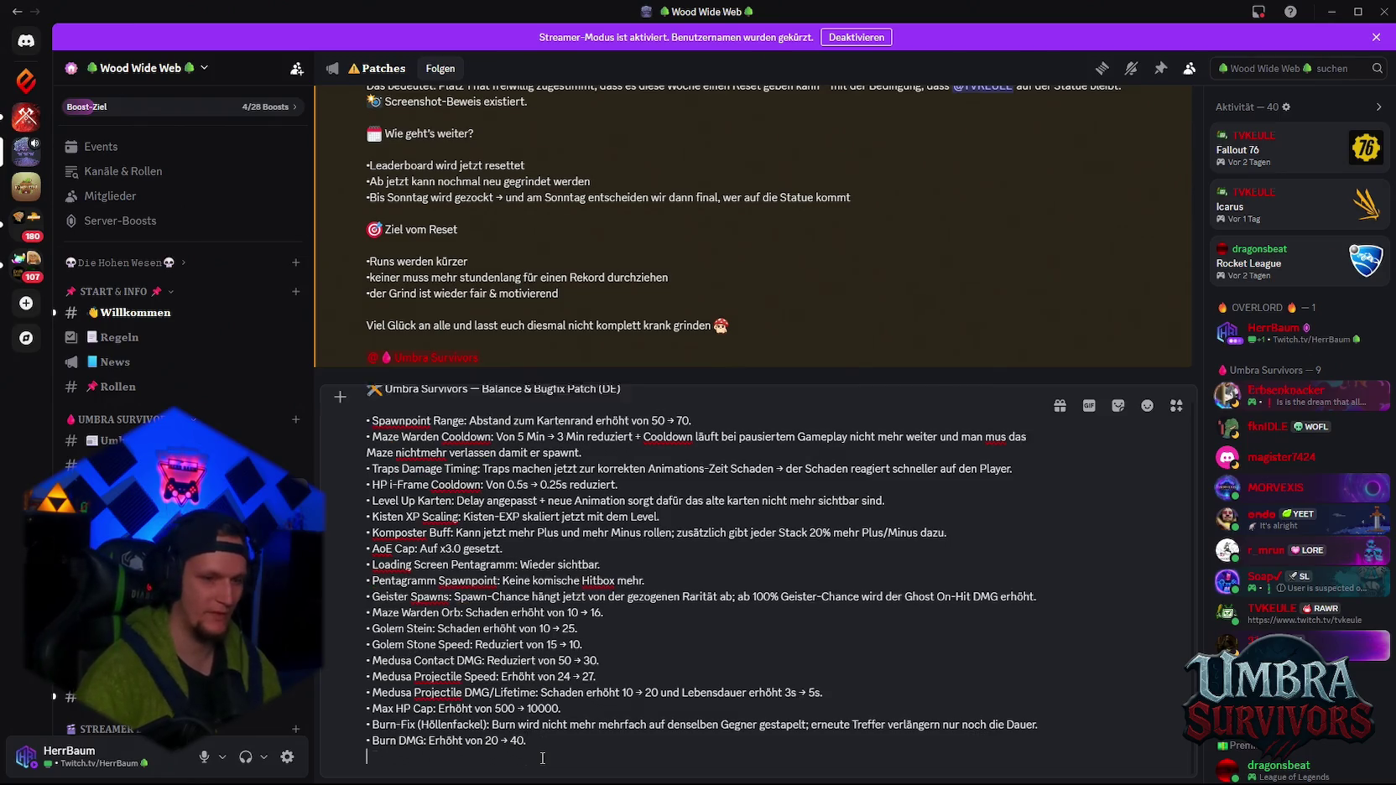
text(@umbr)
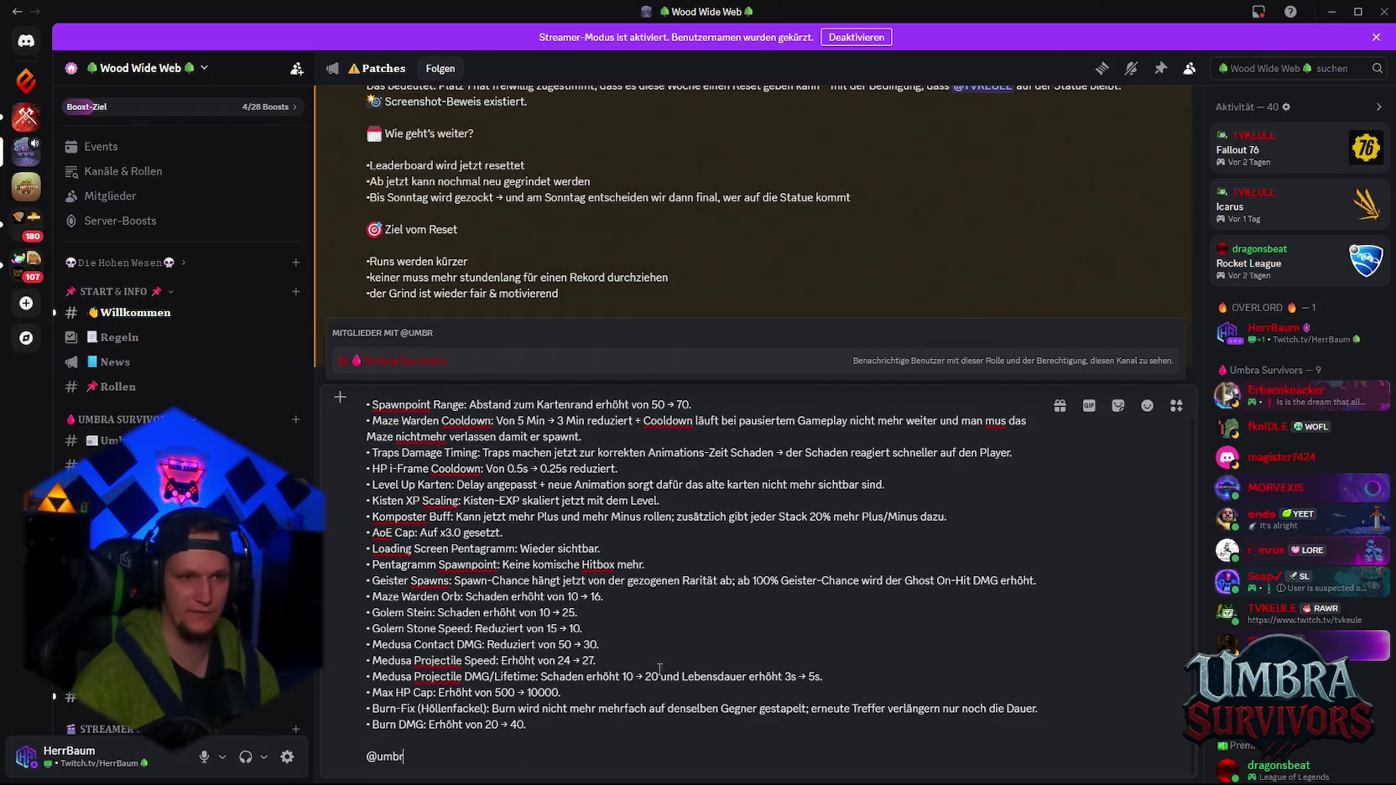
key(Return)
scroll(755, 713, up, 1)
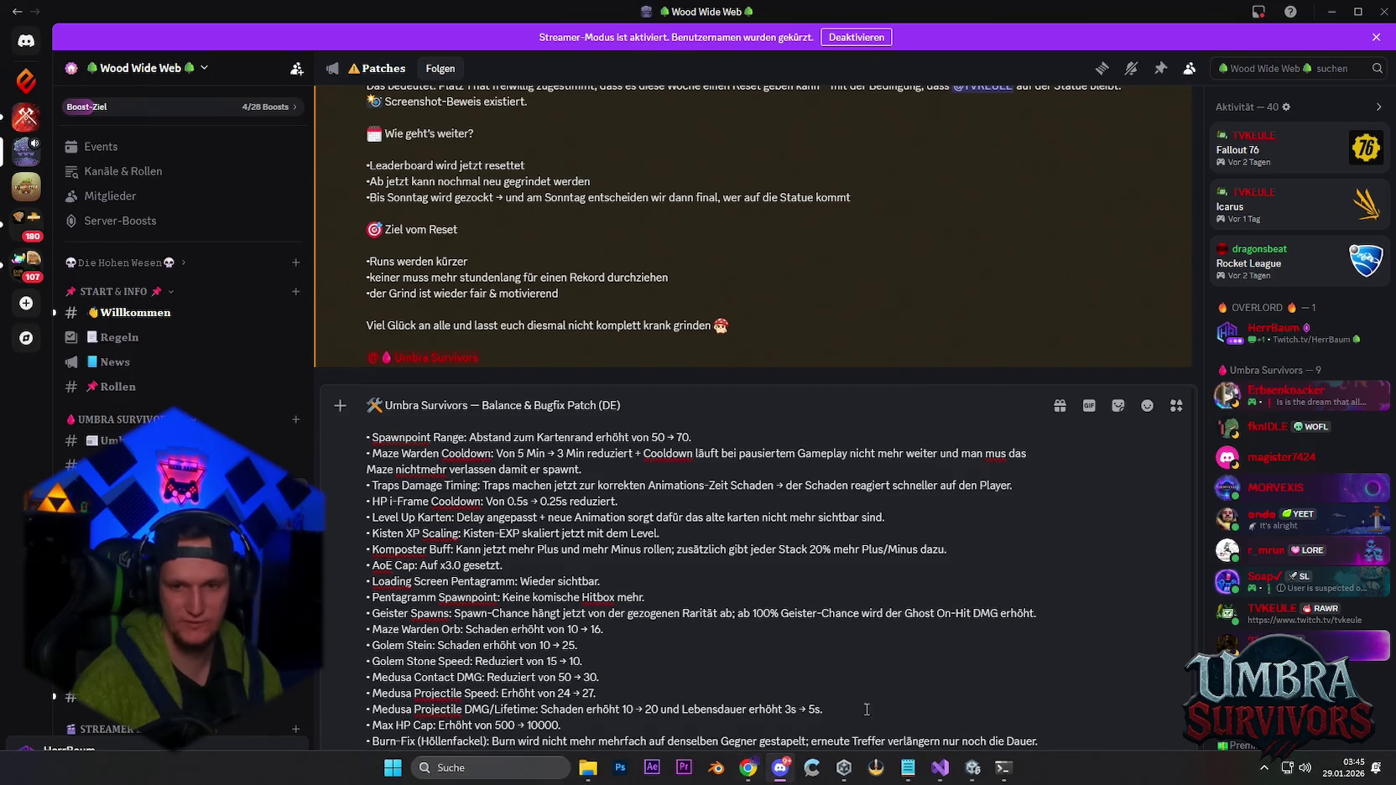
mouse_move(959, 773)
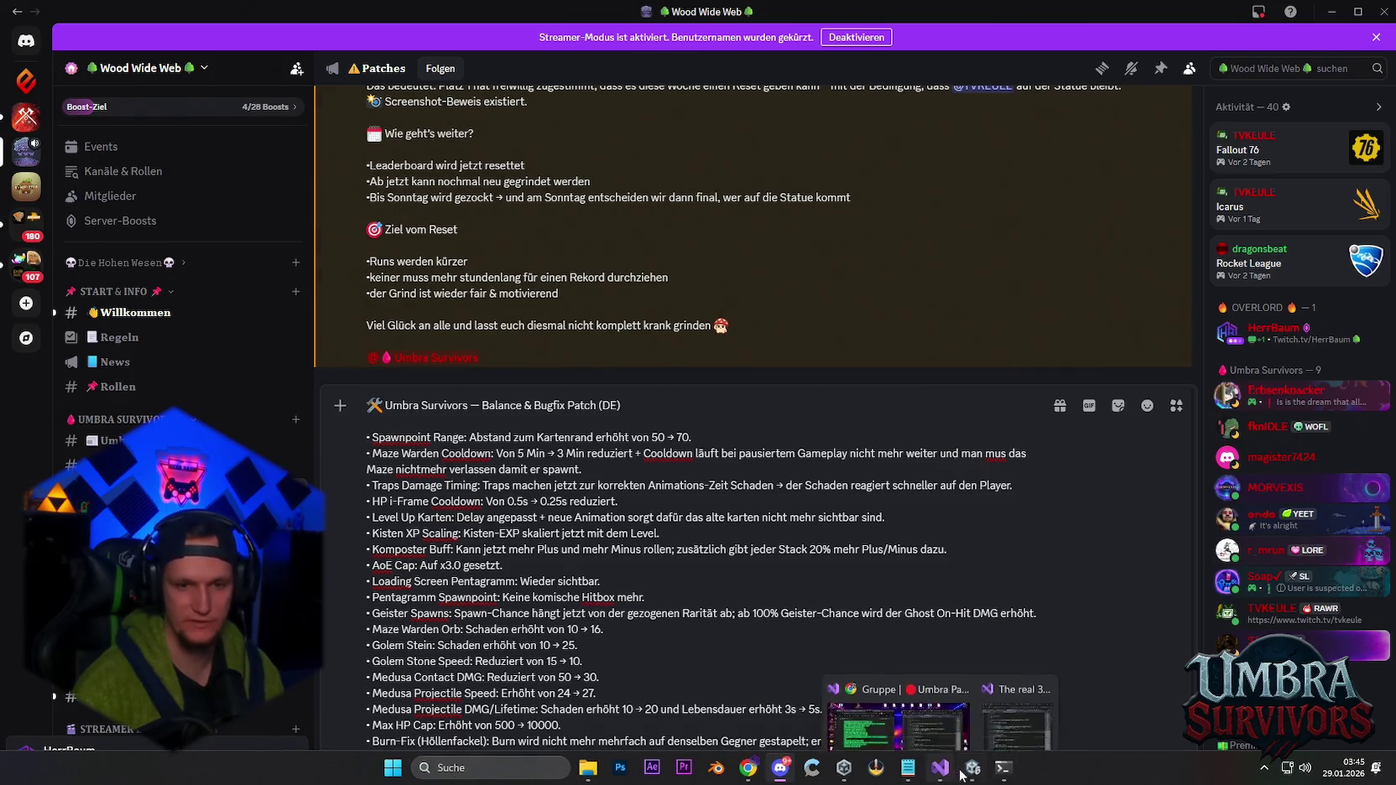
mouse_move(1003, 778)
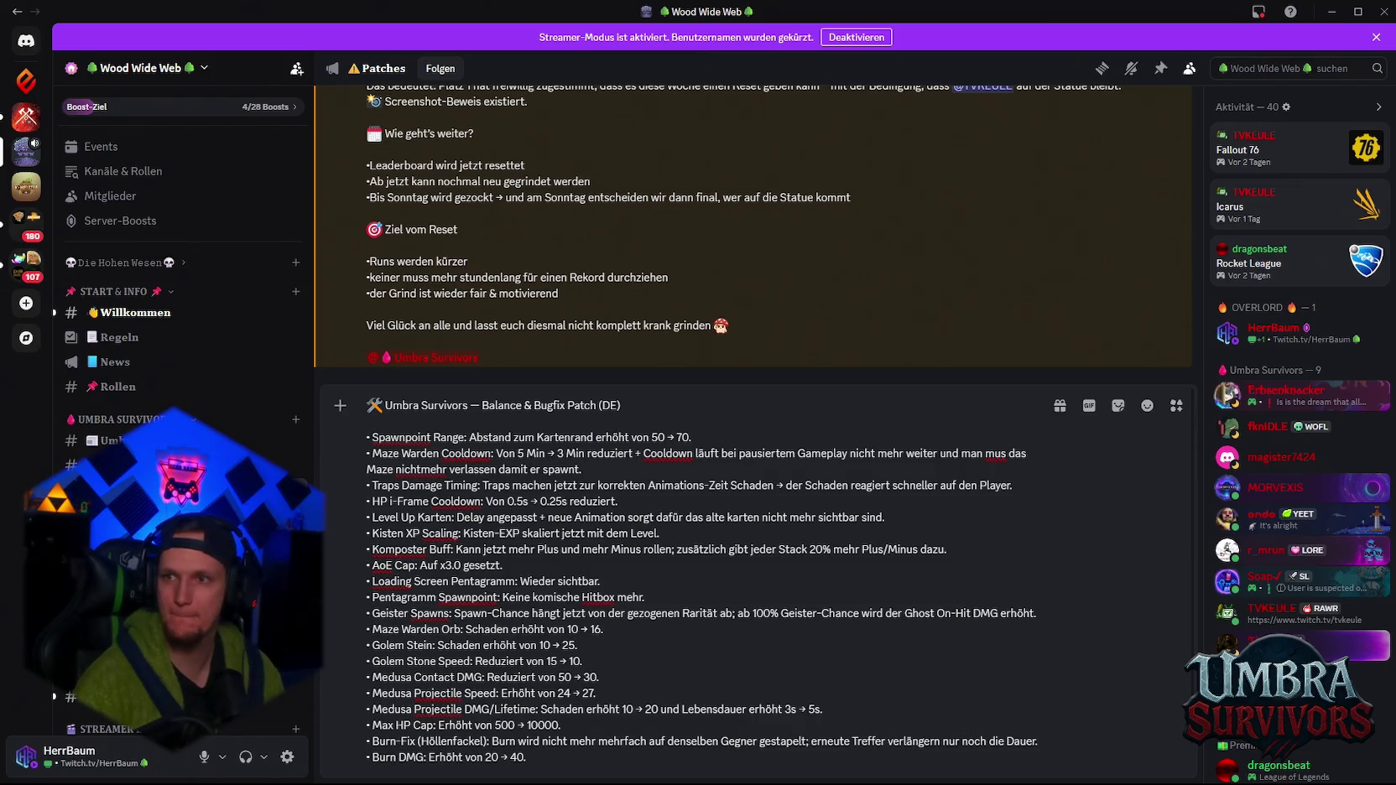
mouse_move(715, 780)
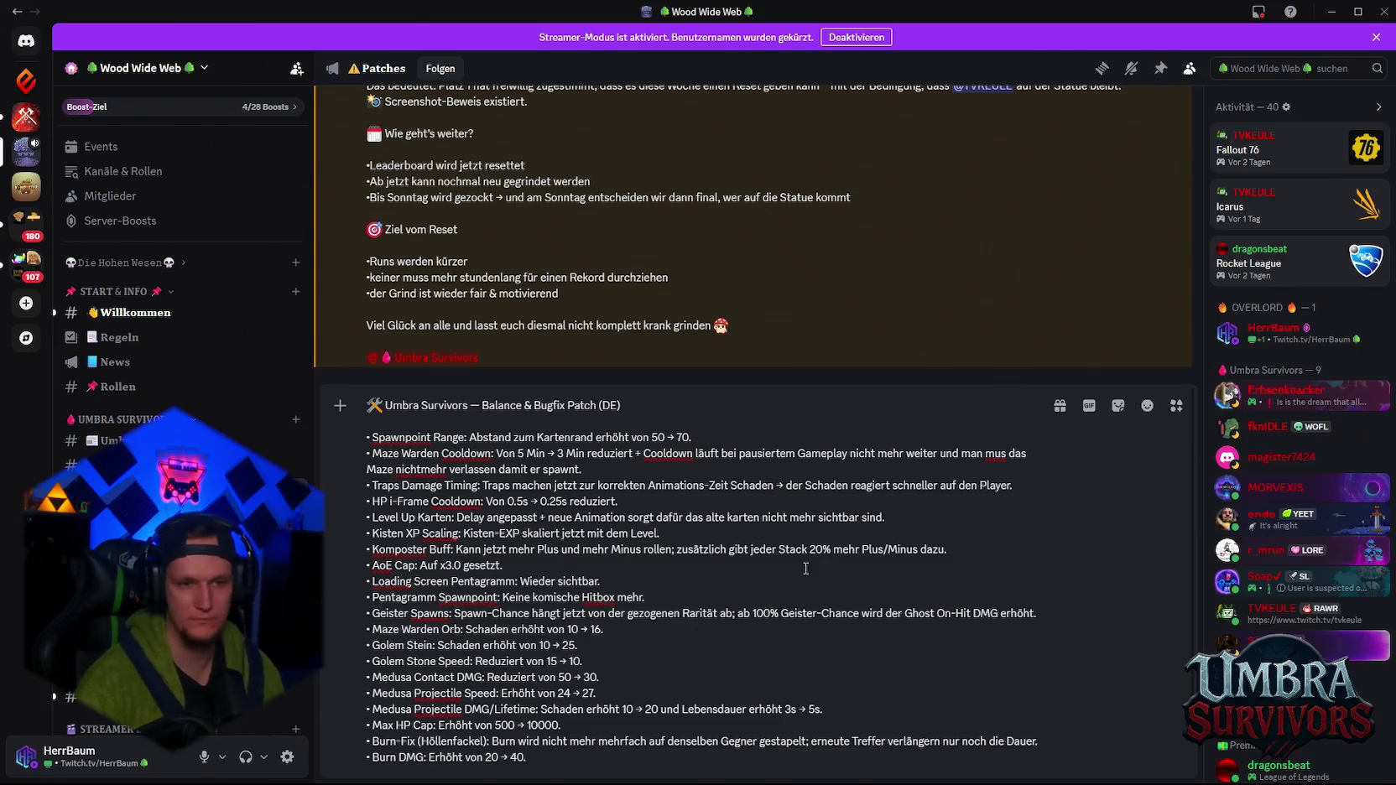
Post the patch notes in Patches and publish them to all following servers
key(Return)
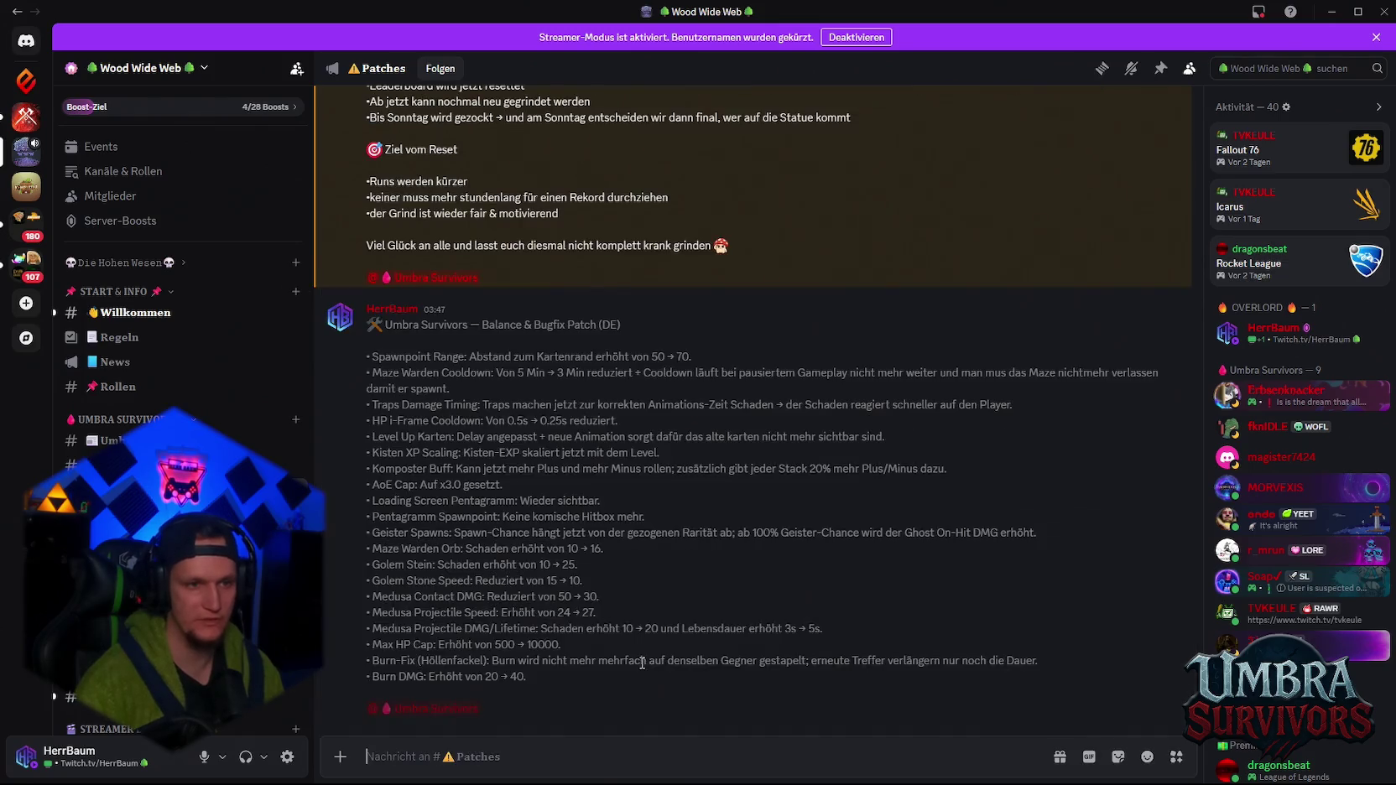
click(548, 703)
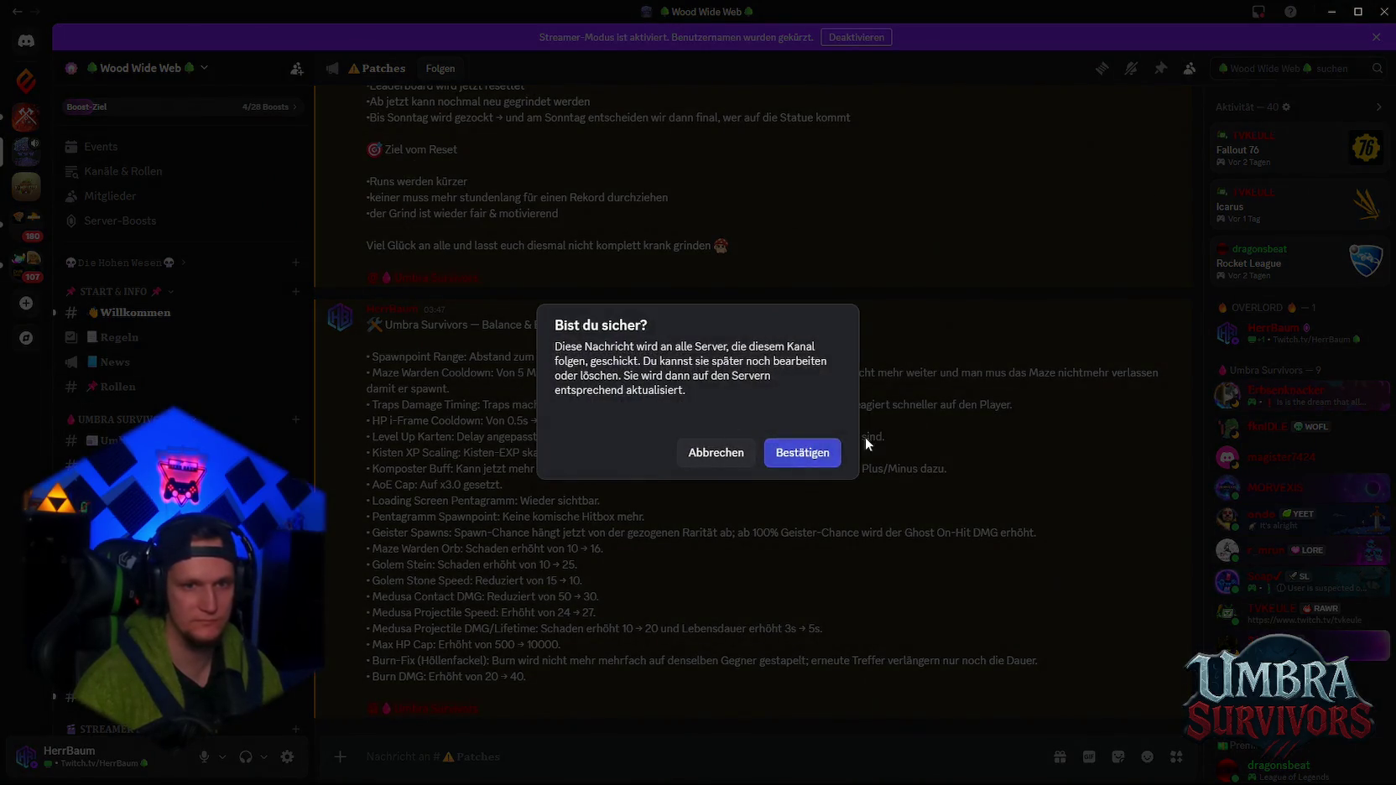
click(831, 453)
Edit the posted title to 'Balance & Bugfix Patch', confirm the update, and minimize Discord
key(Up)
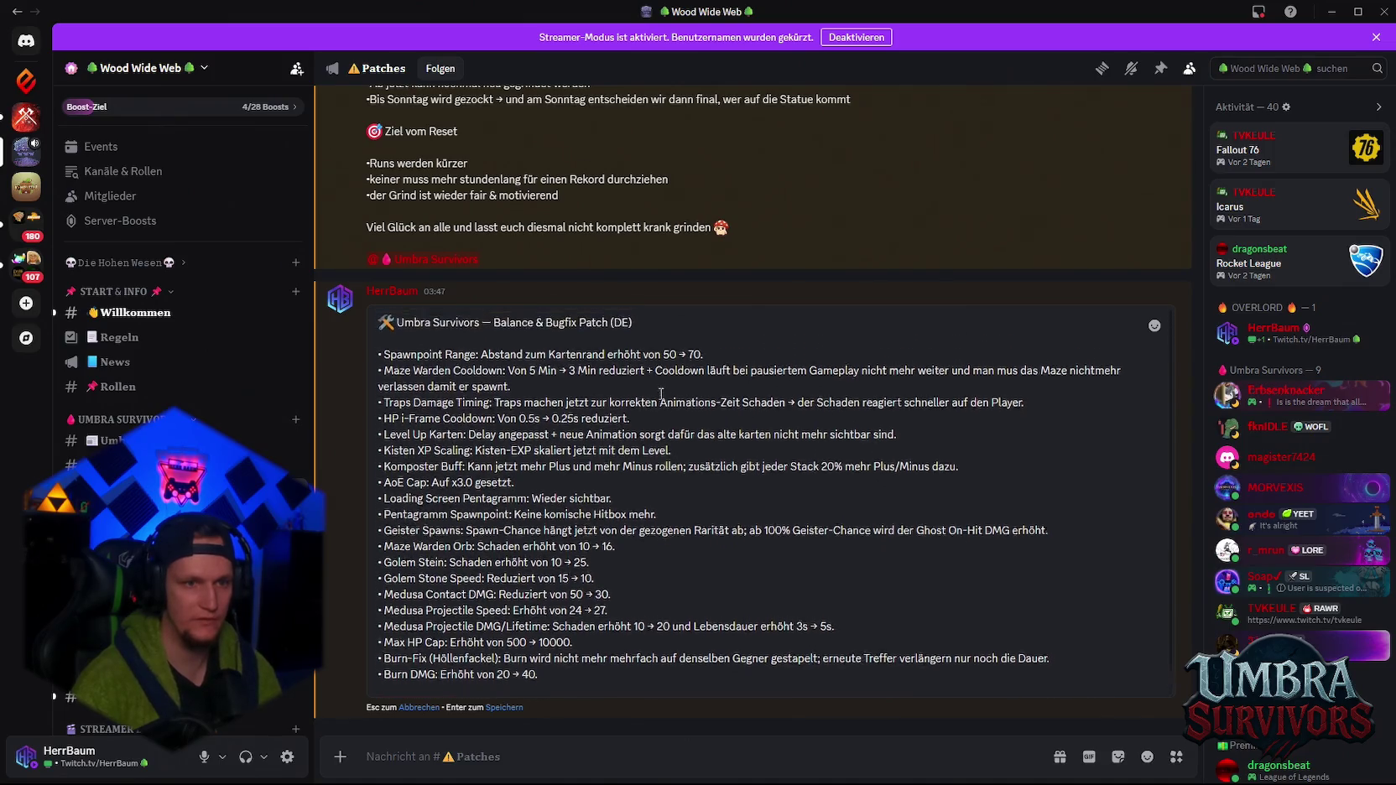
mouse_move(645, 618)
mouse_down()
mouse_move(587, 618)
mouse_move(607, 619)
mouse_up()
key(BackSpace)
drag(494, 617, 401, 620)
key(BackSpace)
key(Return)
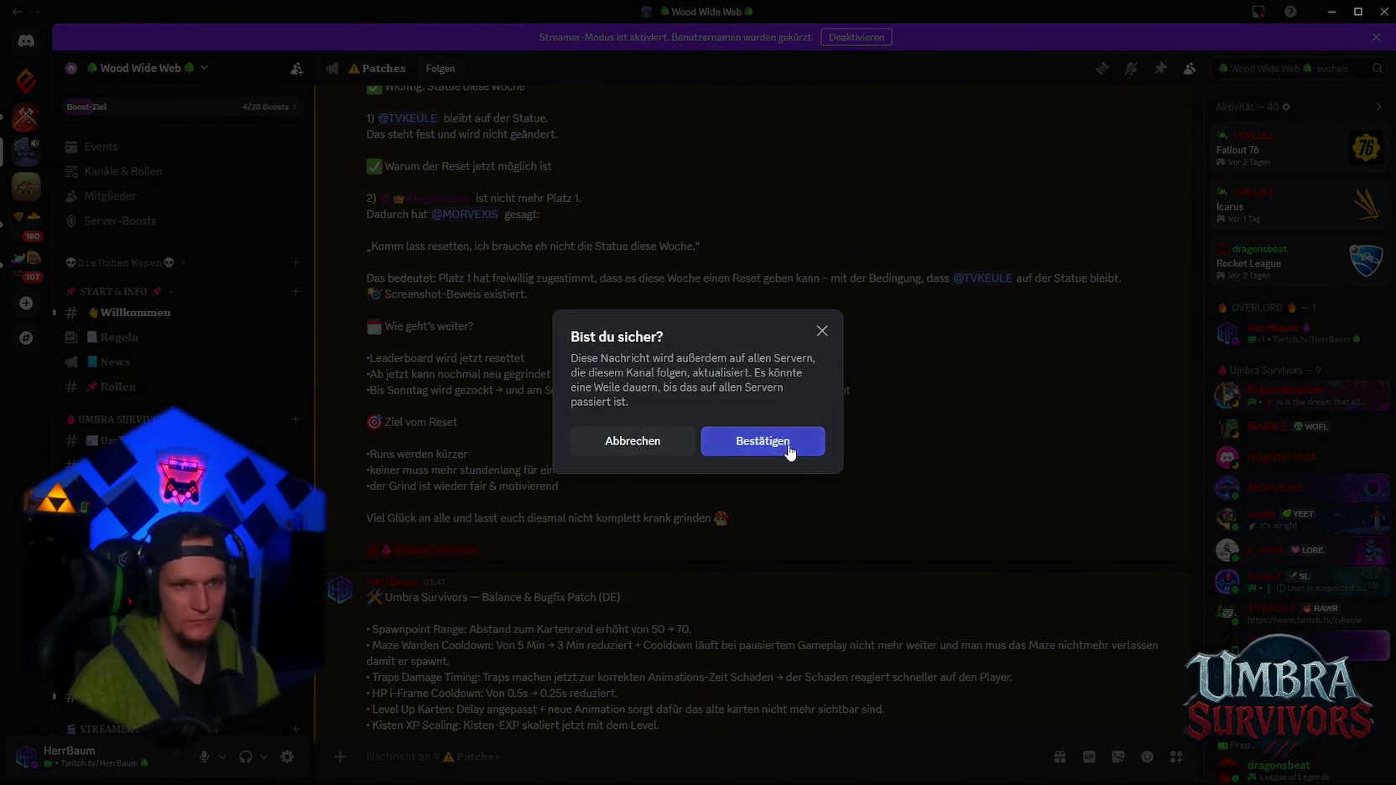
click(788, 447)
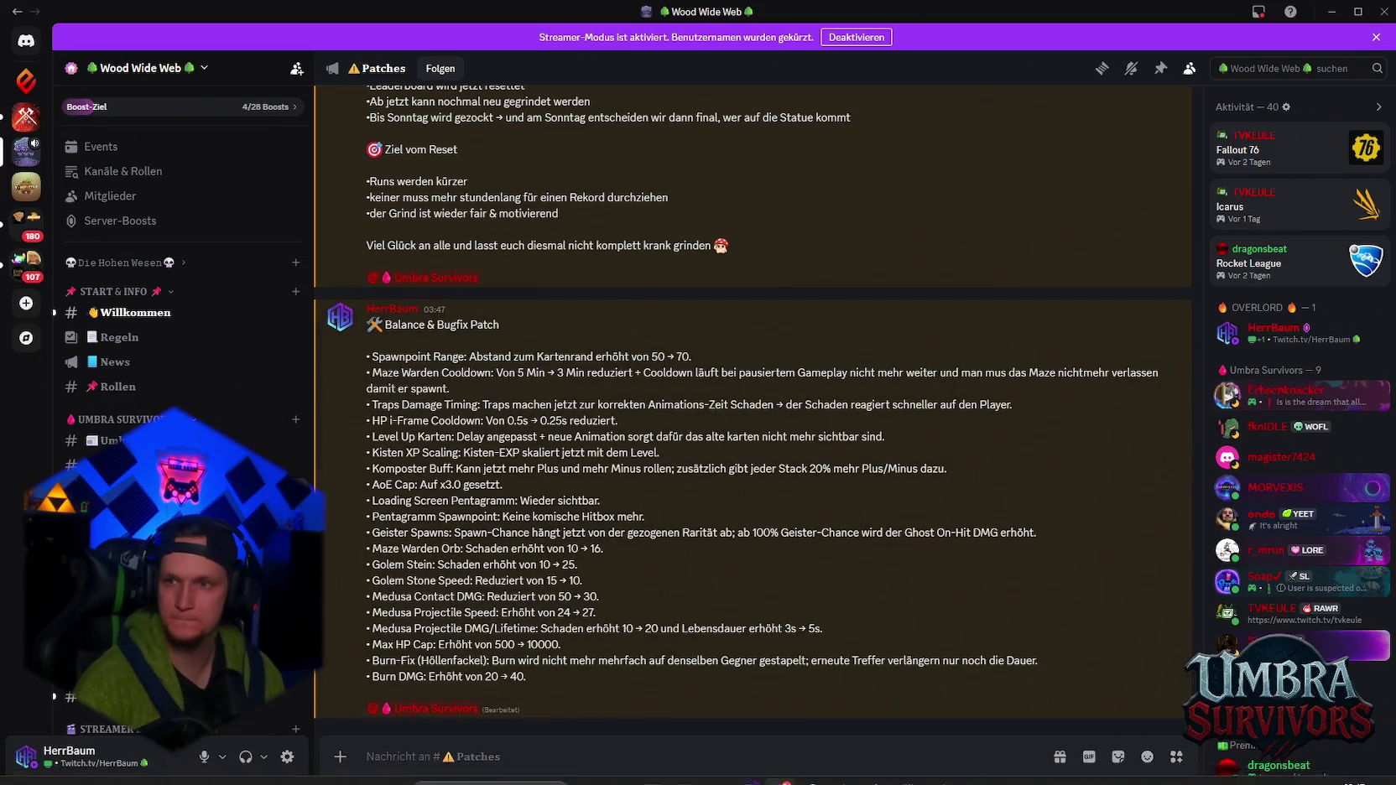
click(1331, 11)
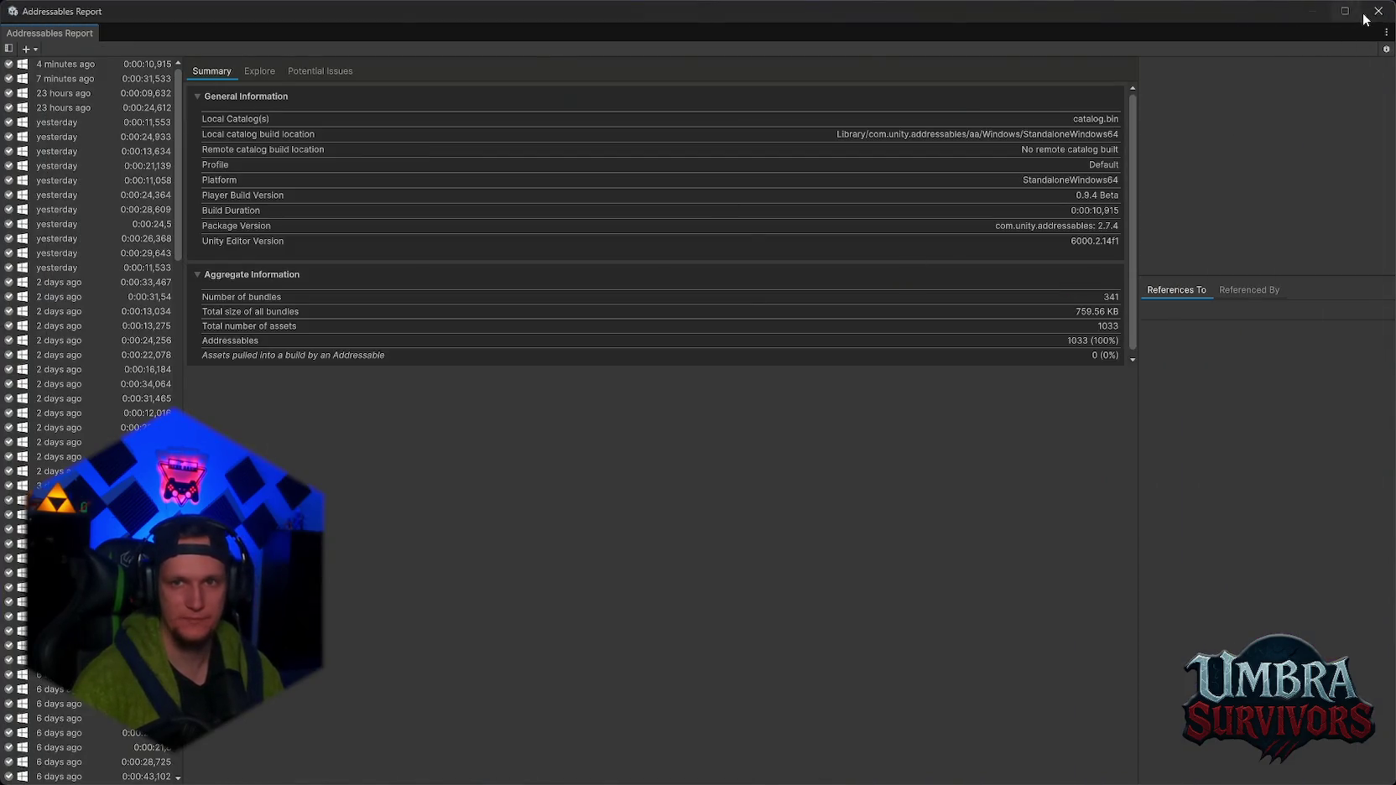
Close Addressables Report and Build Profiles, save the scene and project, then close Unity Hub
click(1378, 11)
click(1181, 82)
click(14, 30)
click(40, 101)
click(14, 29)
click(54, 189)
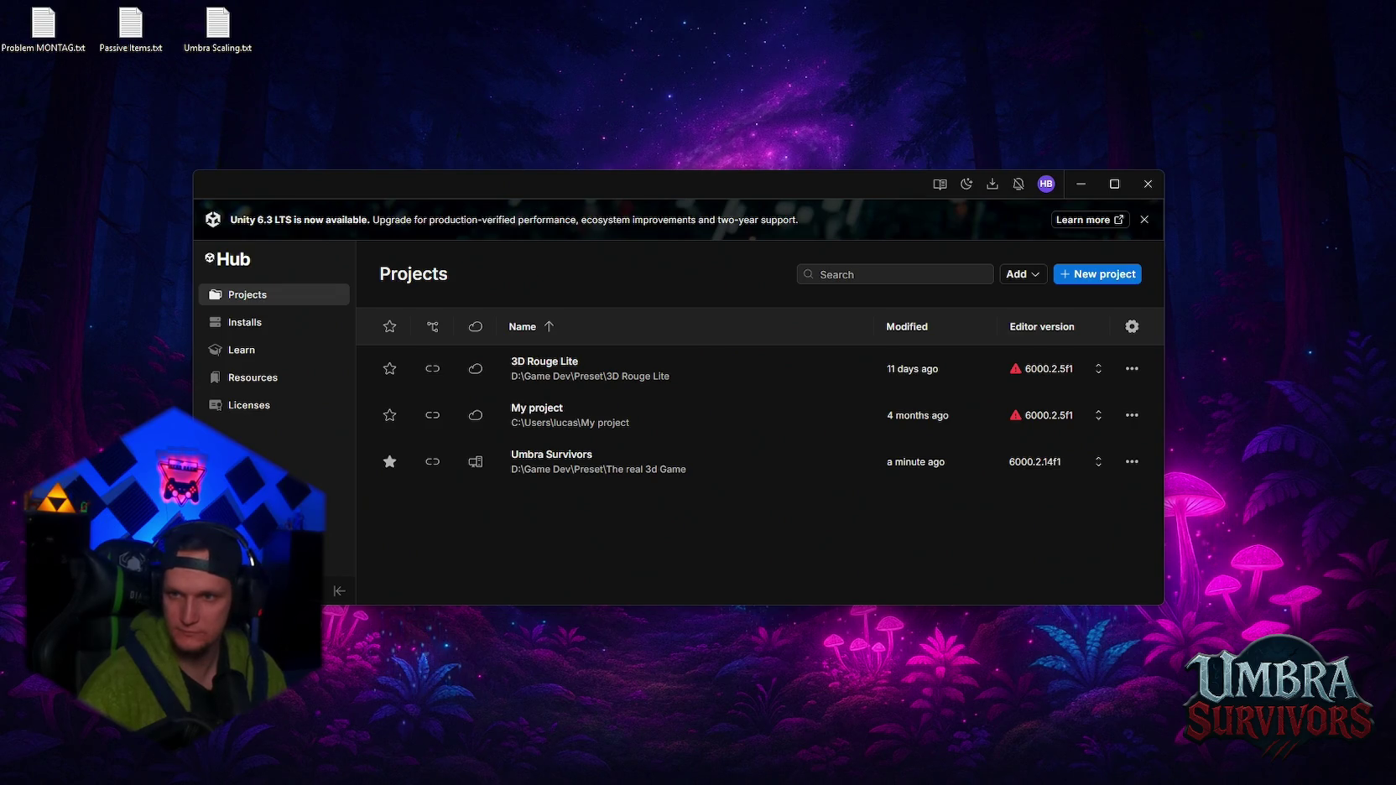
click(1147, 183)
Restore Discord from the taskbar to show the posted Balance & Bugfix Patch in Patches
mouse_move(892, 758)
mouse_move(988, 767)
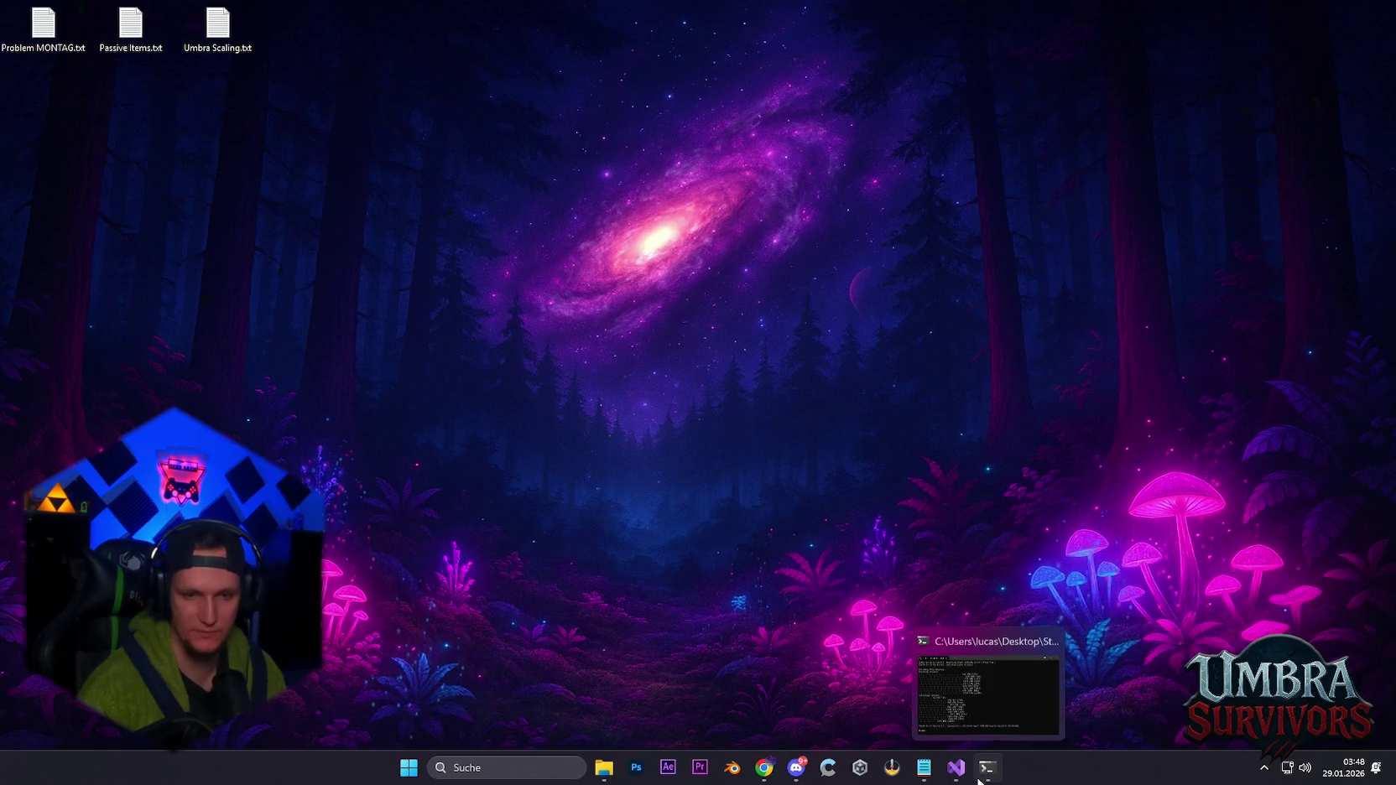
mouse_move(764, 768)
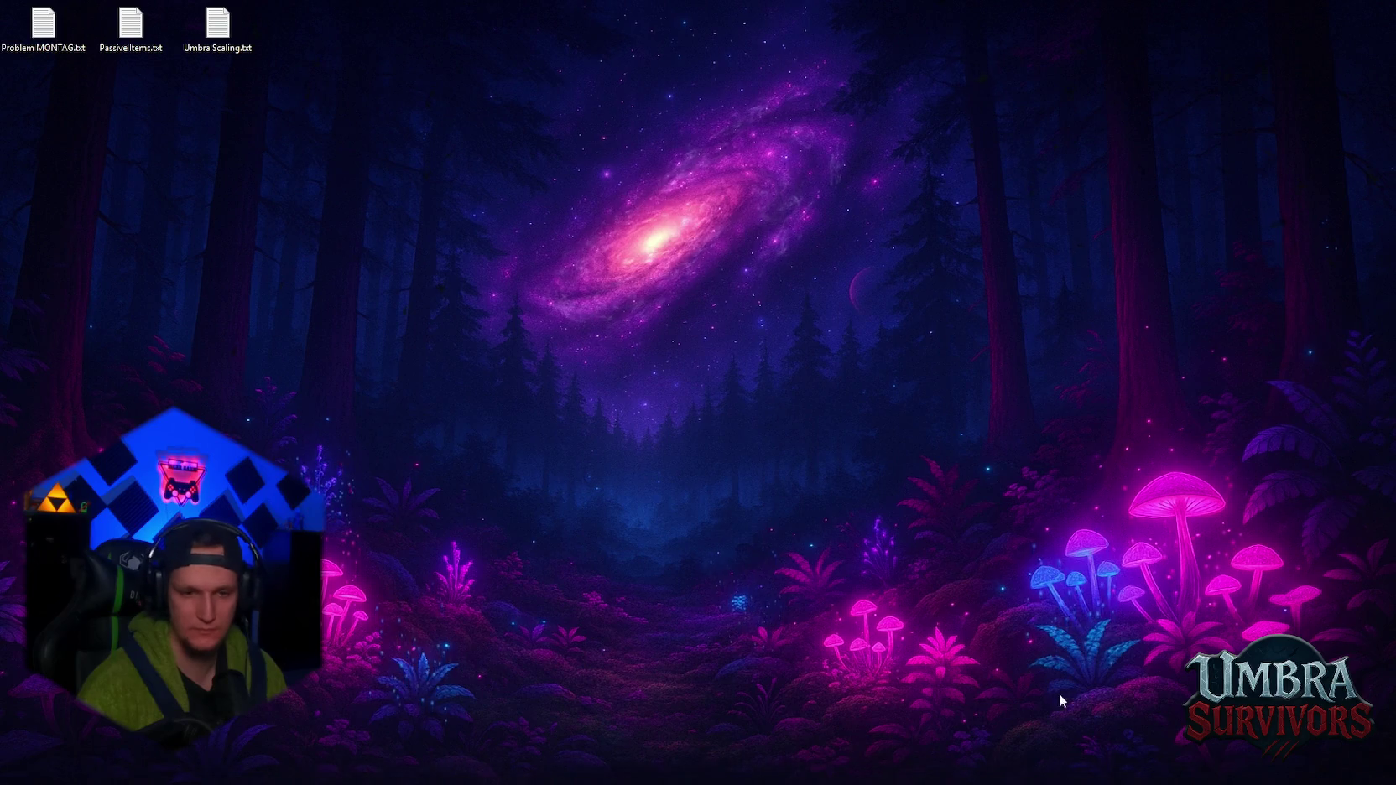
click(794, 768)
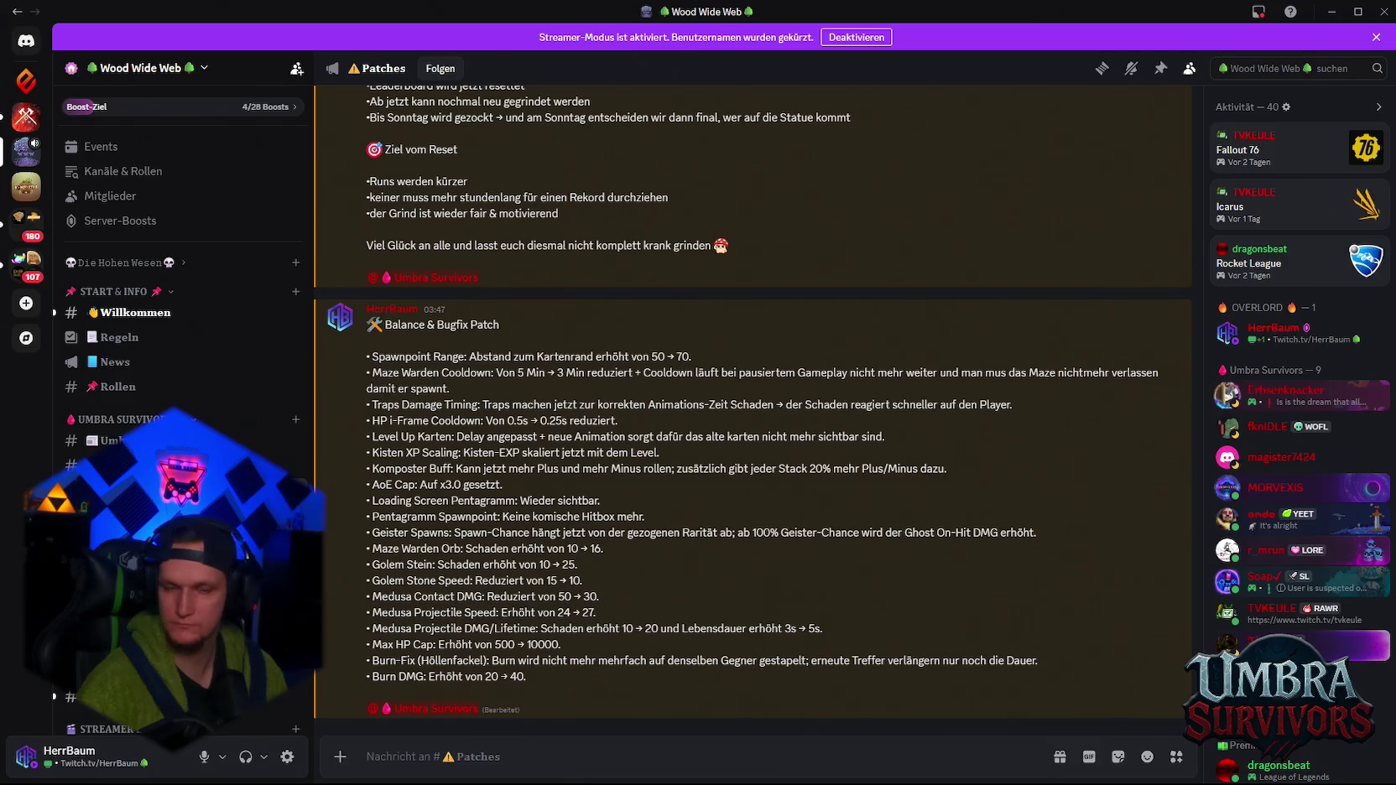
Forward the Leaderboard Reset announcement to the friend's direct messages
scroll(915, 315, up, 3)
scroll(909, 322, up, 8)
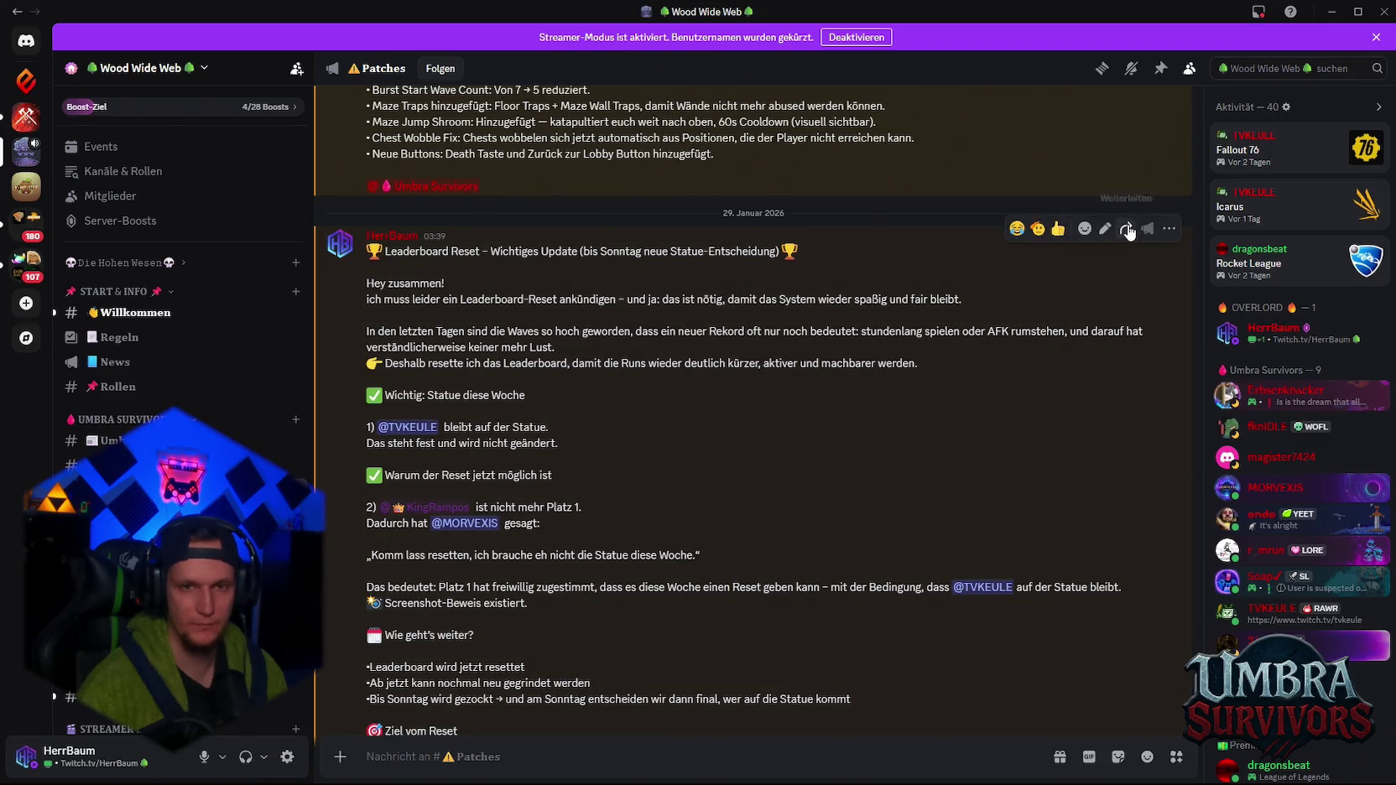
click(1128, 229)
click(724, 513)
click(812, 650)
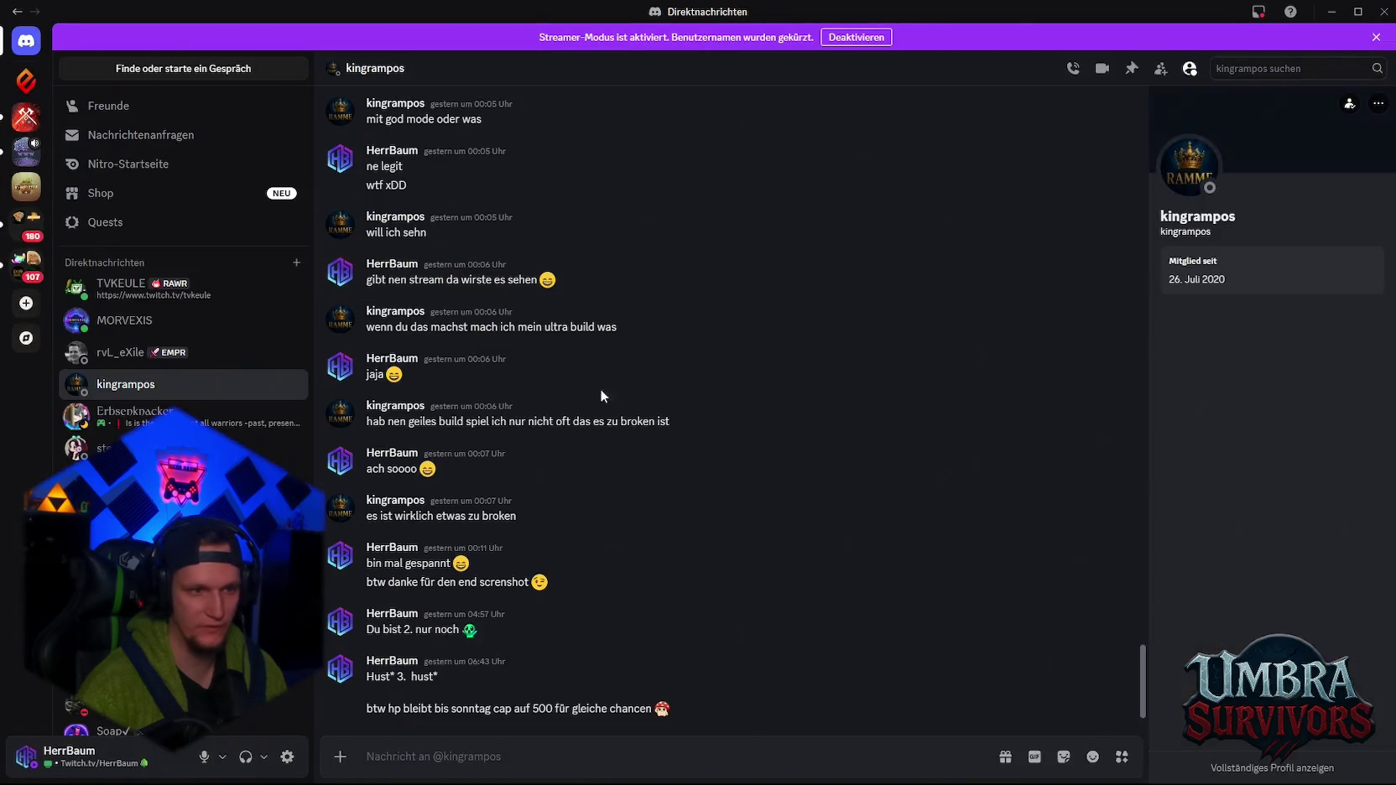
Send the note 'Wichtige infos für dich' in the DM, then minimize Discord
text(Wichtige infos für dich)
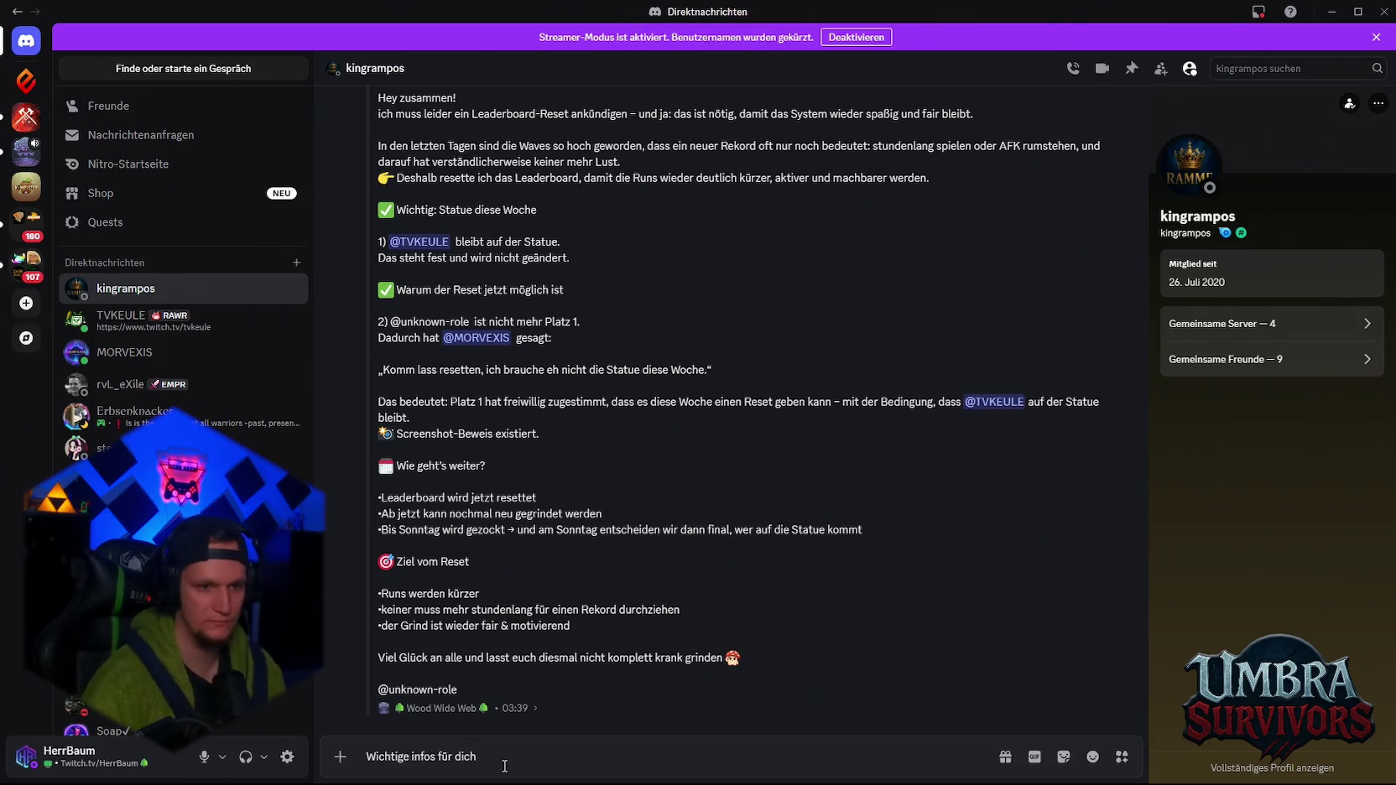
key(Return)
scroll(730, 487, up, 7)
scroll(731, 485, down, 7)
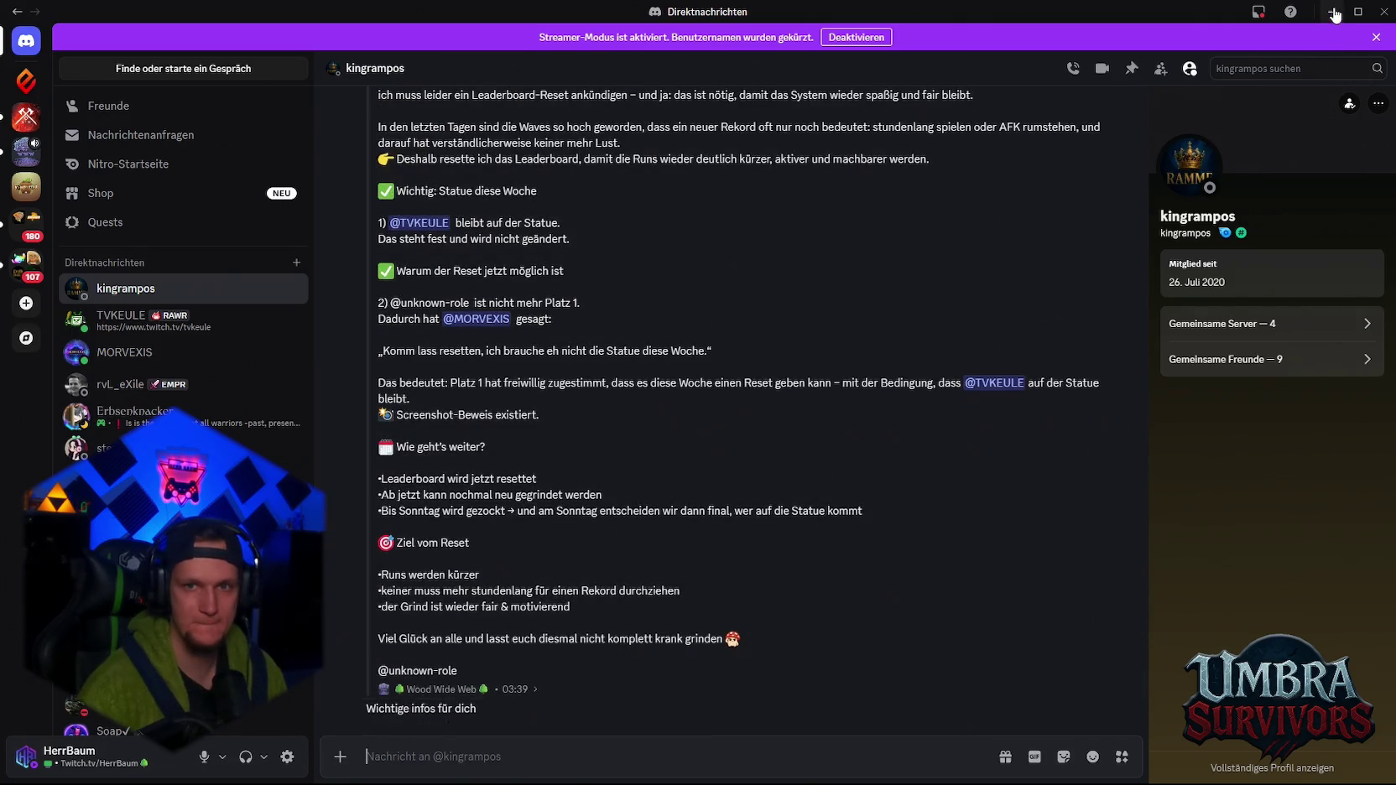
click(1332, 11)
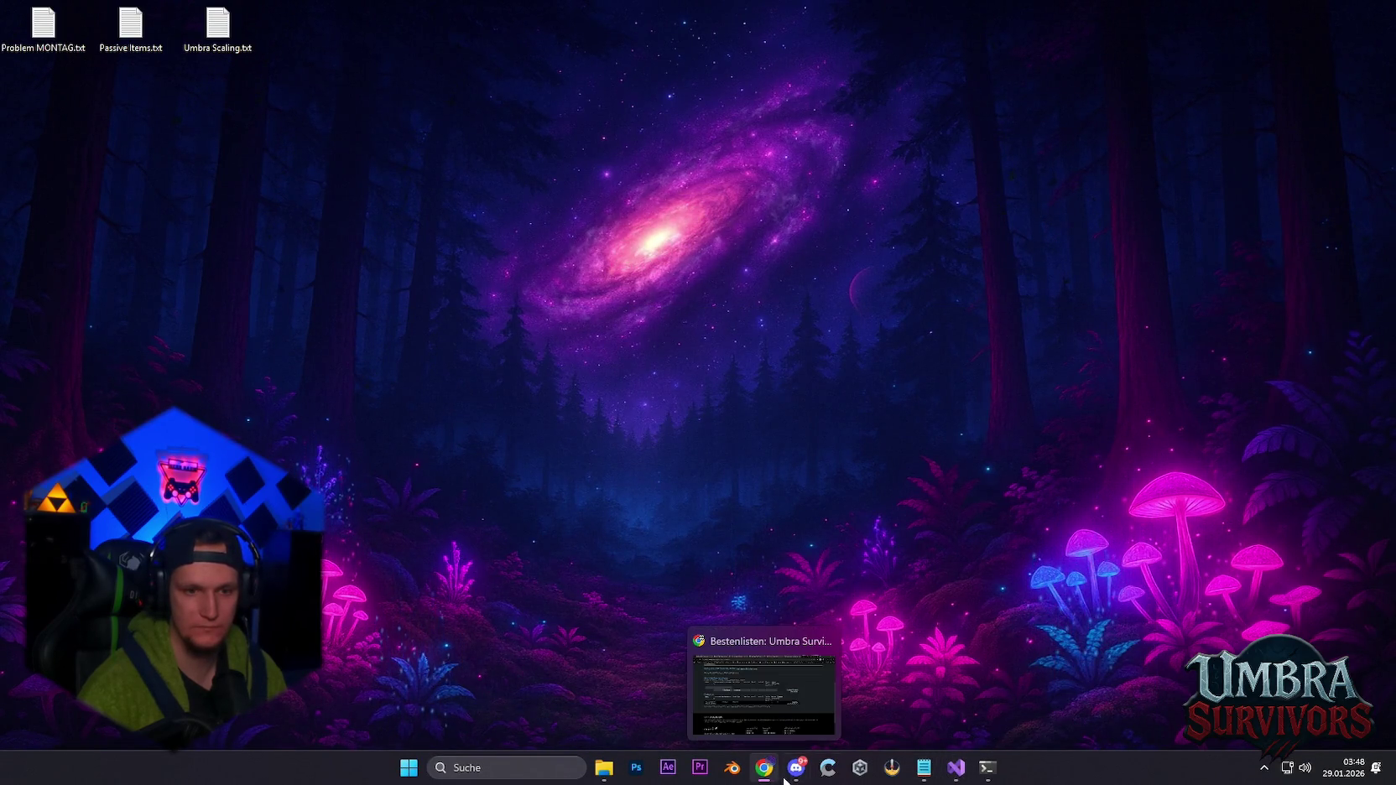
Search Windows for 'steam' and launch the Steam app
mouse_move(967, 781)
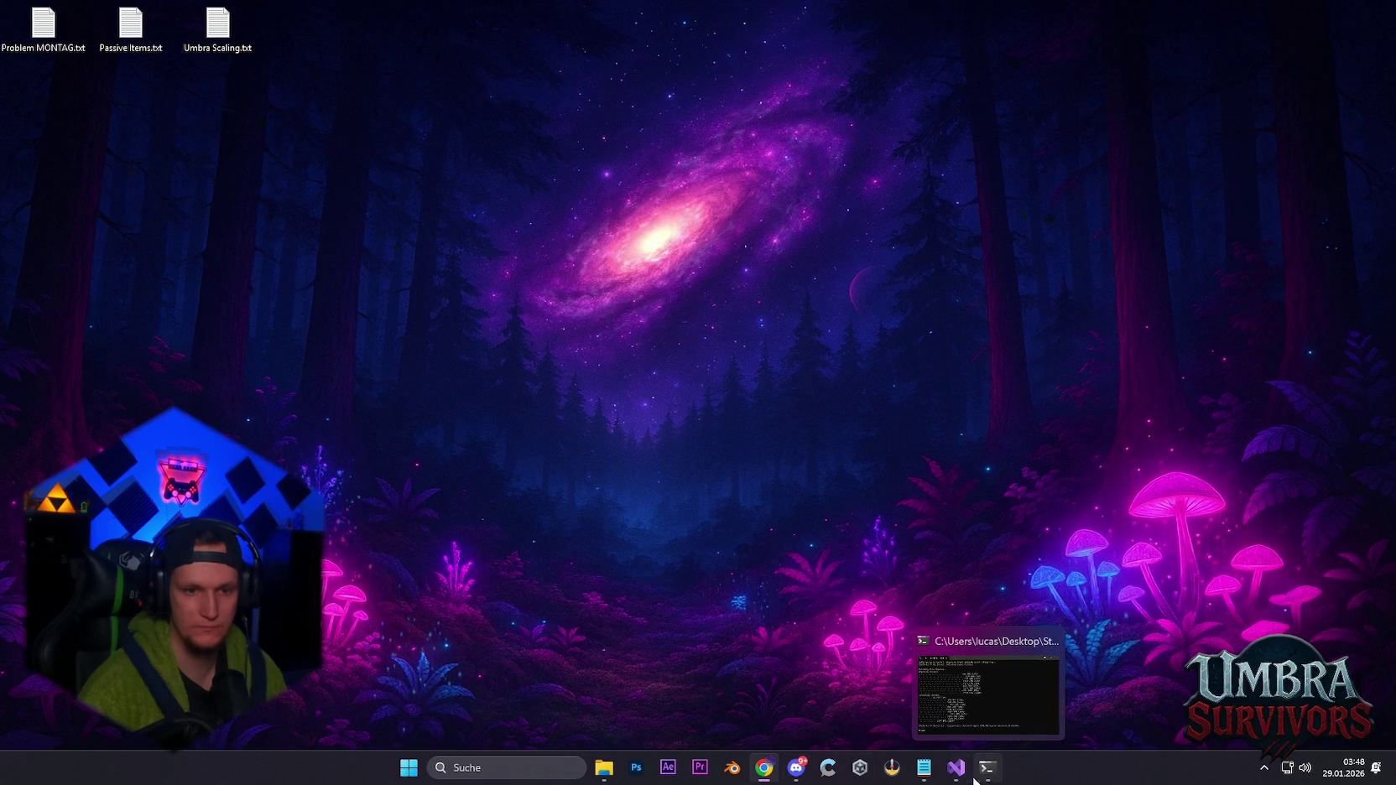
mouse_move(797, 770)
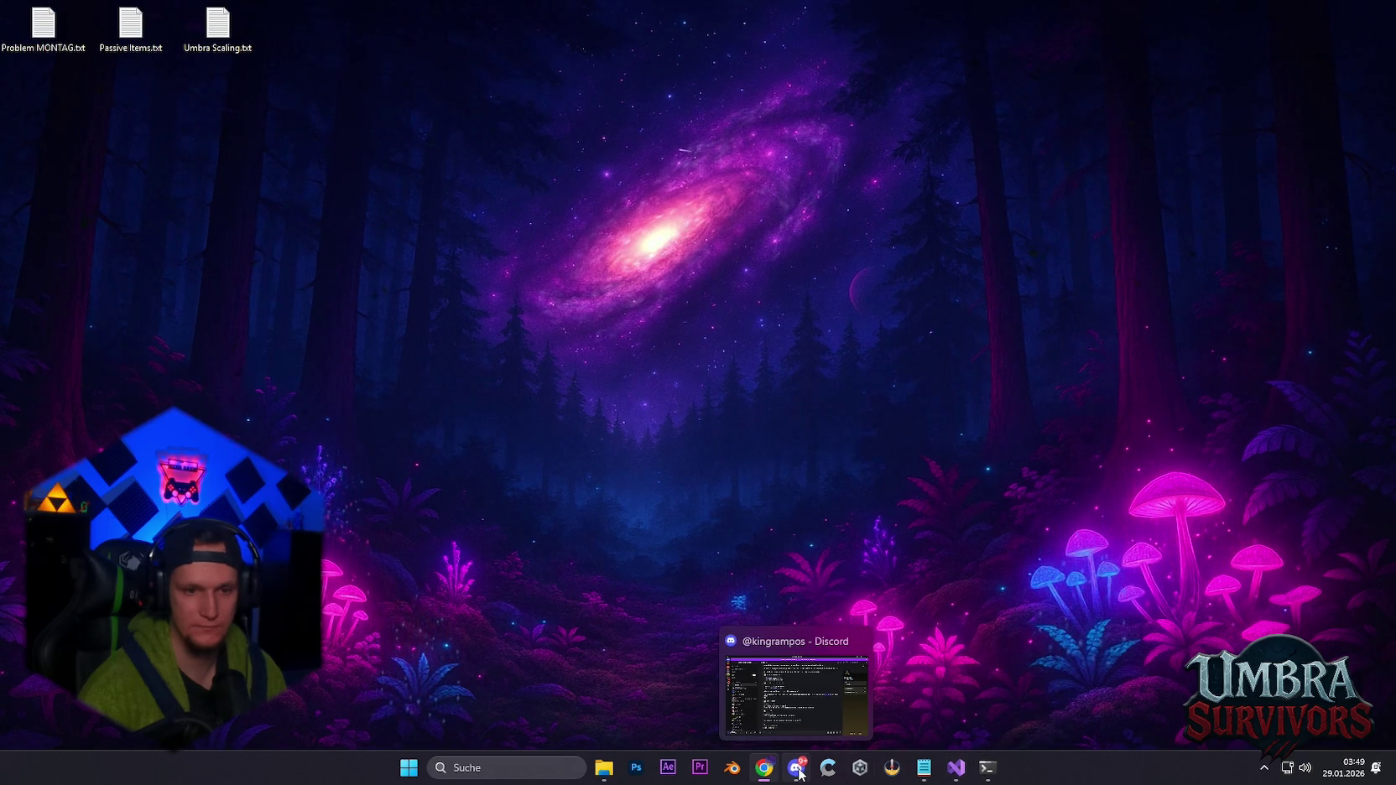
click(512, 767)
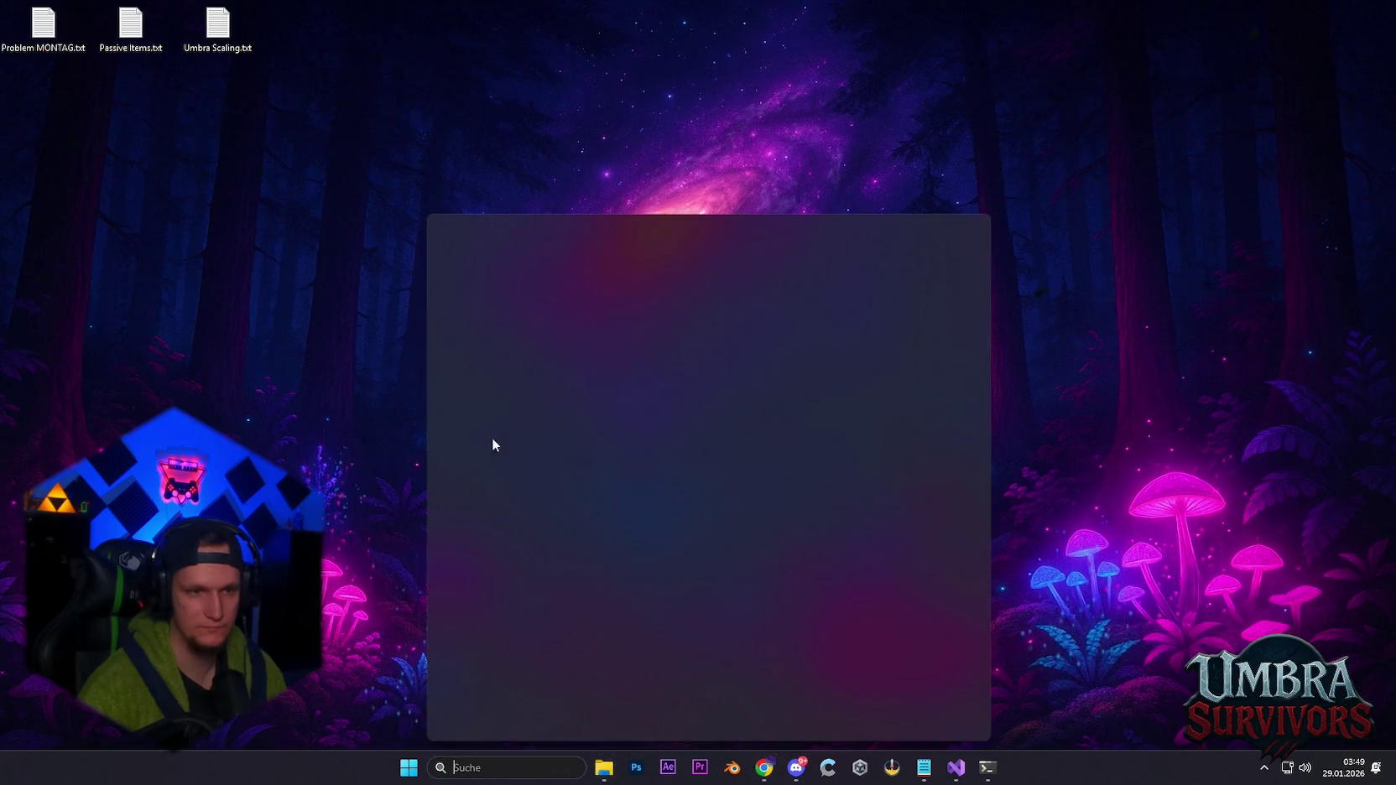
text(steam)
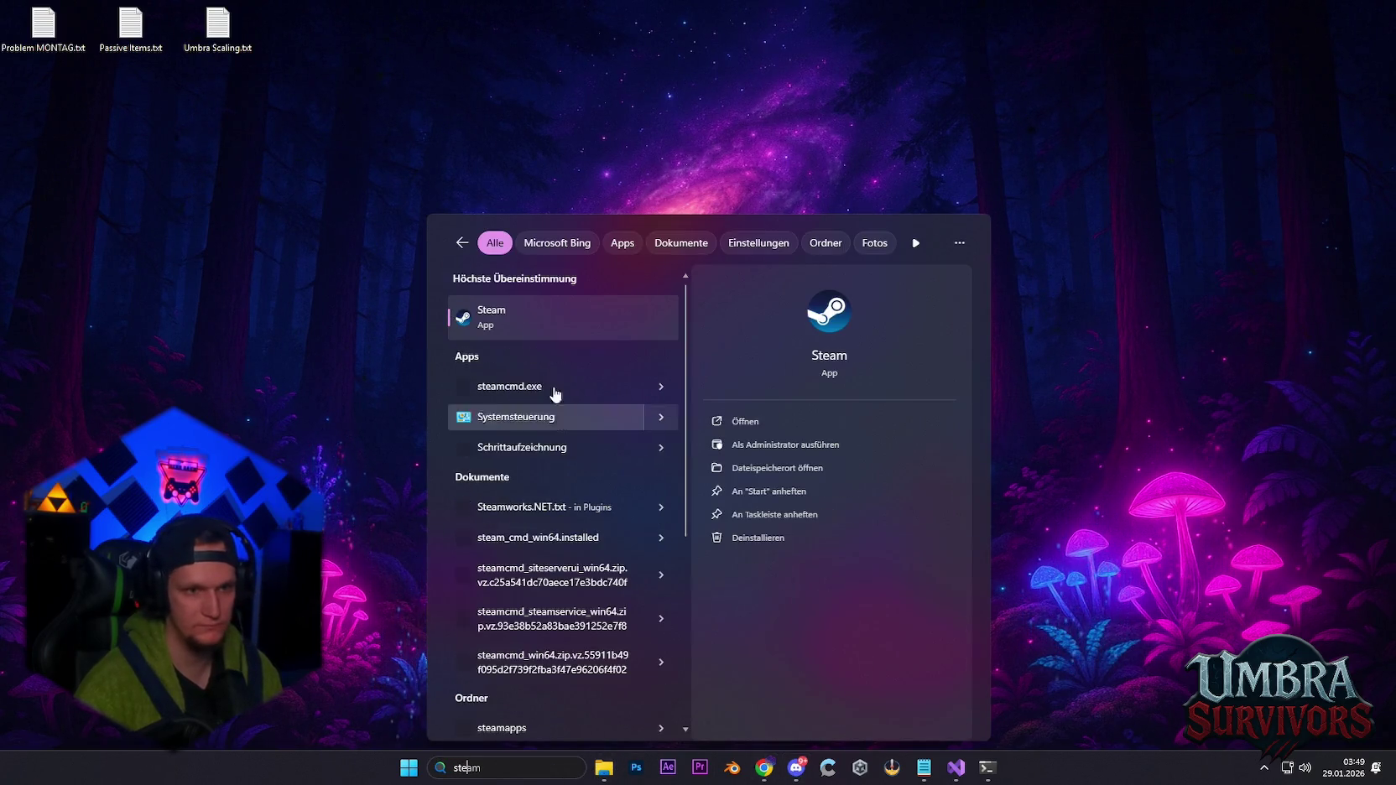
key(Return)
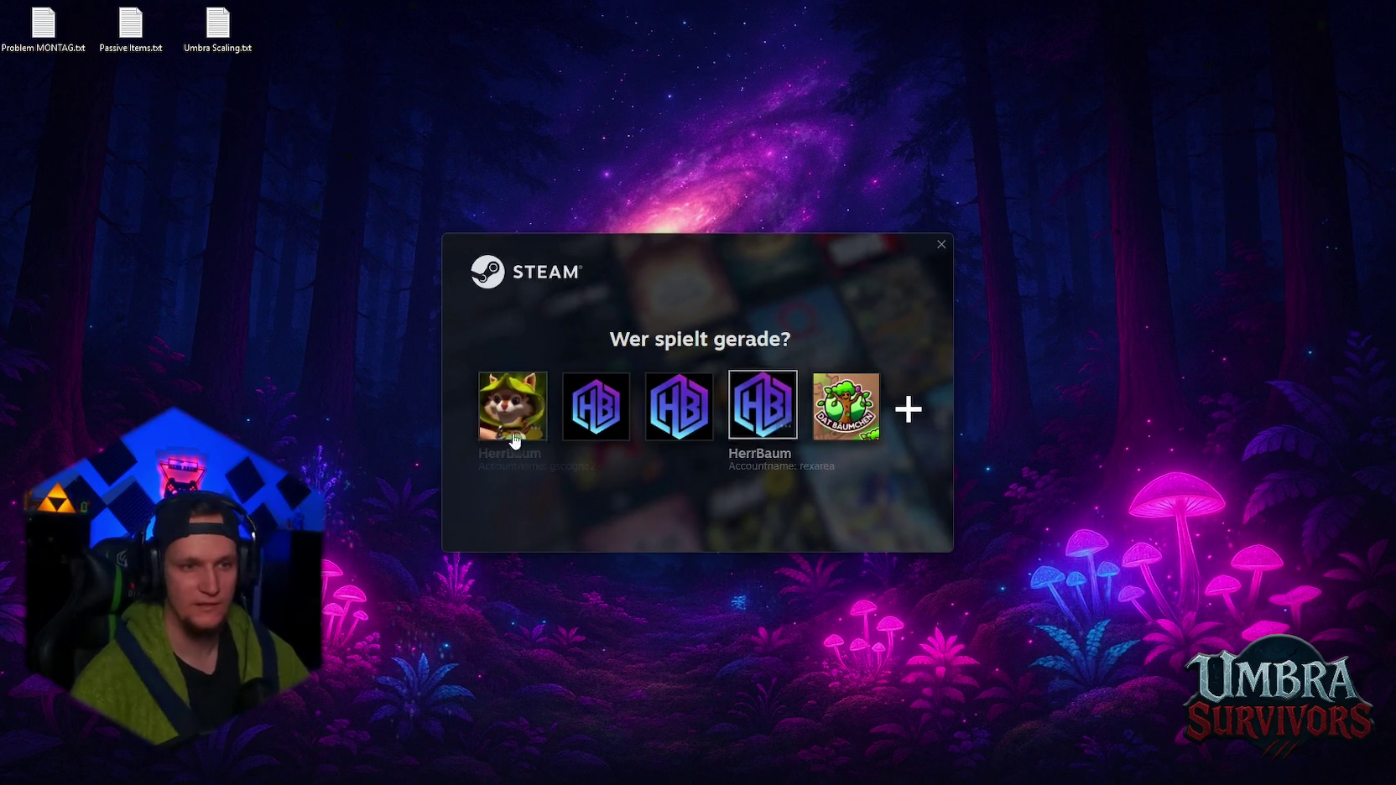
Sign in with the first Steam account, dismiss the promo, and view the 32% Umbra Survivors download
click(511, 423)
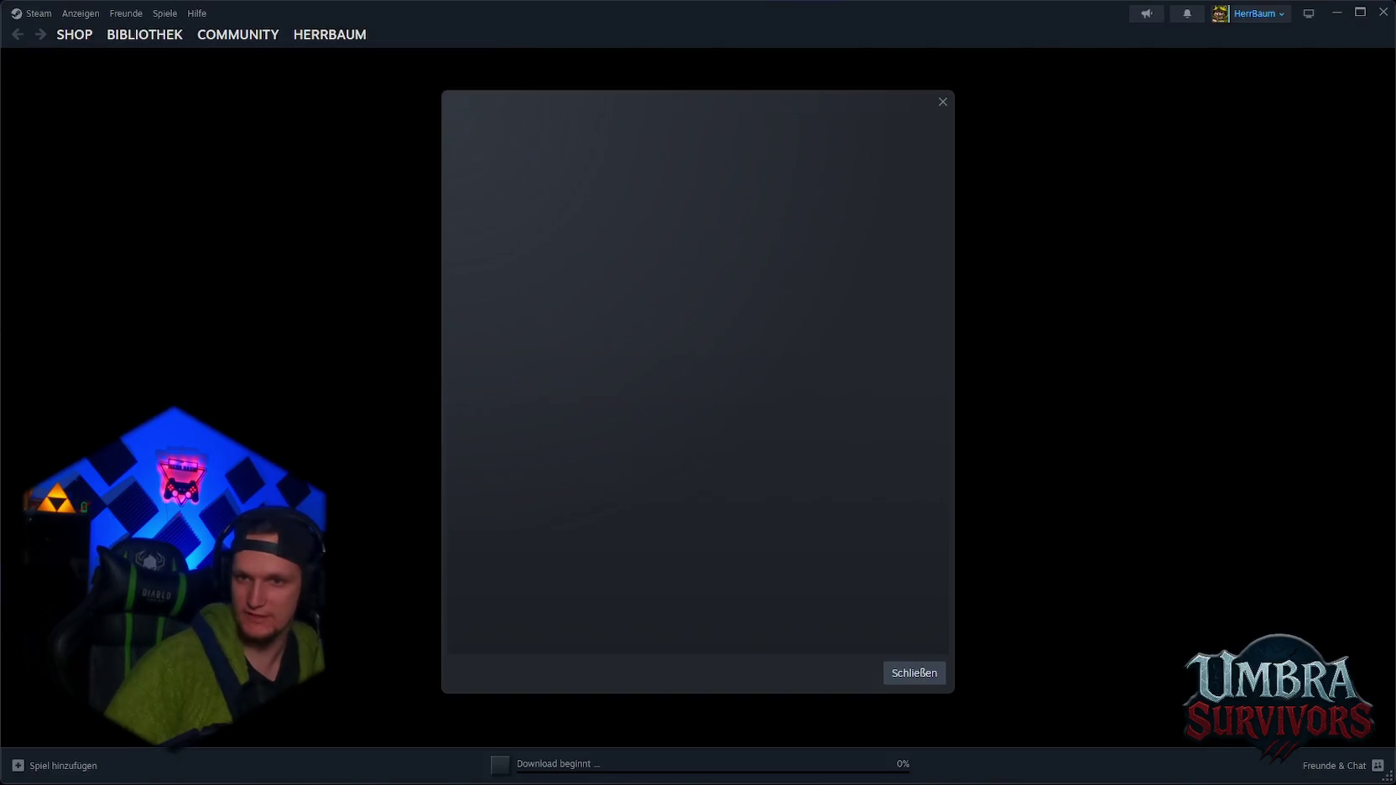
click(913, 676)
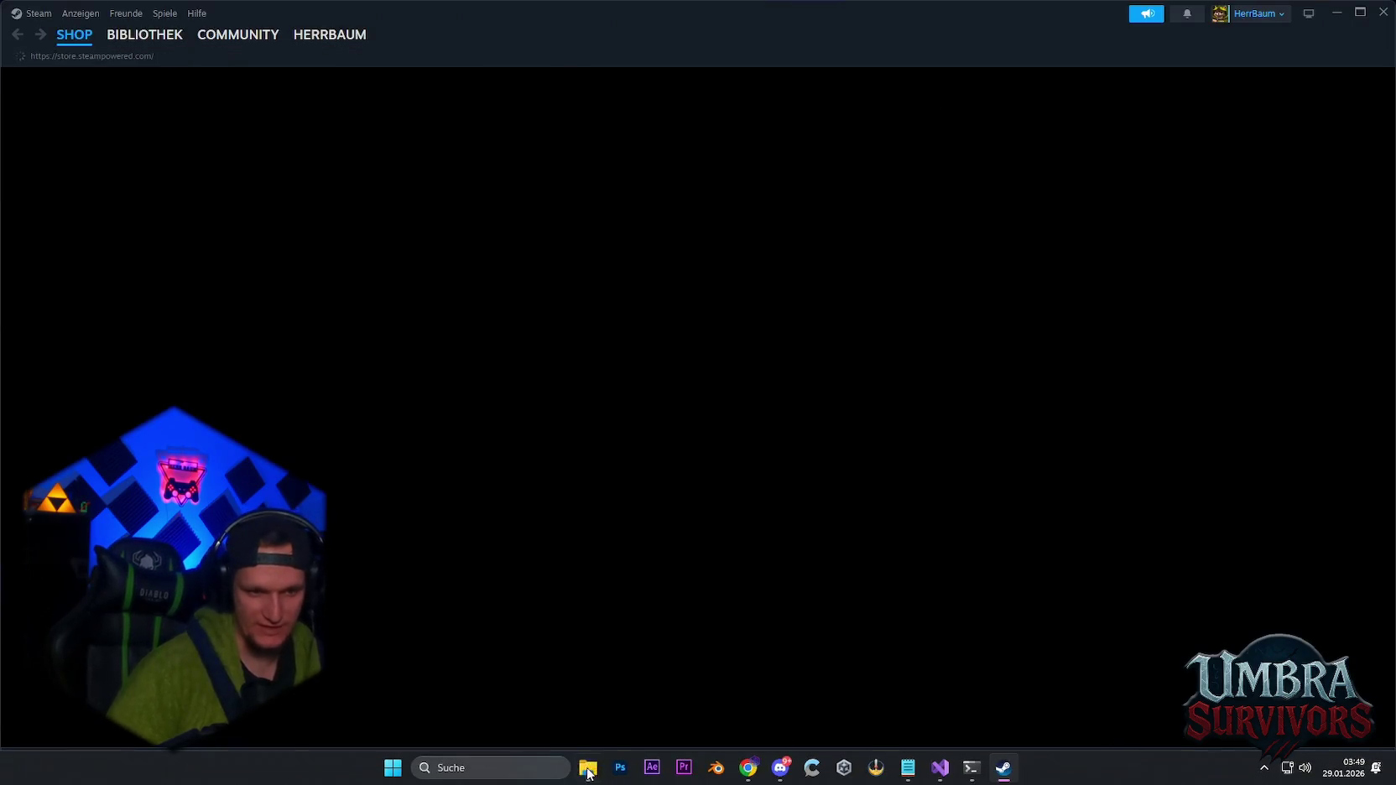
click(546, 762)
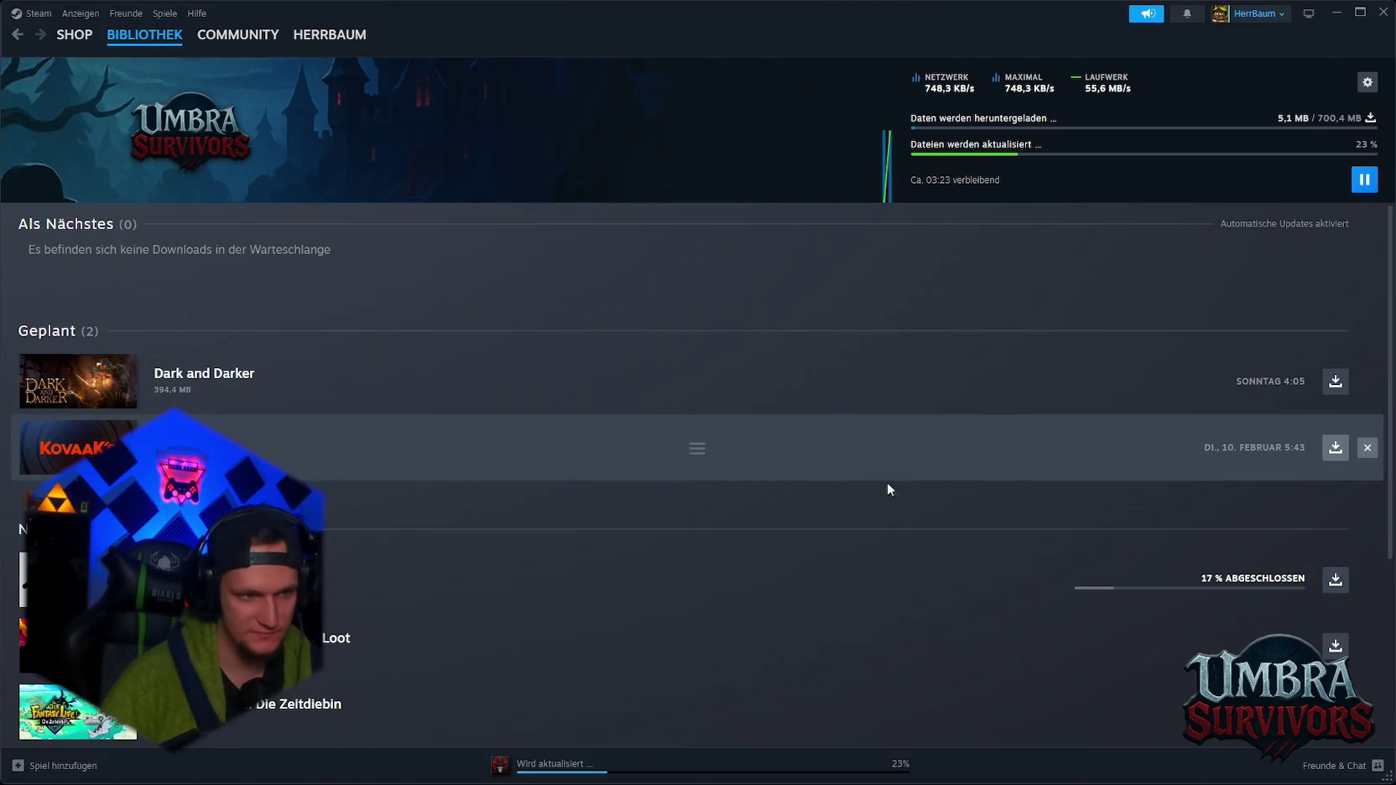
click(1324, 765)
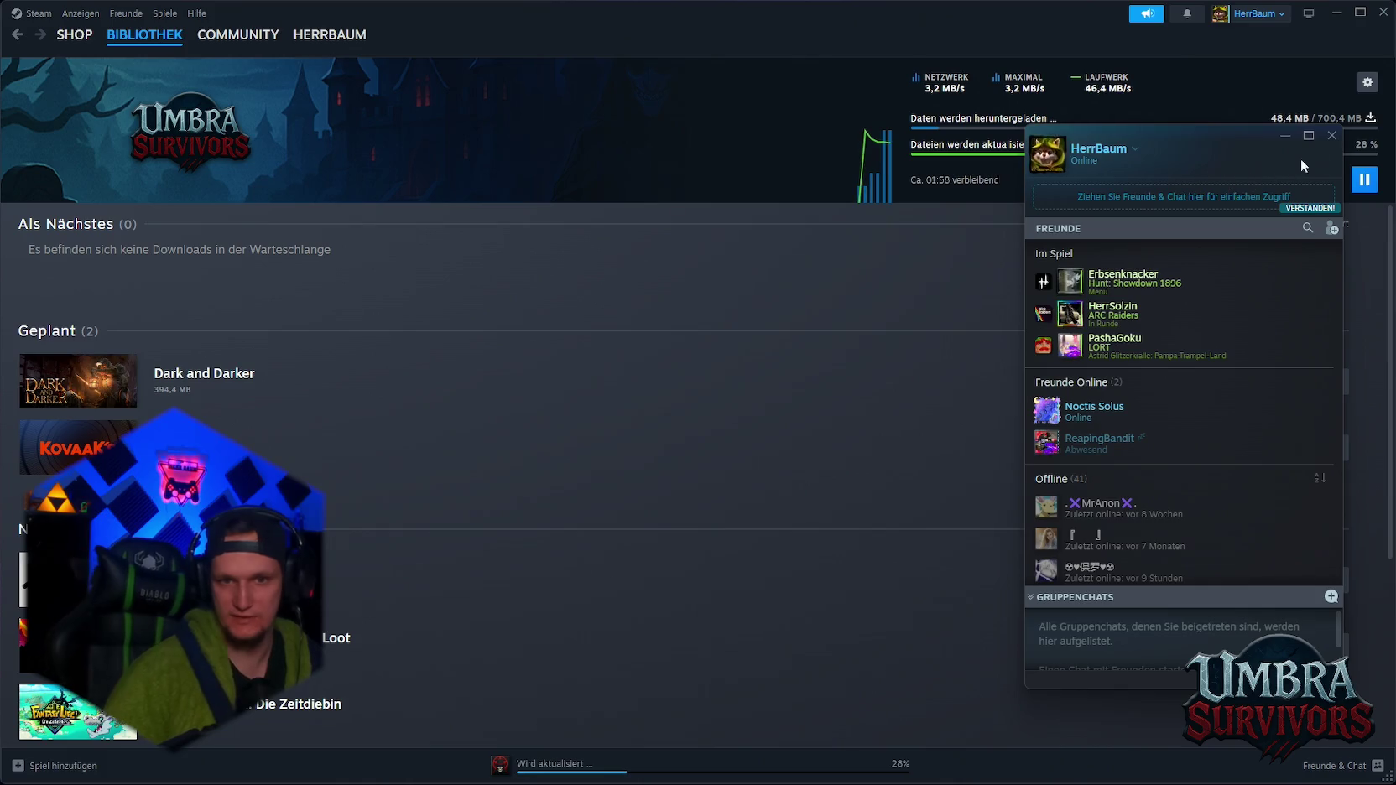
click(1335, 140)
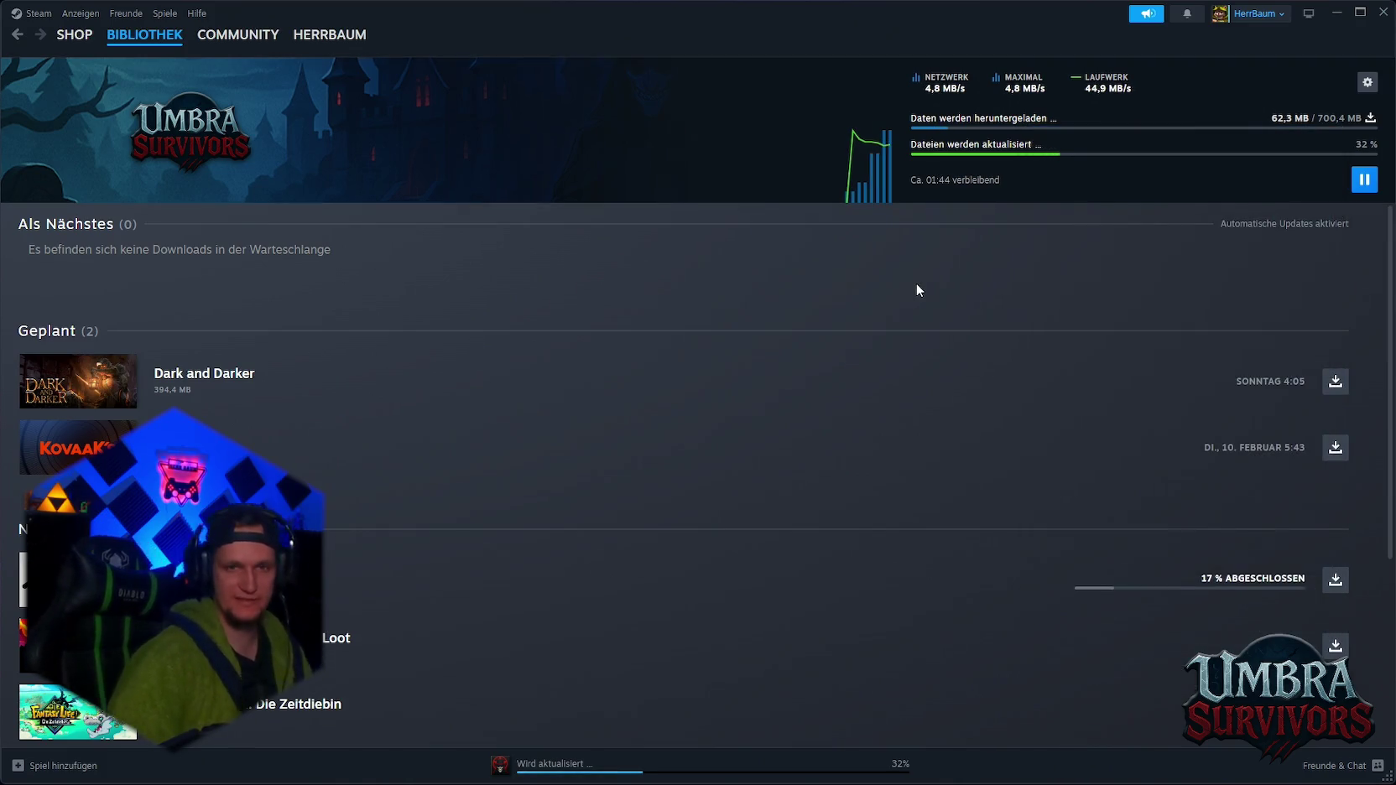